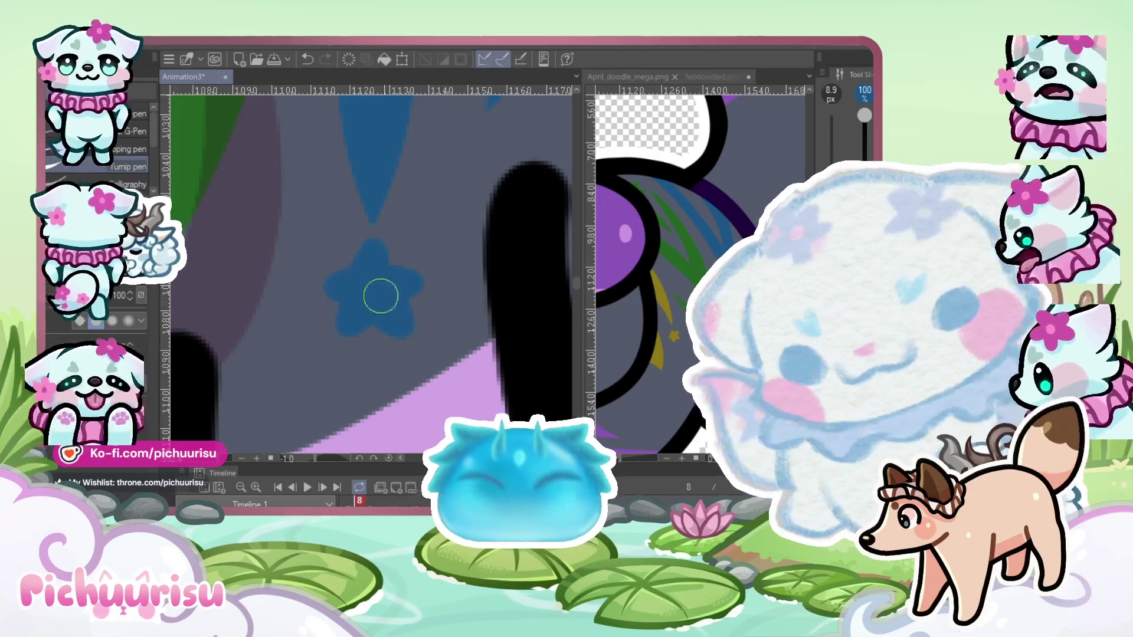
Fill out the ragged edges of the blue star
scroll(345, 280, down, 3)
scroll(339, 210, up, 2)
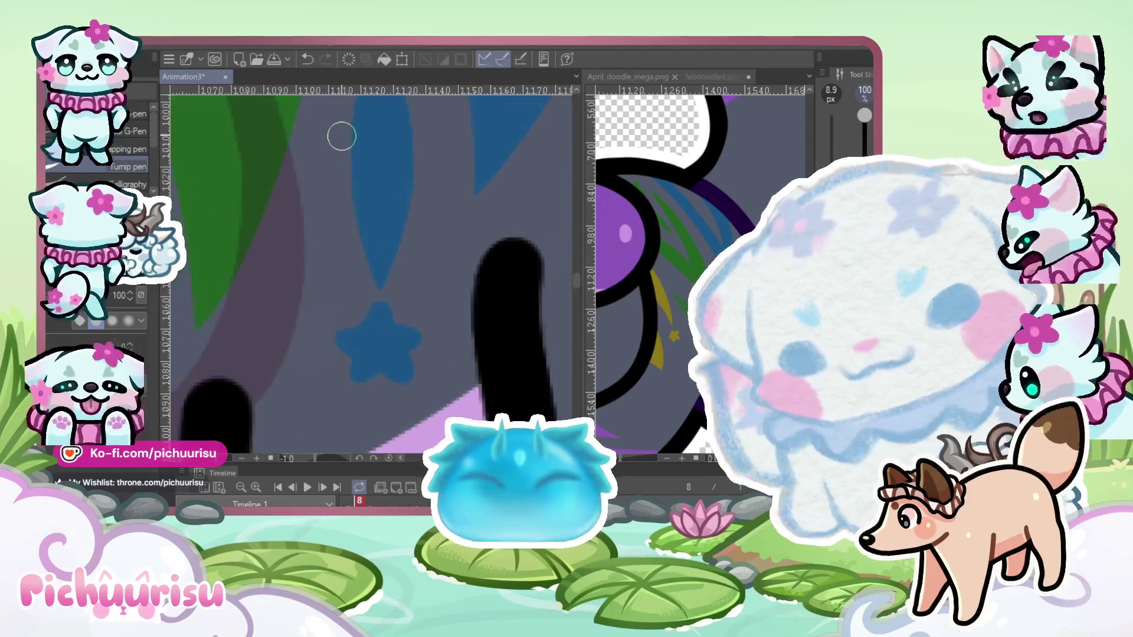
scroll(417, 223, down, 3)
scroll(374, 293, up, 4)
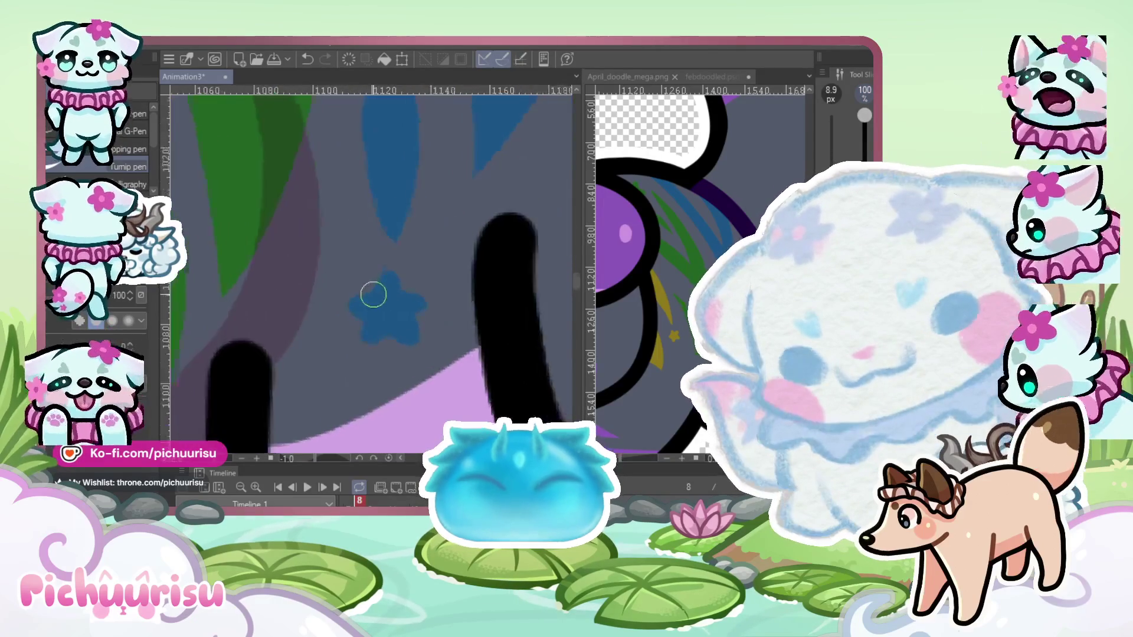
mouse_move(357, 313)
mouse_down()
mouse_move(395, 263)
mouse_move(375, 296)
mouse_move(372, 344)
mouse_move(405, 345)
mouse_up()
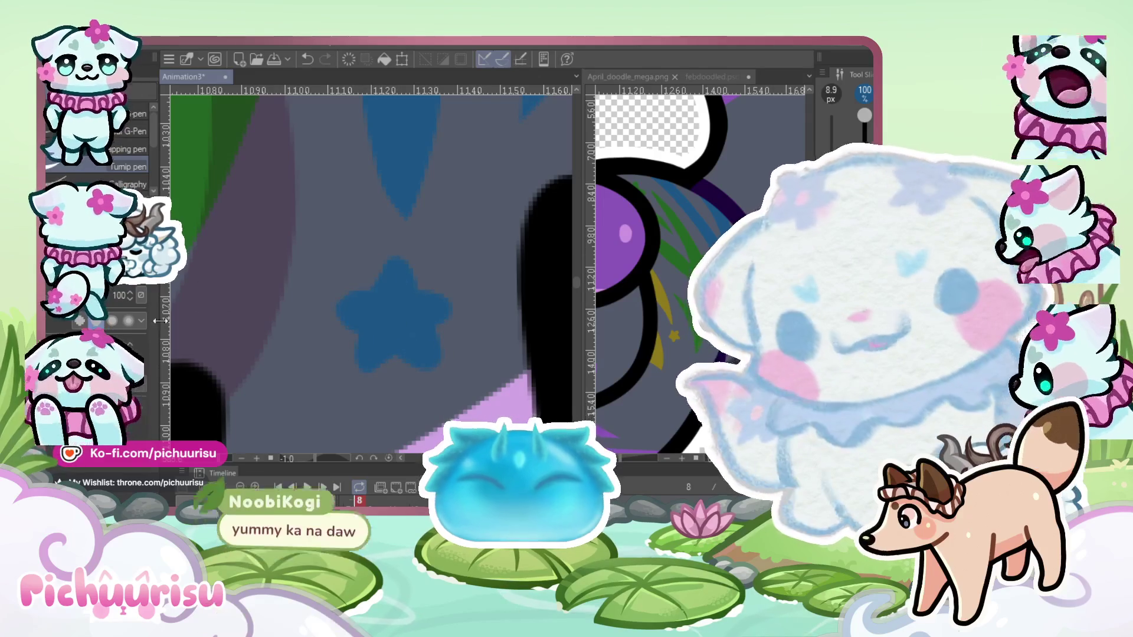
Paint a broad purple stroke down the cat's body, then undo it as too wide
scroll(402, 271, down, 1)
scroll(402, 271, down, 3)
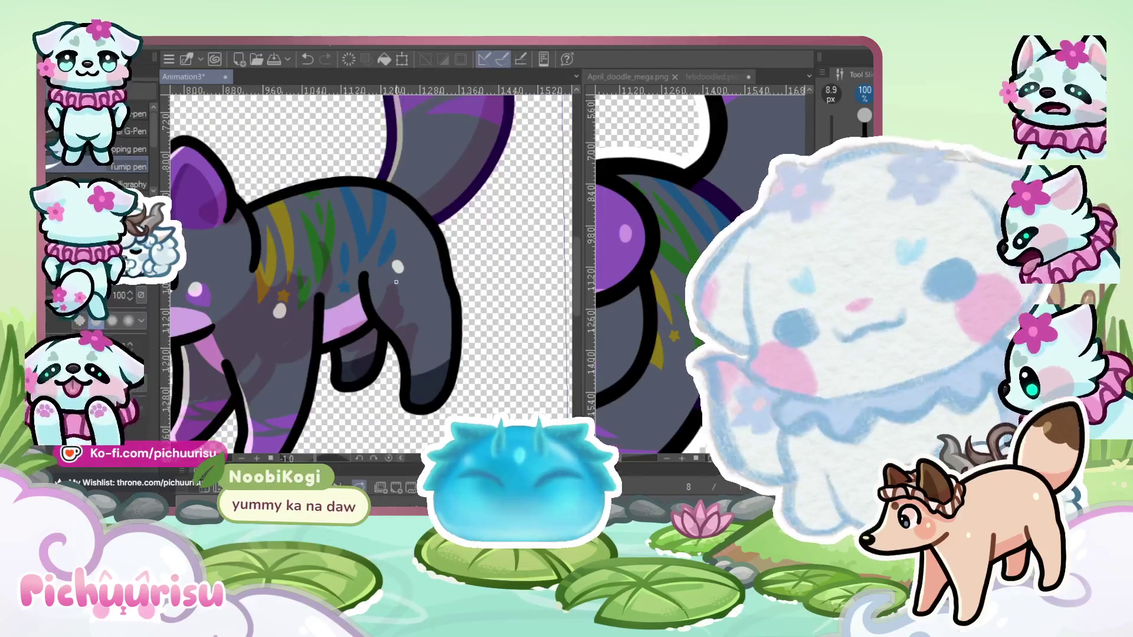
scroll(363, 292, up, 1)
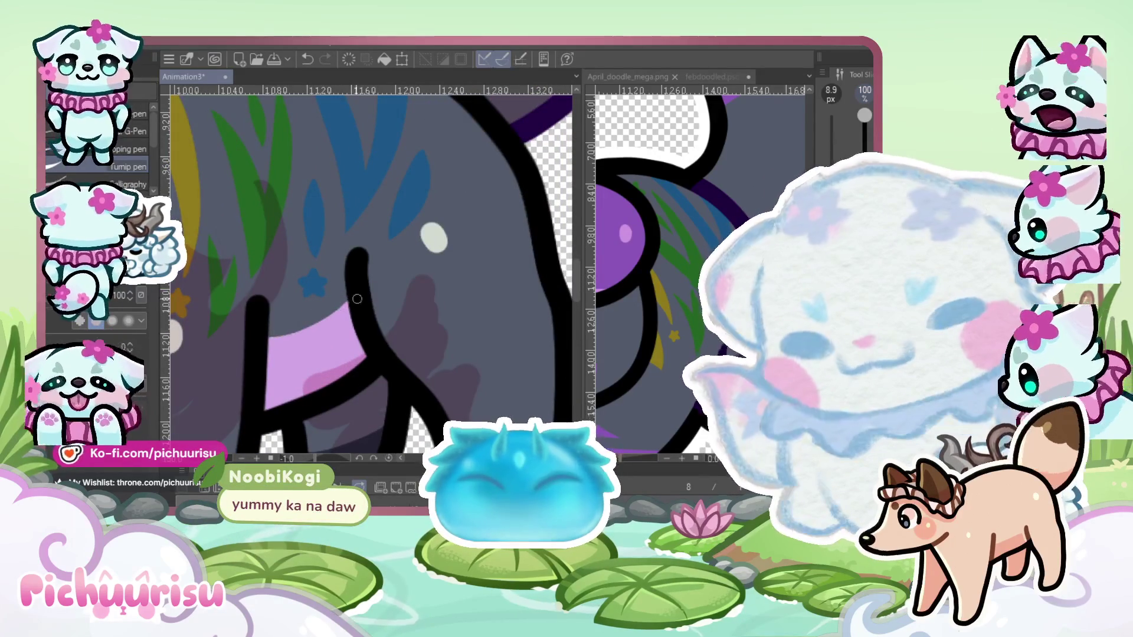
scroll(269, 329, down, 2)
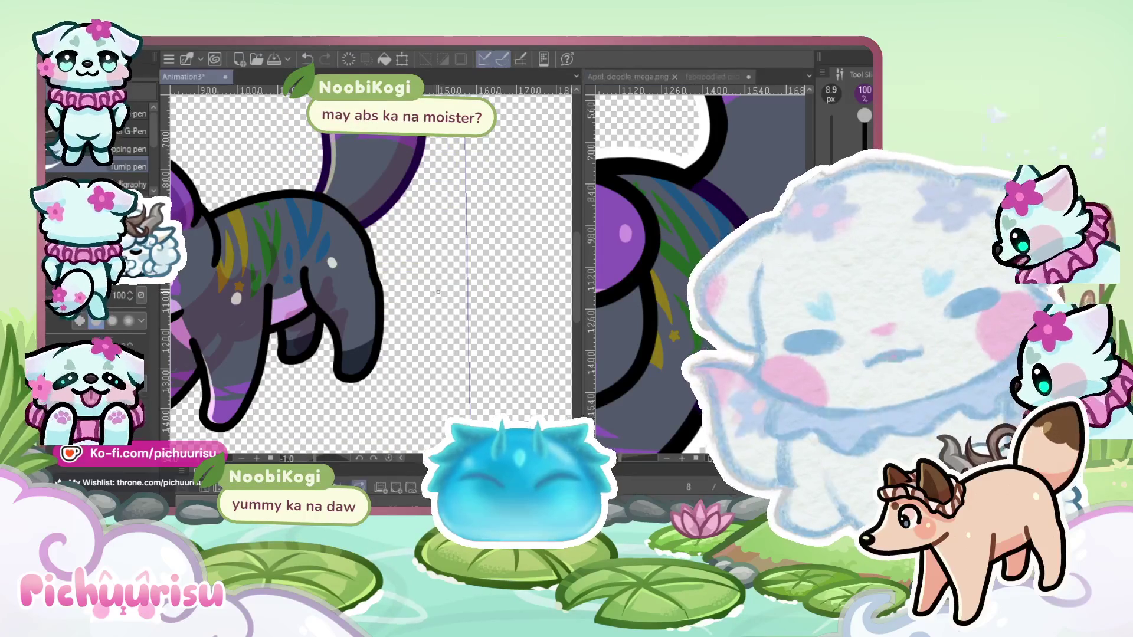
scroll(351, 212, up, 1)
scroll(351, 212, up, 2)
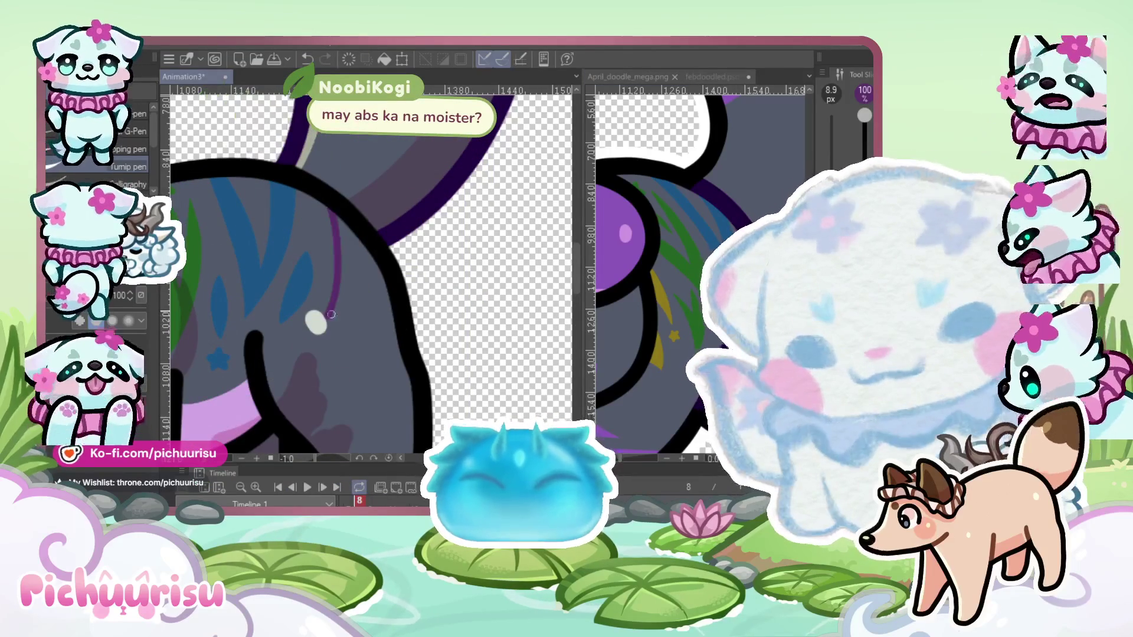
drag(334, 316, 351, 233)
drag(350, 283, 347, 221)
drag(310, 188, 327, 319)
drag(333, 253, 328, 239)
key(ctrl+z)
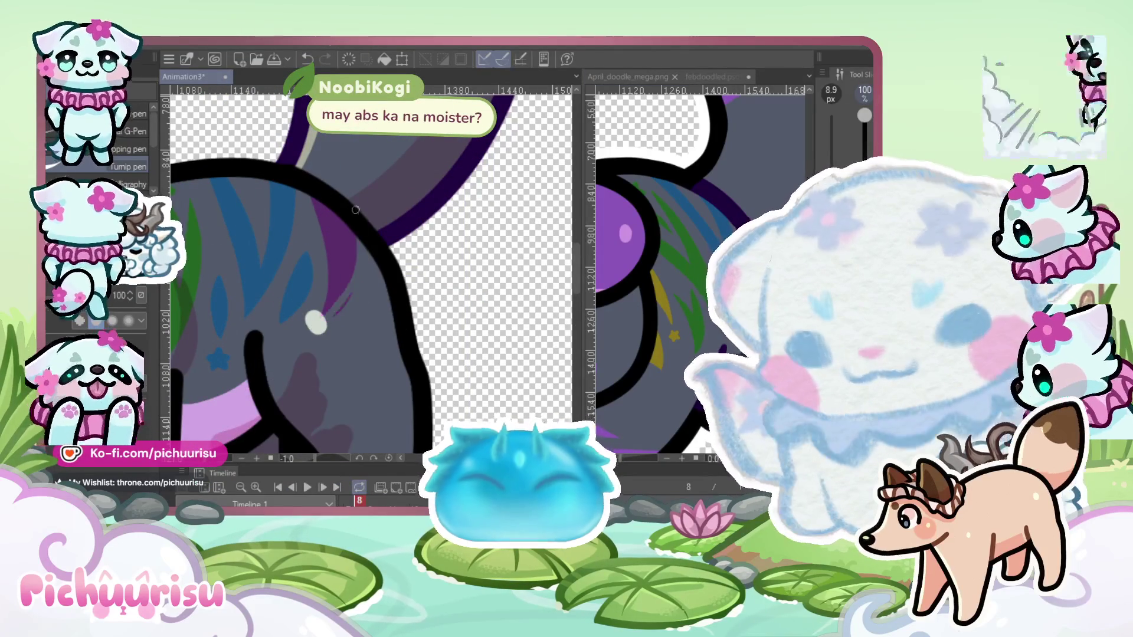
Repaint thin purple strands, one curving, running down to the white highlight
scroll(354, 266, up, 3)
drag(321, 195, 328, 306)
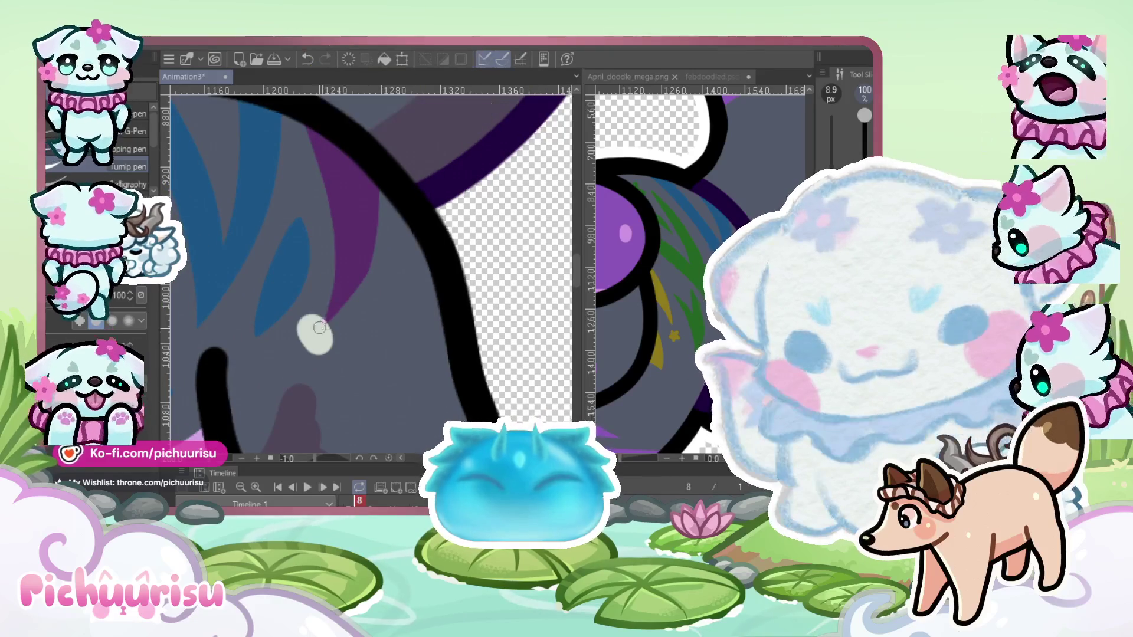
scroll(313, 242, down, 2)
scroll(314, 242, up, 2)
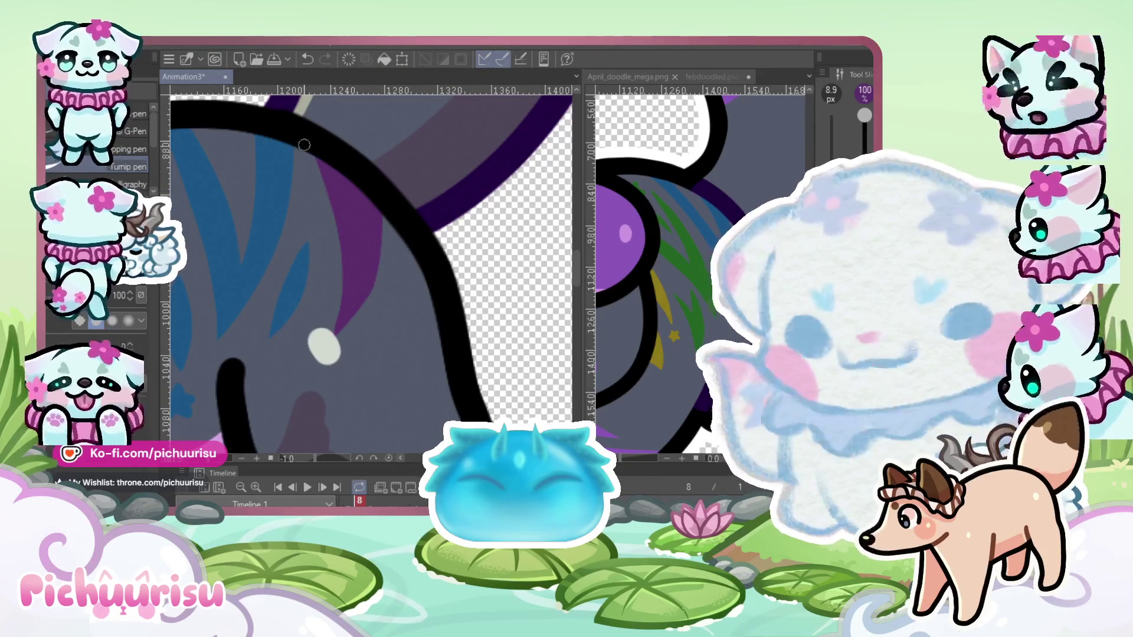
drag(308, 143, 313, 335)
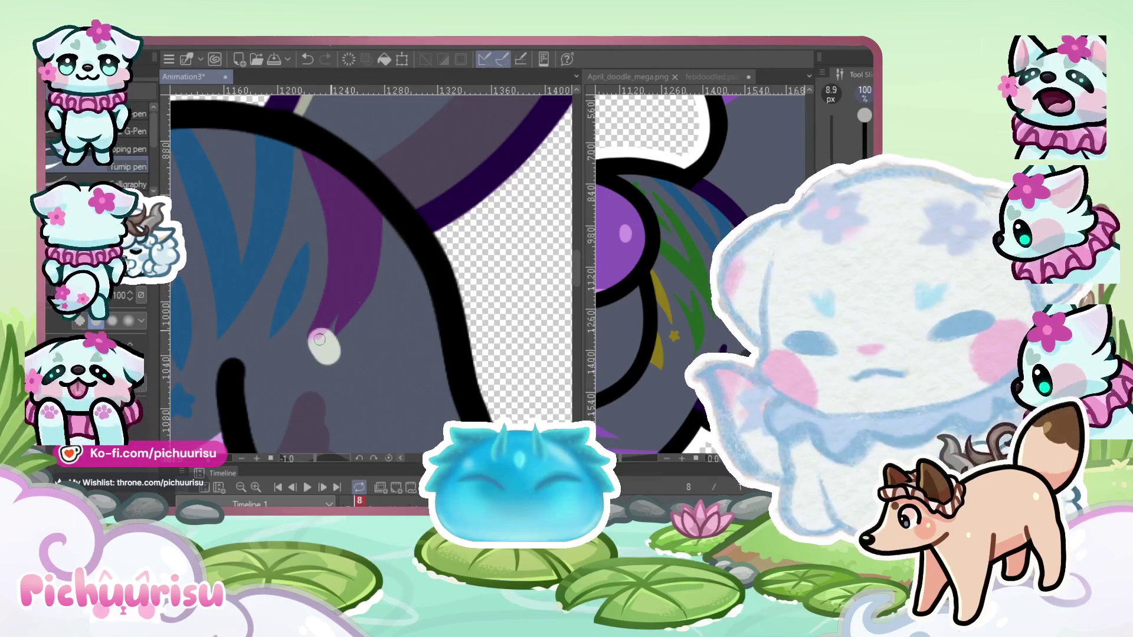
drag(380, 206, 343, 329)
scroll(321, 222, down, 2)
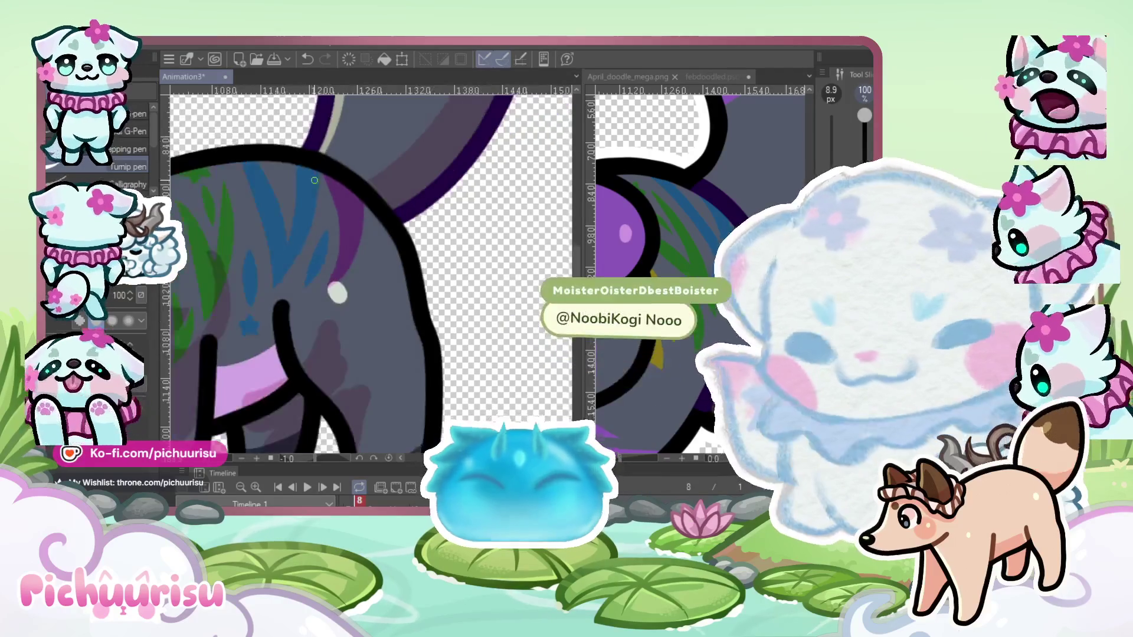
scroll(321, 222, up, 2)
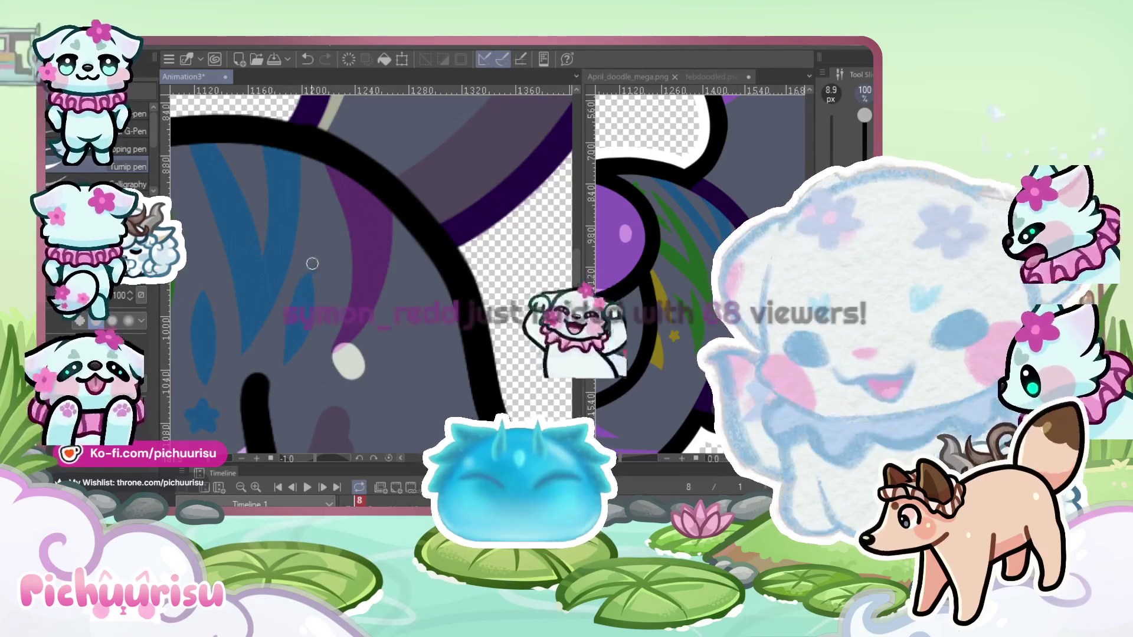
scroll(312, 259, down, 2)
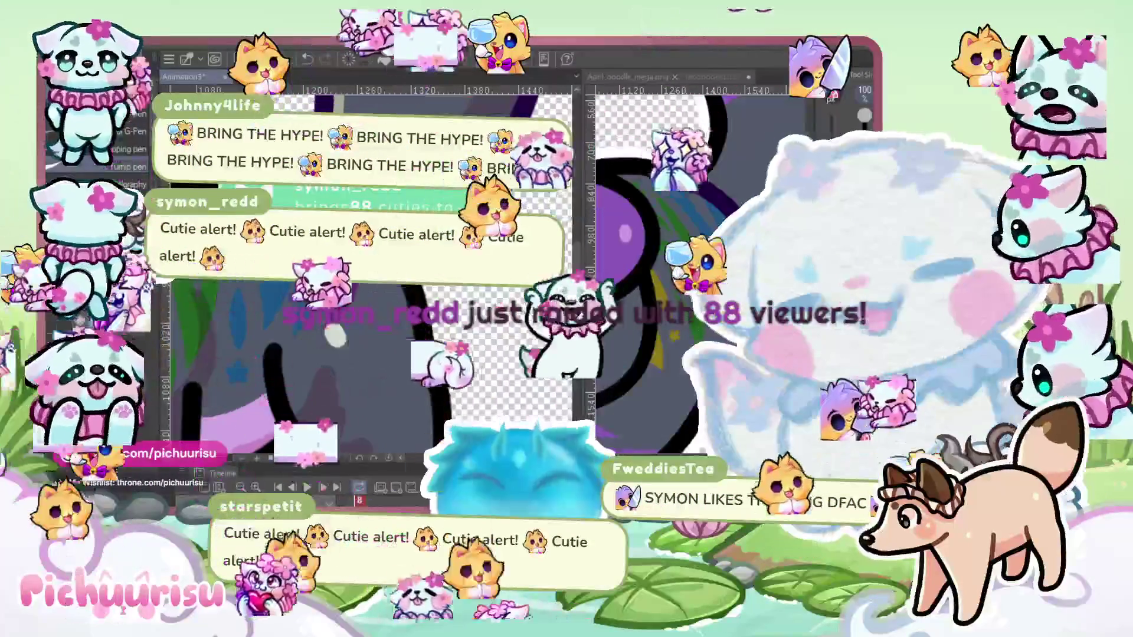
scroll(366, 295, down, 2)
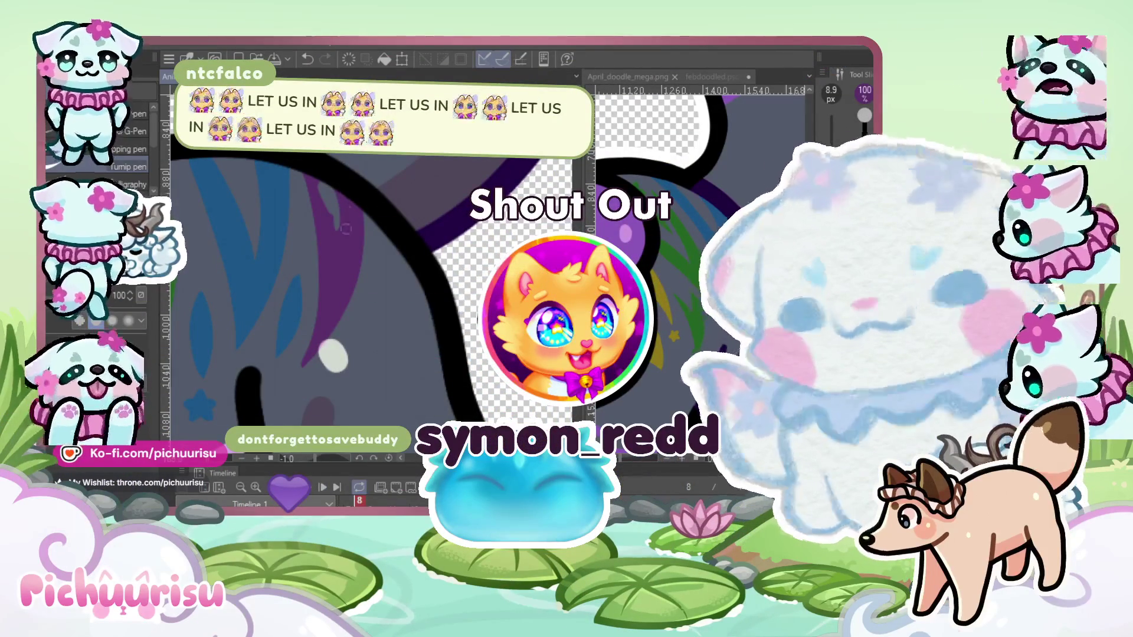
scroll(345, 228, up, 2)
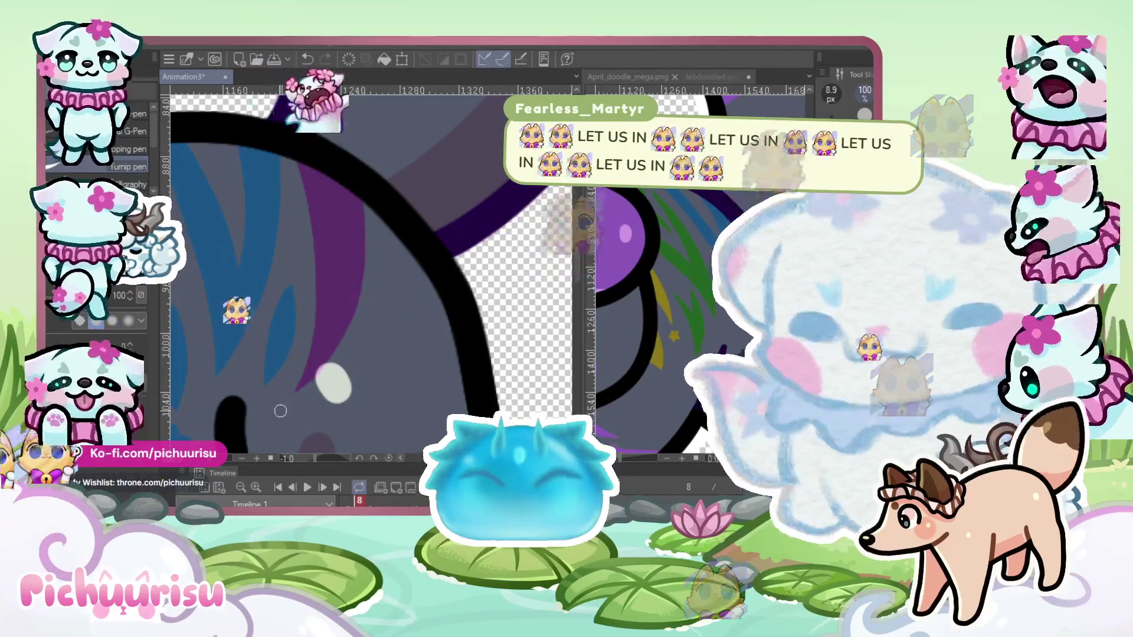
scroll(313, 224, down, 3)
scroll(282, 306, up, 3)
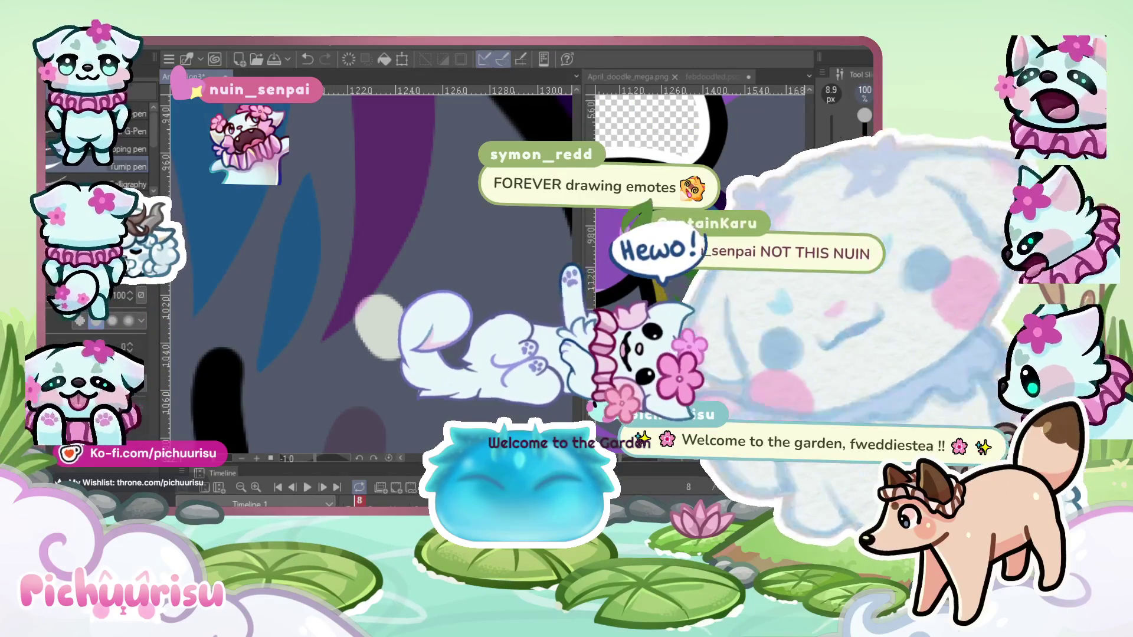
scroll(347, 339, down, 3)
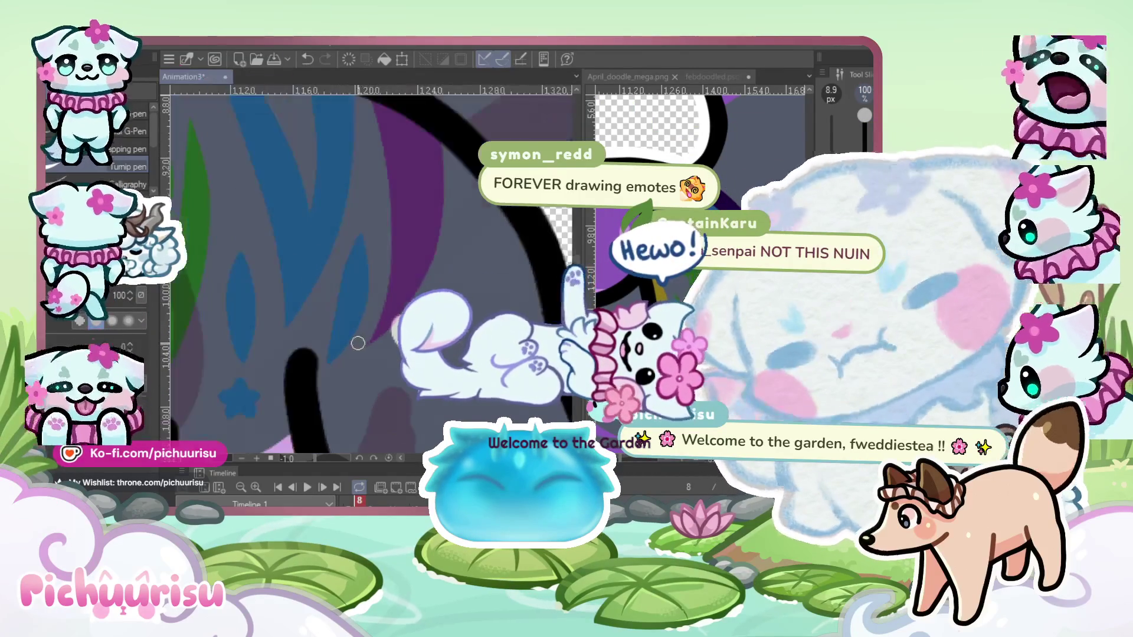
scroll(321, 275, down, 2)
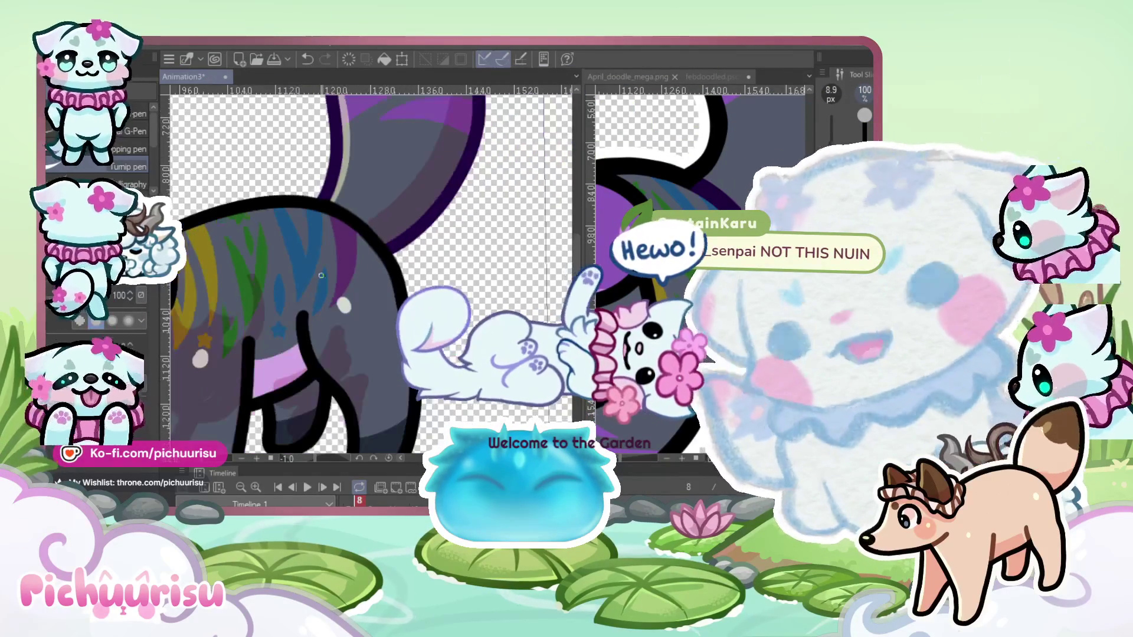
scroll(390, 303, up, 3)
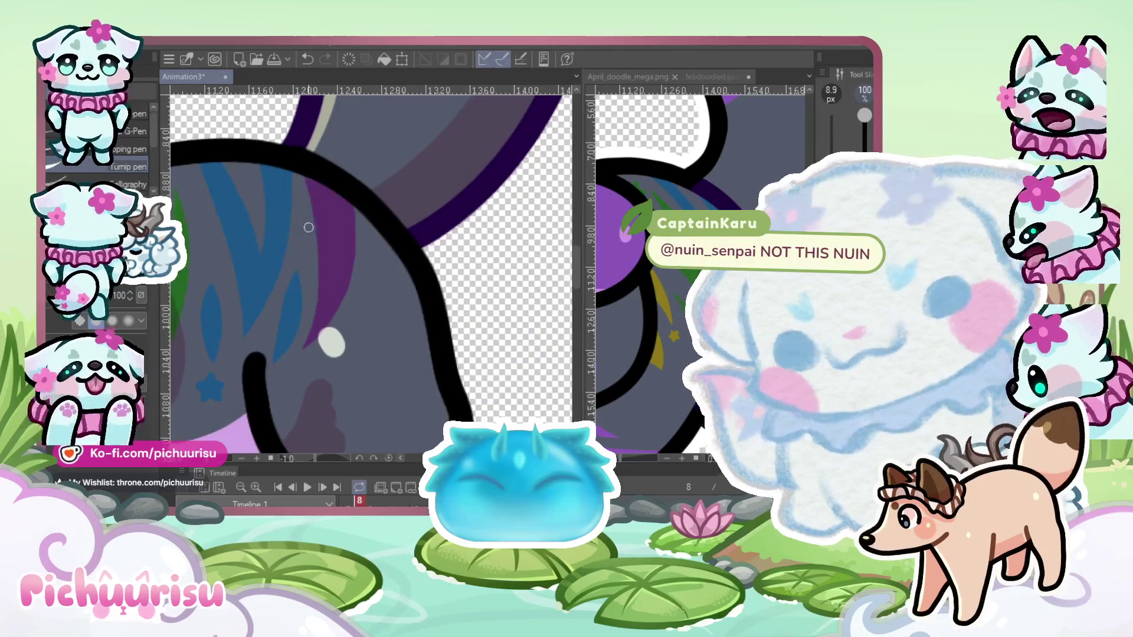
scroll(298, 161, up, 3)
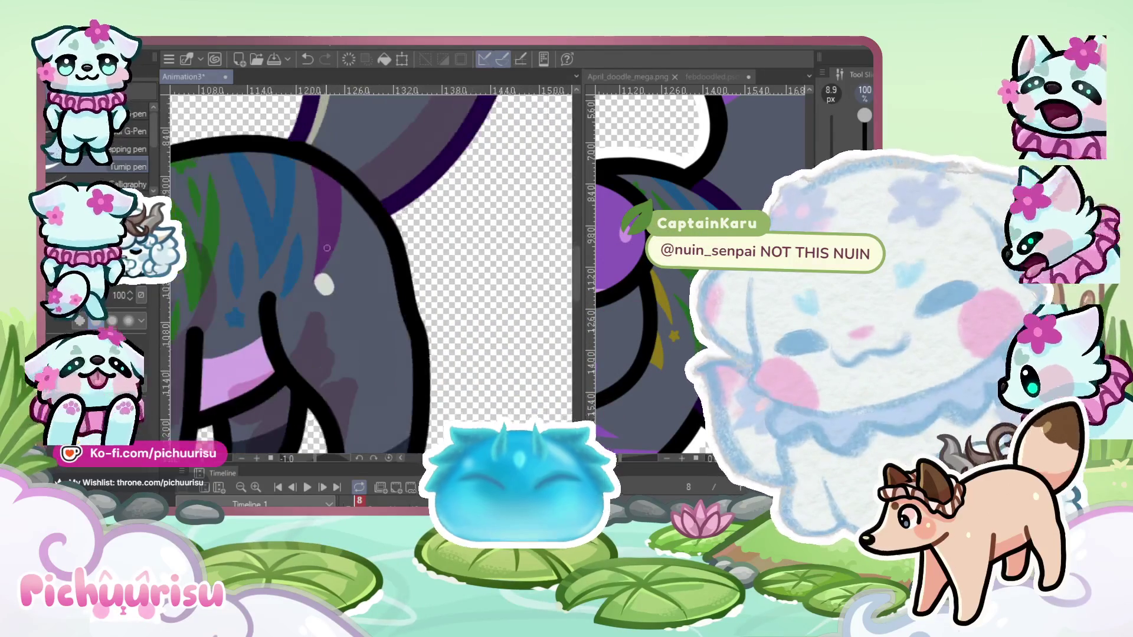
drag(302, 301, 273, 322)
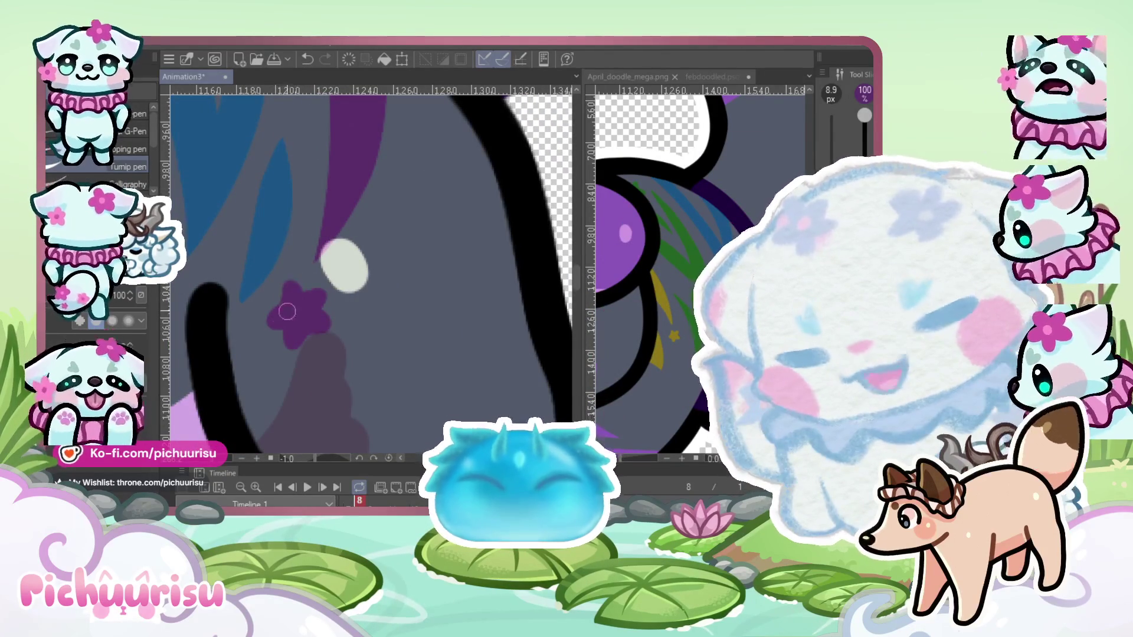
scroll(300, 297, down, 3)
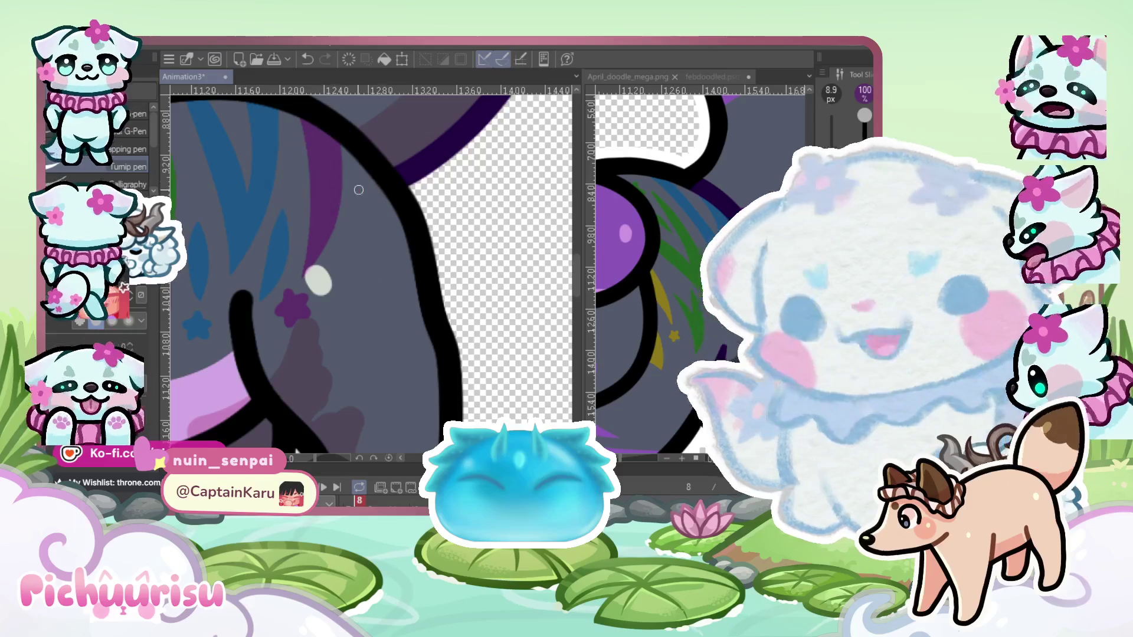
scroll(358, 189, up, 2)
mouse_move(357, 155)
mouse_down()
mouse_move(348, 326)
mouse_move(416, 243)
mouse_up()
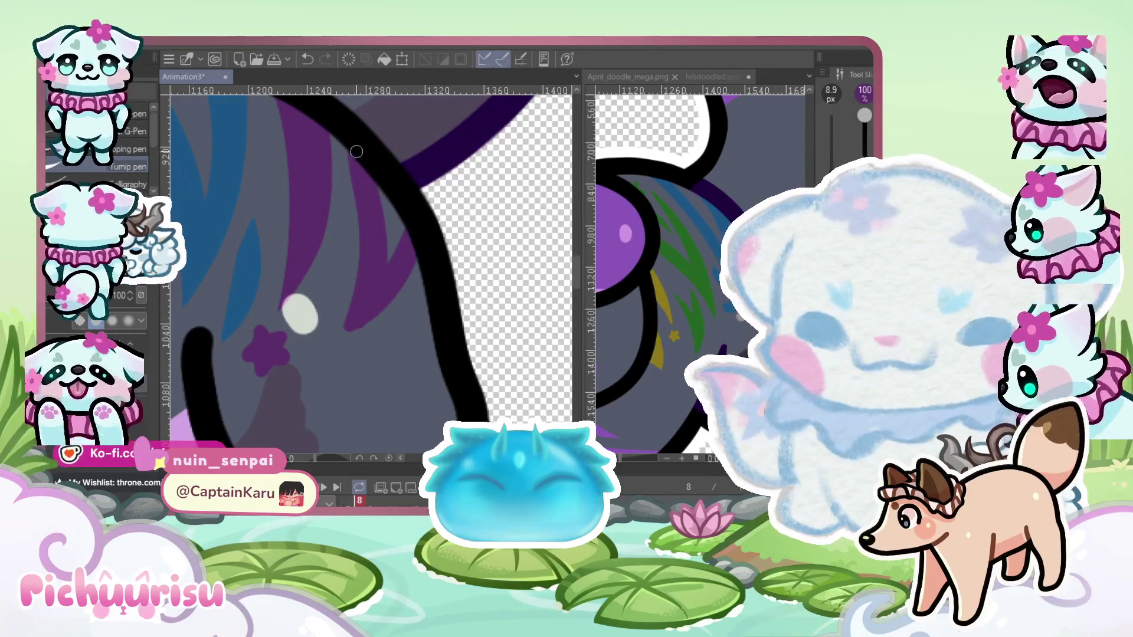
scroll(357, 152, down, 5)
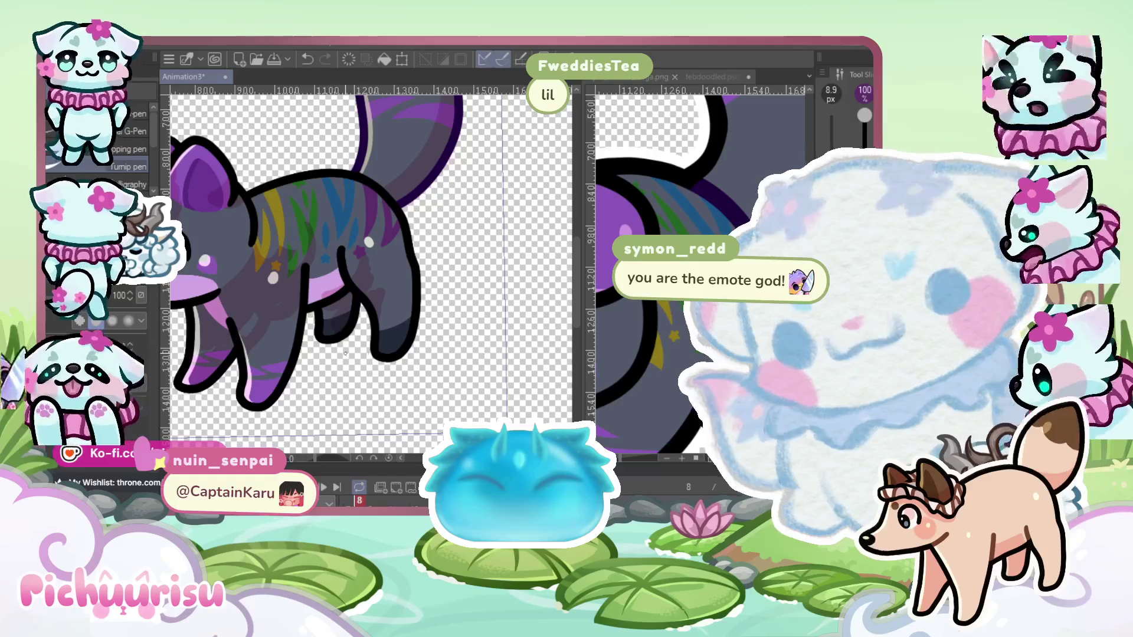
scroll(345, 353, up, 1)
scroll(430, 173, up, 5)
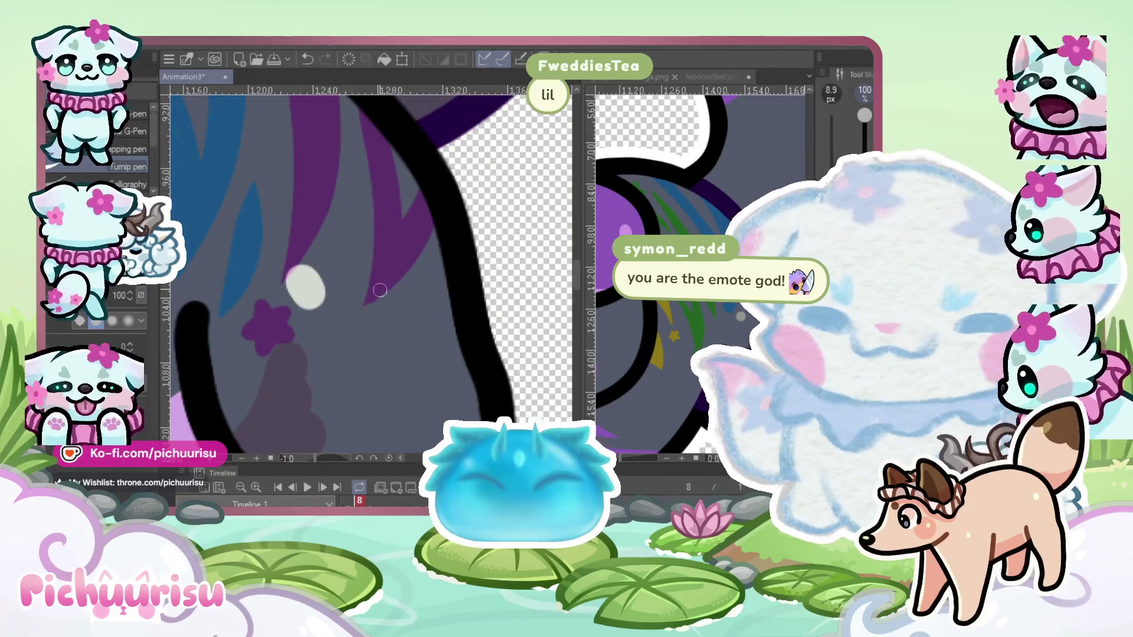
drag(369, 122, 344, 318)
alt+click(328, 337)
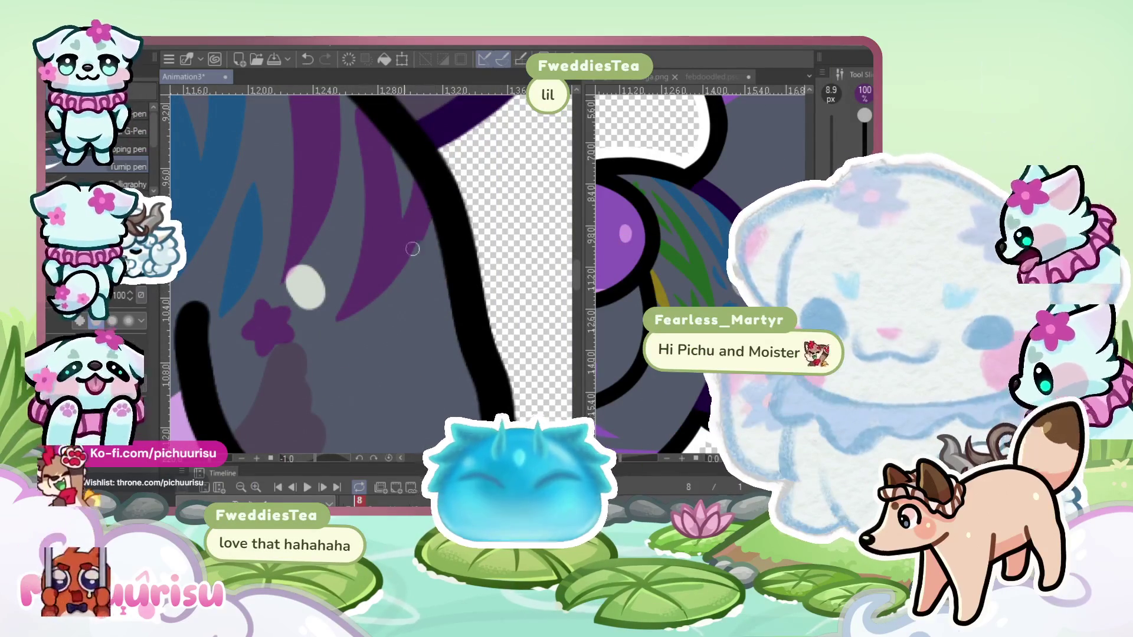
scroll(493, 245, down, 3)
scroll(493, 245, up, 3)
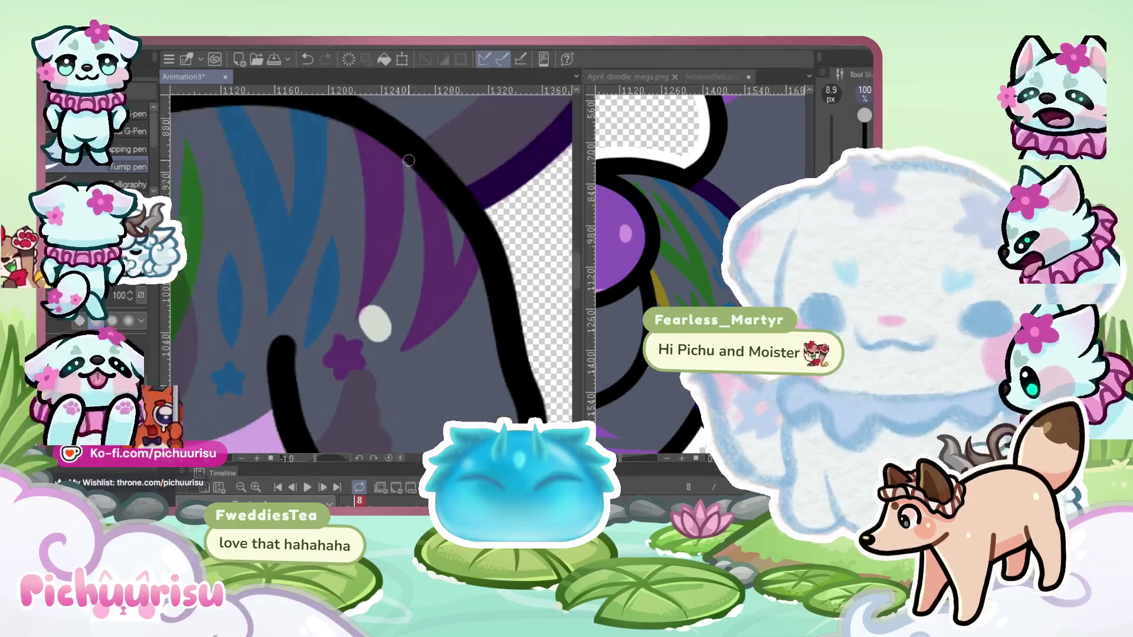
scroll(424, 236, down, 5)
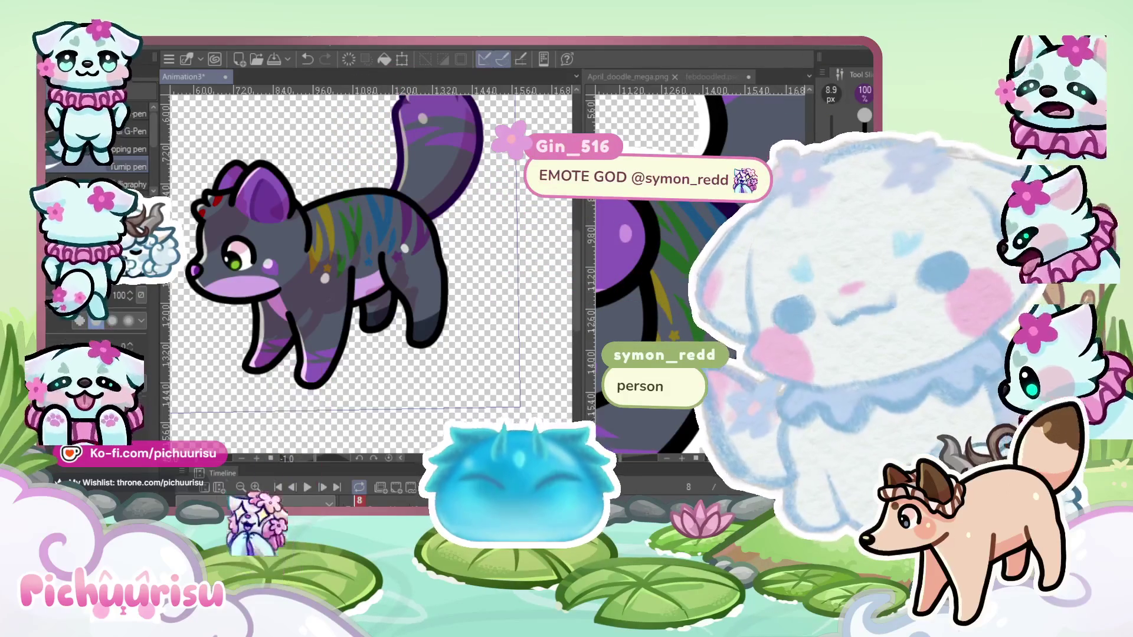
key(ctrl+0)
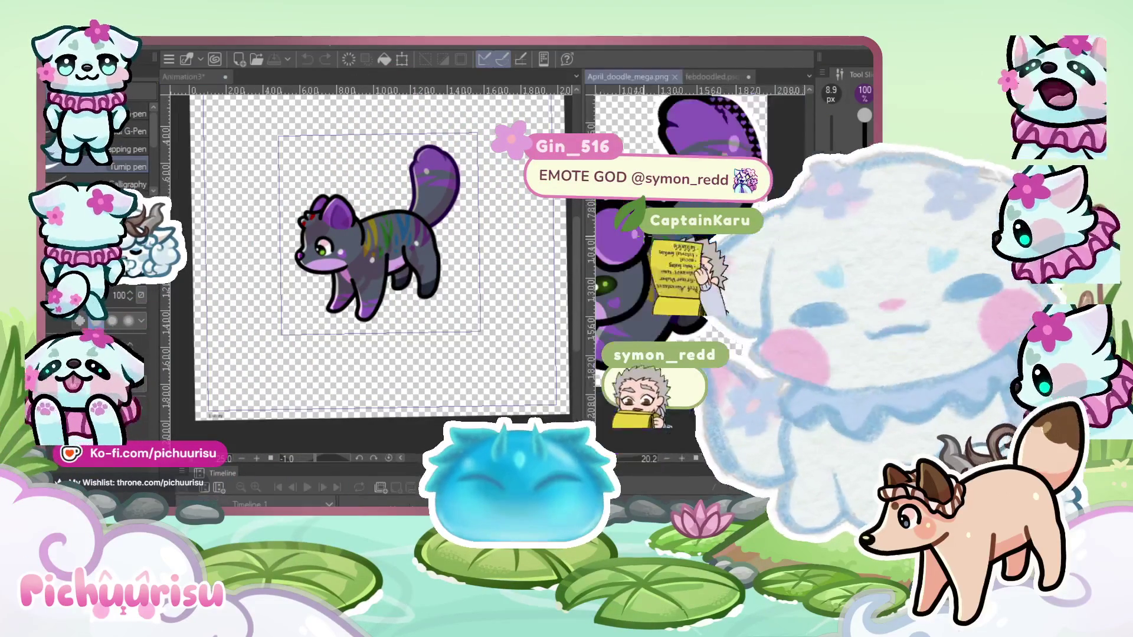
Show febdoodled.psd in the right pane, then play Animation3 through and stop it
click(725, 77)
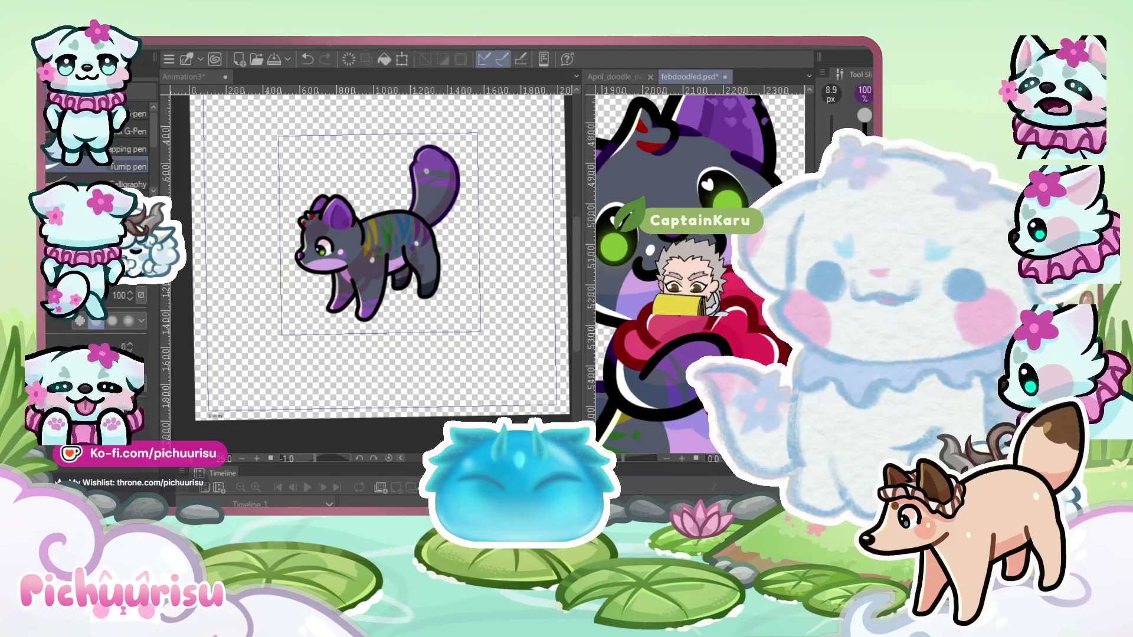
click(413, 456)
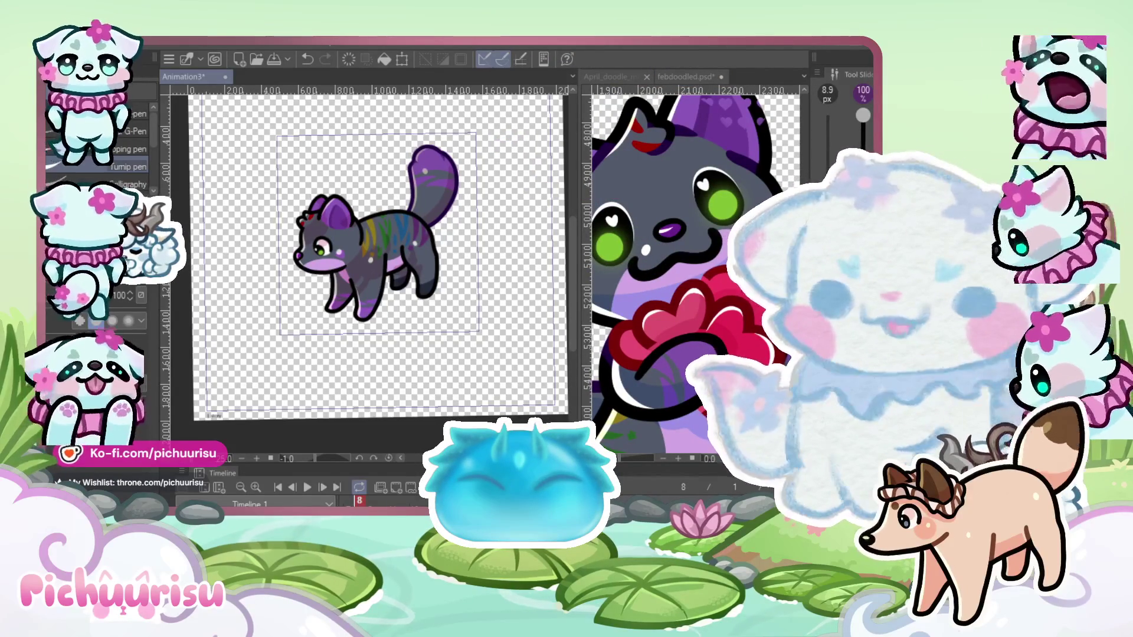
click(307, 489)
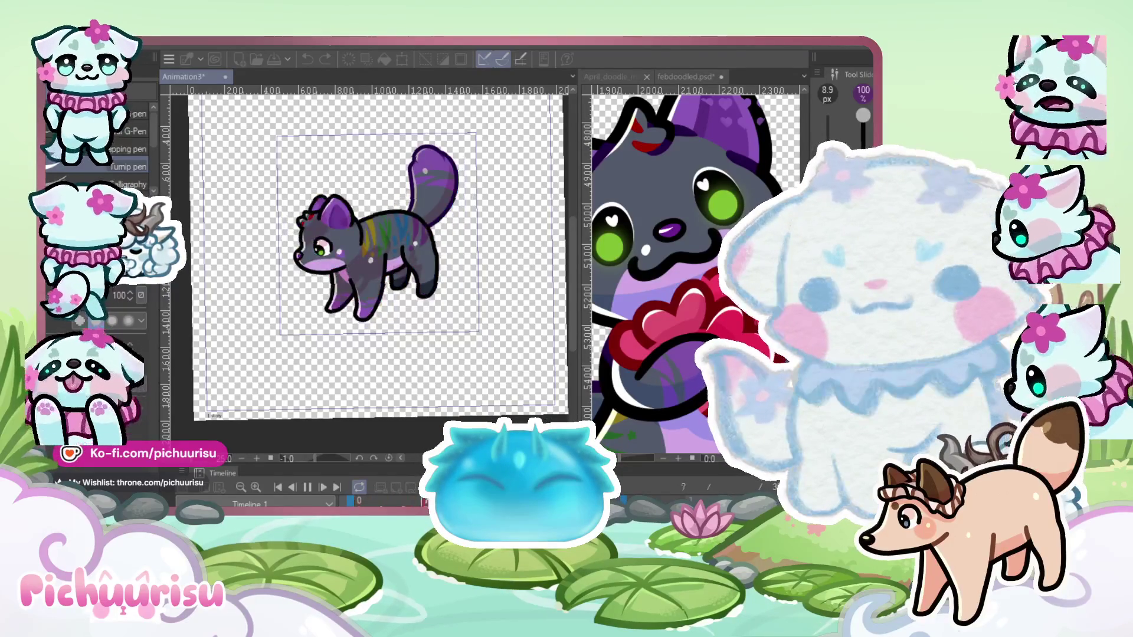
key(space)
scroll(346, 249, up, 3)
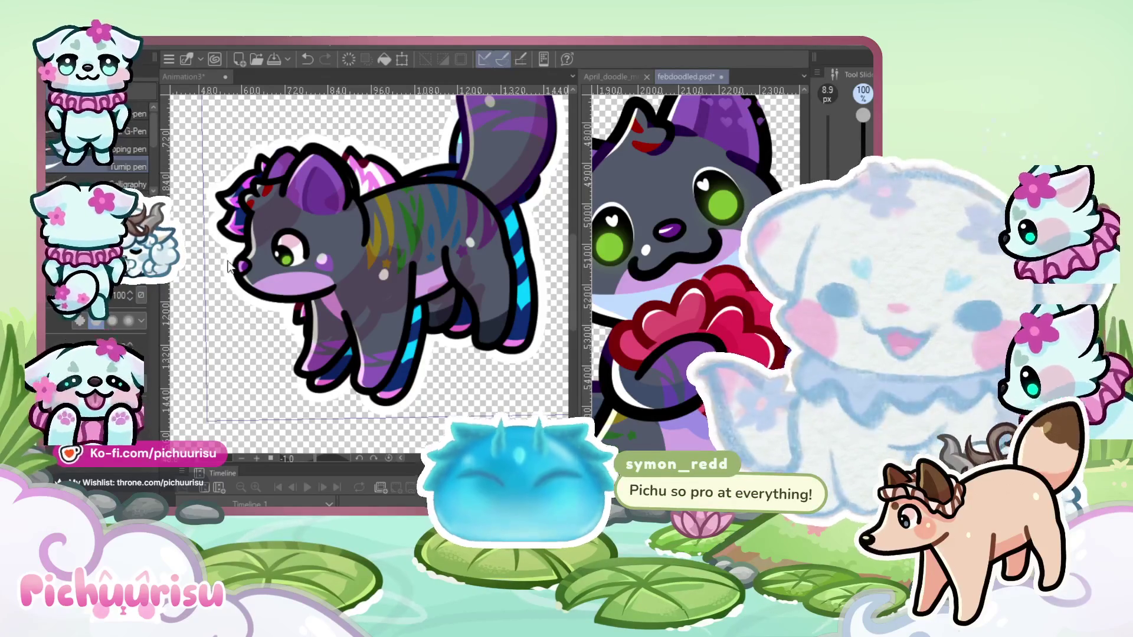
scroll(433, 285, down, 2)
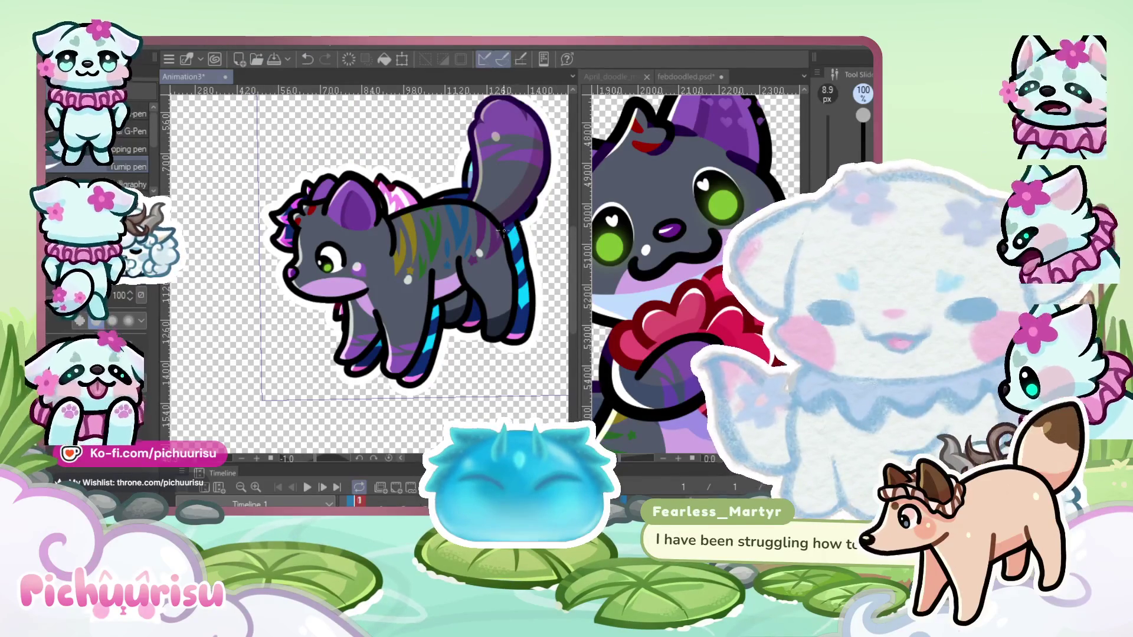
Widen the right pane and paste the chicken photo into April_doodle_mega.png
drag(589, 211, 310, 212)
scroll(522, 205, down, 5)
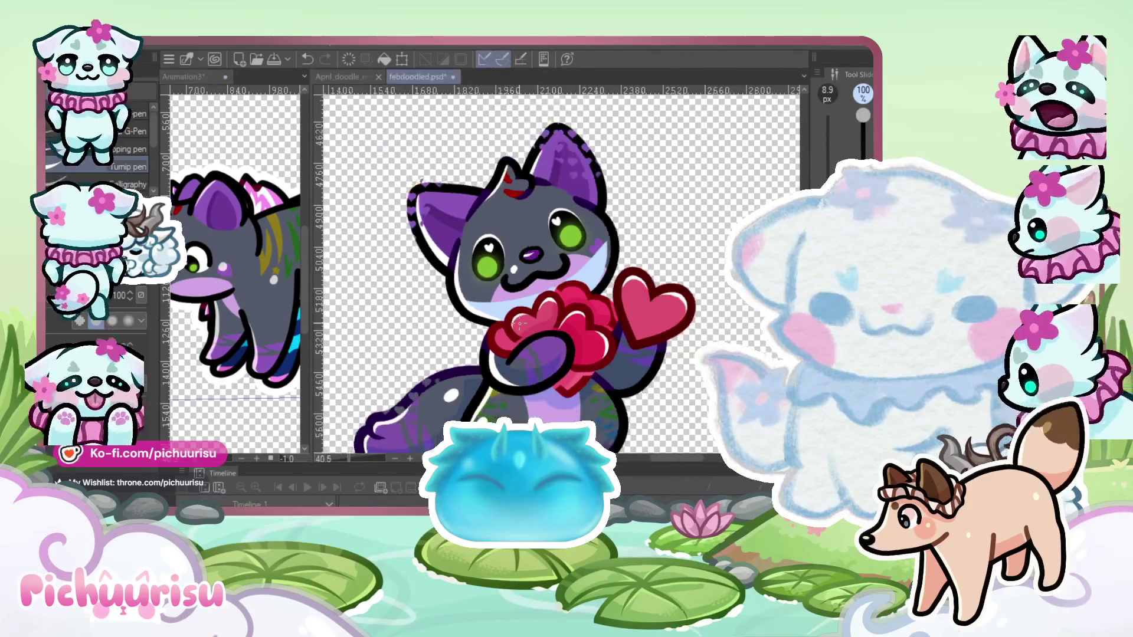
scroll(629, 327, down, 1)
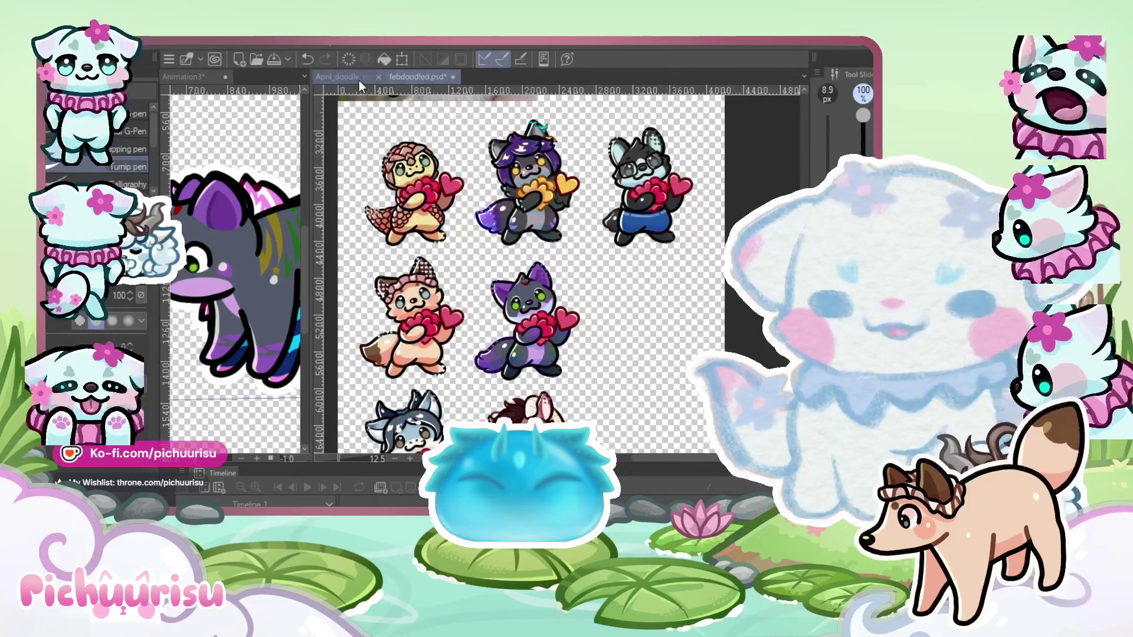
click(357, 79)
key(ctrl+v)
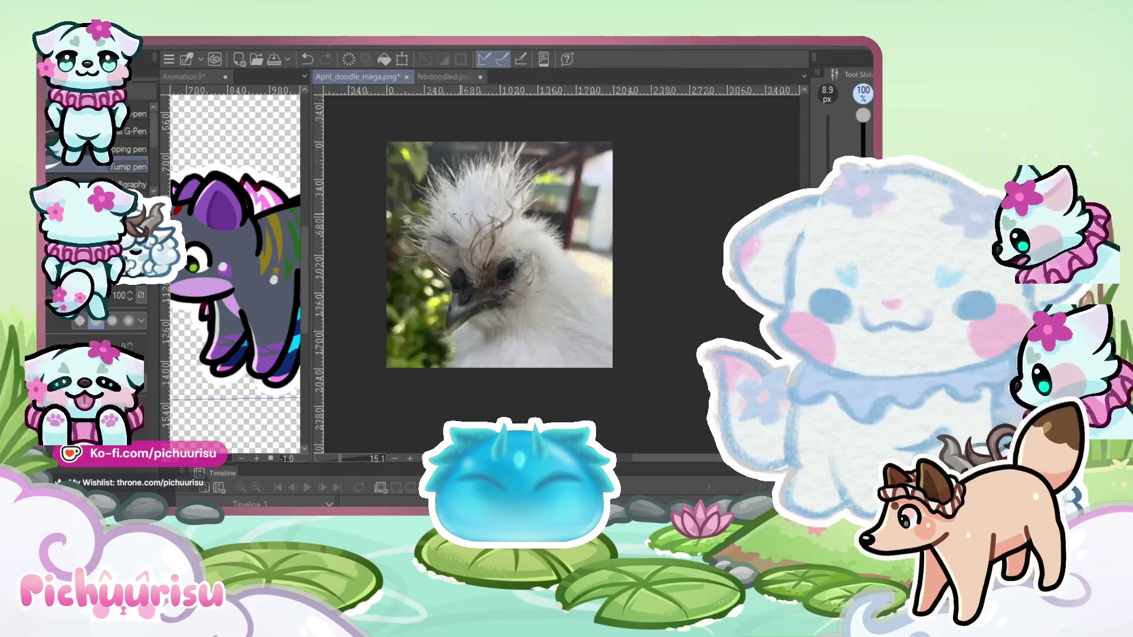
Enlarge the chicken photo, shift it slightly right, then paste the nest-box photo
key(ctrl+t)
scroll(460, 212, down, 3)
drag(570, 360, 518, 324)
scroll(494, 252, up, 3)
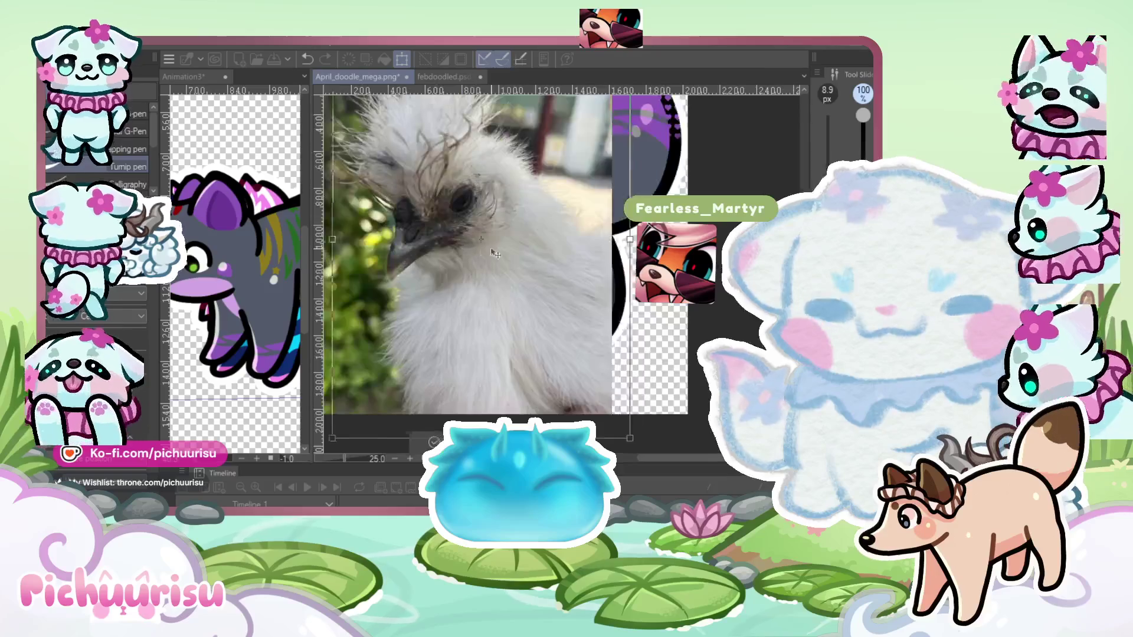
drag(494, 252, 518, 259)
key(Return)
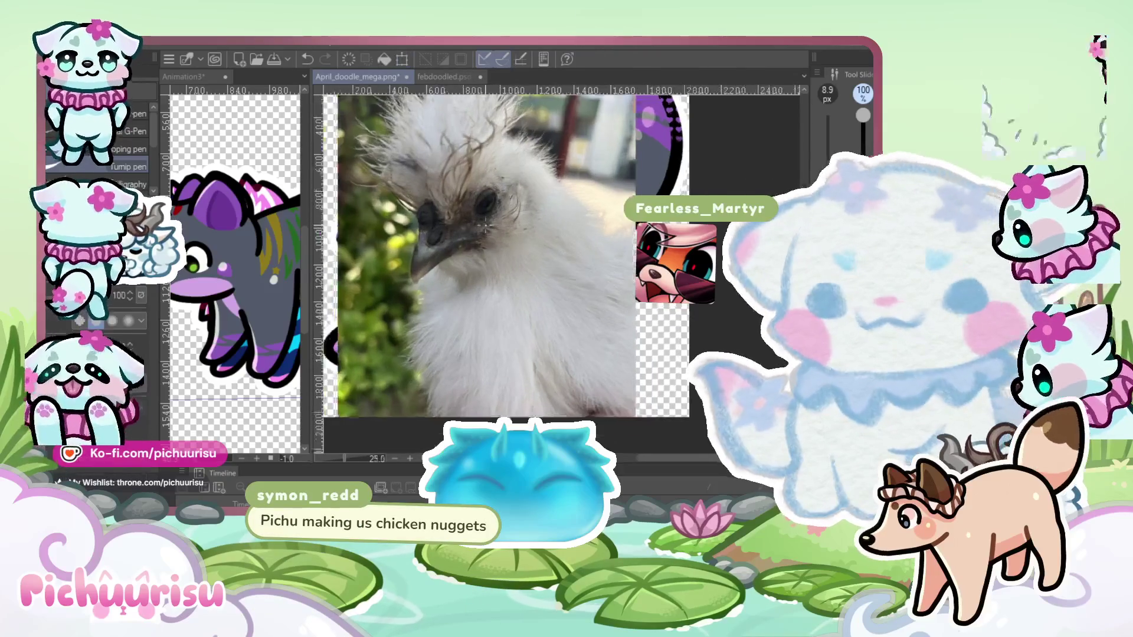
scroll(502, 194, up, 1)
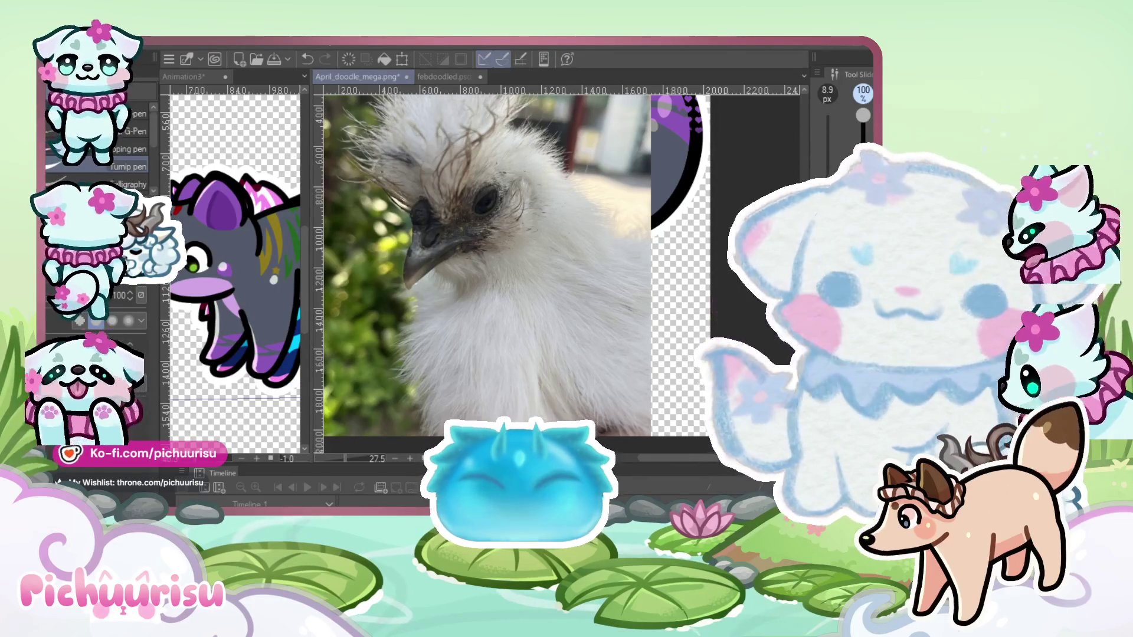
scroll(613, 284, down, 2)
key(ctrl+v)
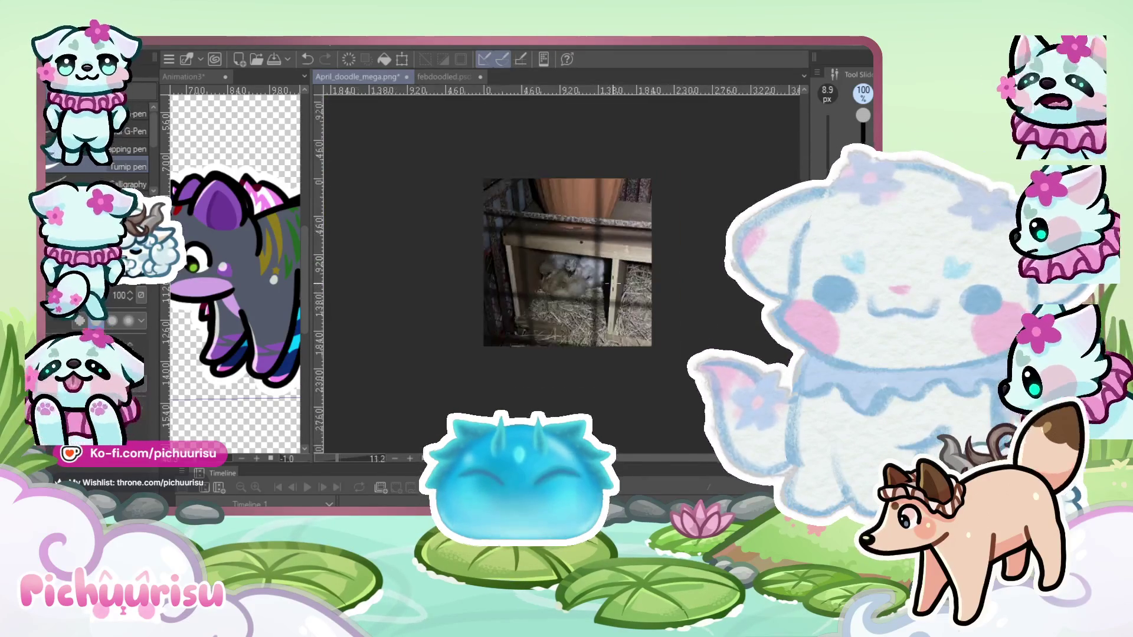
Pan the nest-box photo into view, then widen the Animation3 pane again
scroll(496, 275, up, 3)
mouse_move(496, 275)
mouse_down()
mouse_move(655, 269)
mouse_move(604, 254)
mouse_up()
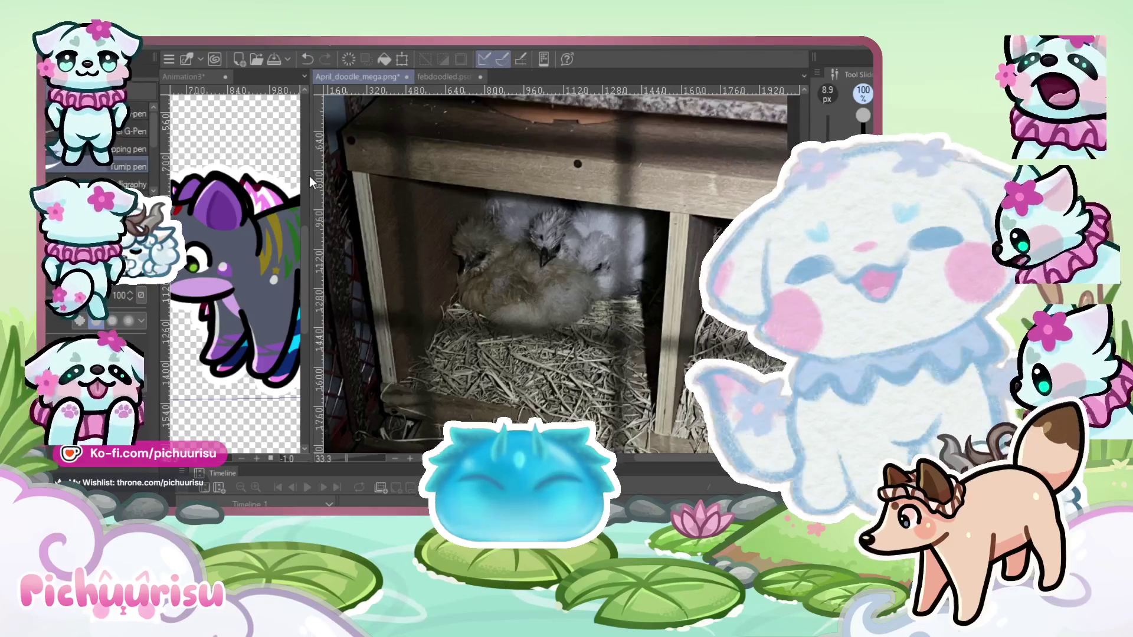
drag(312, 176, 673, 177)
scroll(633, 244, down, 3)
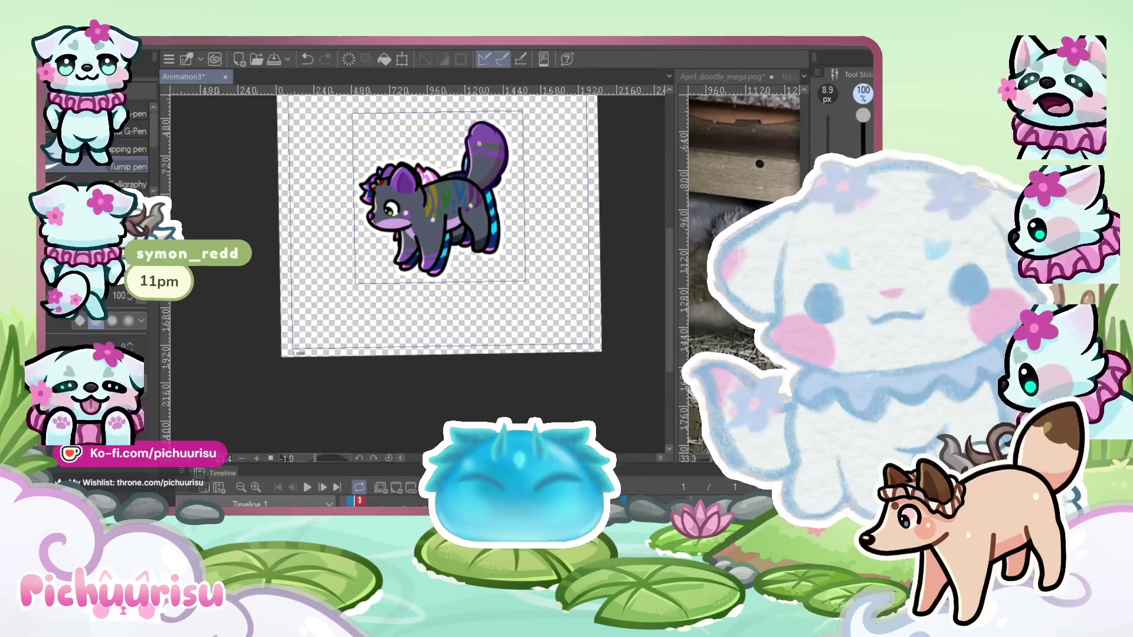
Narrow the Animation3 pane and show the febdoodled.psd sticker sheet on the right
drag(674, 201, 502, 207)
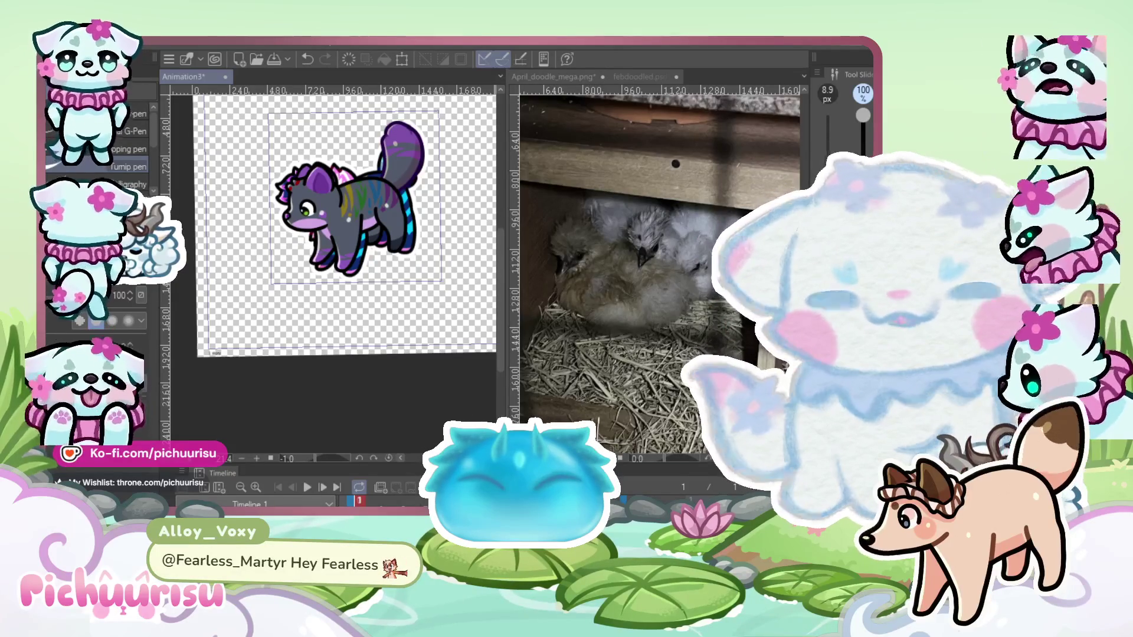
scroll(343, 180, up, 2)
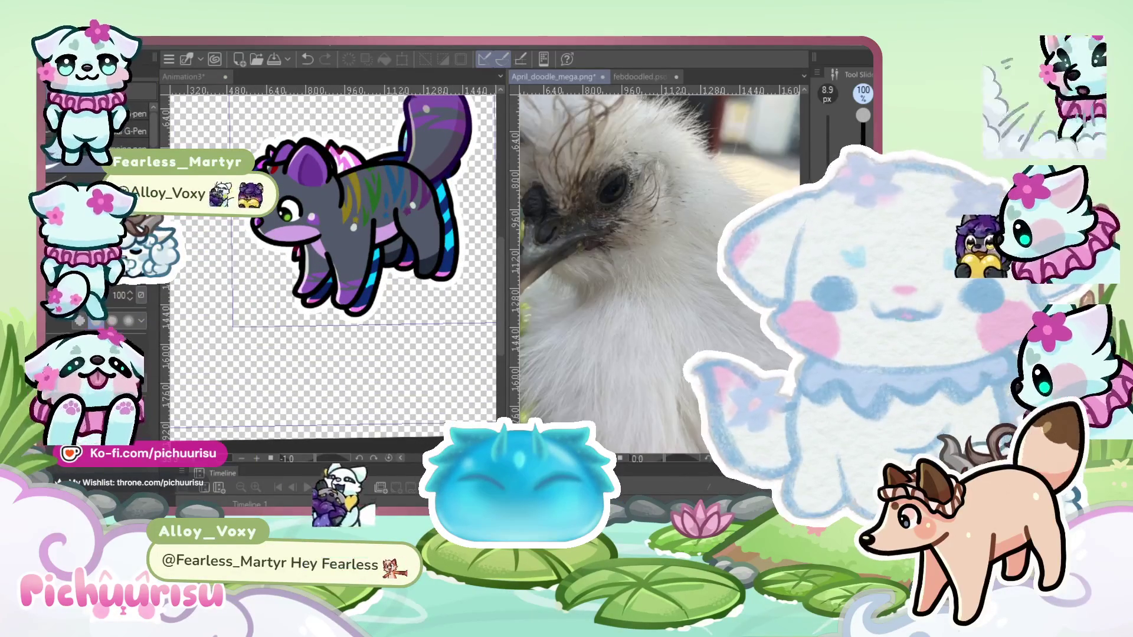
click(640, 78)
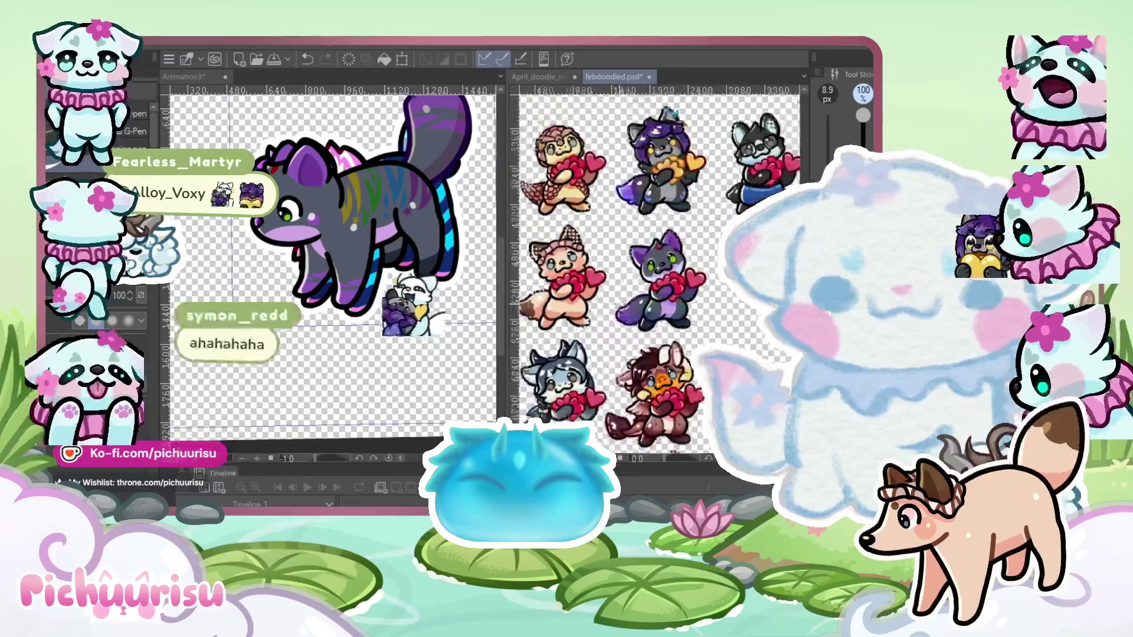
Zoom the sheet onto the heart cat, return to Animation3, and enlarge the brush to 16.1 px
scroll(665, 294, up, 2)
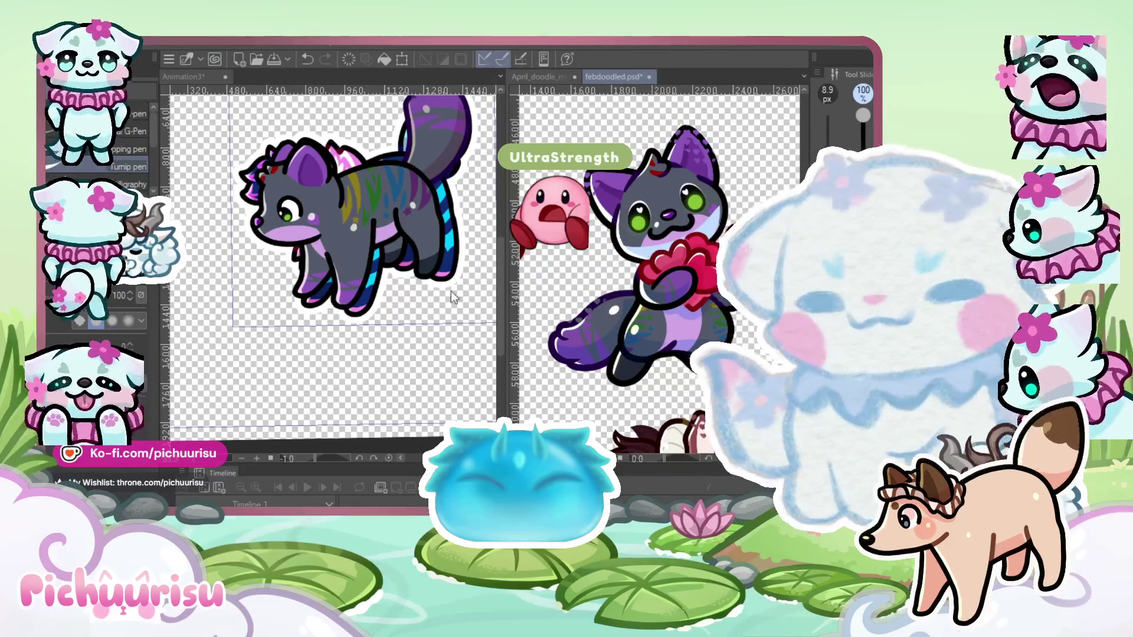
click(367, 228)
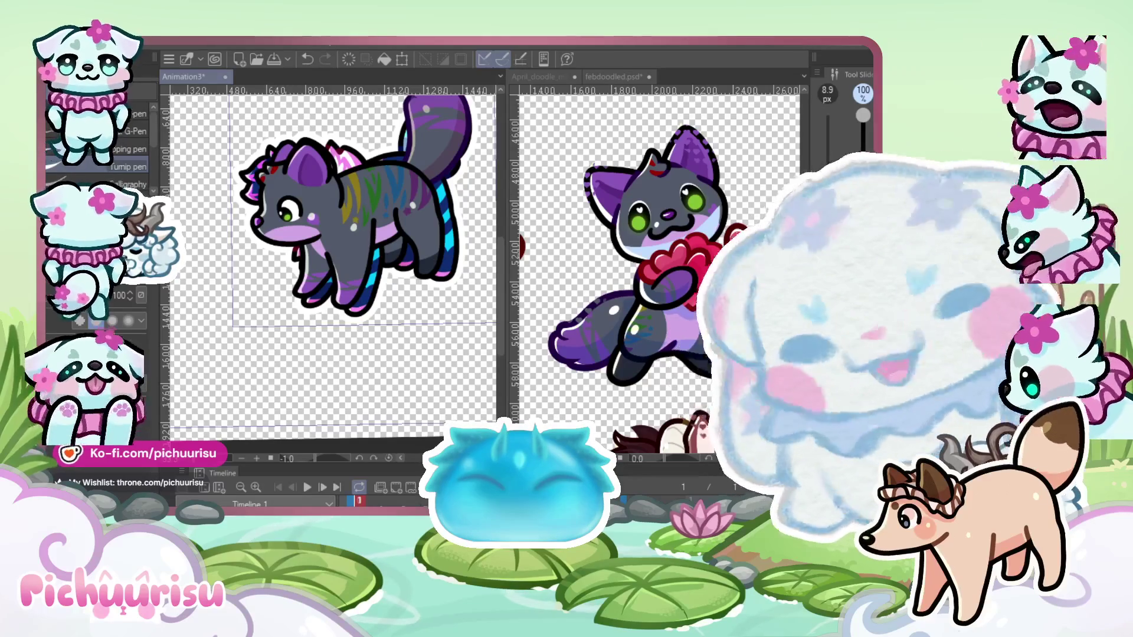
key(bracketright)
key(bracketright)
key(bracketright)
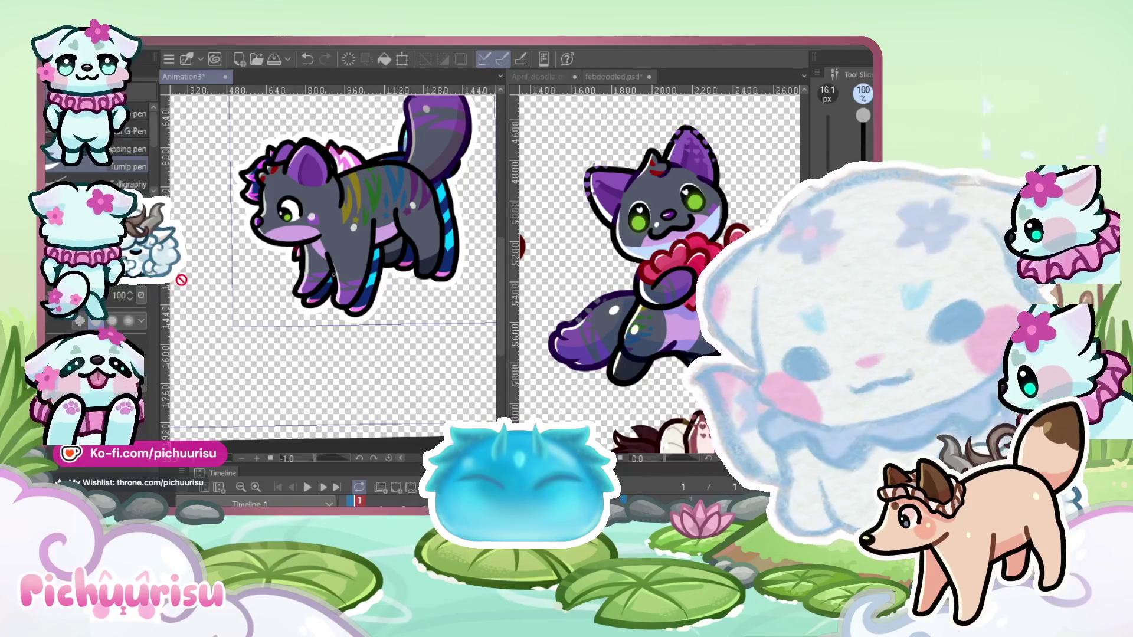
scroll(332, 275, up, 5)
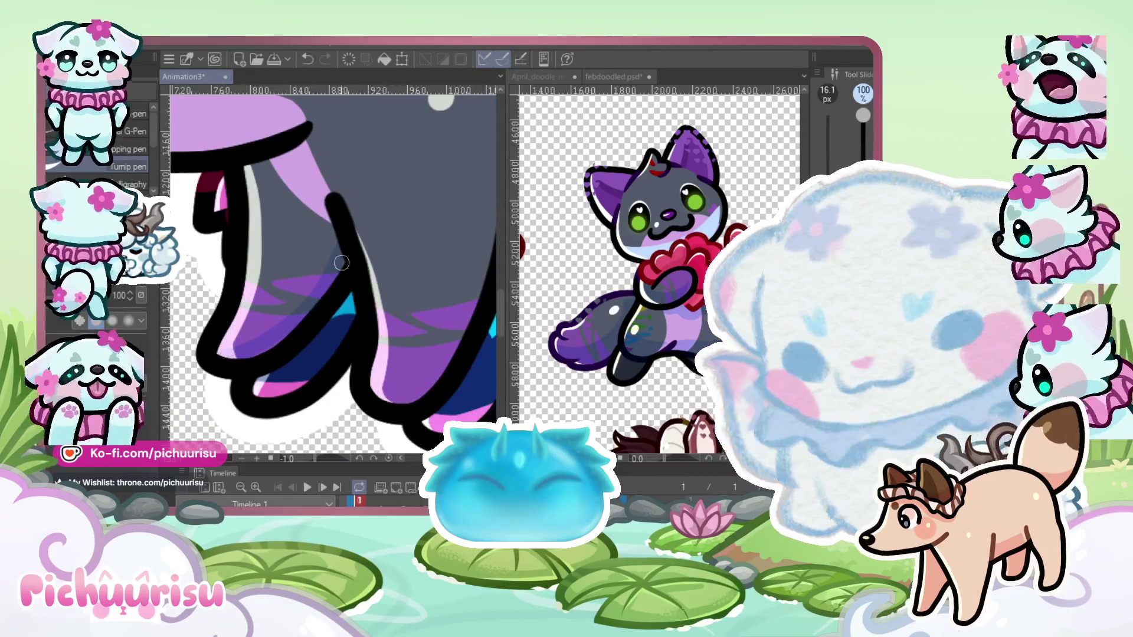
scroll(342, 263, down, 5)
scroll(207, 365, up, 5)
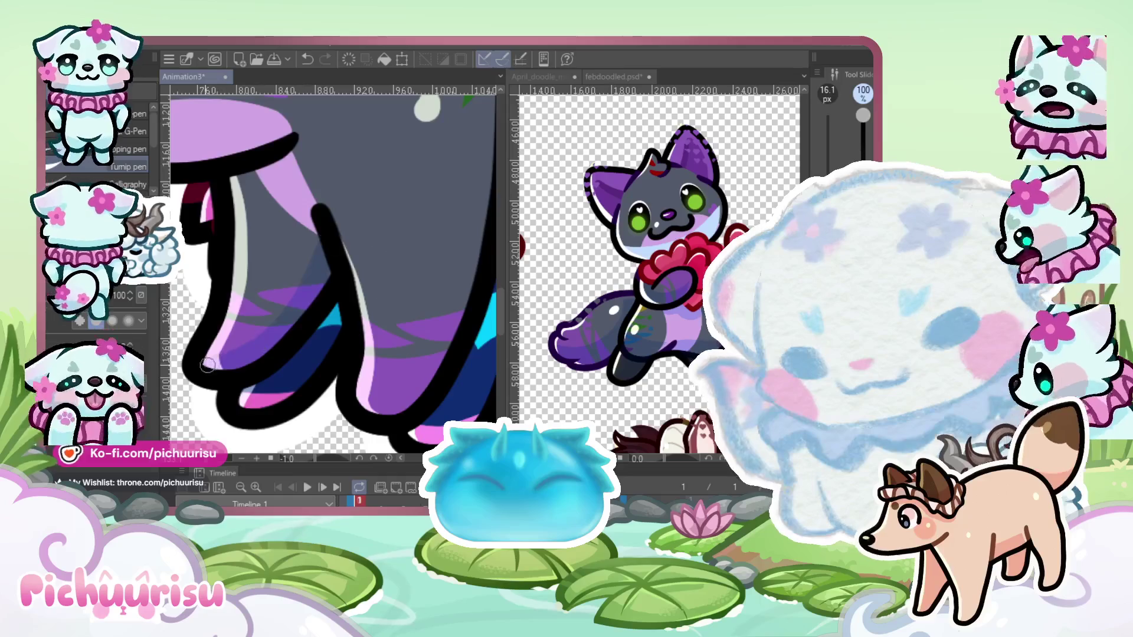
scroll(208, 365, down, 5)
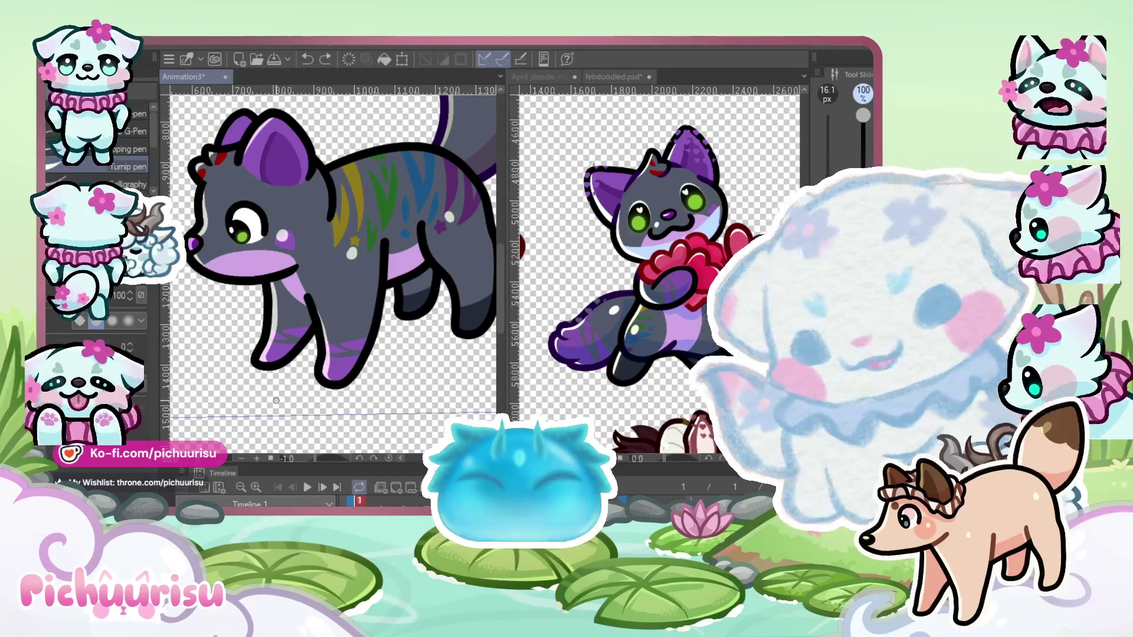
mouse_move(334, 274)
mouse_down()
mouse_move(342, 274)
mouse_move(210, 380)
mouse_up()
Undo the light-blue highlight on the front leg and repaint it down the leg
scroll(307, 323, up, 2)
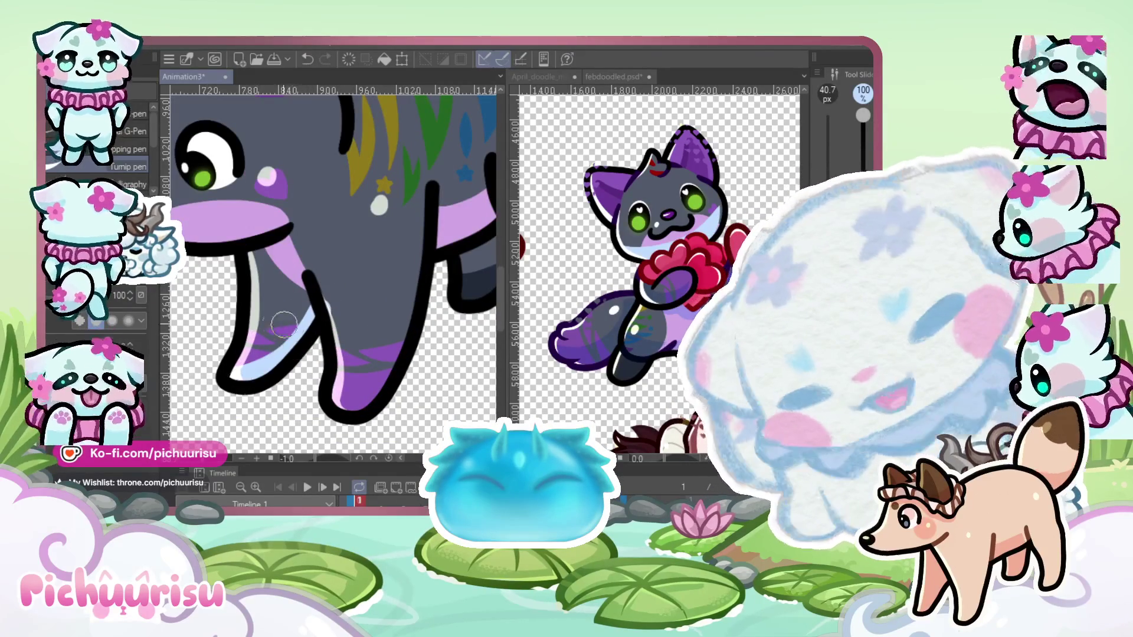
key(ctrl+z)
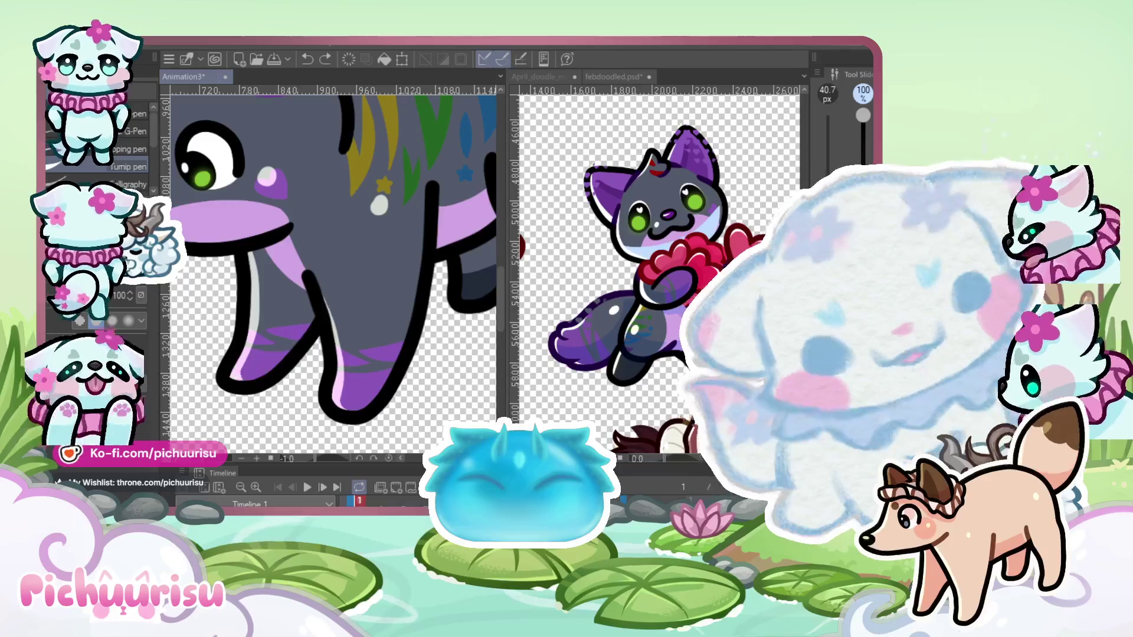
drag(319, 298, 216, 404)
scroll(225, 354, down, 3)
scroll(234, 332, up, 1)
scroll(233, 332, up, 2)
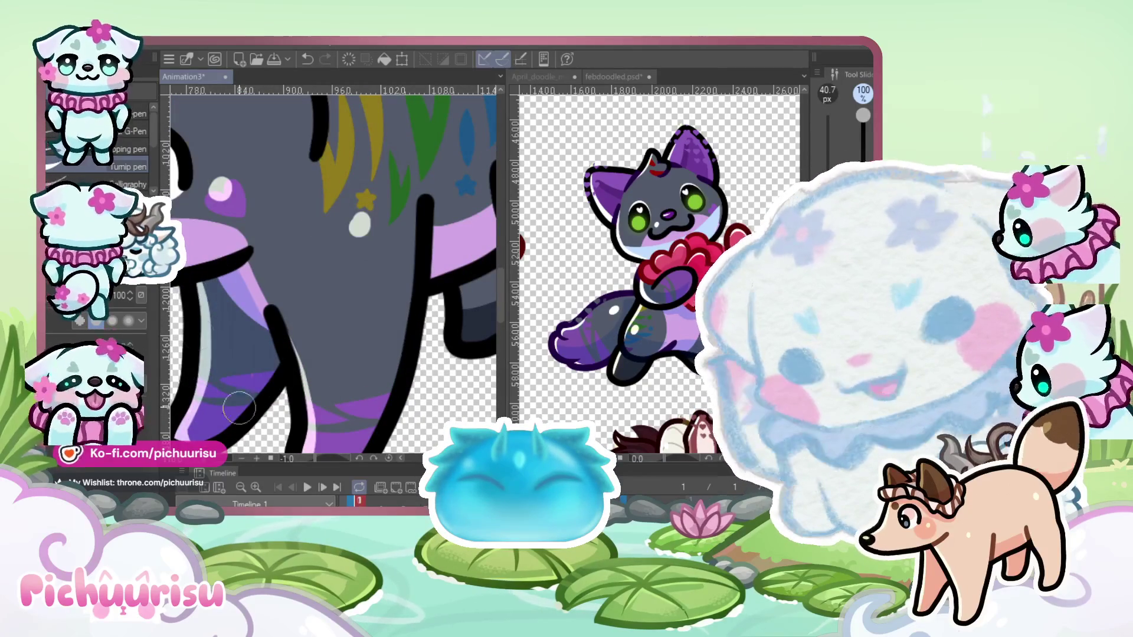
scroll(239, 407, down, 3)
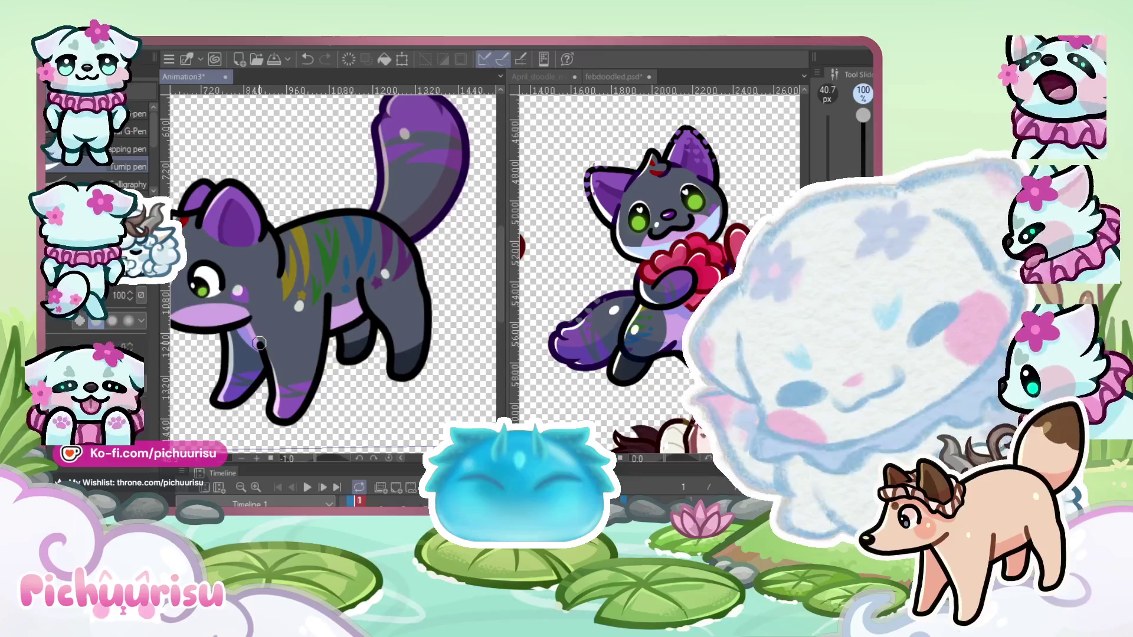
scroll(260, 343, down, 2)
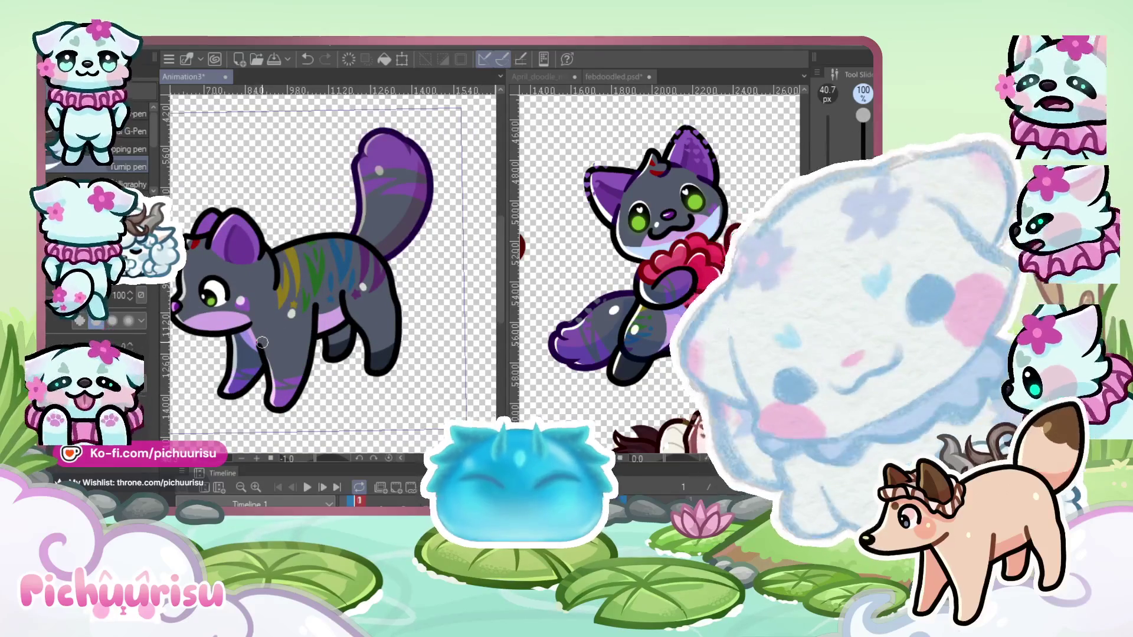
scroll(262, 343, up, 1)
scroll(277, 349, up, 1)
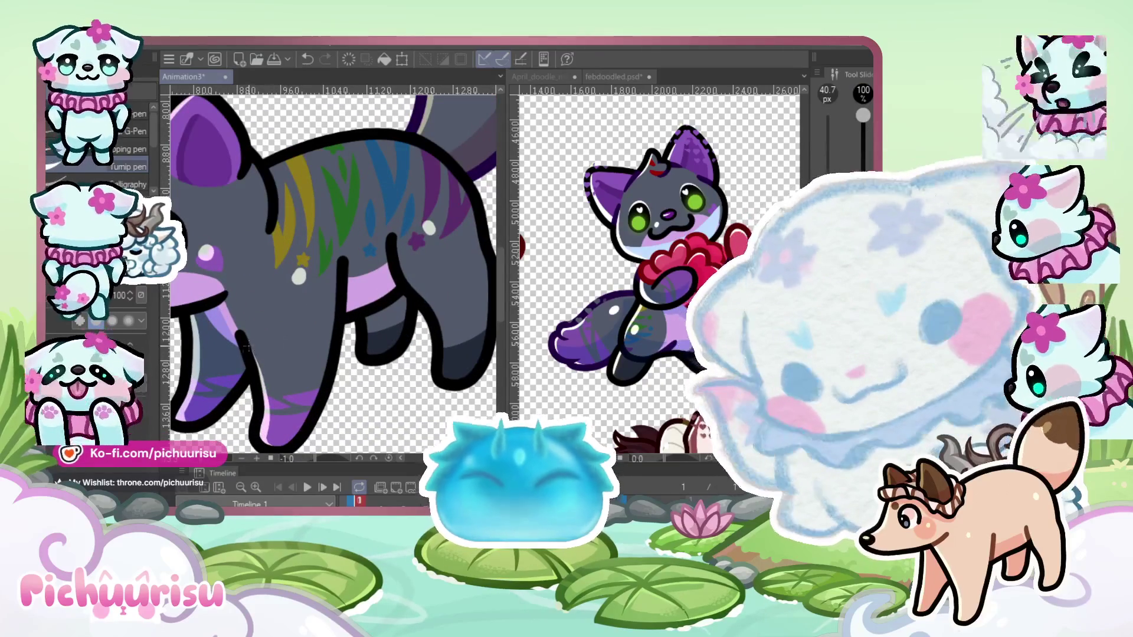
scroll(308, 327, down, 2)
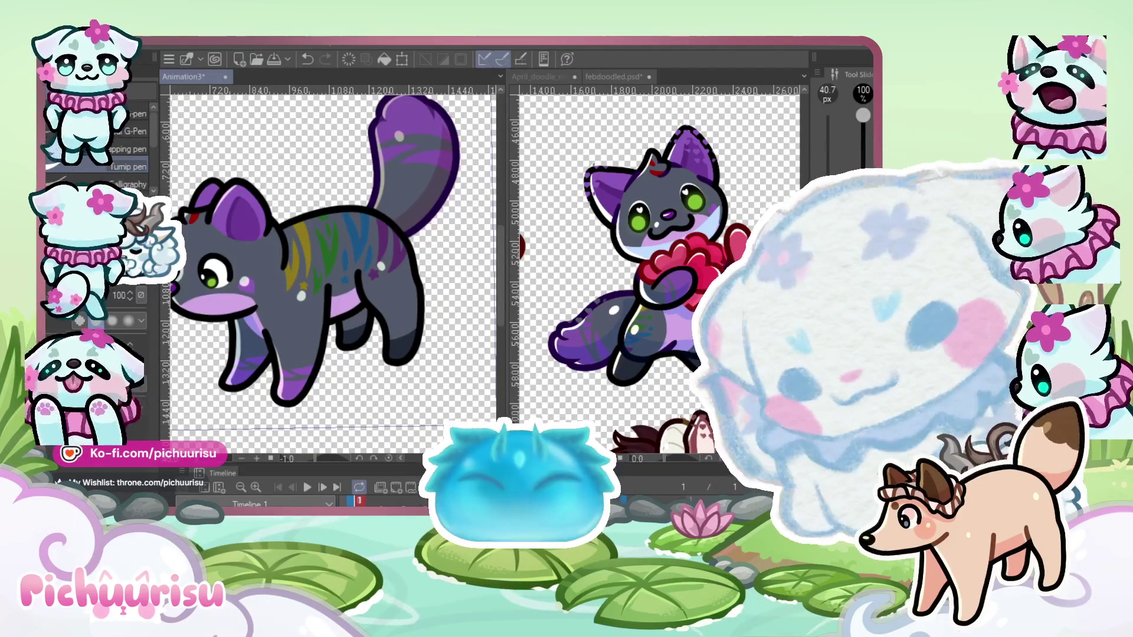
scroll(265, 340, up, 3)
Resize the G-Pen and go over the front leg's black outline twice
key(bracketleft)
key(bracketleft)
key(bracketleft)
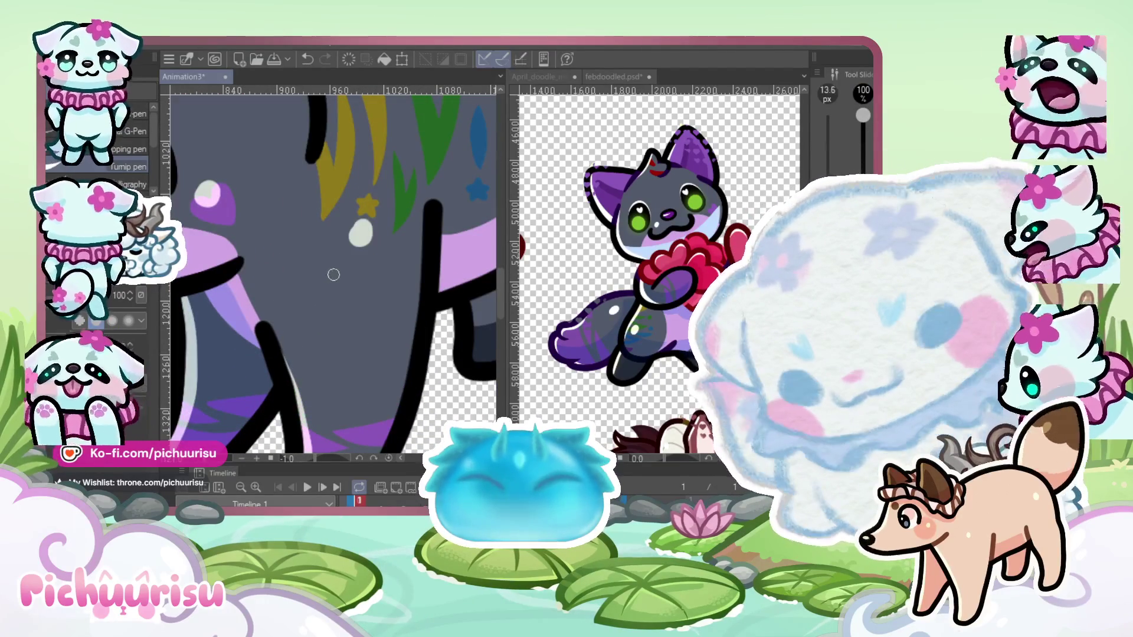
key(bracketright)
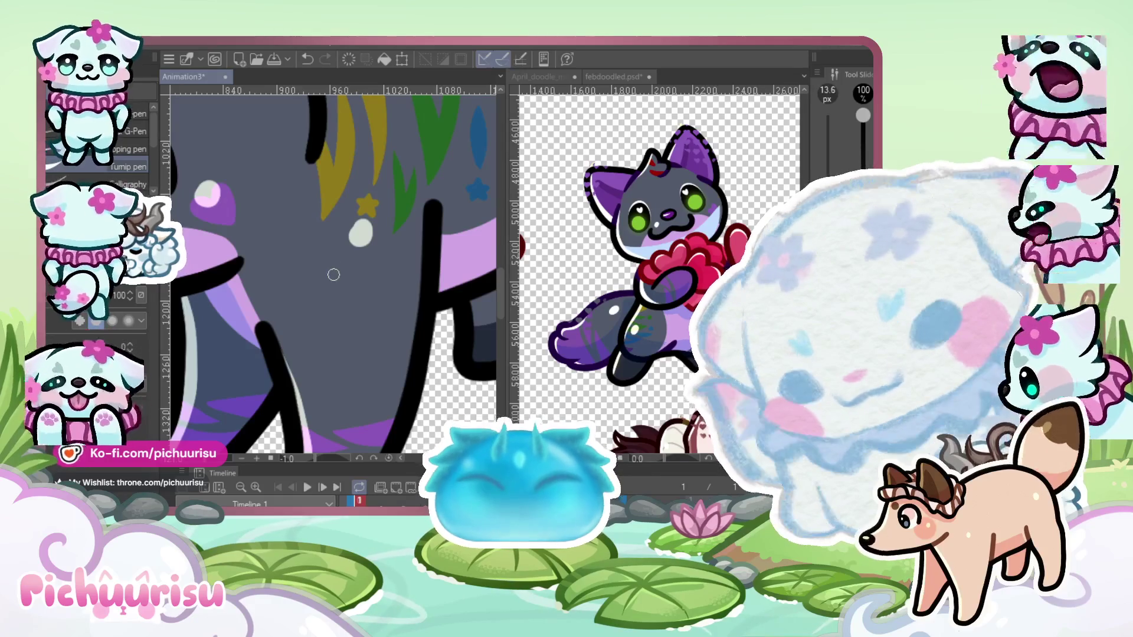
scroll(241, 289, up, 1)
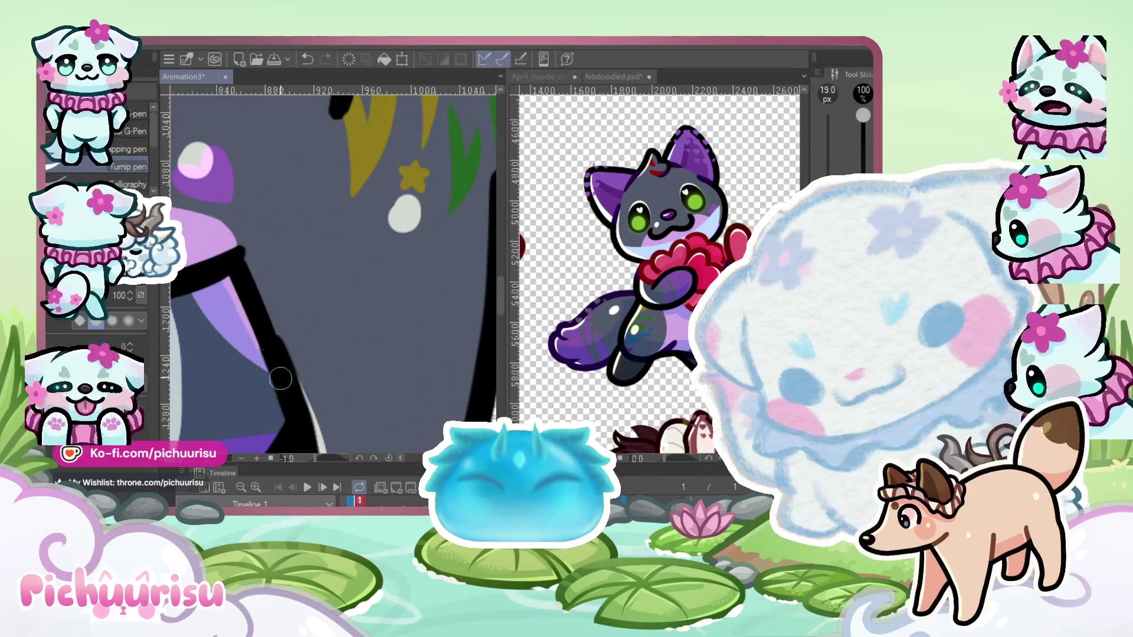
drag(233, 269, 306, 418)
drag(281, 359, 305, 437)
scroll(268, 323, down, 2)
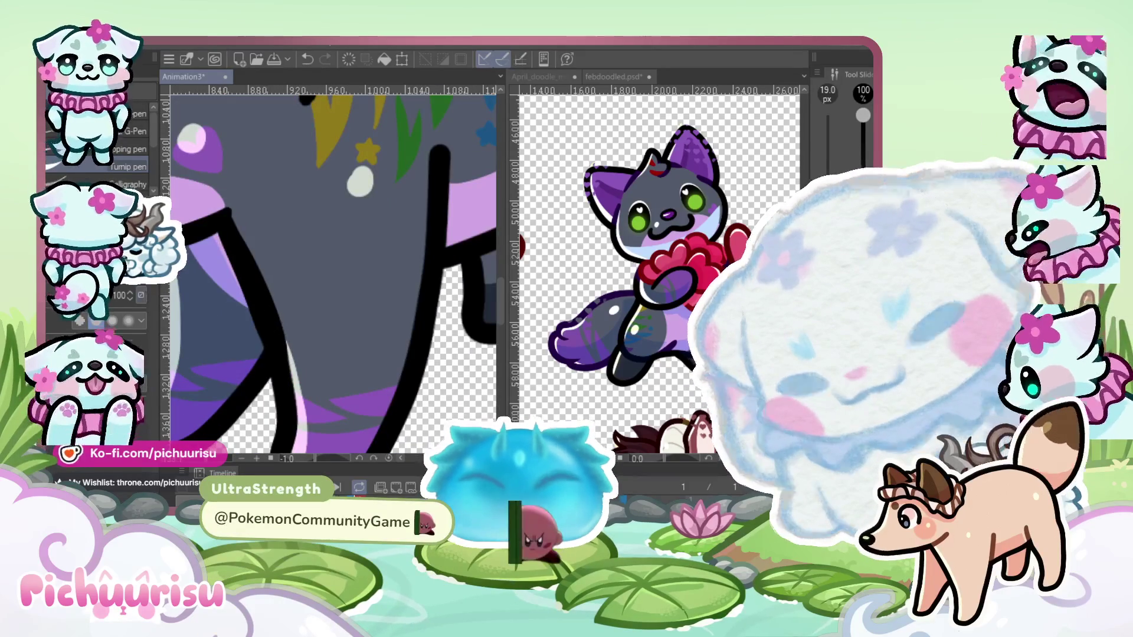
Switch briefly to the Eraser and back to the pen, then select Liquify at 262.3 px
key(e)
scroll(333, 274, up, 1)
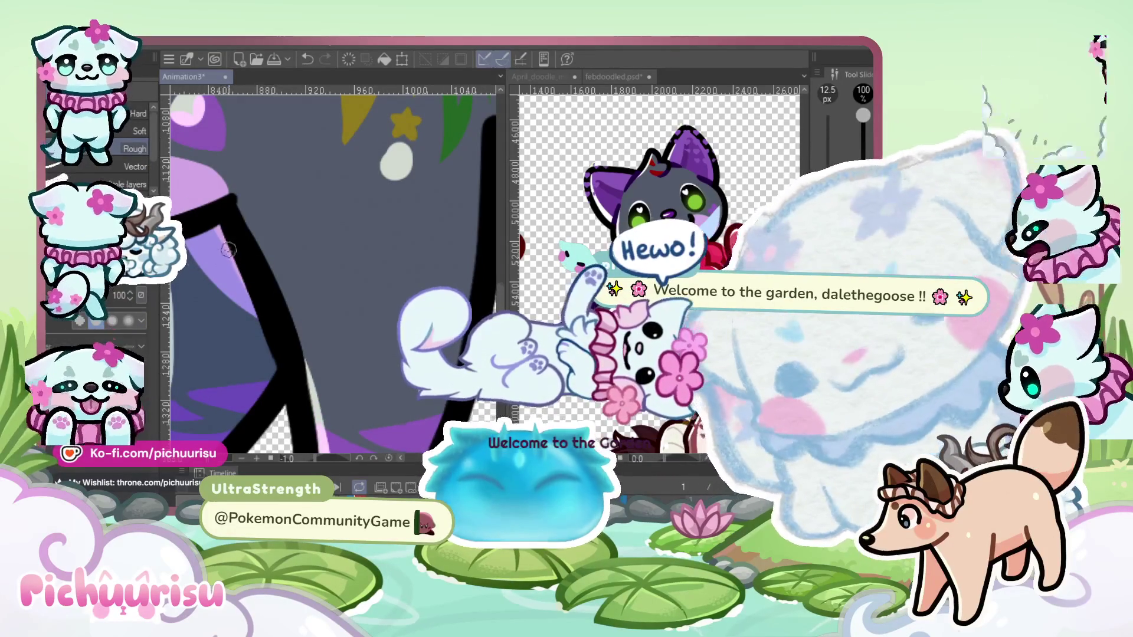
scroll(216, 231, up, 1)
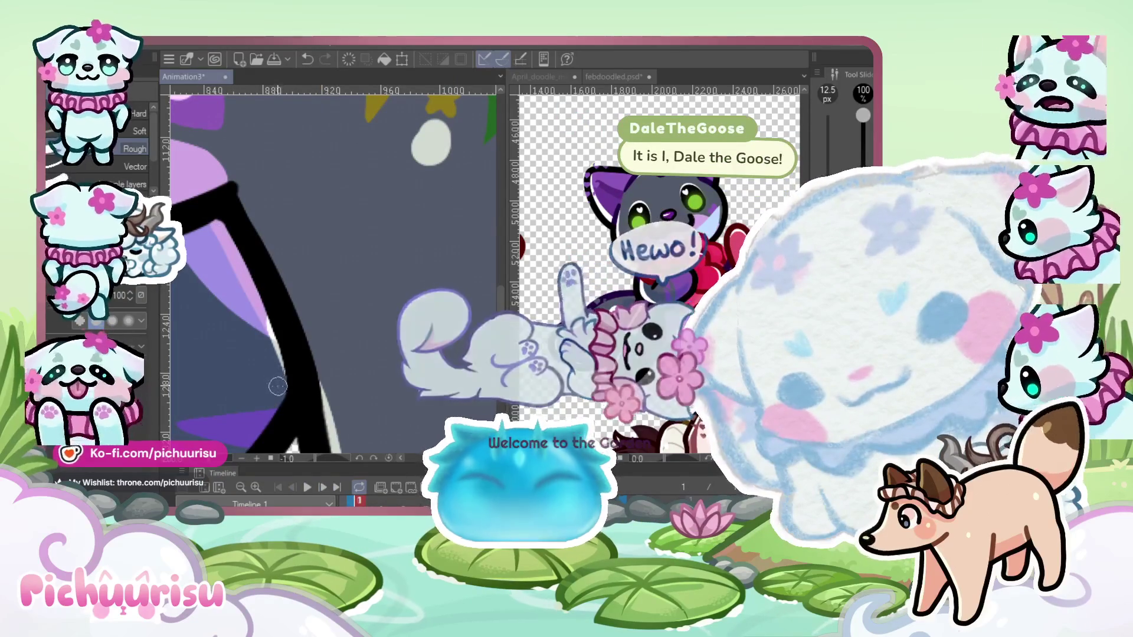
scroll(272, 364, down, 4)
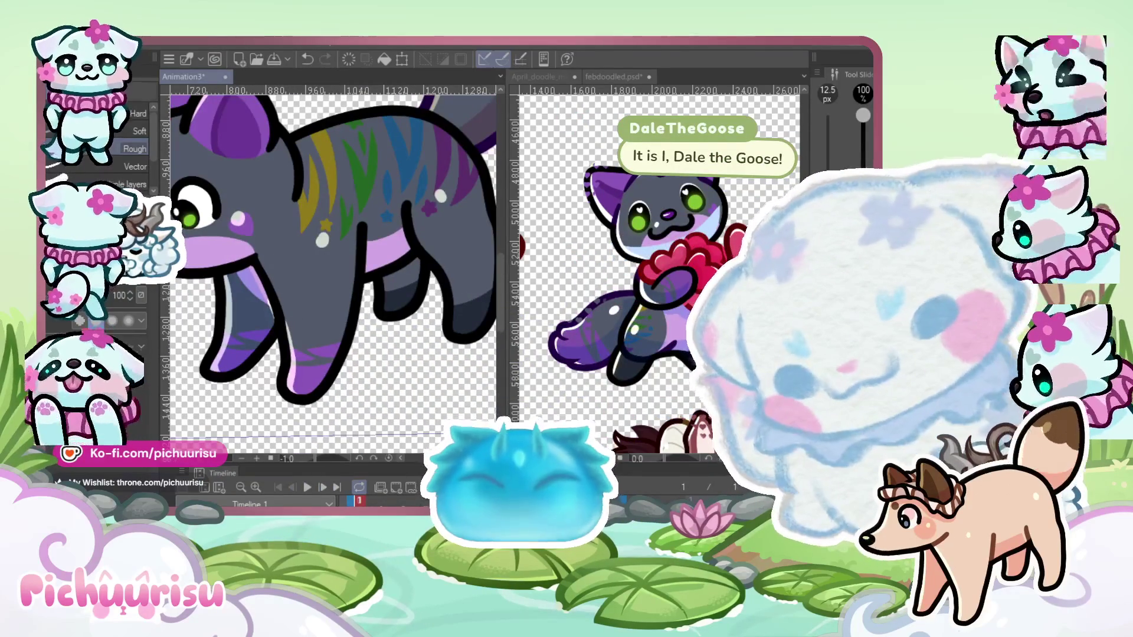
scroll(207, 234, up, 4)
key(p)
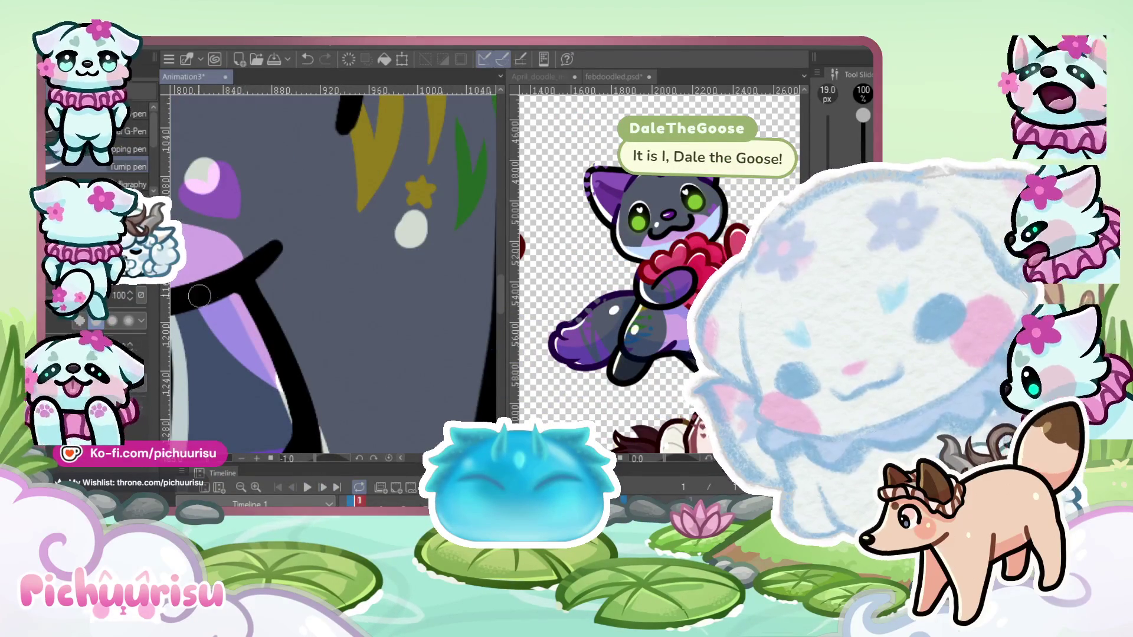
scroll(258, 264, down, 5)
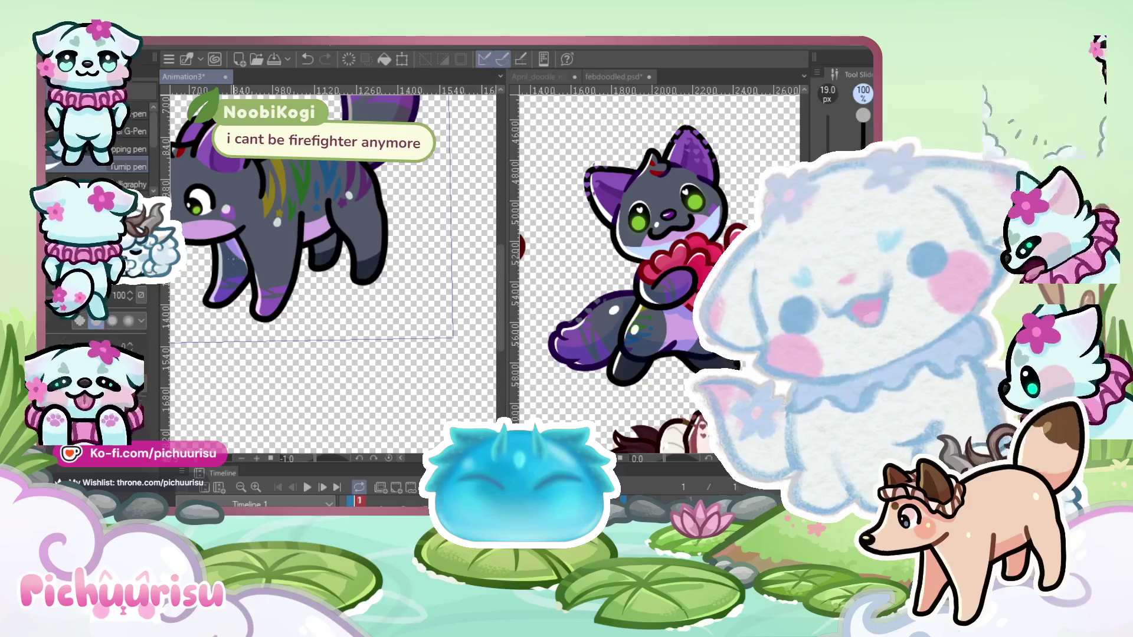
scroll(255, 266, up, 8)
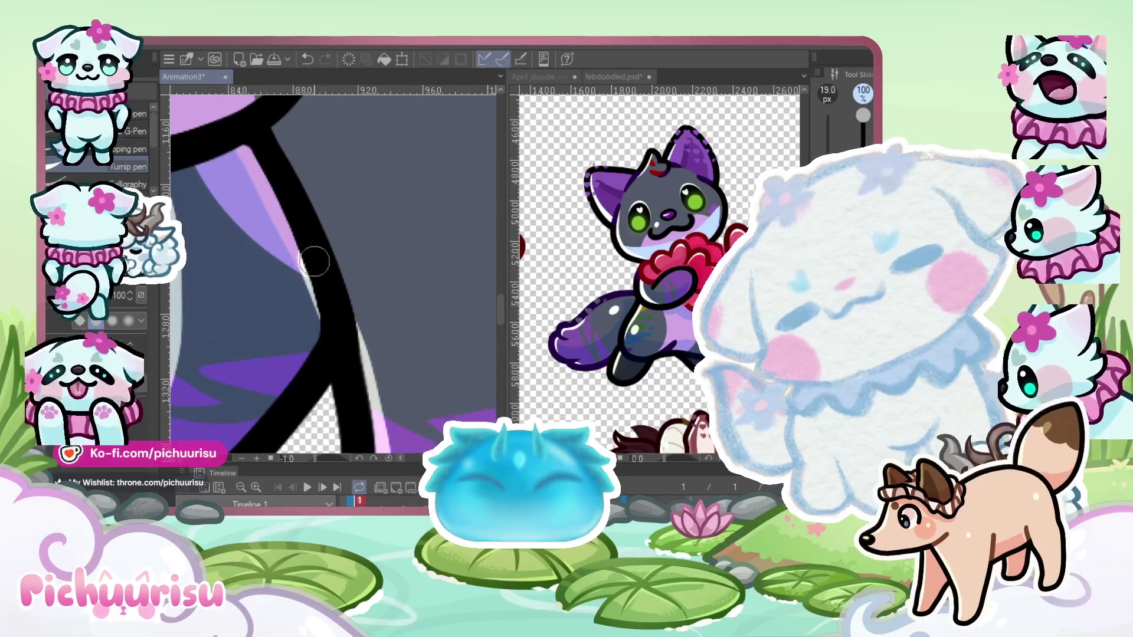
scroll(314, 261, up, 3)
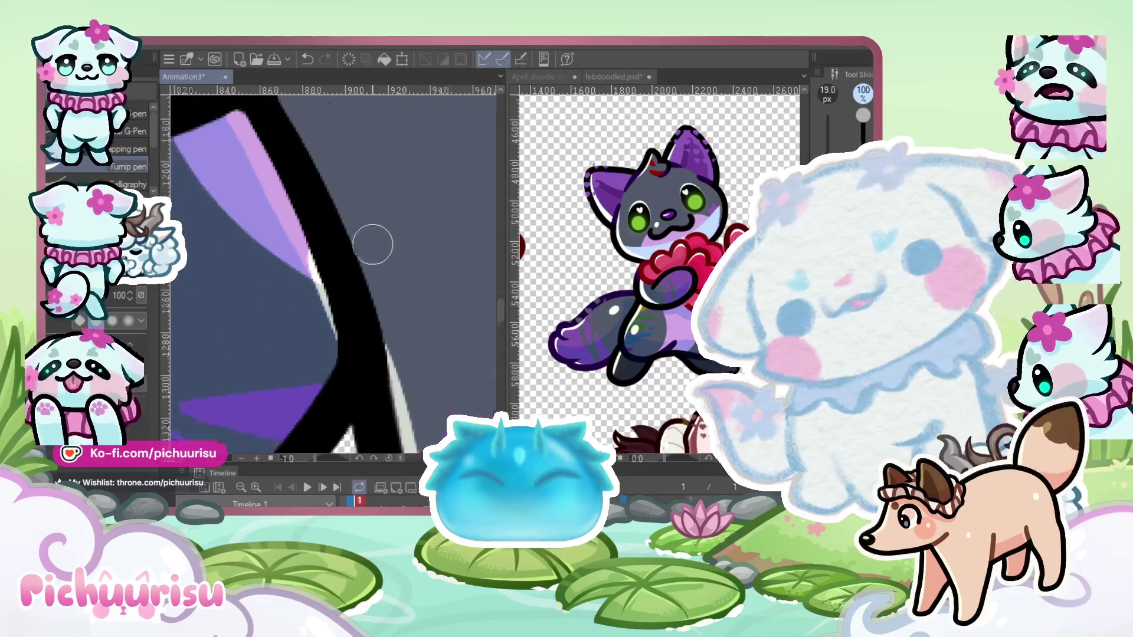
scroll(375, 240, down, 3)
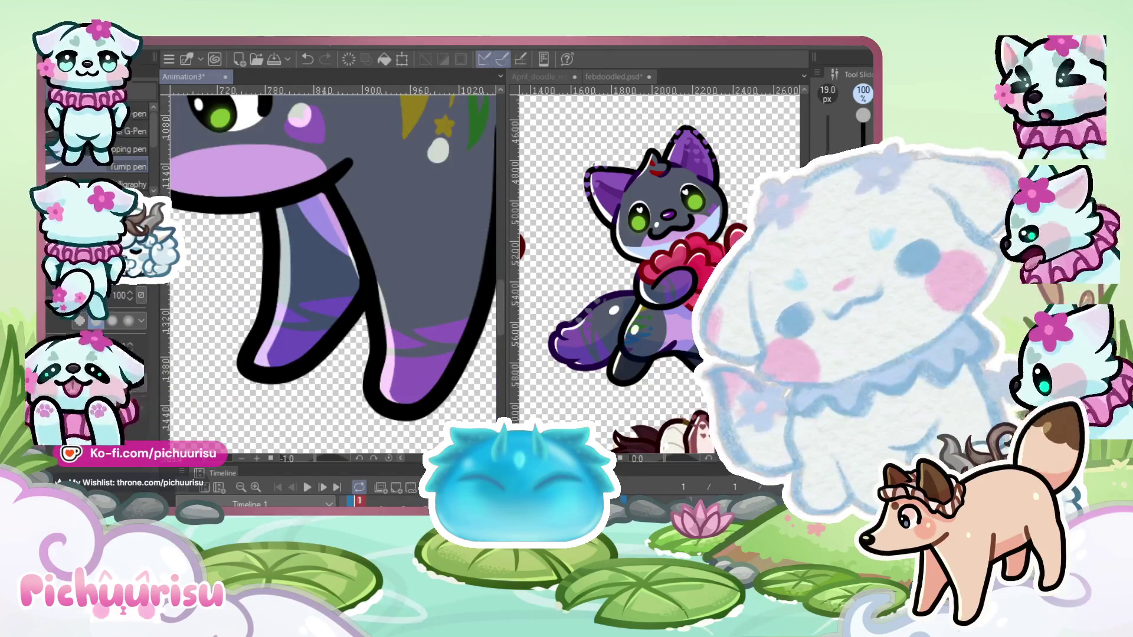
key(j)
scroll(407, 224, up, 2)
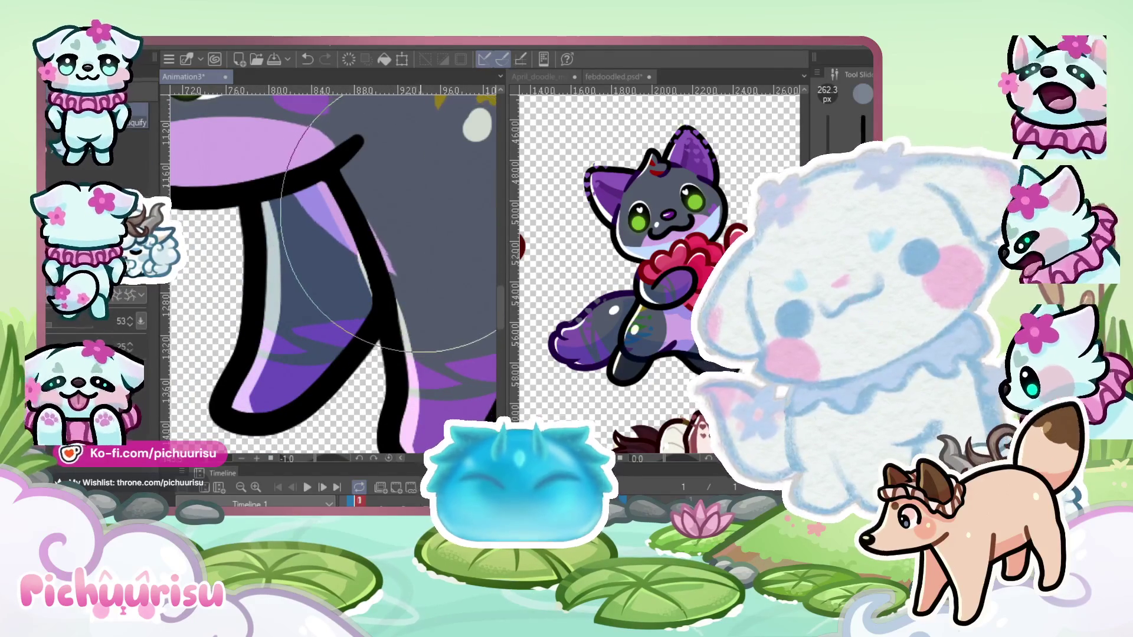
Push the lavender streaks on the front leg into shape with Liquify
mouse_move(430, 208)
mouse_down()
mouse_move(455, 207)
mouse_move(407, 218)
mouse_move(413, 206)
mouse_move(372, 183)
mouse_move(398, 154)
mouse_move(413, 171)
mouse_move(401, 189)
mouse_up()
key(ctrl+minus)
drag(426, 242, 413, 246)
key(ctrl+plus)
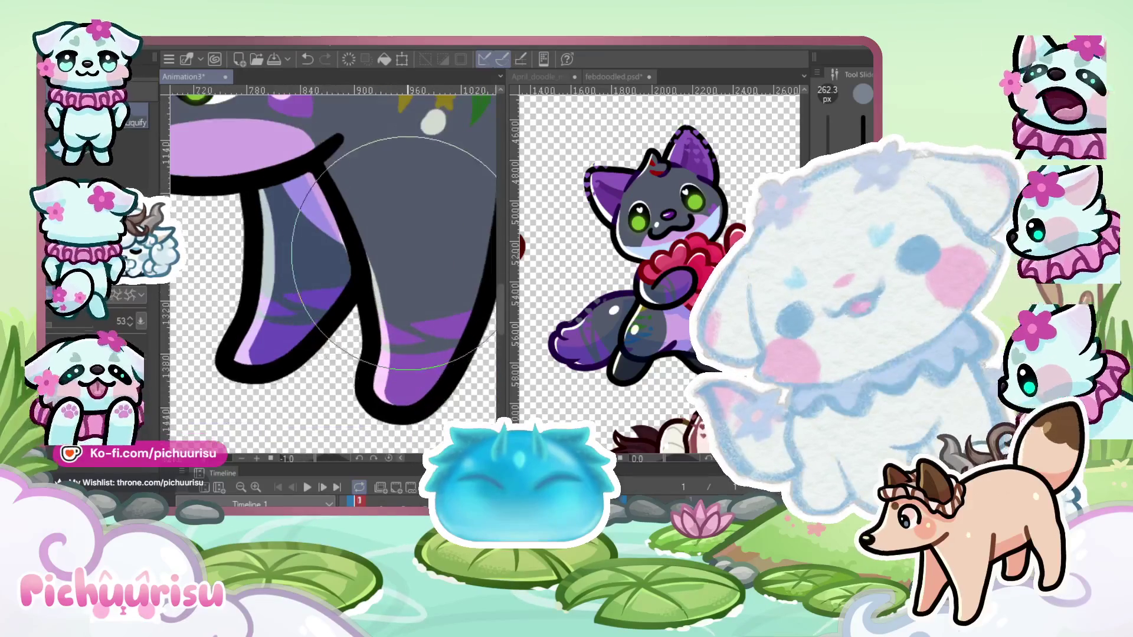
key(ctrl+plus)
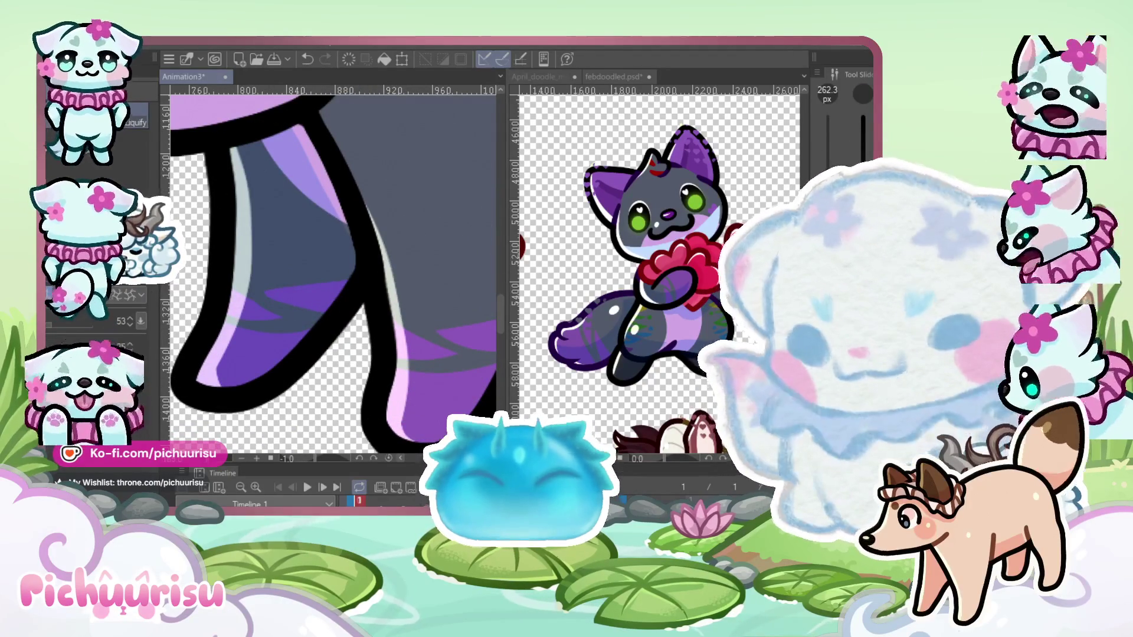
With the pen, paint a light stroke along the outline's right edge, undoing retries
key(p)
scroll(351, 248, up, 2)
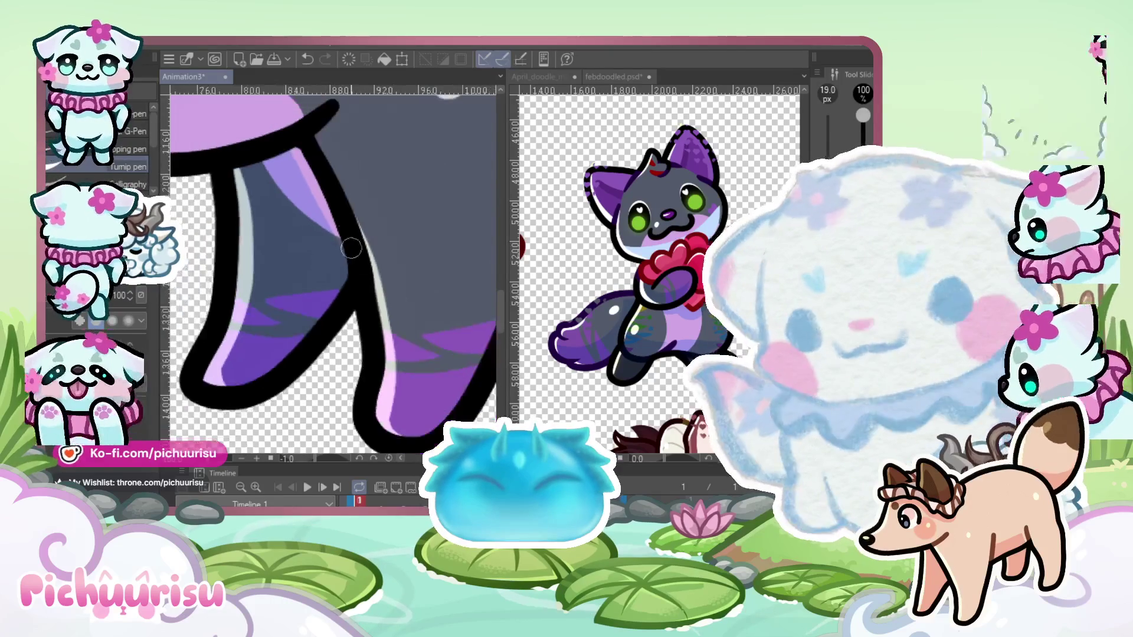
scroll(352, 248, up, 1)
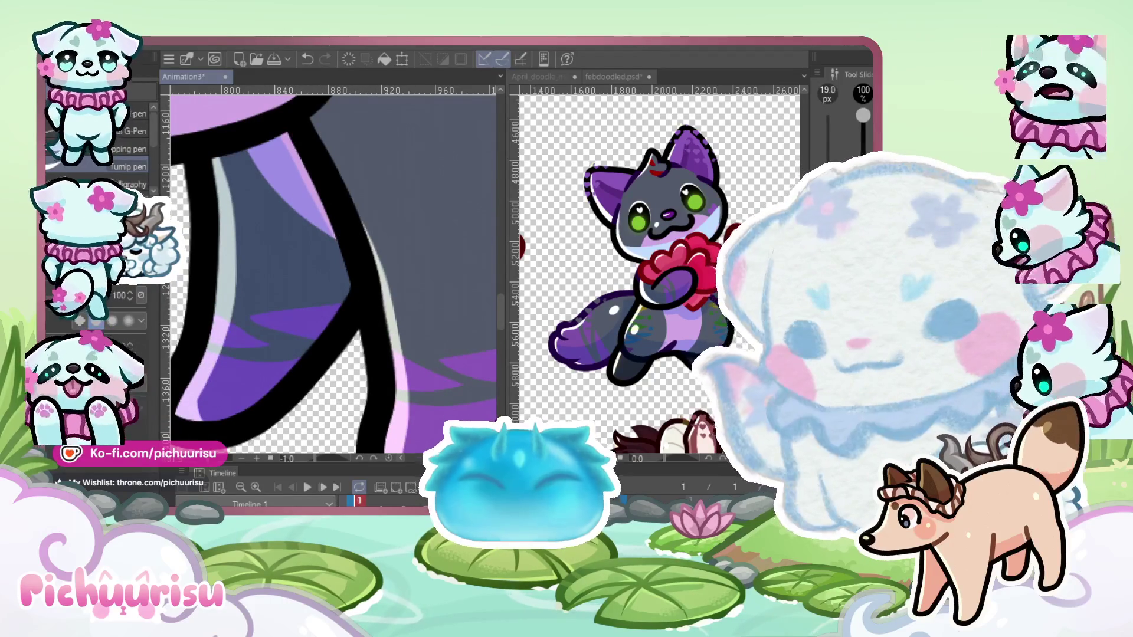
scroll(359, 202, up, 1)
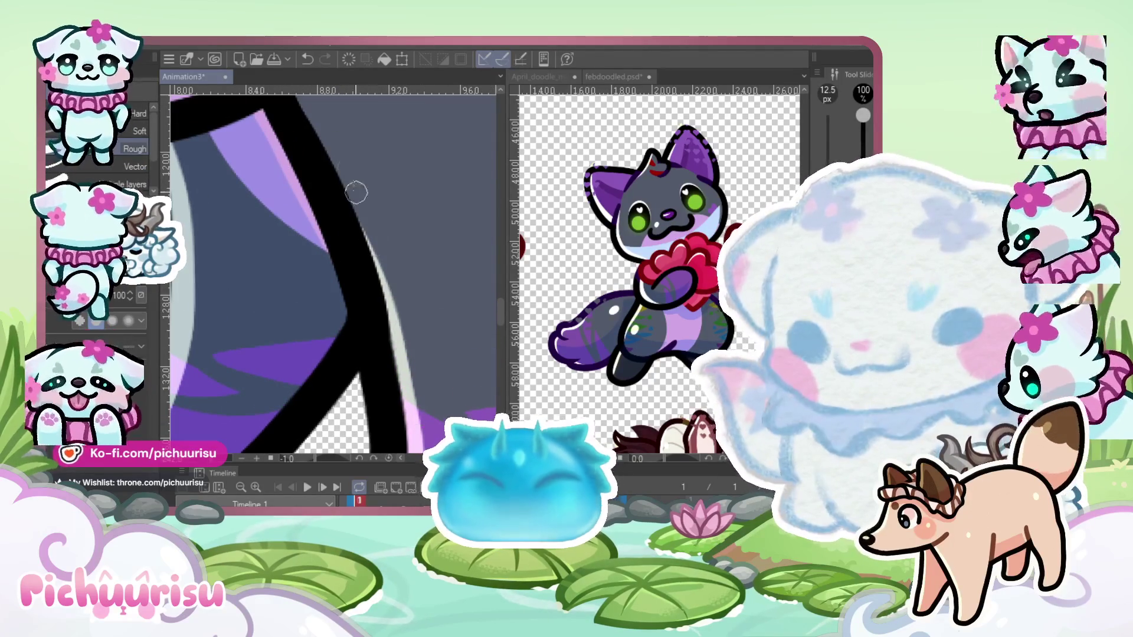
key(ctrl+z)
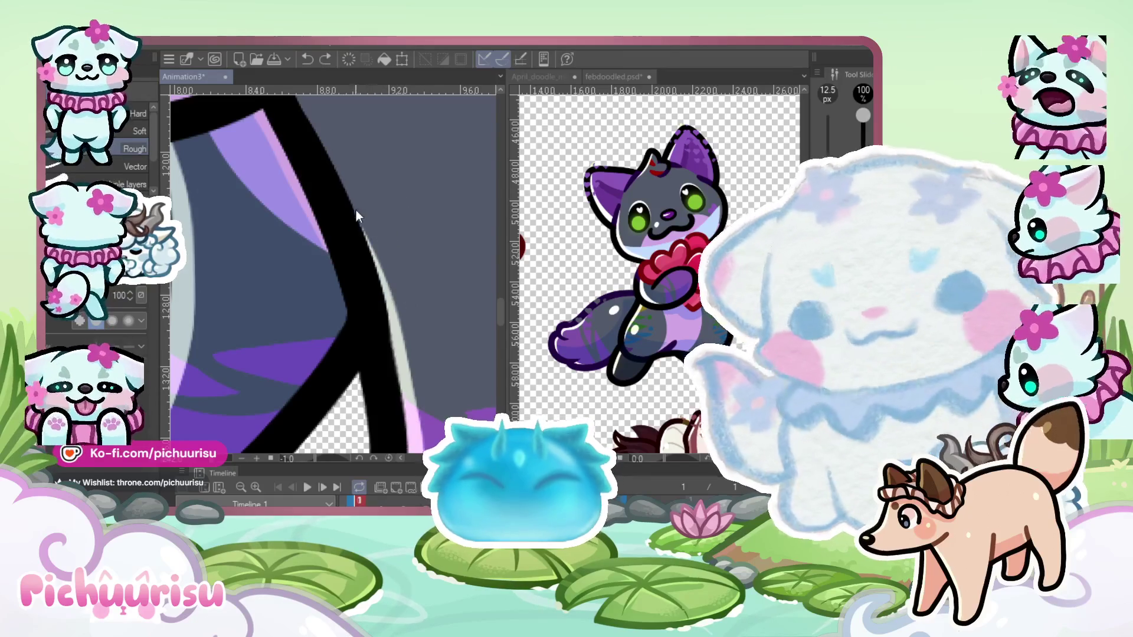
drag(359, 195, 407, 354)
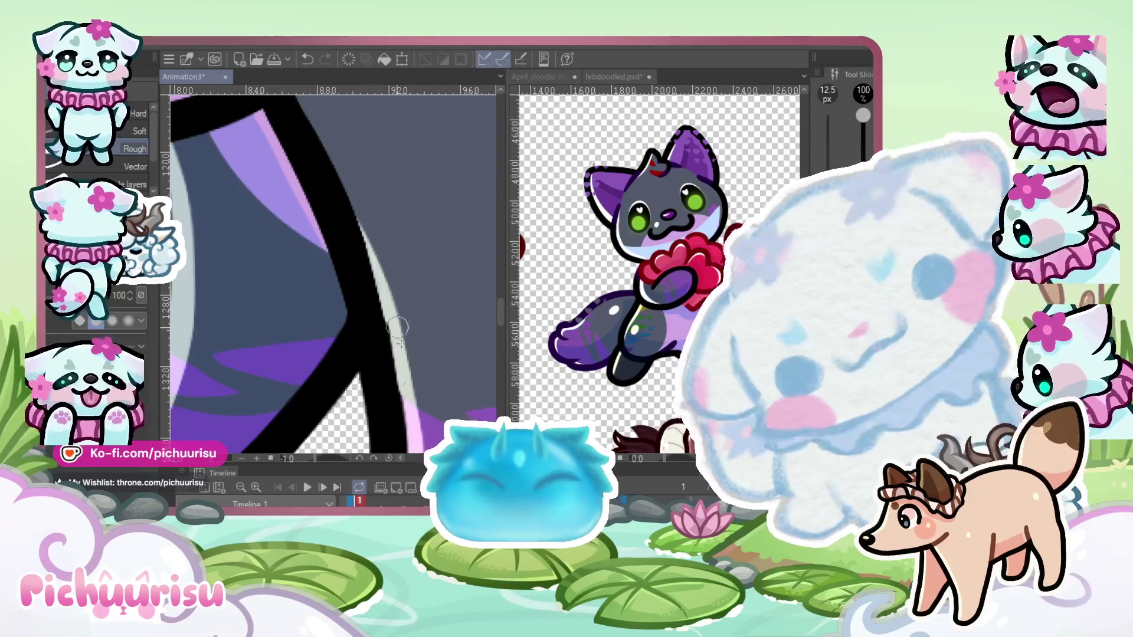
scroll(364, 222, up, 1)
scroll(380, 298, down, 2)
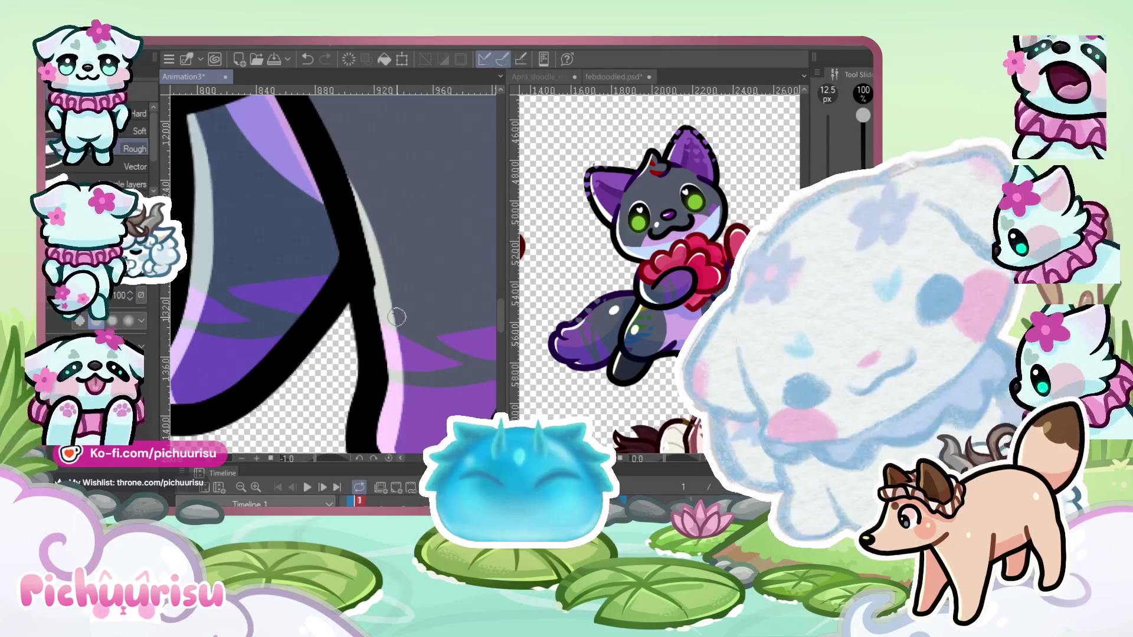
key(ctrl+z)
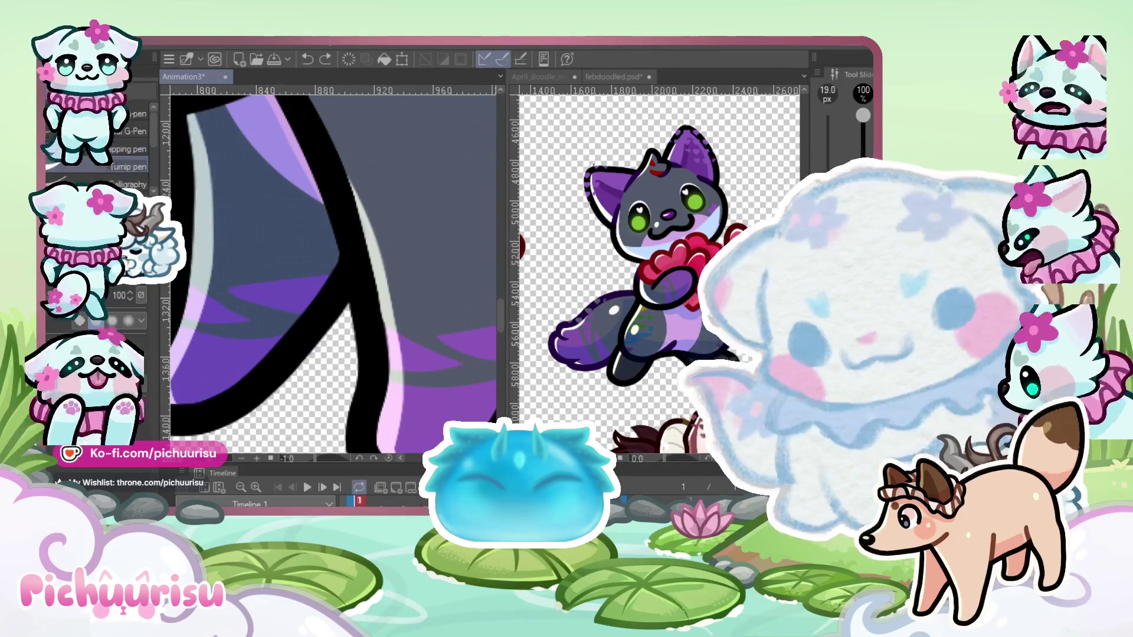
Redraw the light stroke along the outline's right edge, then pick the line correction tools
drag(352, 236, 376, 373)
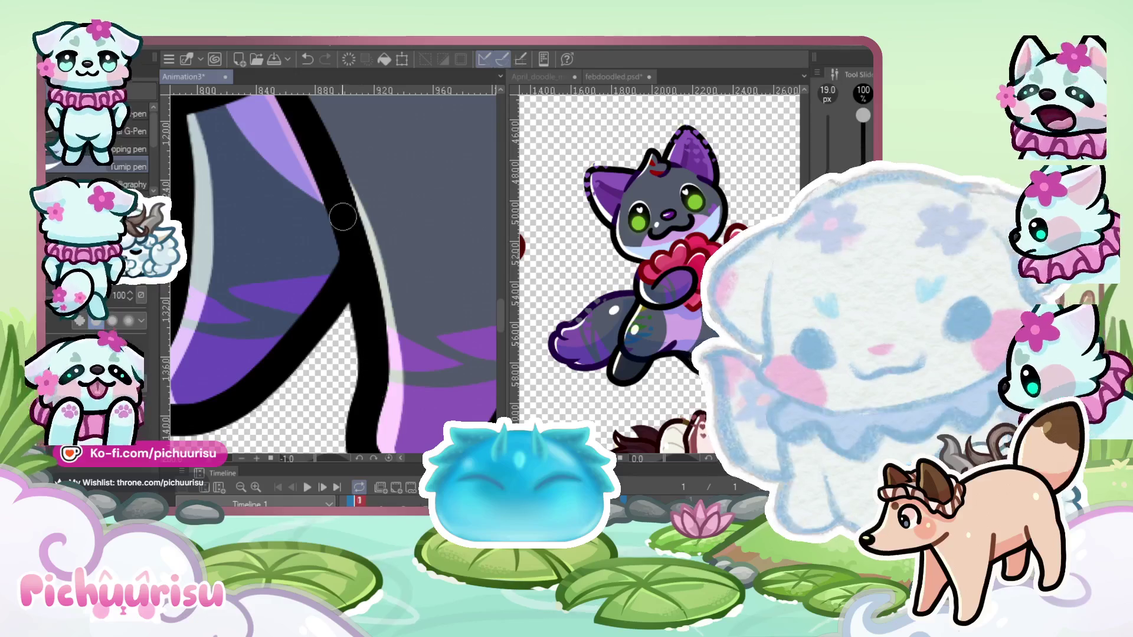
scroll(343, 217, down, 3)
key(y)
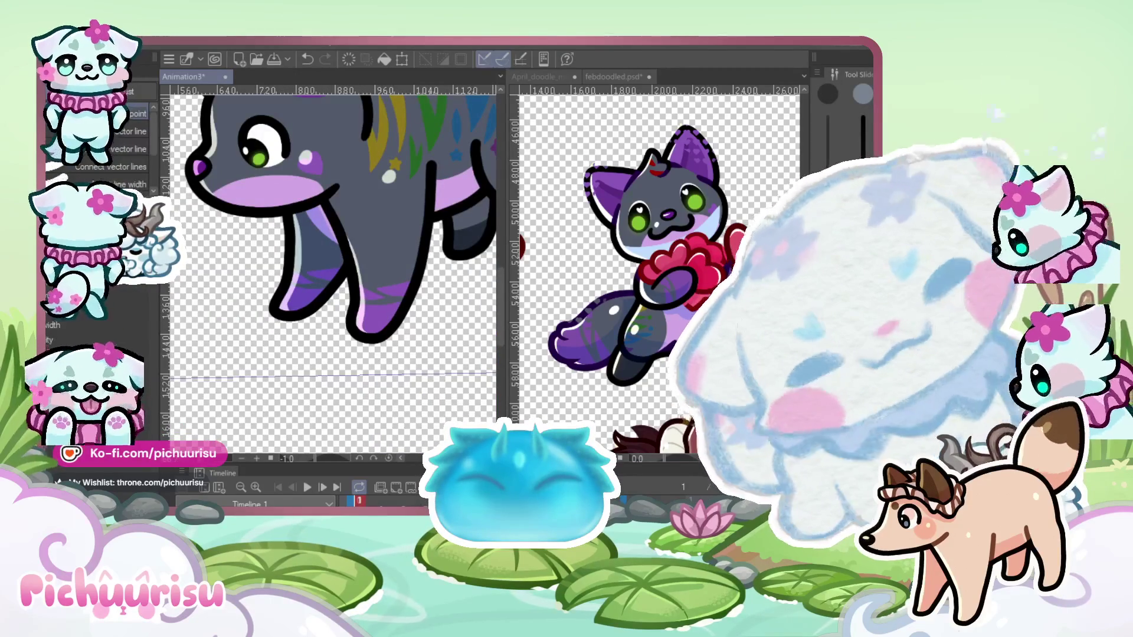
scroll(400, 269, up, 1)
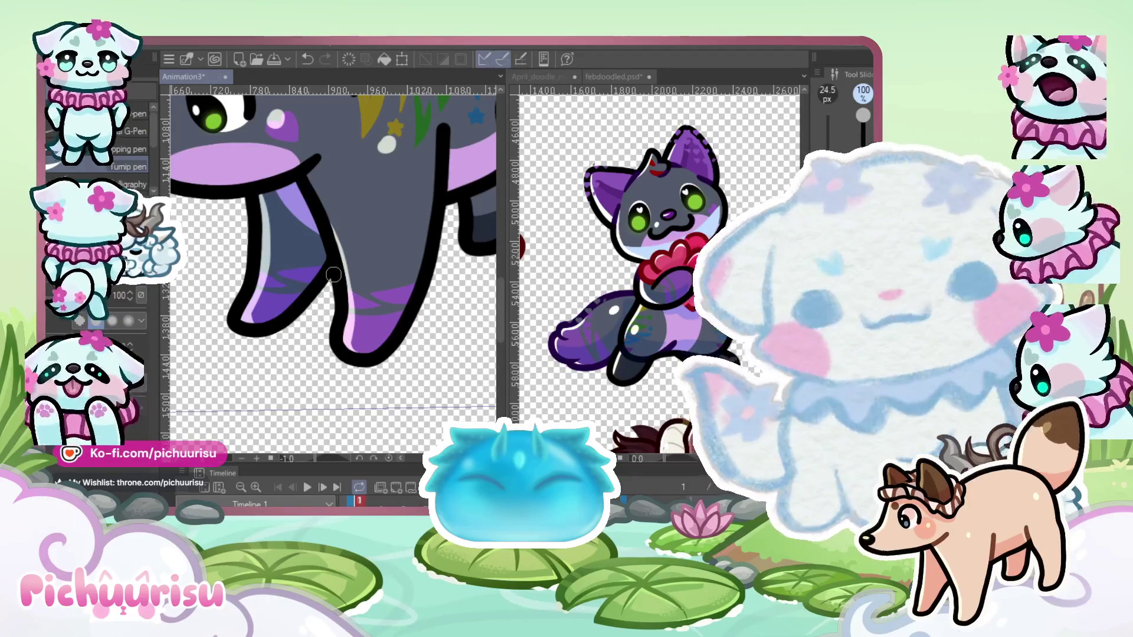
scroll(334, 274, down, 3)
scroll(264, 293, up, 4)
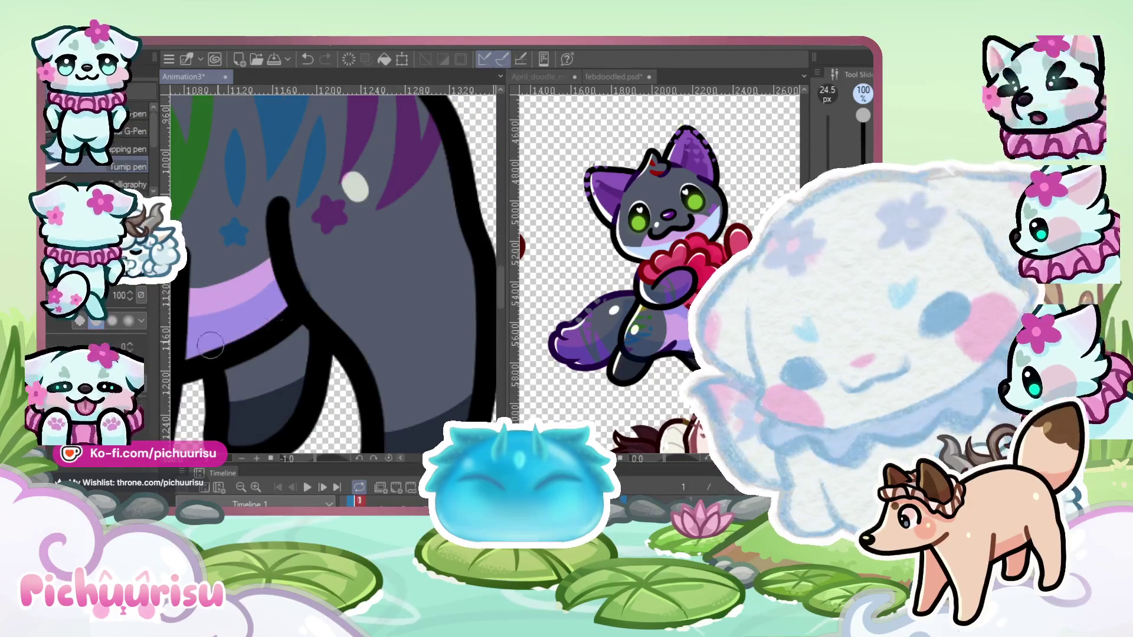
scroll(284, 331, down, 1)
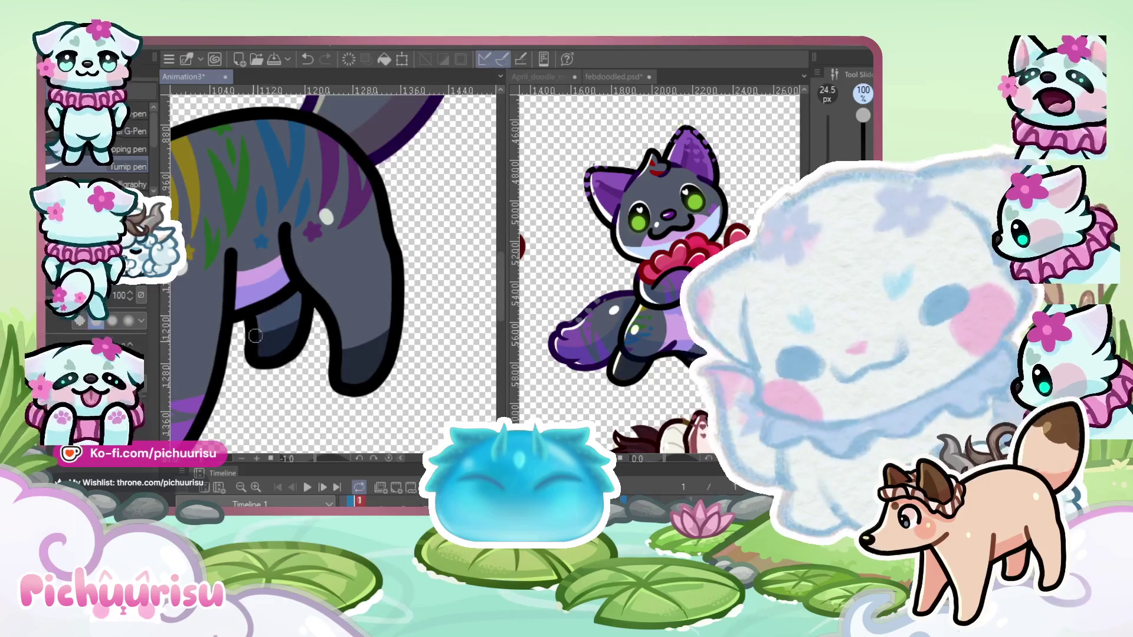
scroll(296, 282, up, 2)
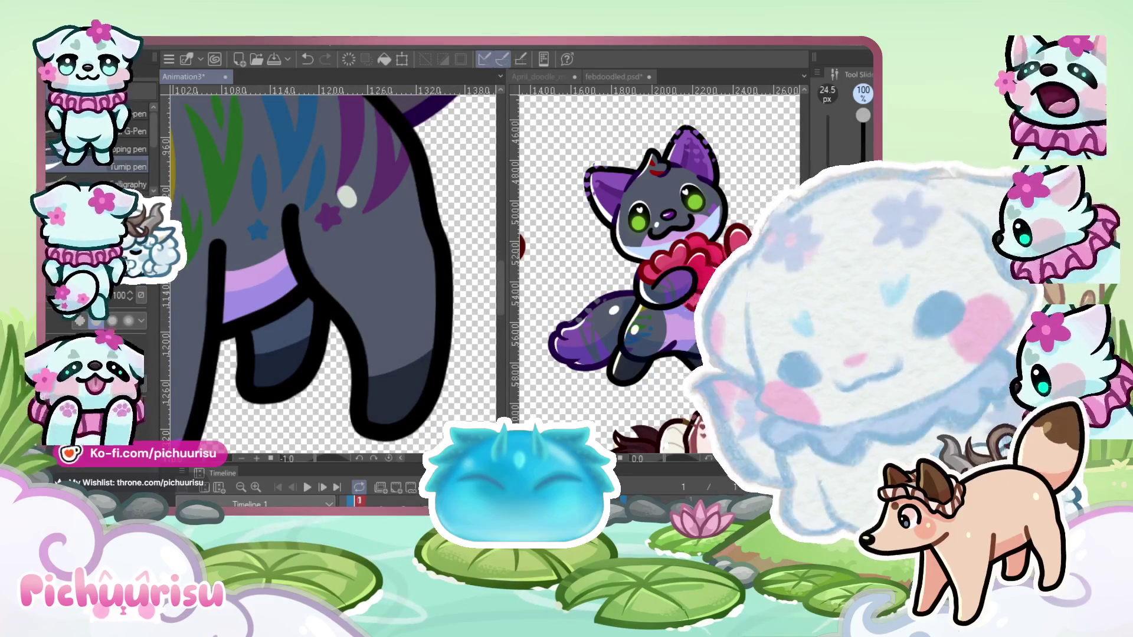
Switch to the Eraser at 12.5 px while reviewing the hind-leg and belly outlines
key(e)
scroll(279, 276, up, 2)
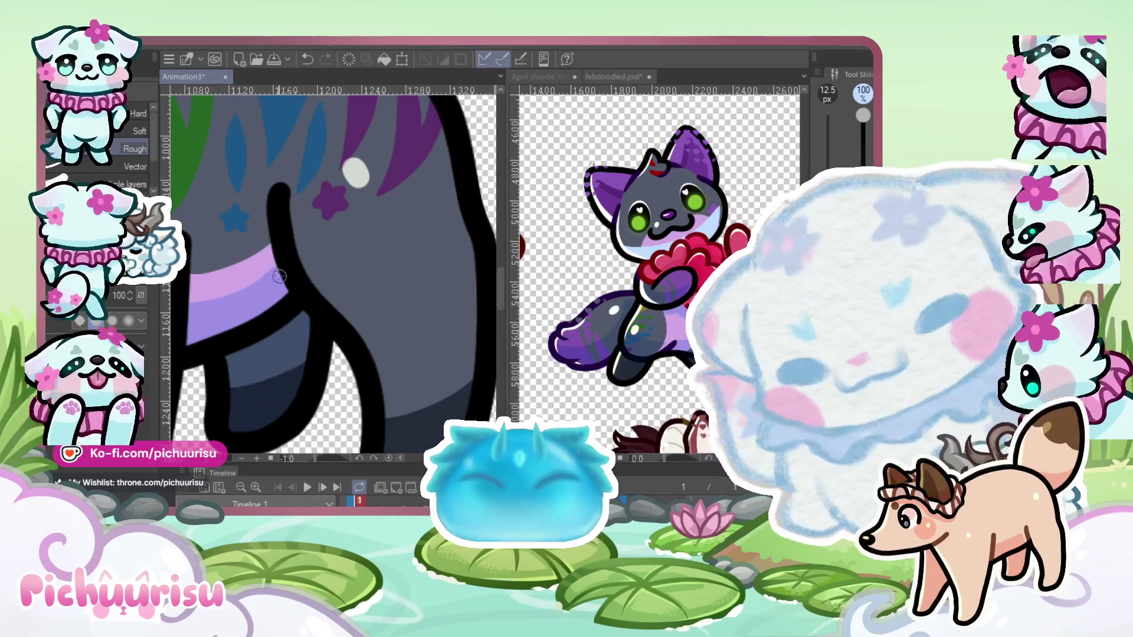
scroll(280, 283, down, 4)
scroll(285, 333, down, 4)
scroll(395, 239, up, 4)
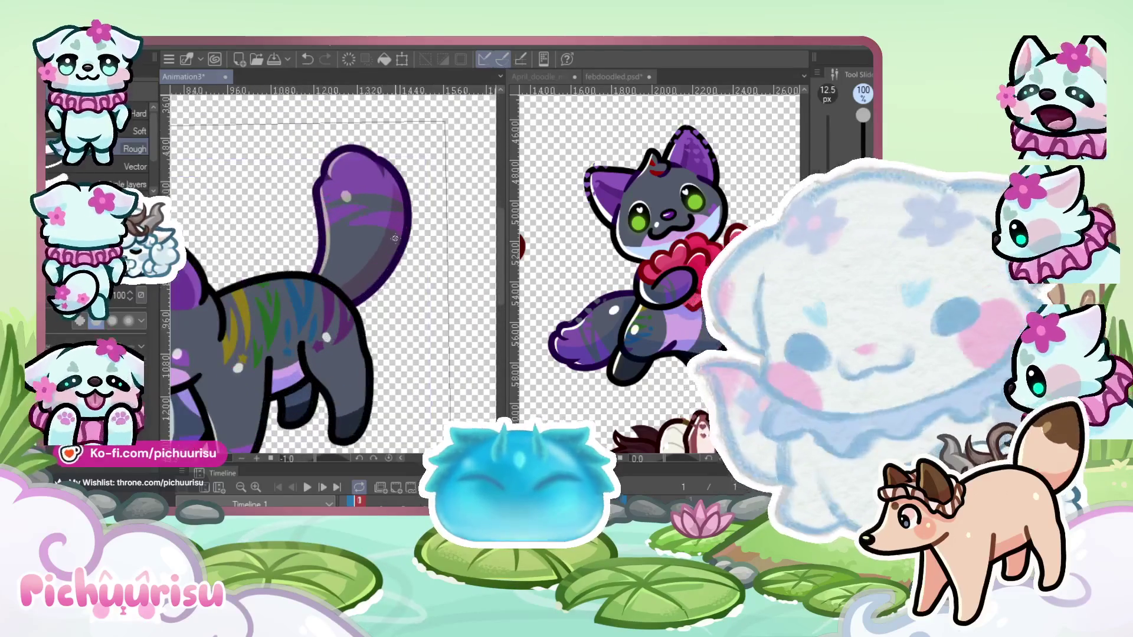
Switch back to the pen and shade the ear's inner lower edge purple
key(p)
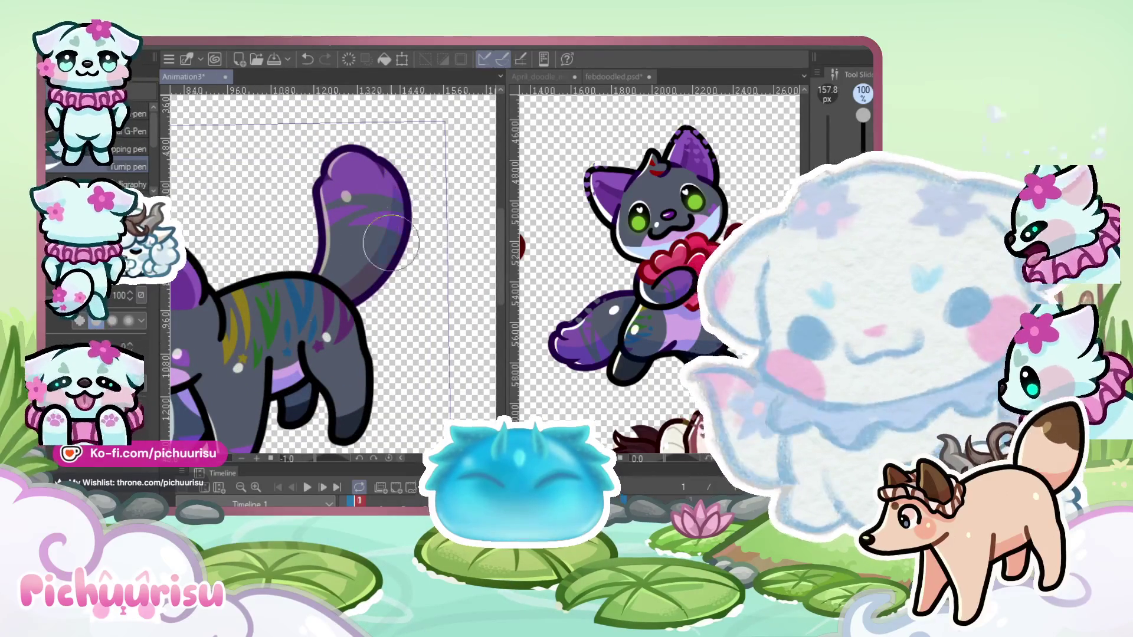
scroll(255, 276, down, 1)
scroll(255, 276, up, 2)
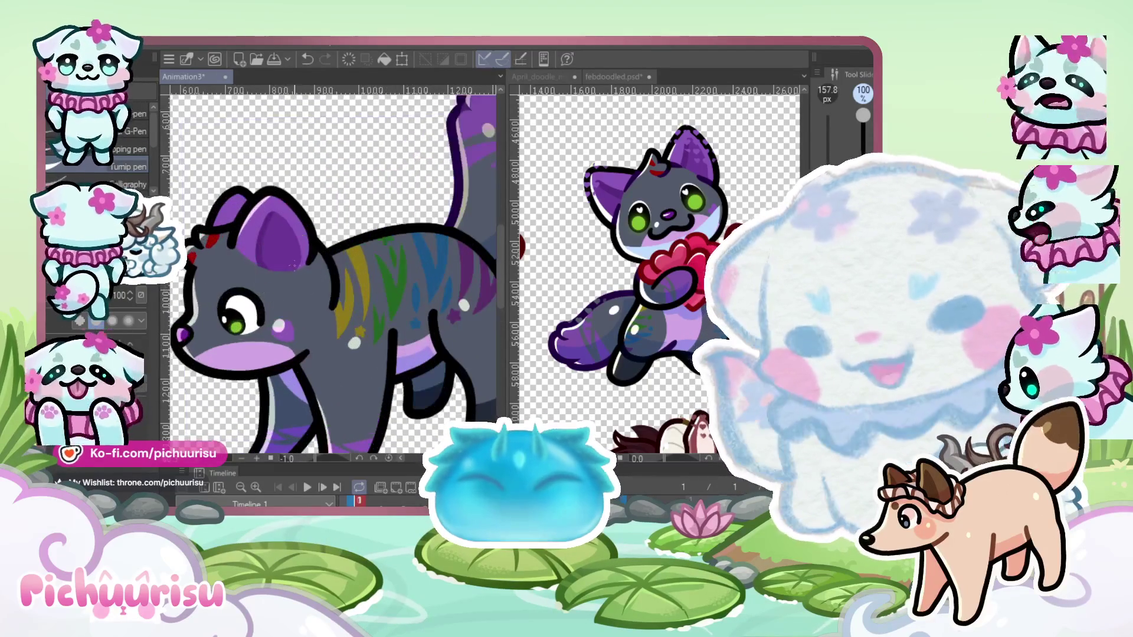
scroll(300, 258, up, 1)
scroll(361, 293, down, 1)
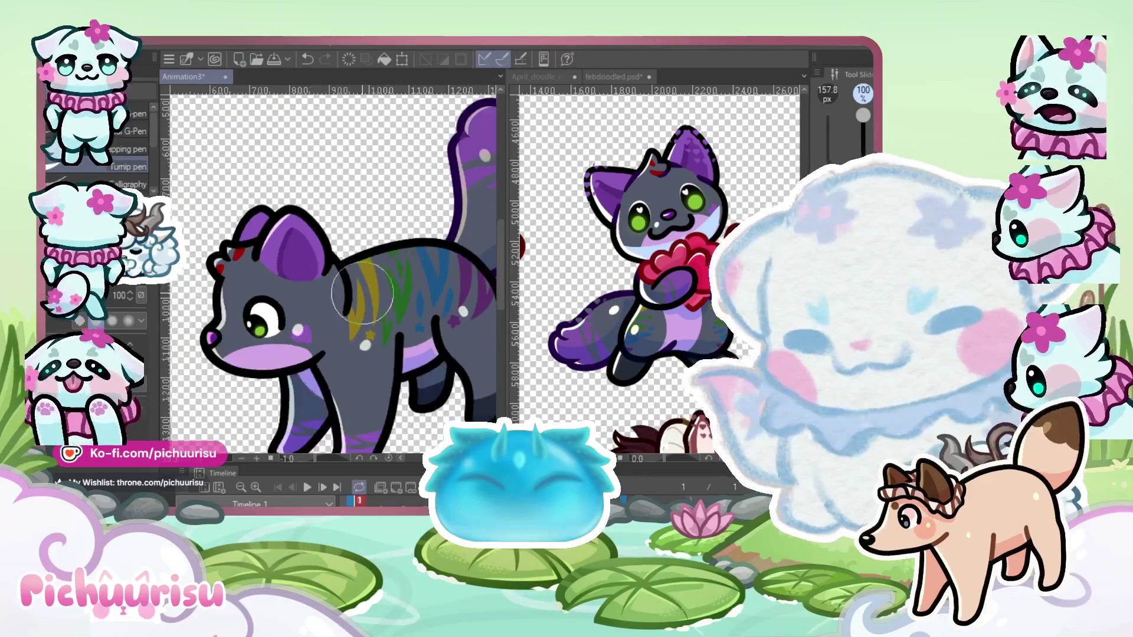
scroll(334, 212, up, 1)
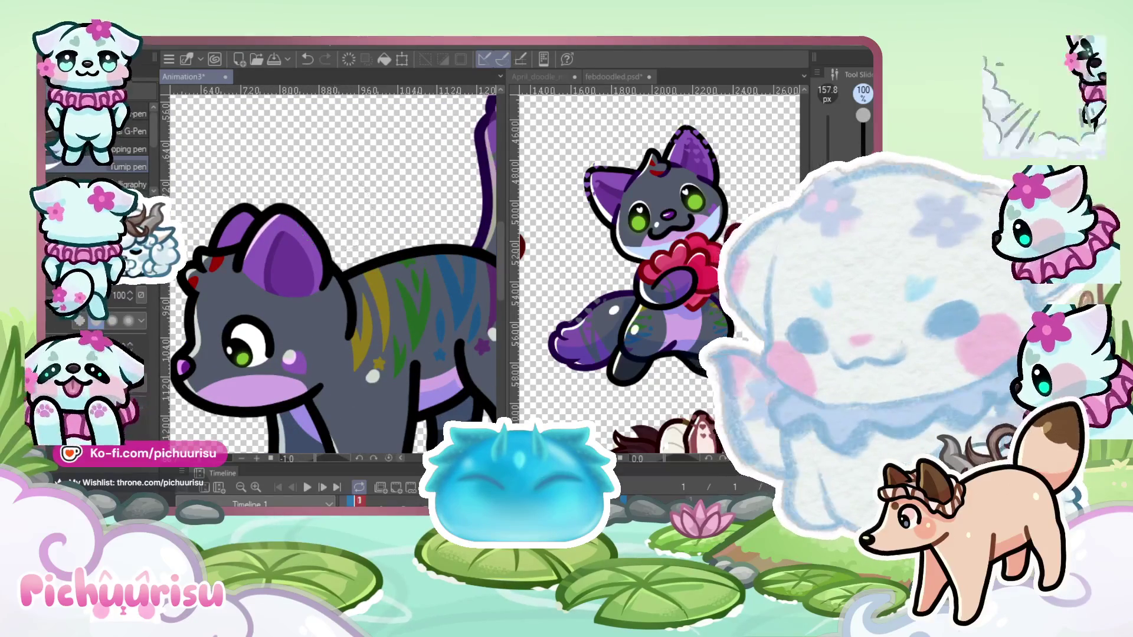
scroll(329, 273, up, 4)
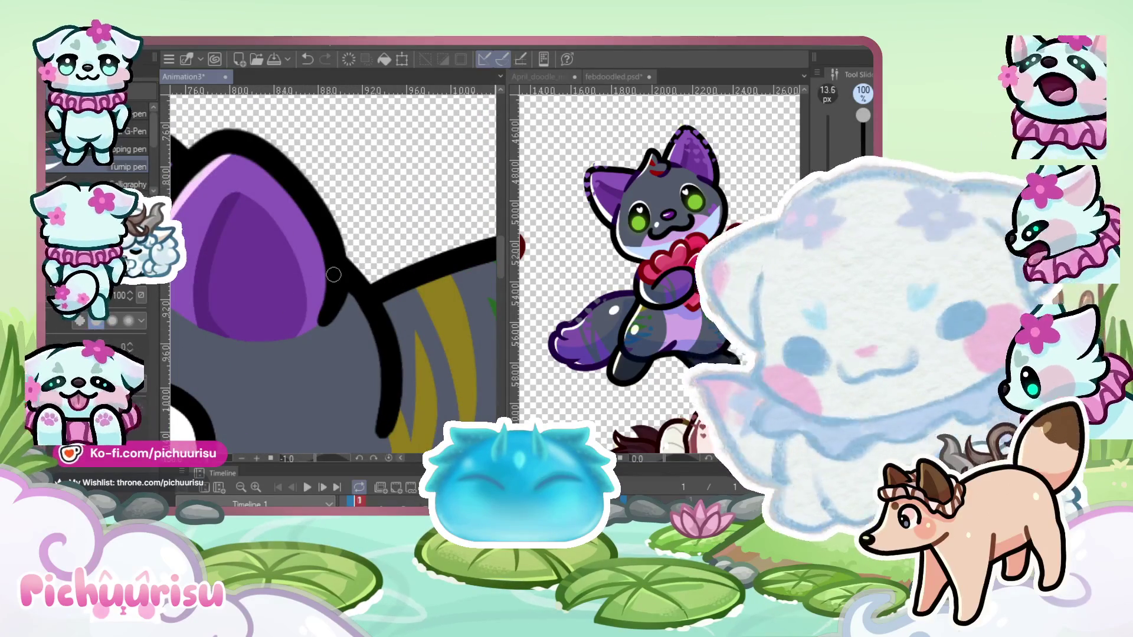
mouse_move(290, 298)
mouse_down()
mouse_move(222, 331)
mouse_move(298, 345)
mouse_move(292, 302)
mouse_up()
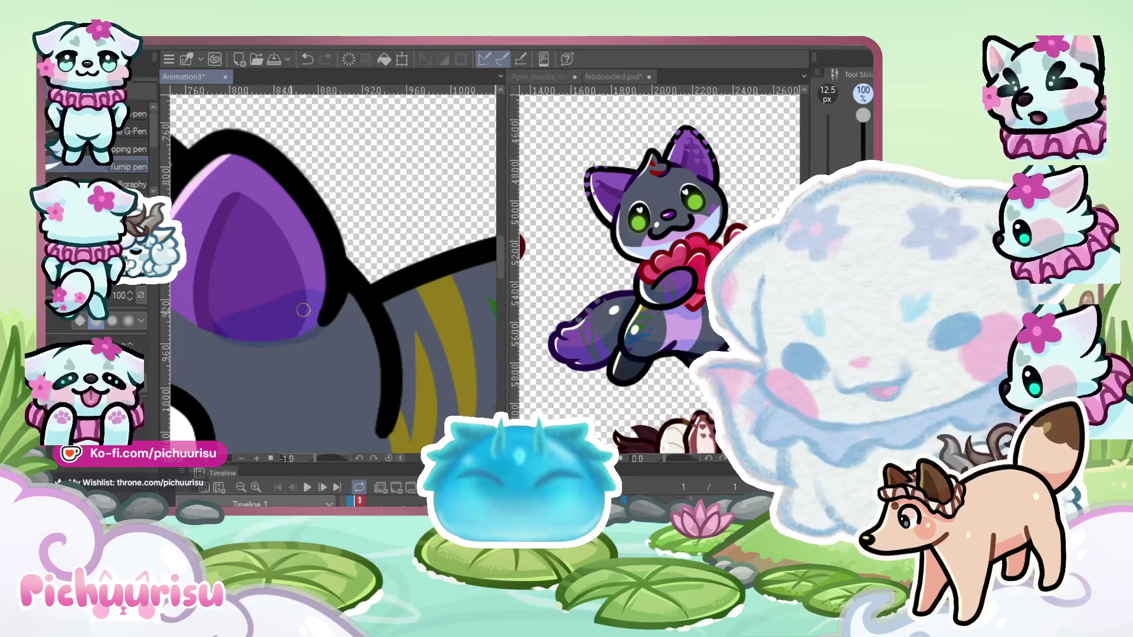
Zoom around the cat's head, ear and eye to check the shading
scroll(291, 302, down, 5)
scroll(273, 270, up, 4)
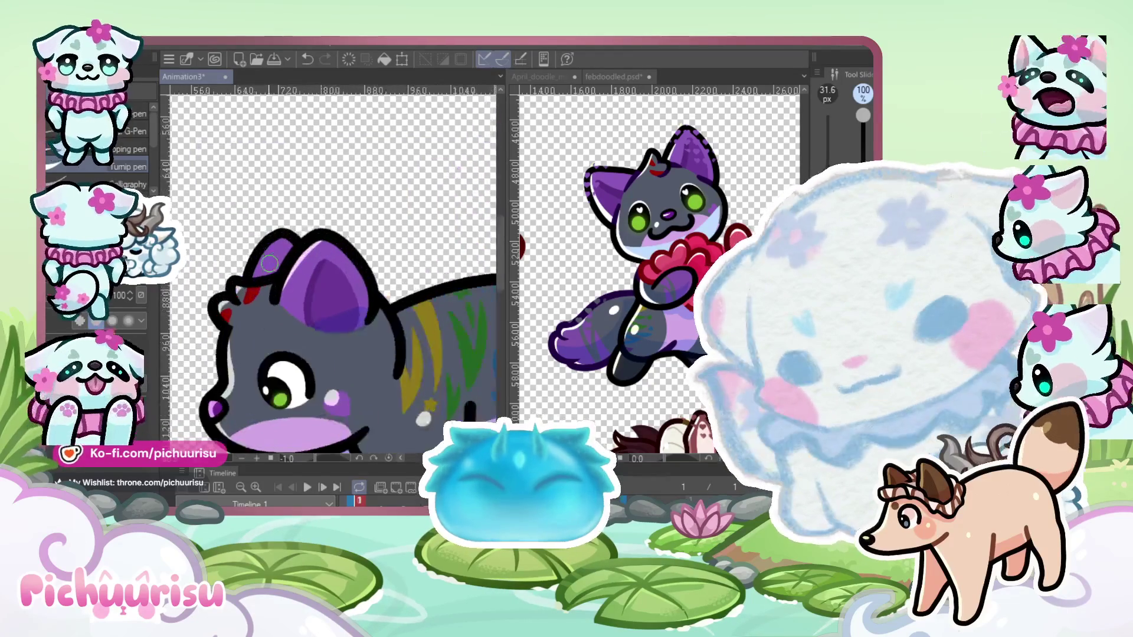
scroll(251, 273, down, 4)
scroll(352, 320, up, 4)
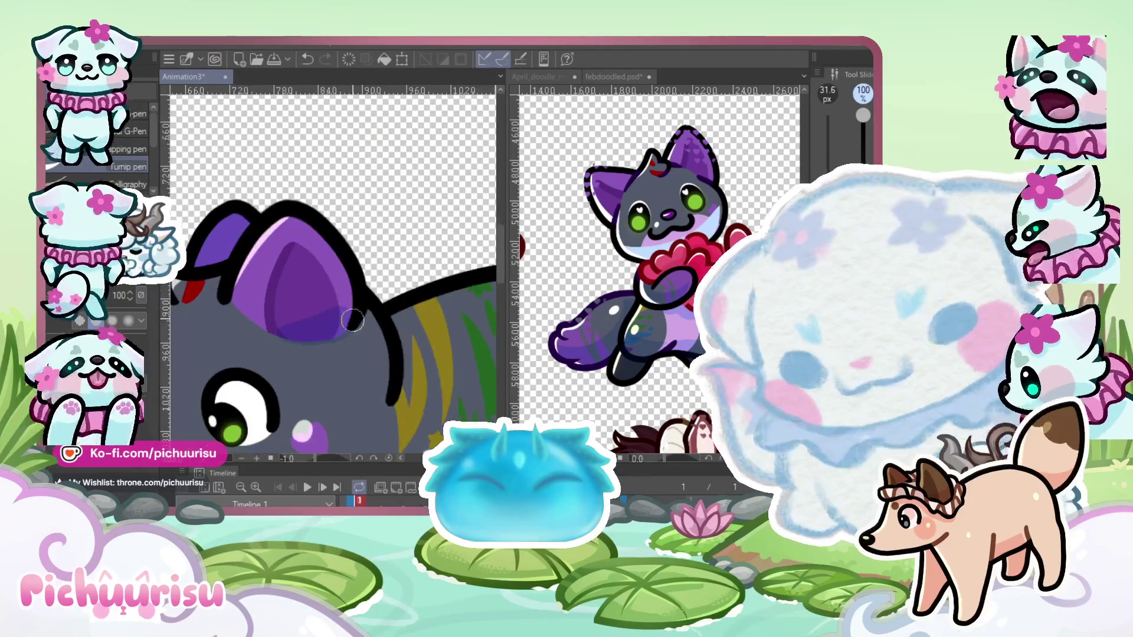
scroll(279, 334, down, 5)
scroll(285, 268, up, 7)
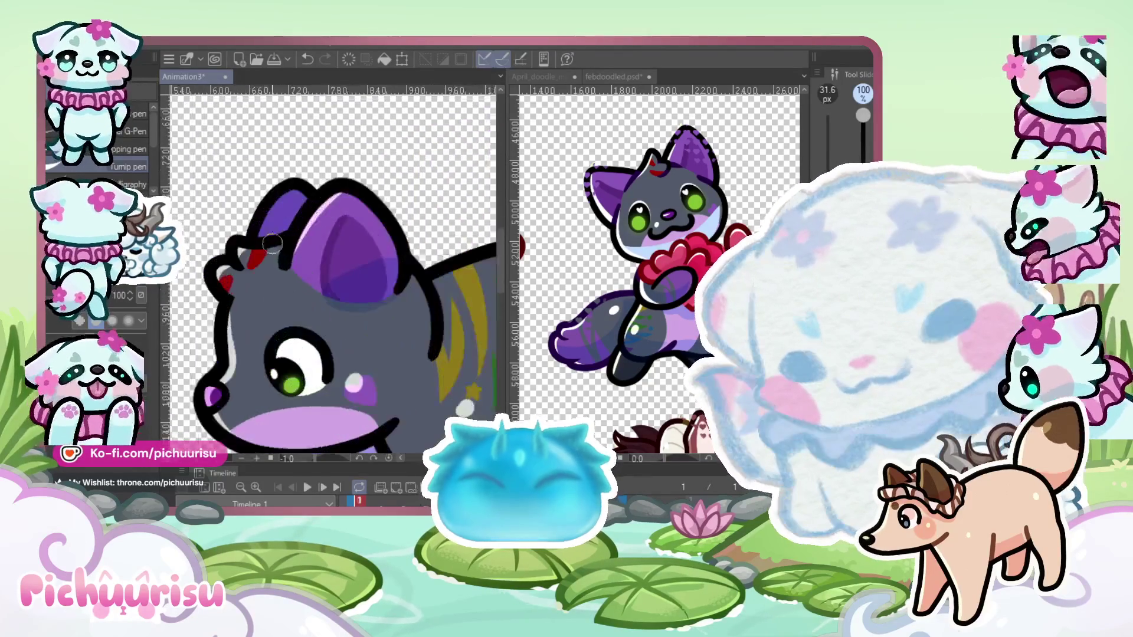
scroll(275, 204, down, 5)
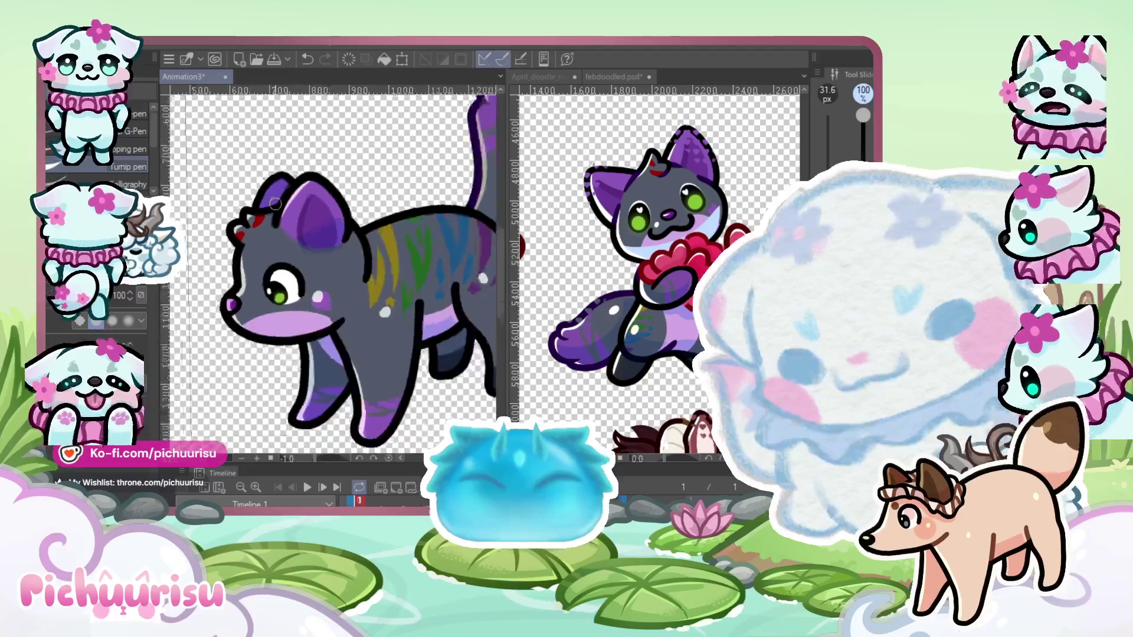
scroll(275, 204, down, 1)
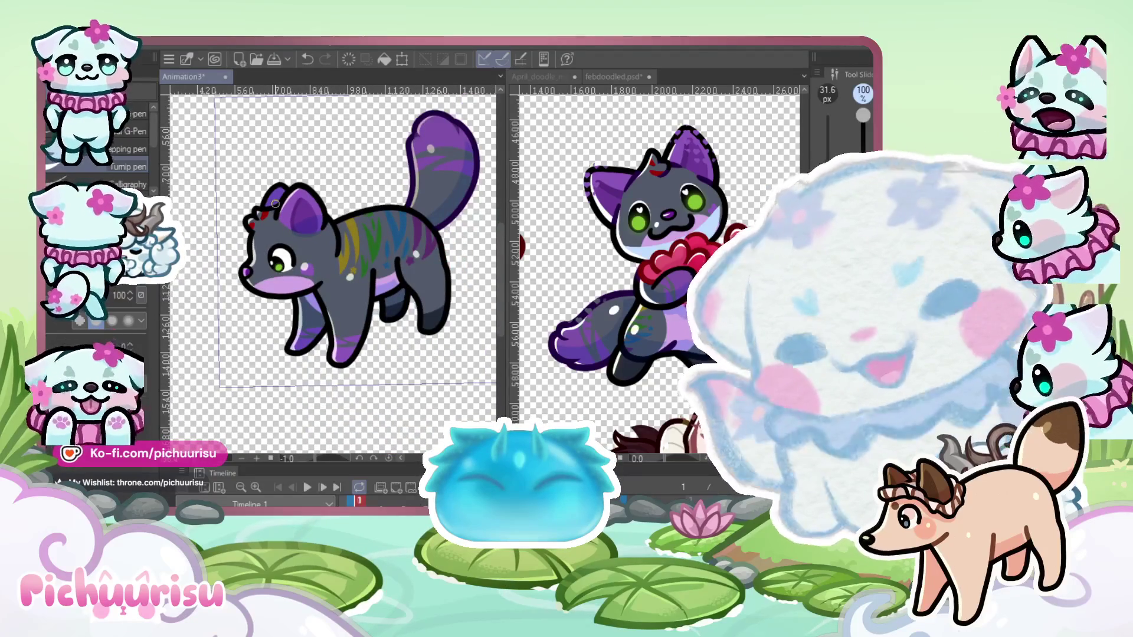
scroll(275, 203, down, 1)
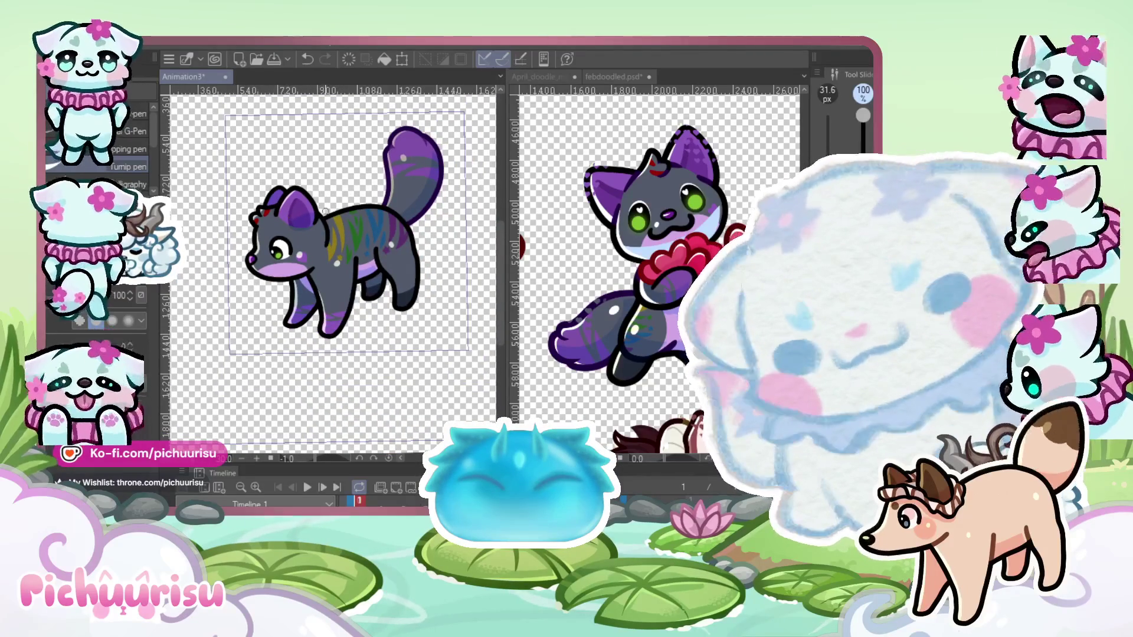
scroll(275, 242, up, 7)
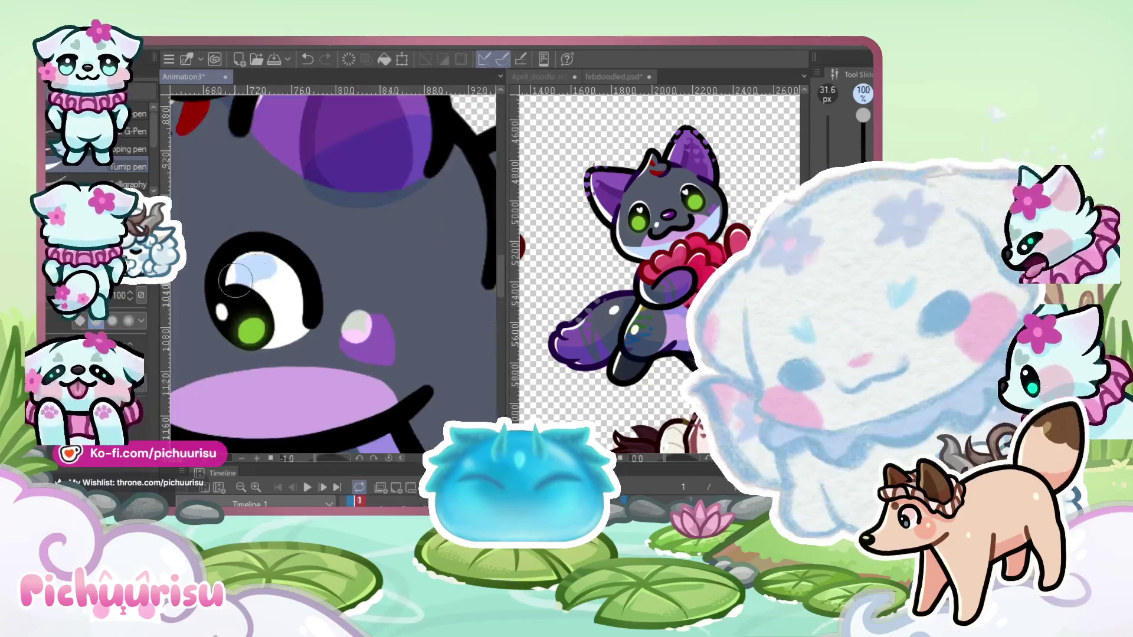
Zoom in on the cat's green eye, then back out to view the whole cat
scroll(280, 258, up, 3)
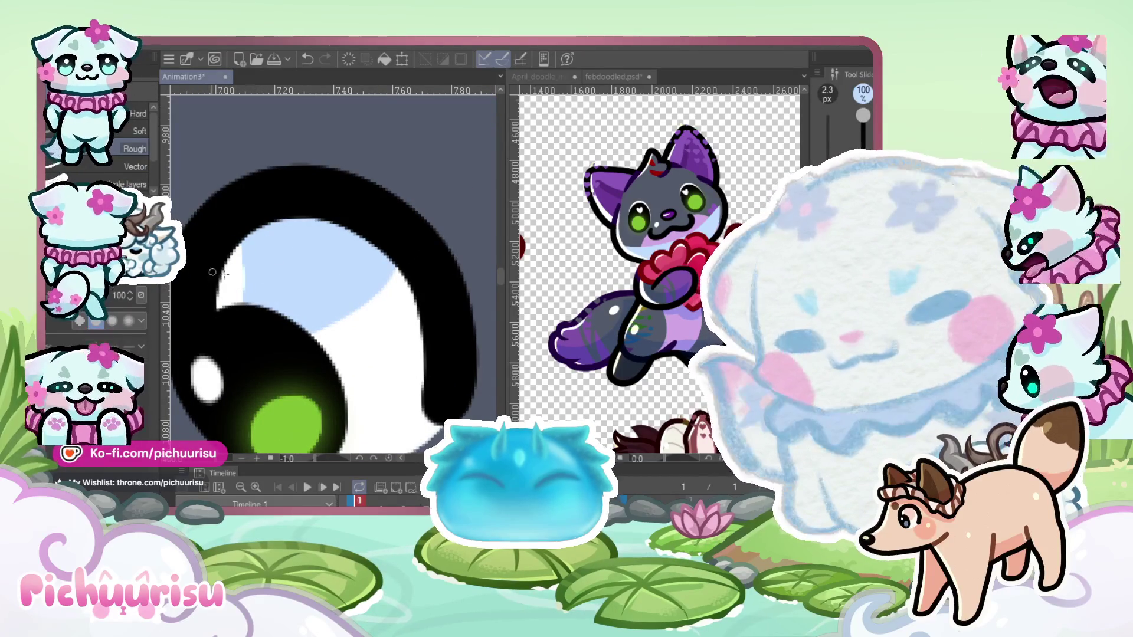
scroll(247, 304, down, 10)
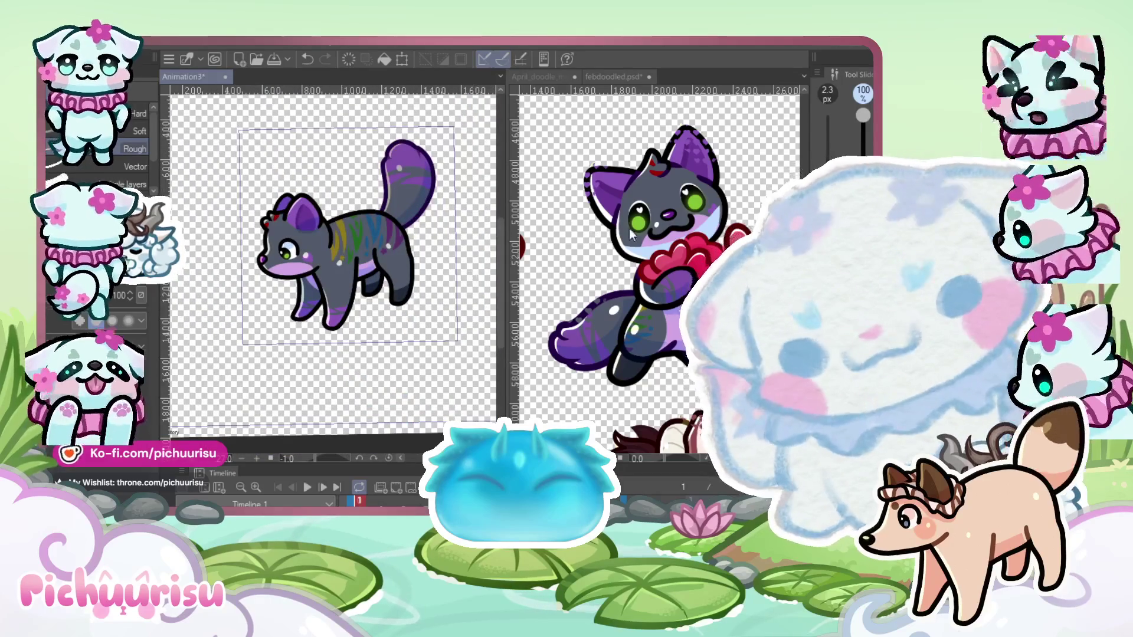
scroll(631, 234, up, 3)
scroll(336, 245, up, 2)
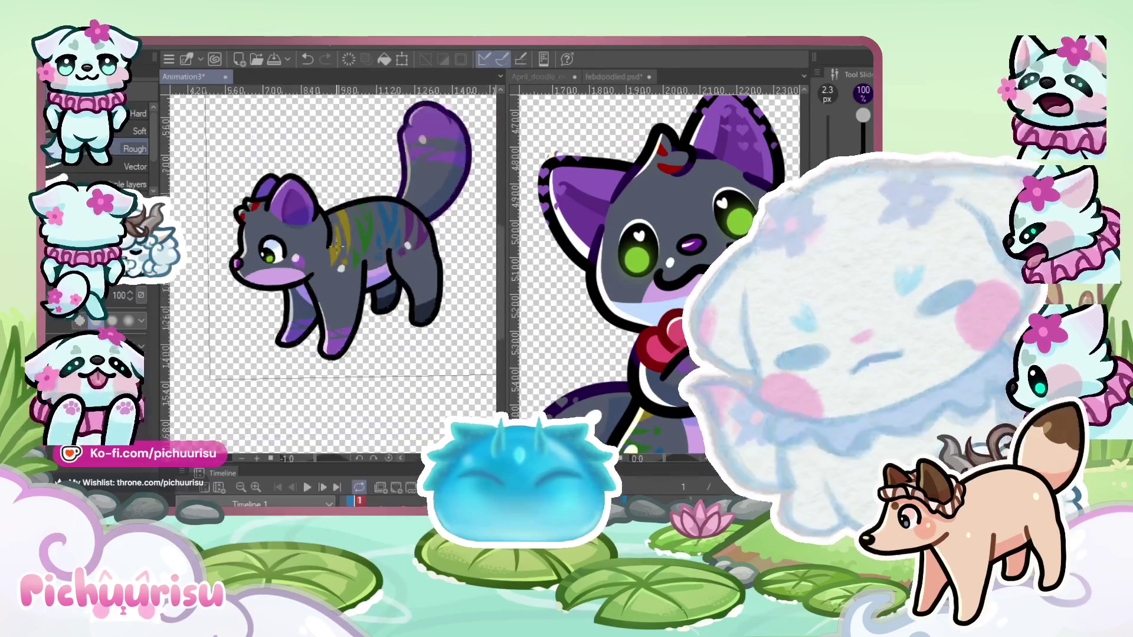
scroll(337, 247, up, 2)
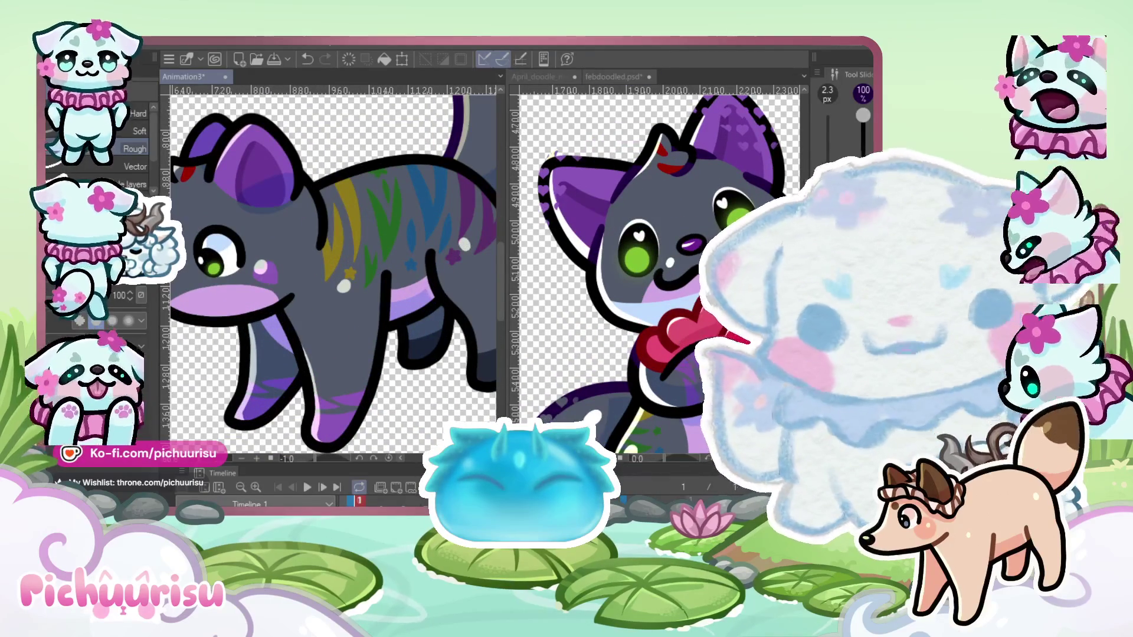
scroll(299, 213, up, 3)
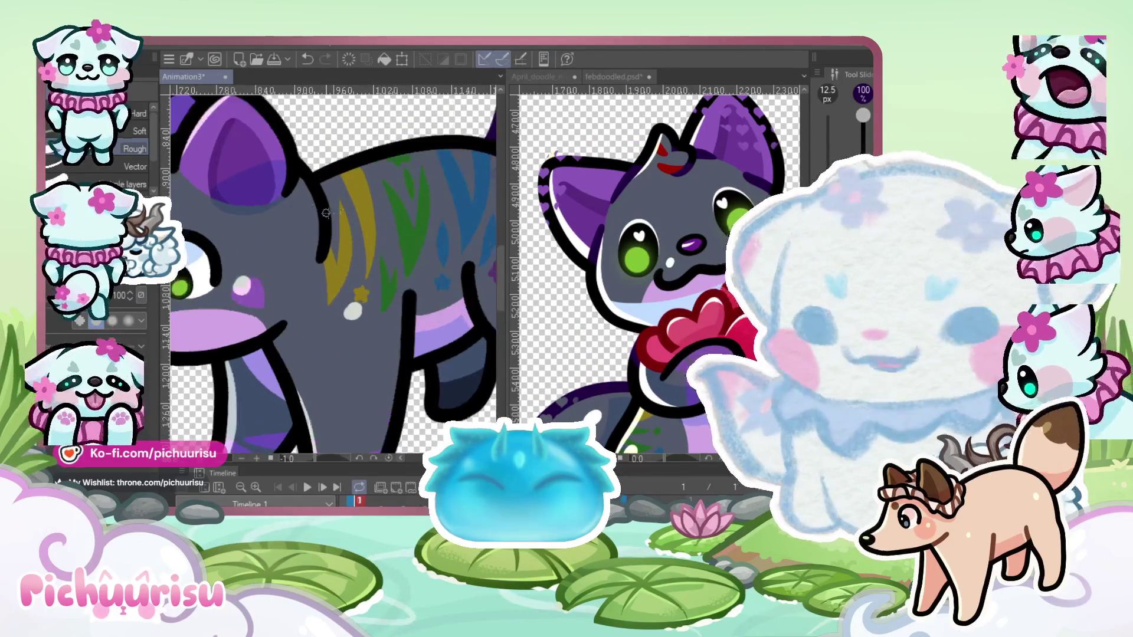
key(p)
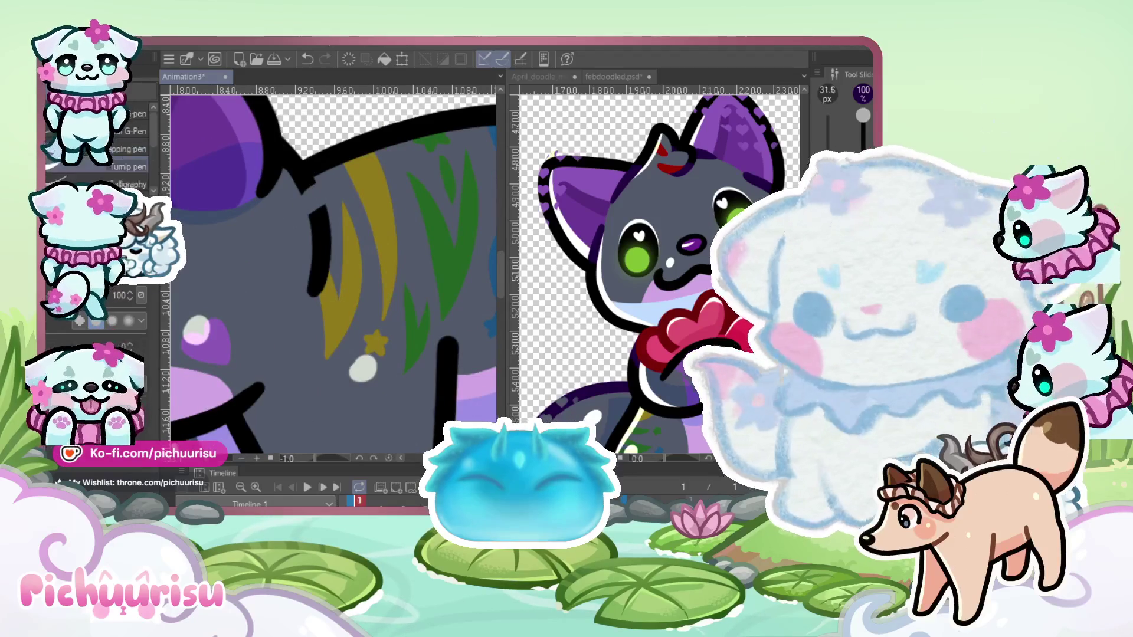
key(ctrl+z)
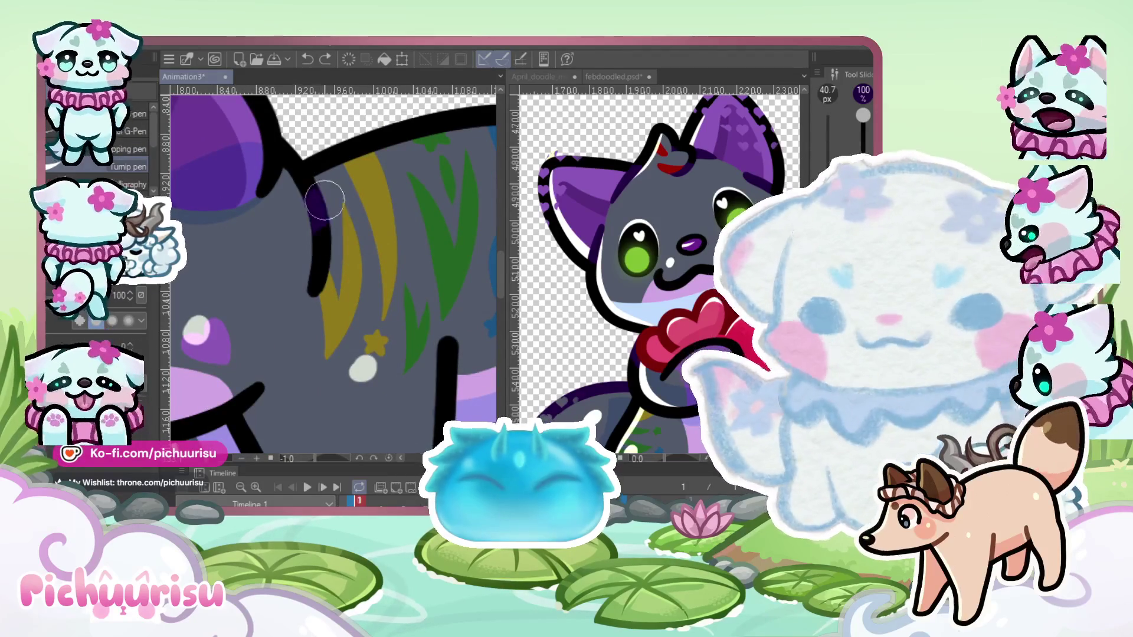
drag(316, 194, 322, 283)
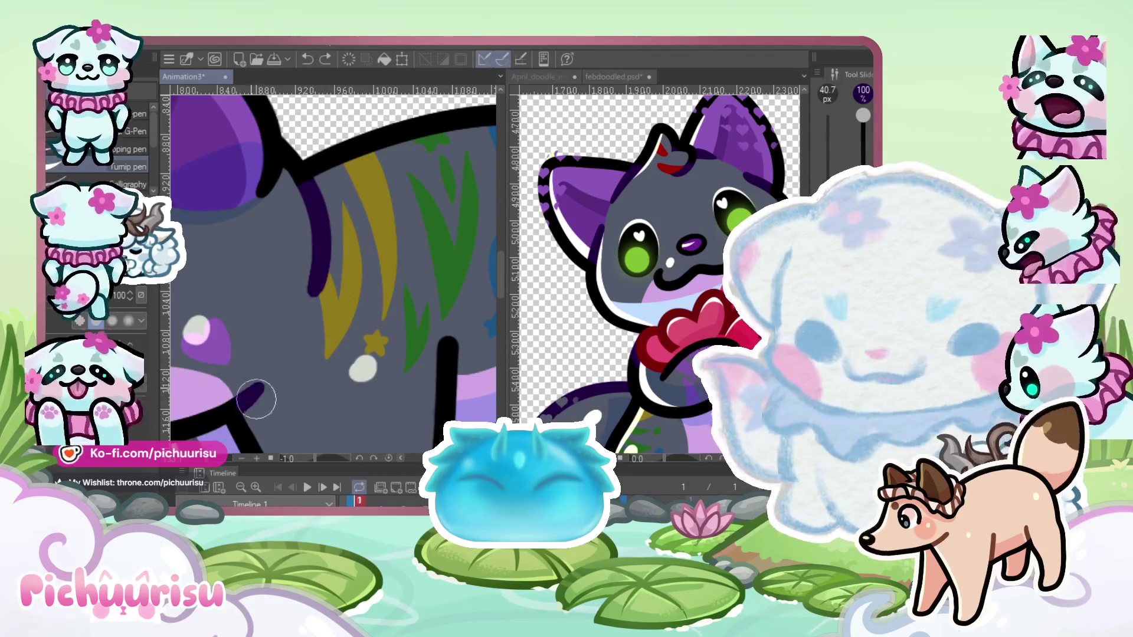
scroll(256, 399, down, 2)
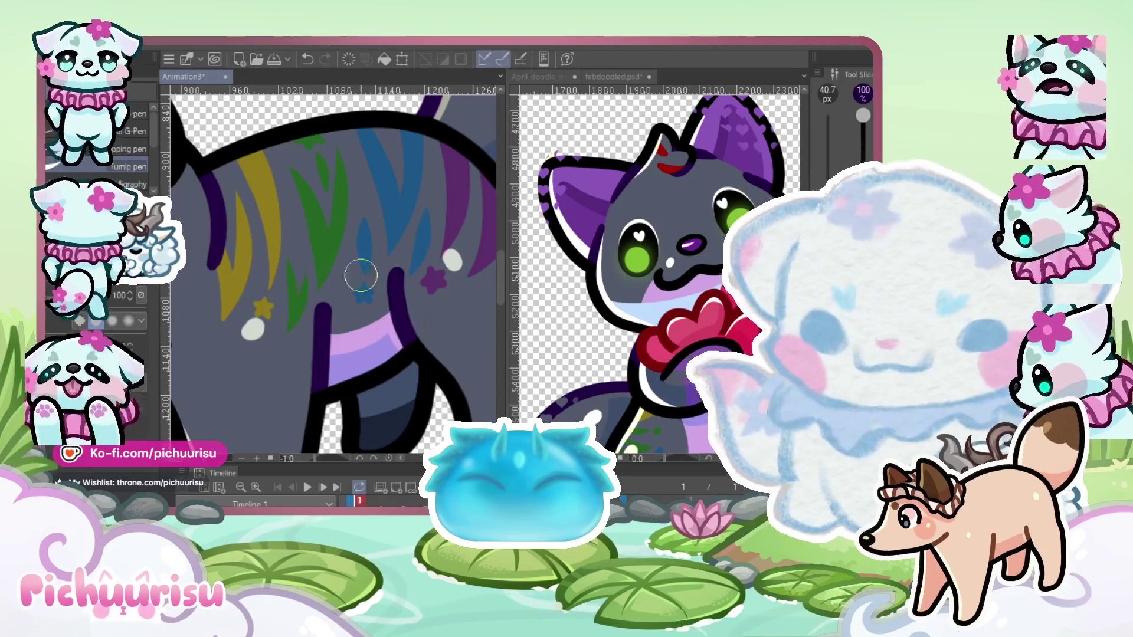
scroll(361, 275, down, 3)
scroll(234, 237, up, 2)
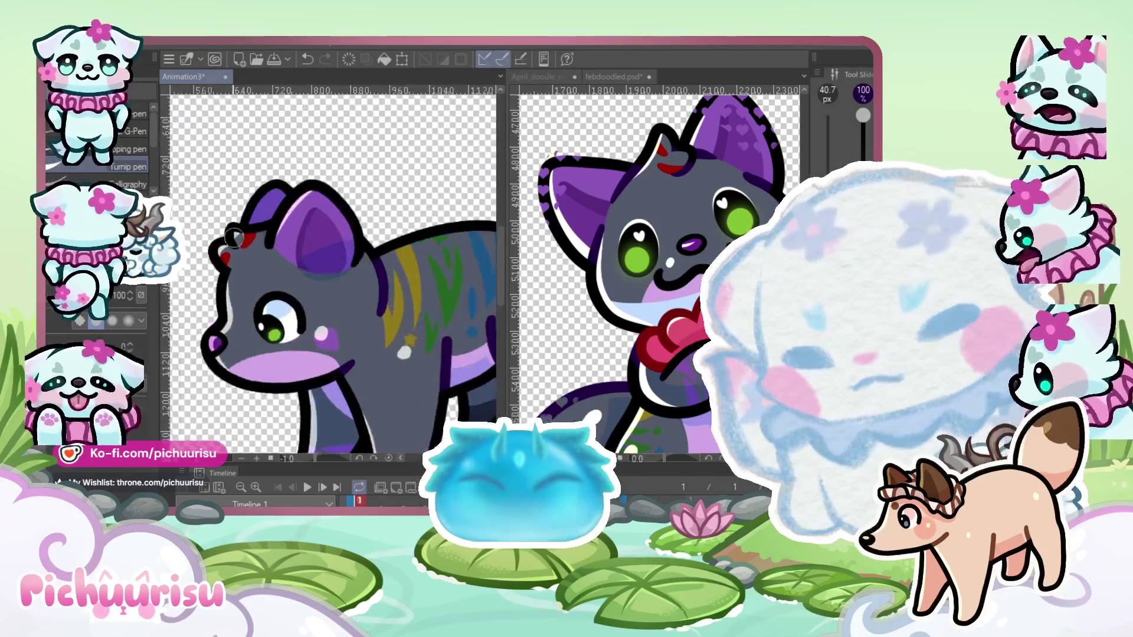
scroll(234, 237, up, 3)
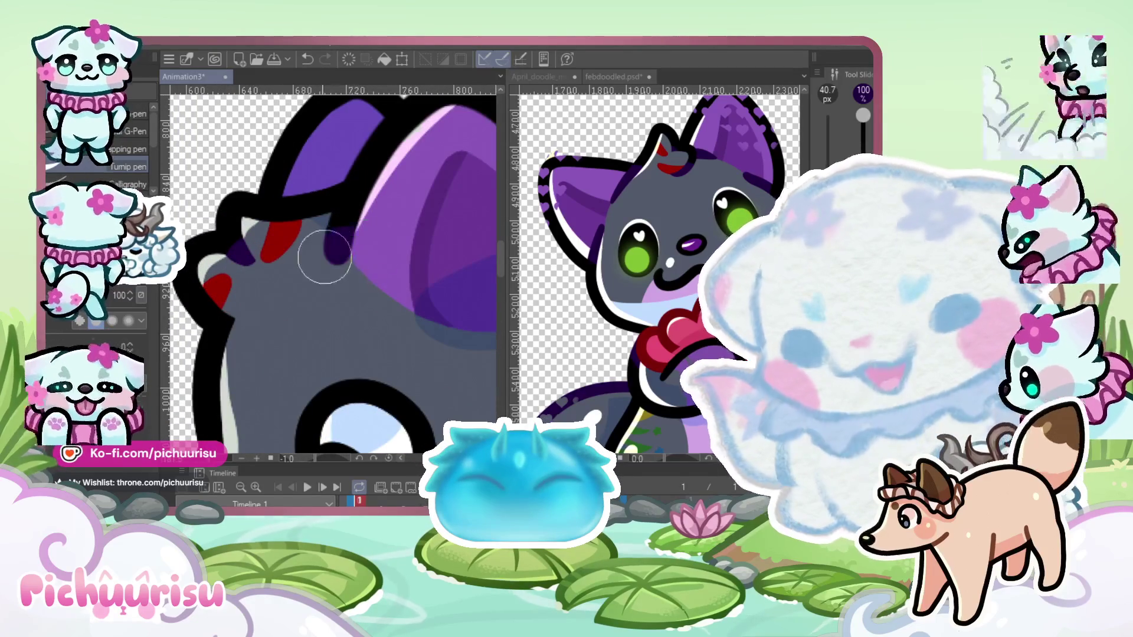
scroll(368, 228, down, 2)
scroll(354, 201, up, 2)
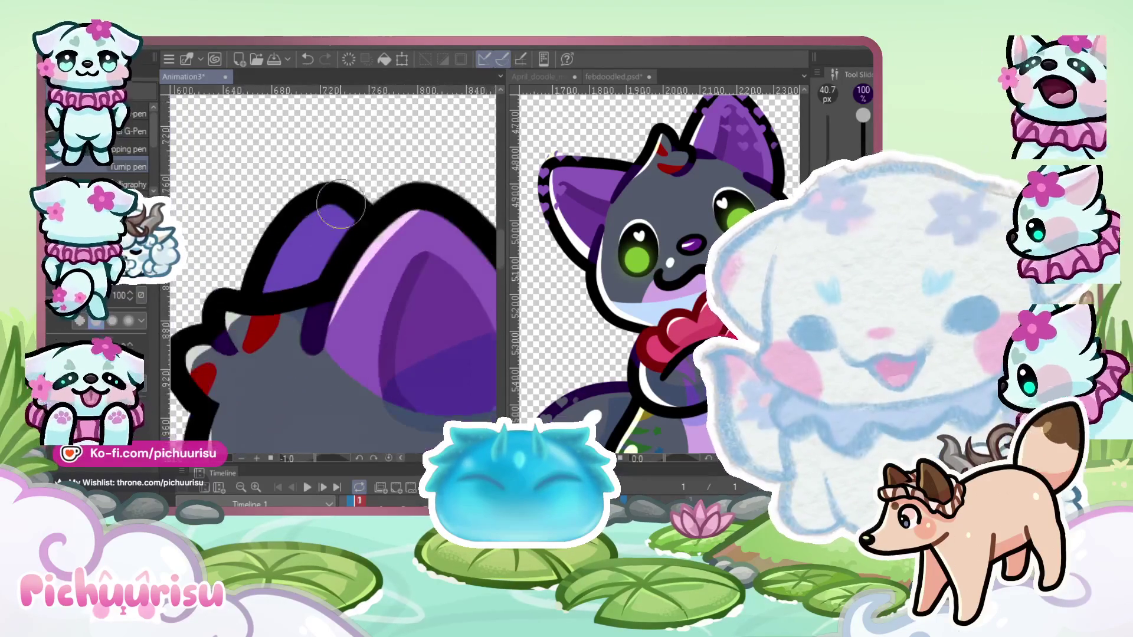
drag(352, 194, 286, 233)
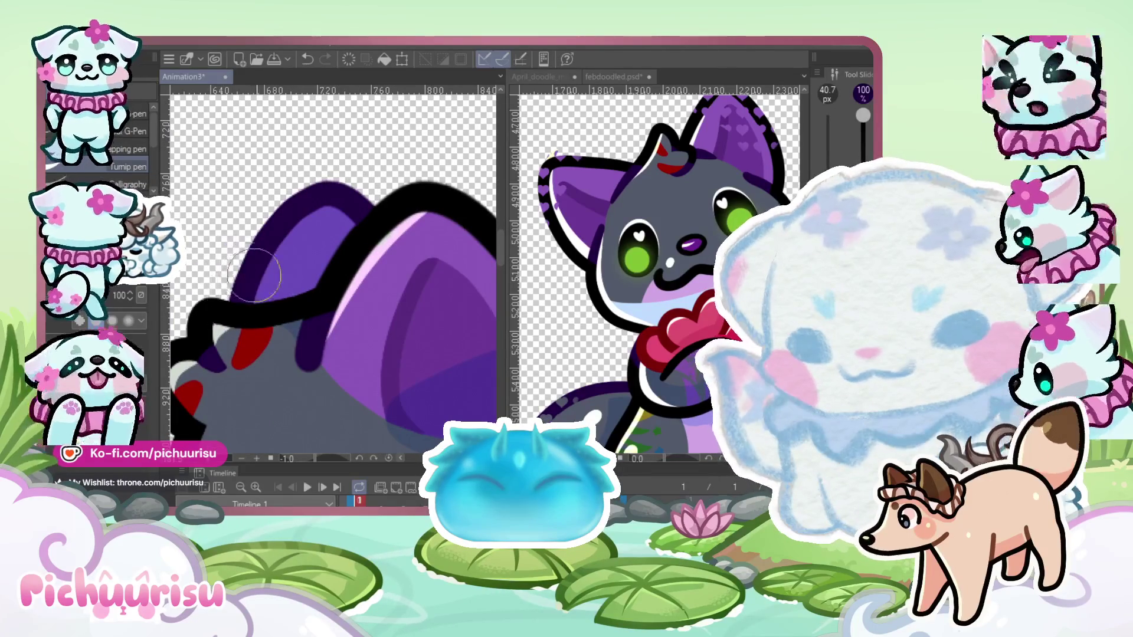
scroll(387, 281, up, 1)
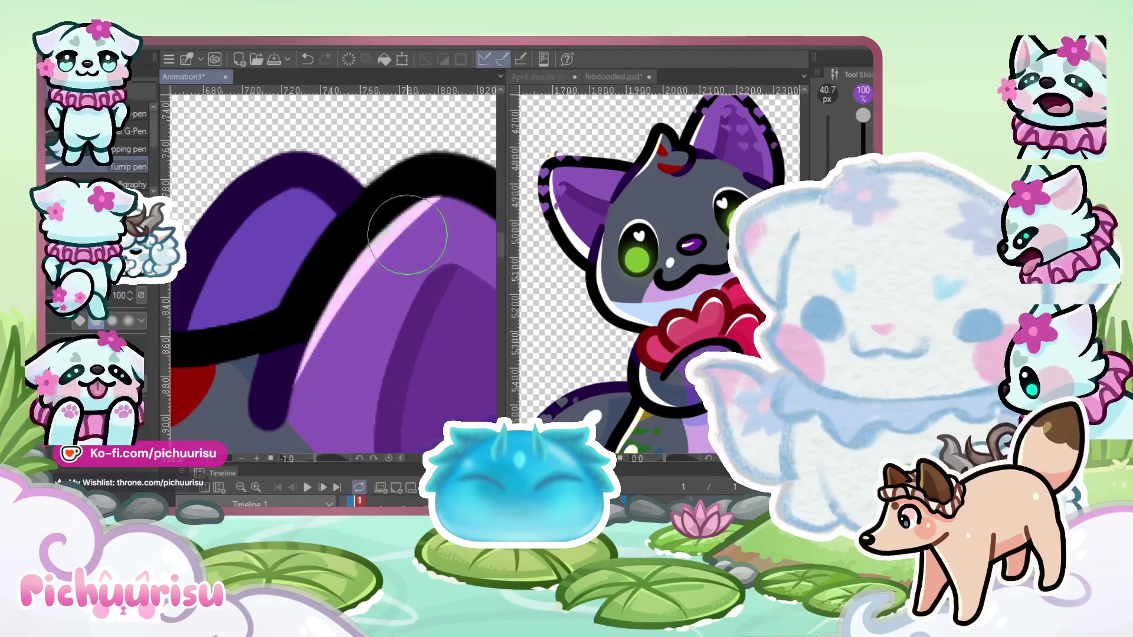
scroll(378, 251, down, 3)
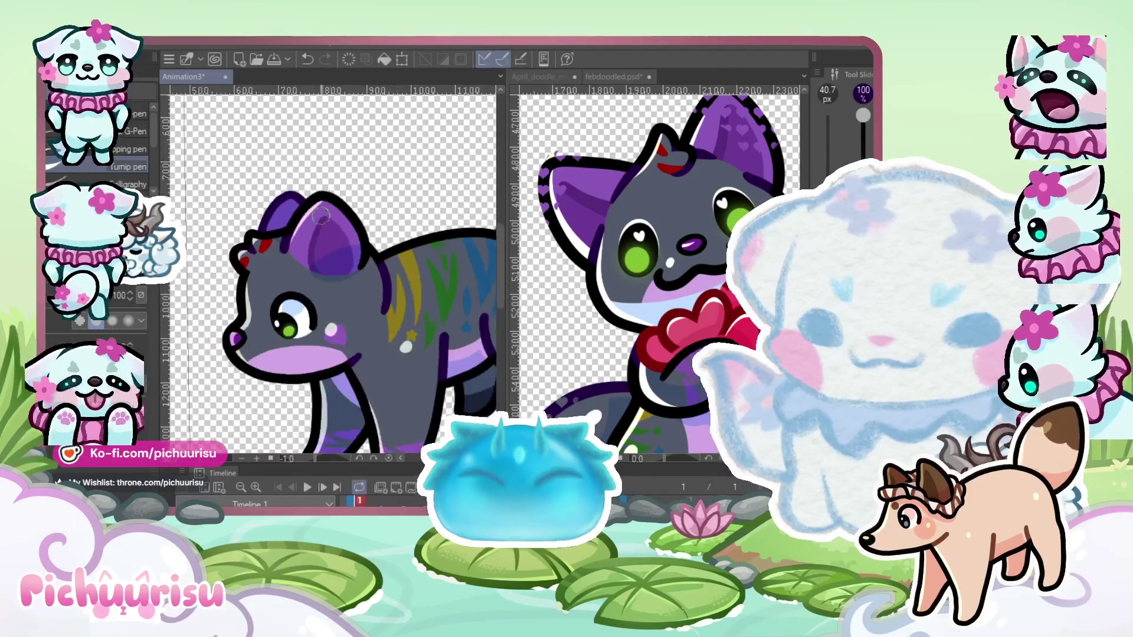
scroll(385, 254, up, 2)
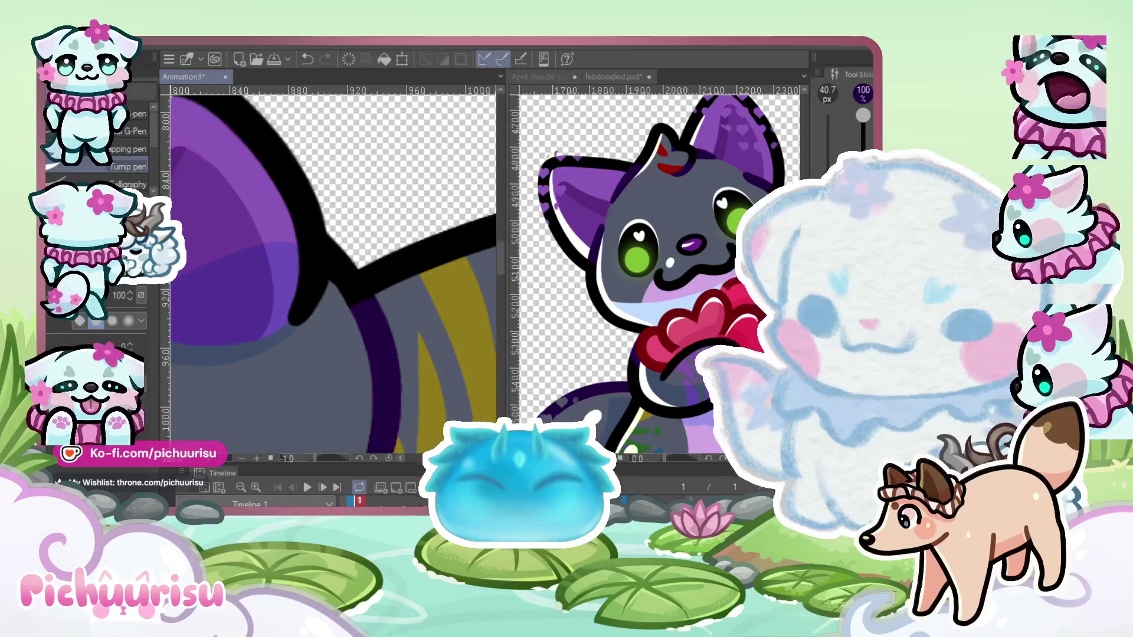
scroll(329, 280, up, 2)
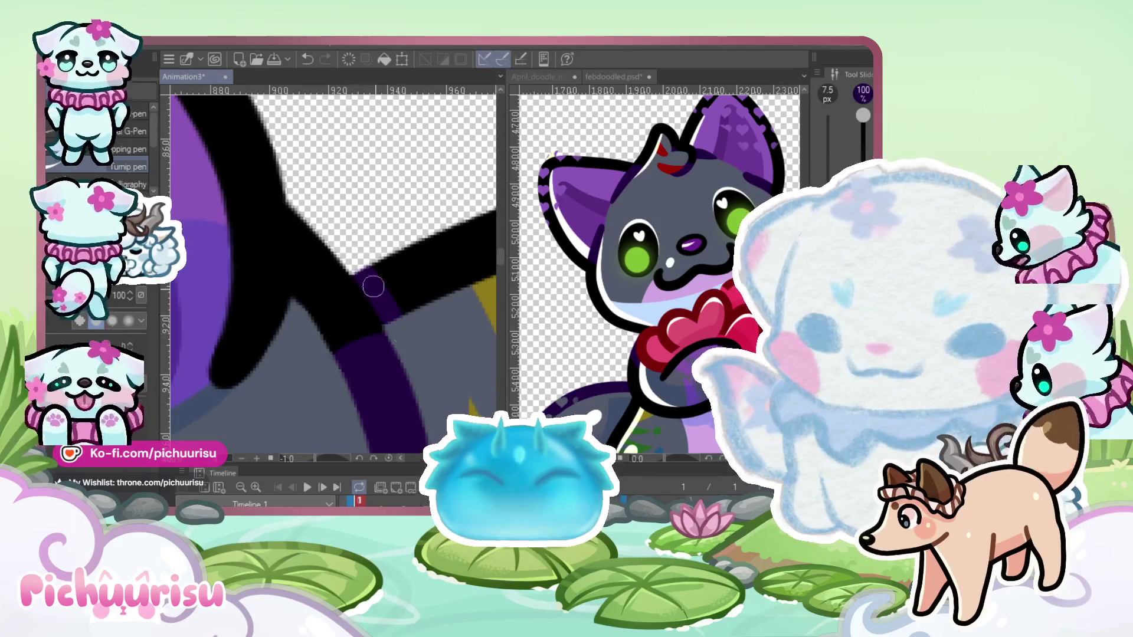
scroll(411, 316, down, 6)
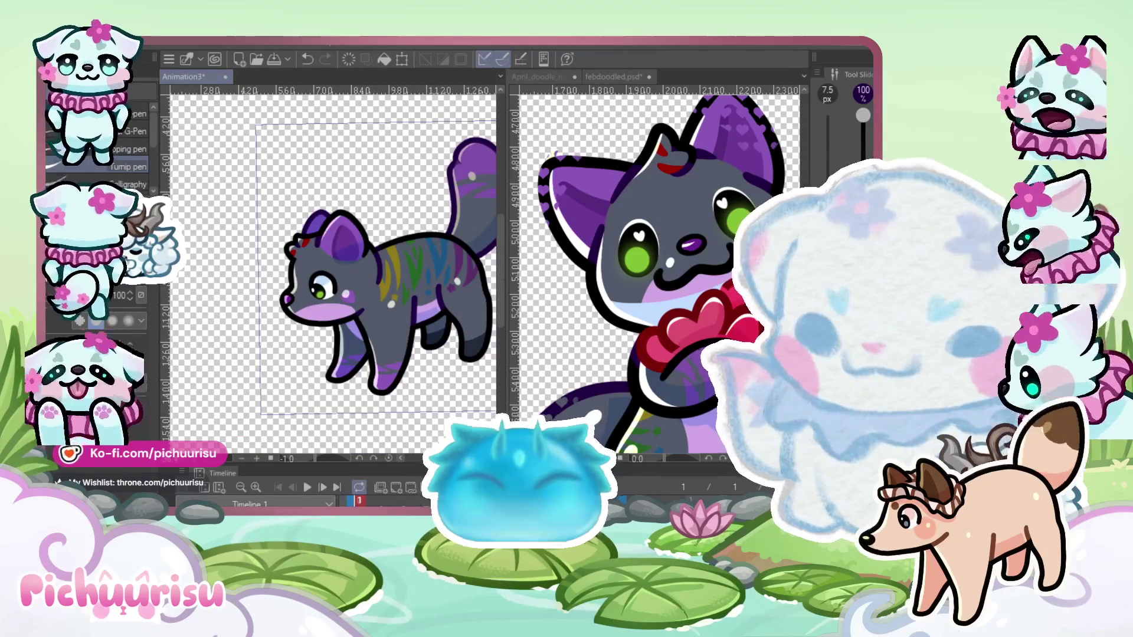
scroll(335, 336, up, 4)
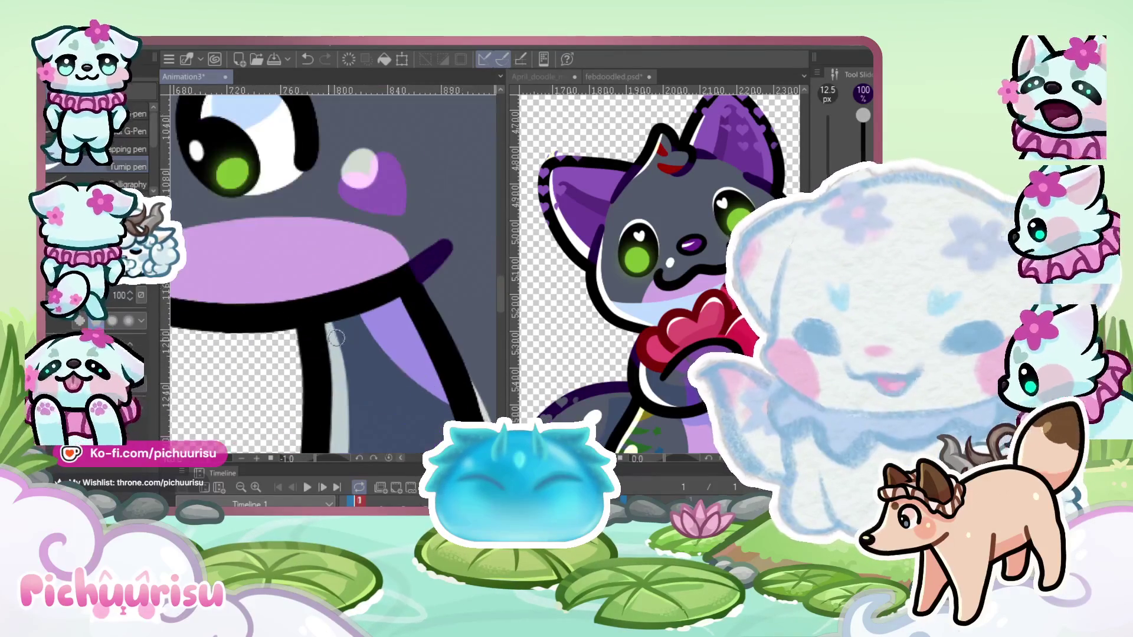
scroll(319, 332, up, 2)
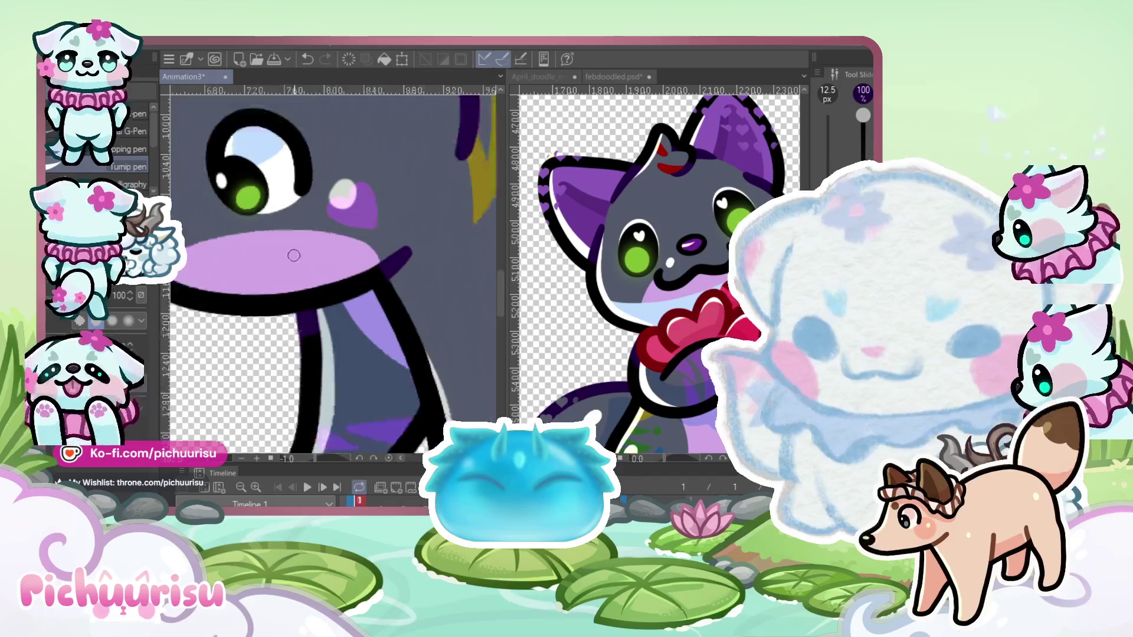
scroll(383, 336, down, 5)
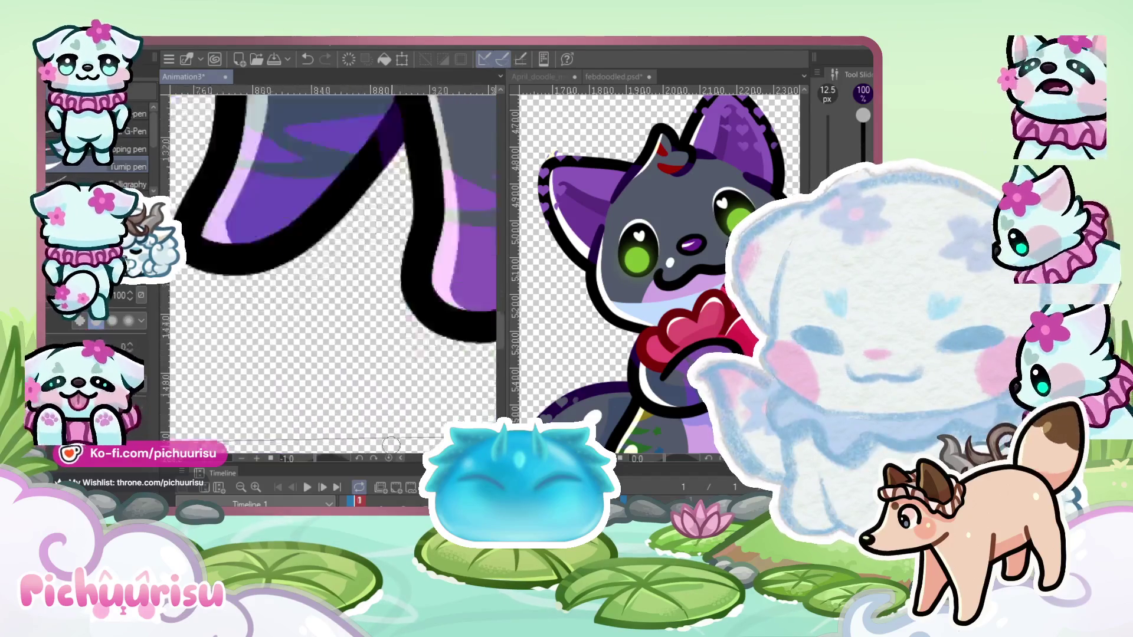
scroll(274, 297, up, 4)
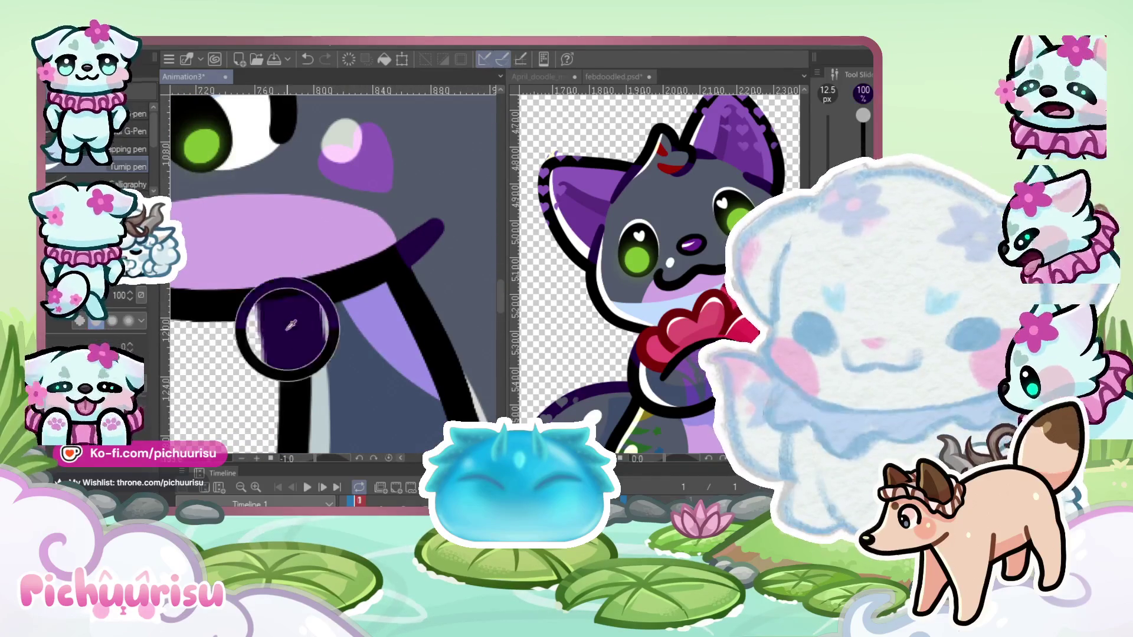
scroll(274, 297, down, 5)
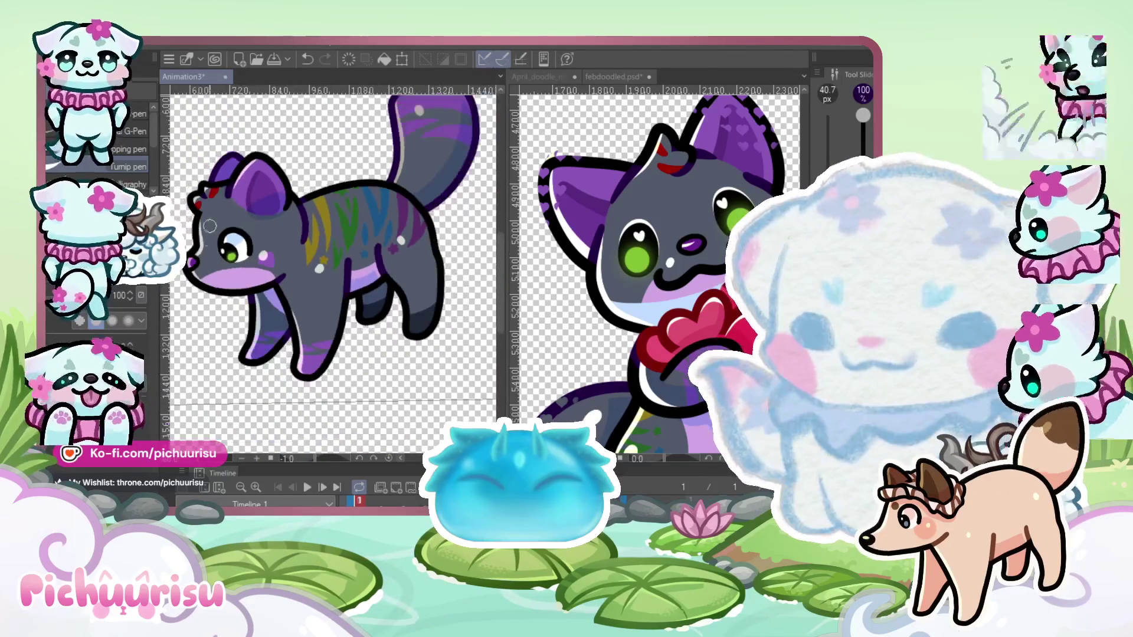
scroll(216, 258, up, 4)
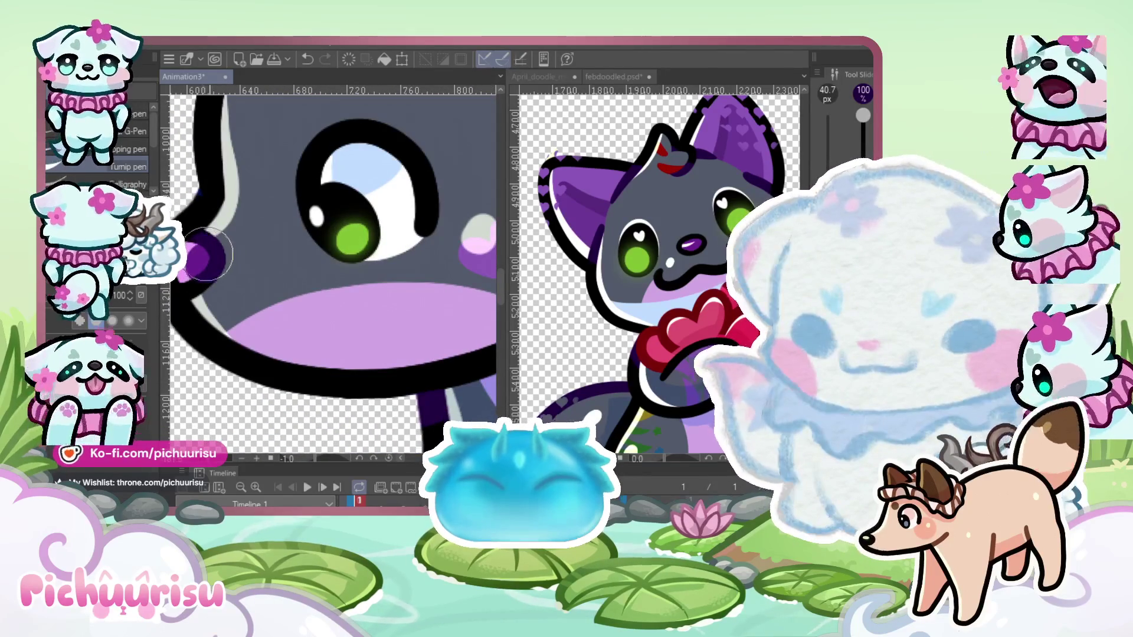
scroll(208, 184, down, 5)
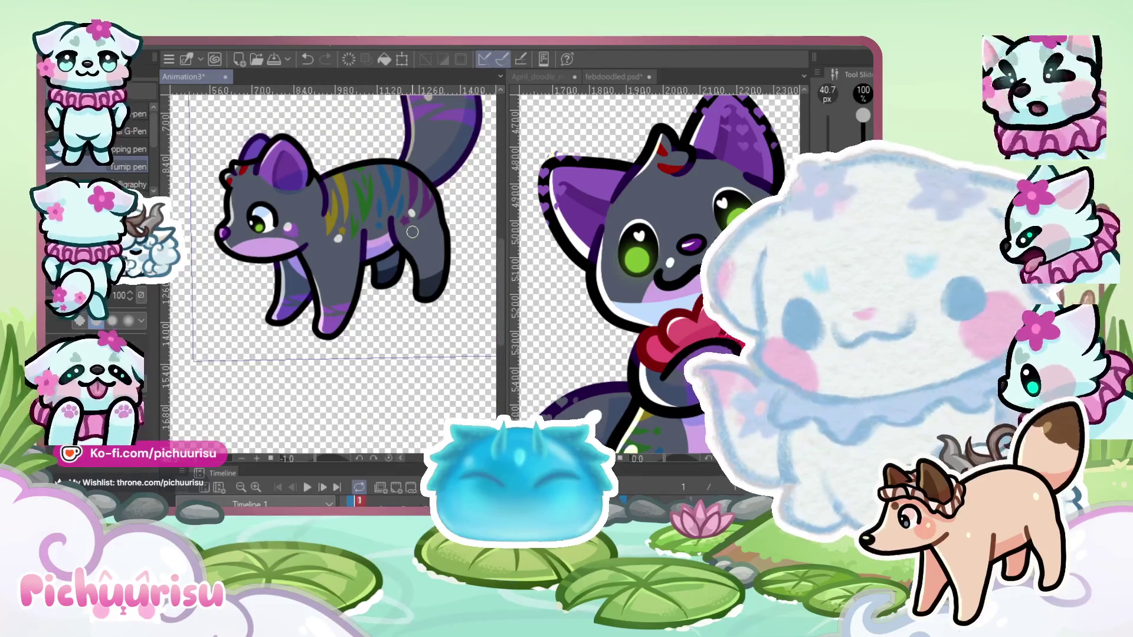
scroll(412, 232, up, 3)
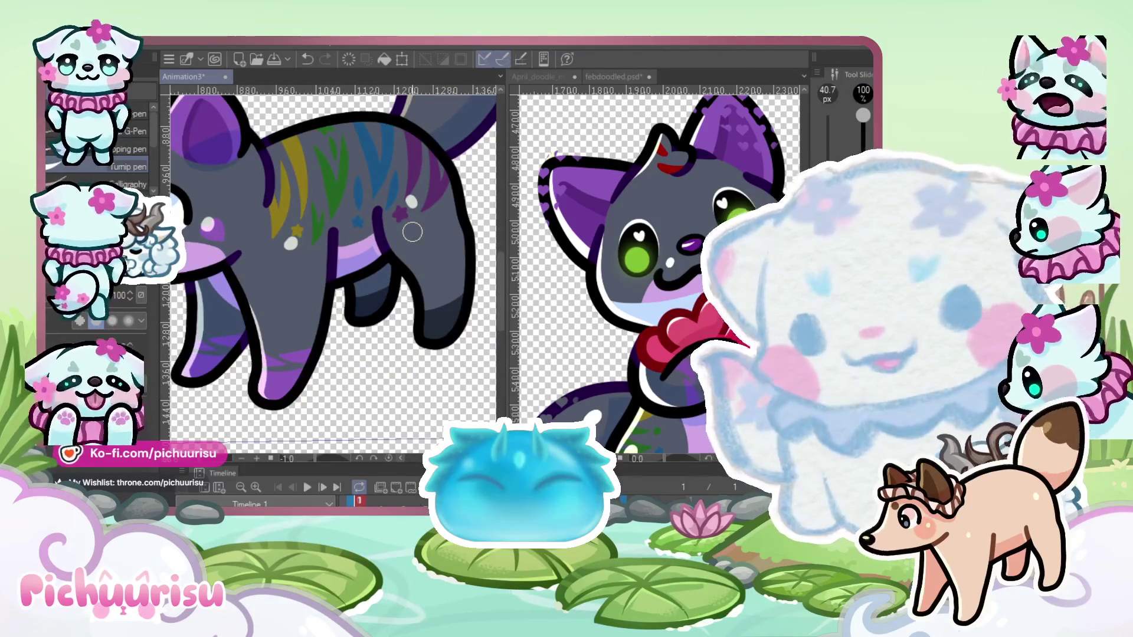
scroll(412, 232, up, 1)
scroll(342, 284, up, 1)
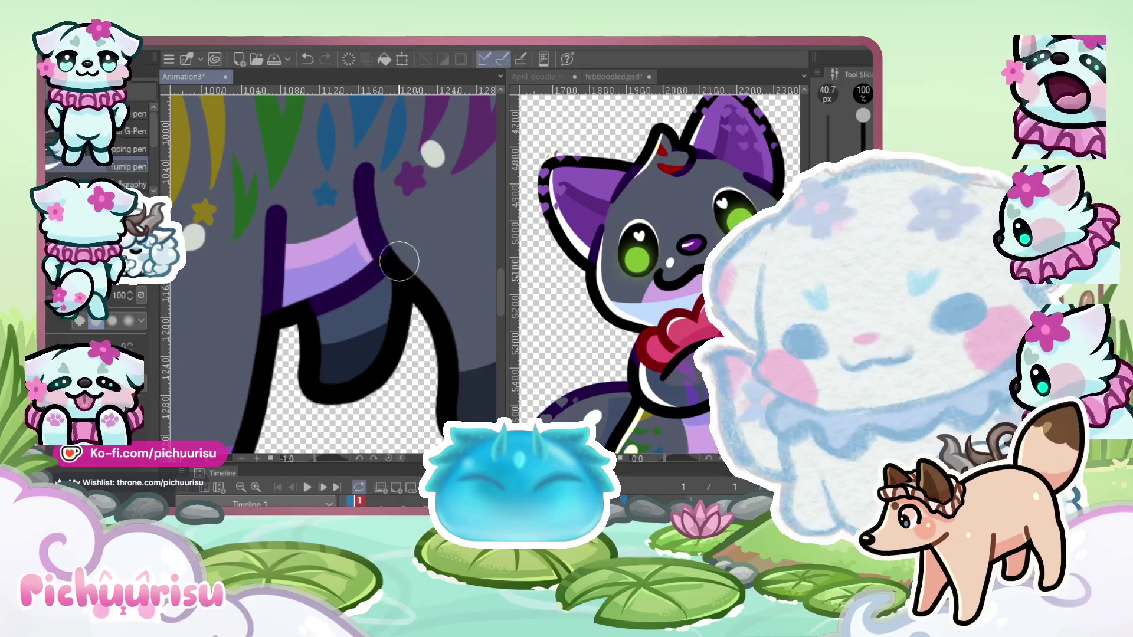
scroll(399, 262, down, 5)
scroll(378, 274, down, 2)
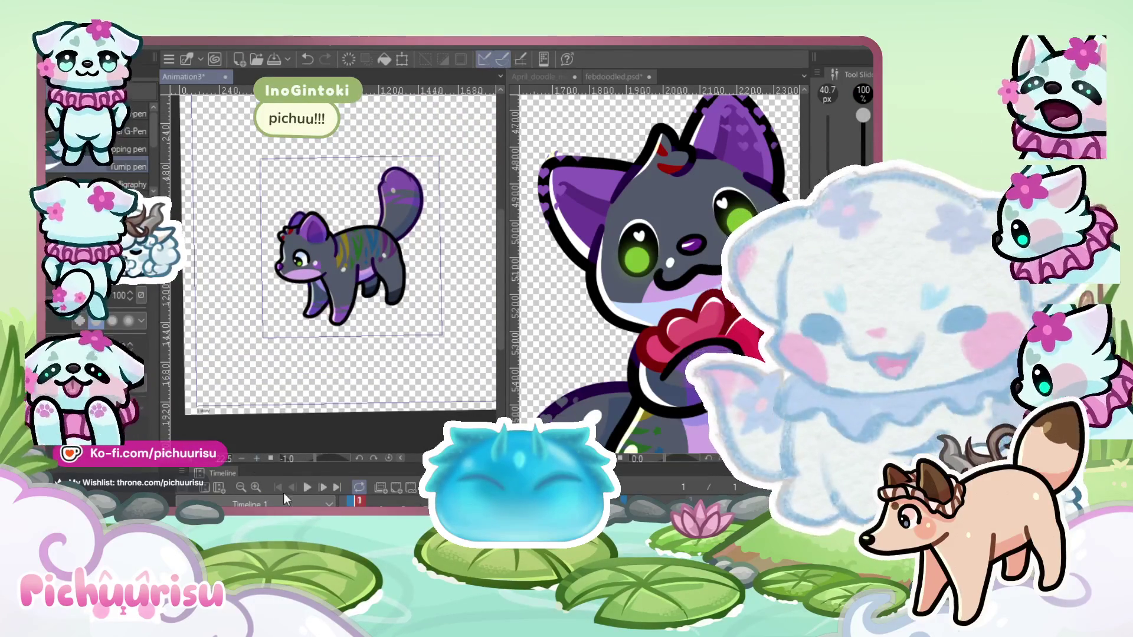
click(303, 487)
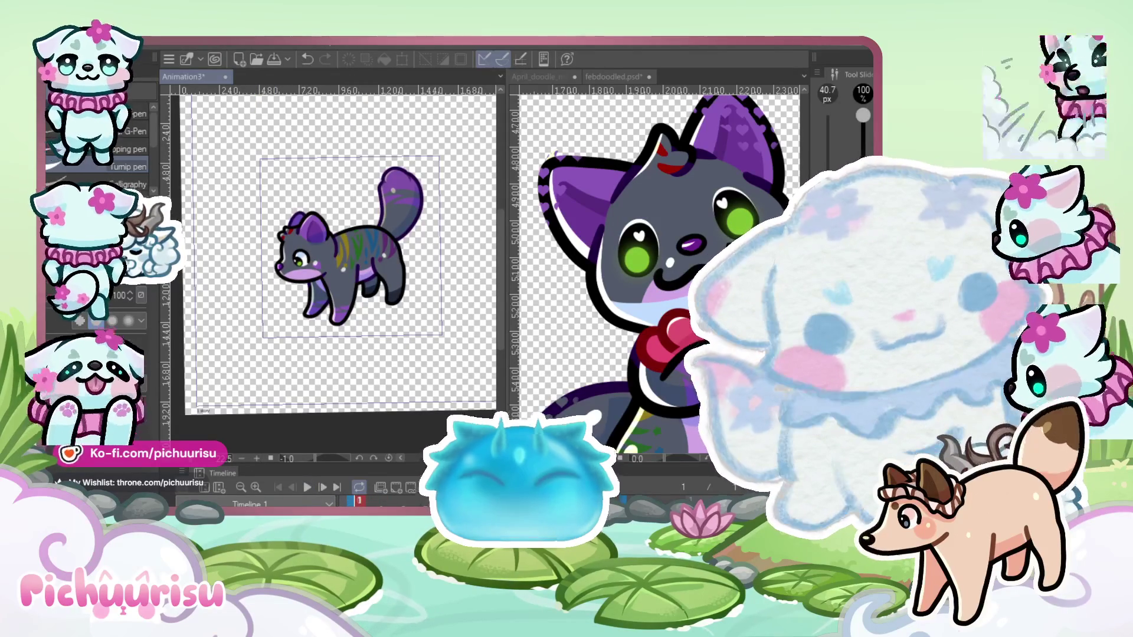
Stop the cat animation playback and zoom in closer on the cat
key(space)
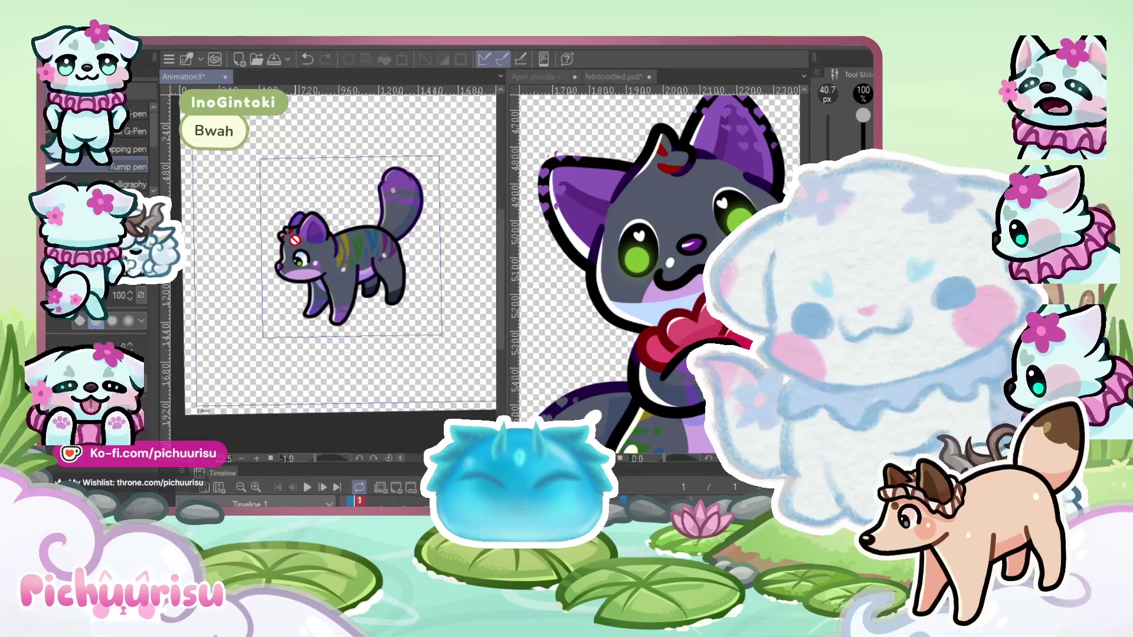
key(ctrl+plus)
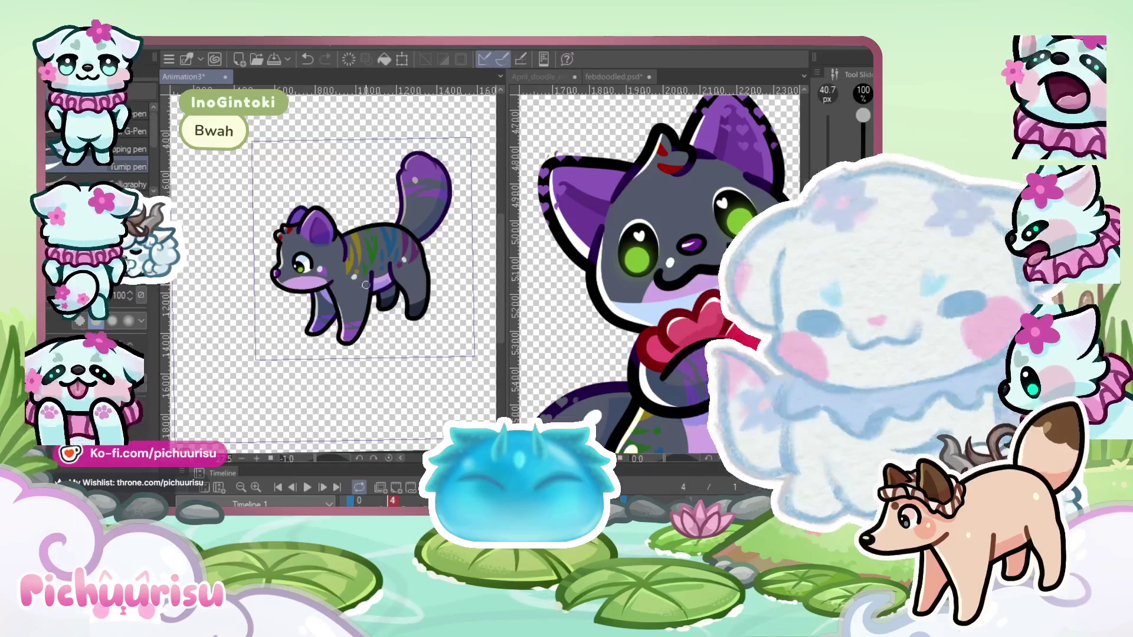
key(ctrl+plus)
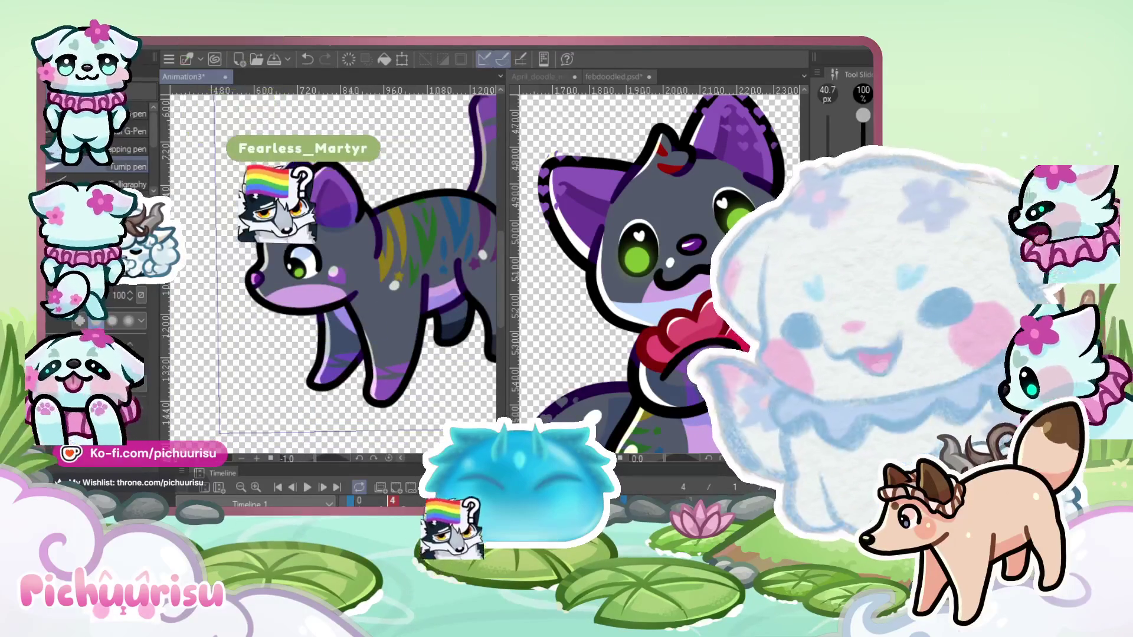
Switch to the Liquify tool at 262.3 px, framing the cat's muzzle and face
key(j)
key(ctrl+plus)
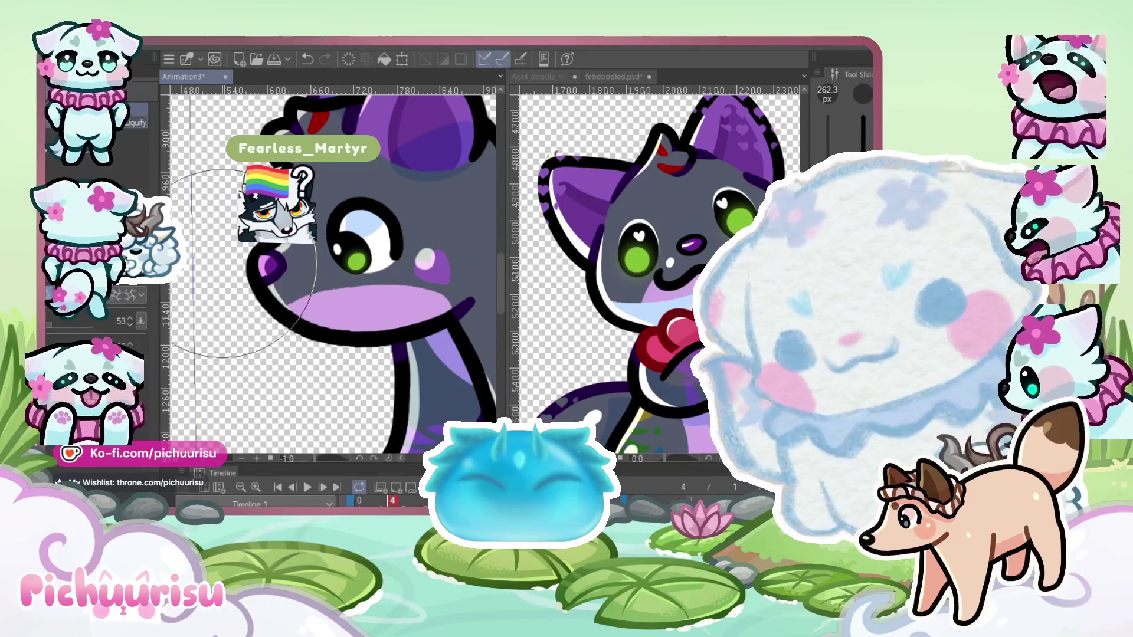
scroll(244, 261, down, 4)
scroll(250, 277, up, 4)
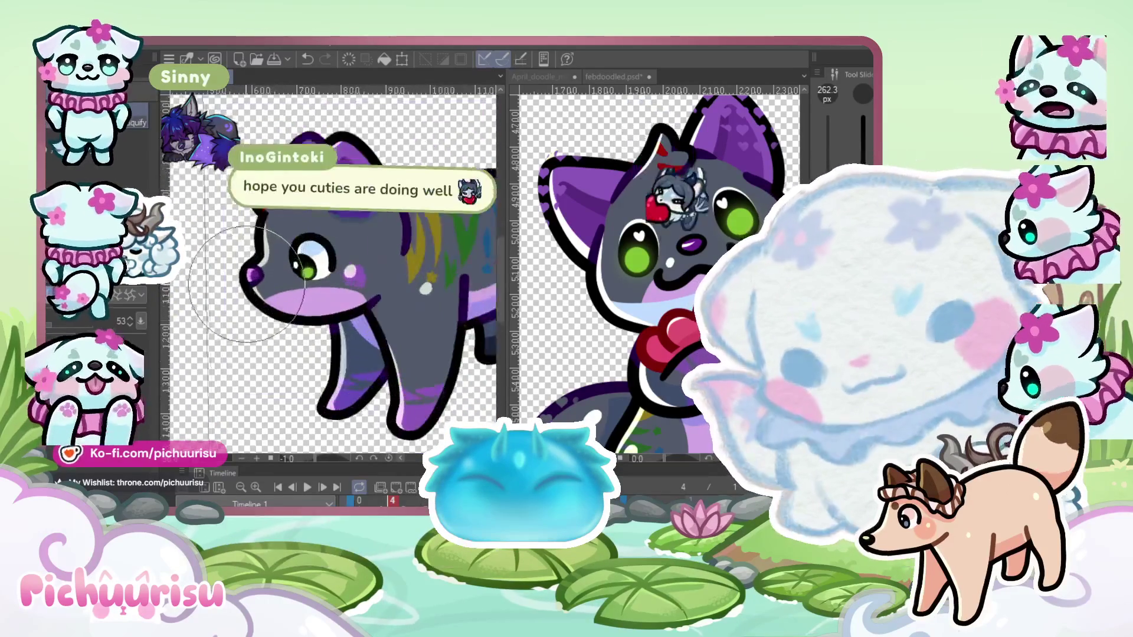
scroll(246, 284, down, 2)
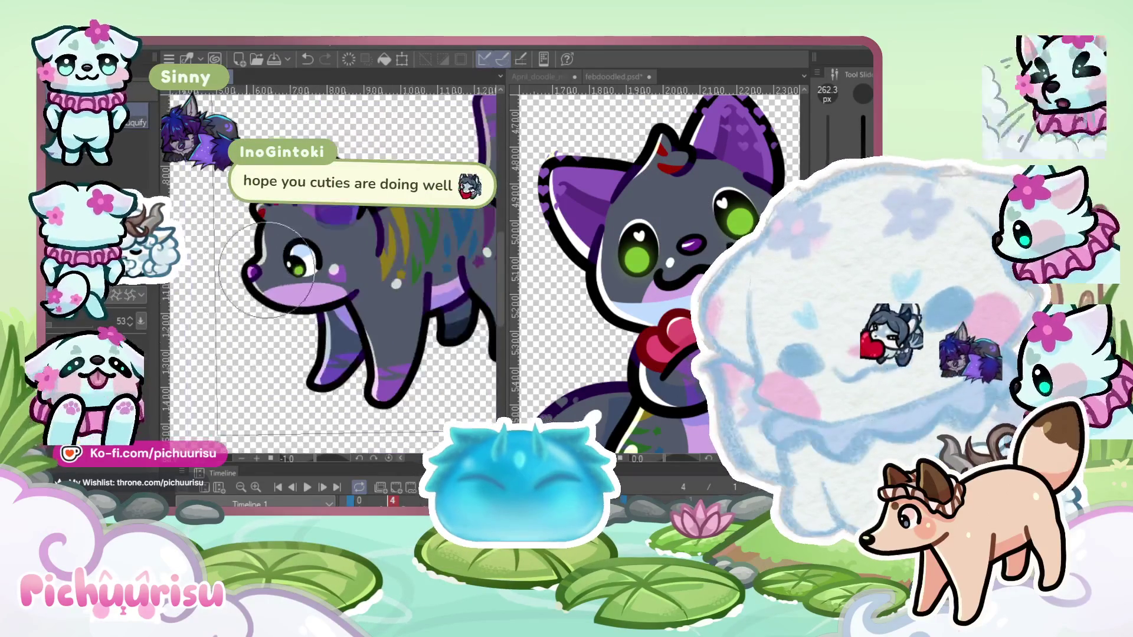
scroll(437, 395, down, 1)
scroll(293, 282, down, 1)
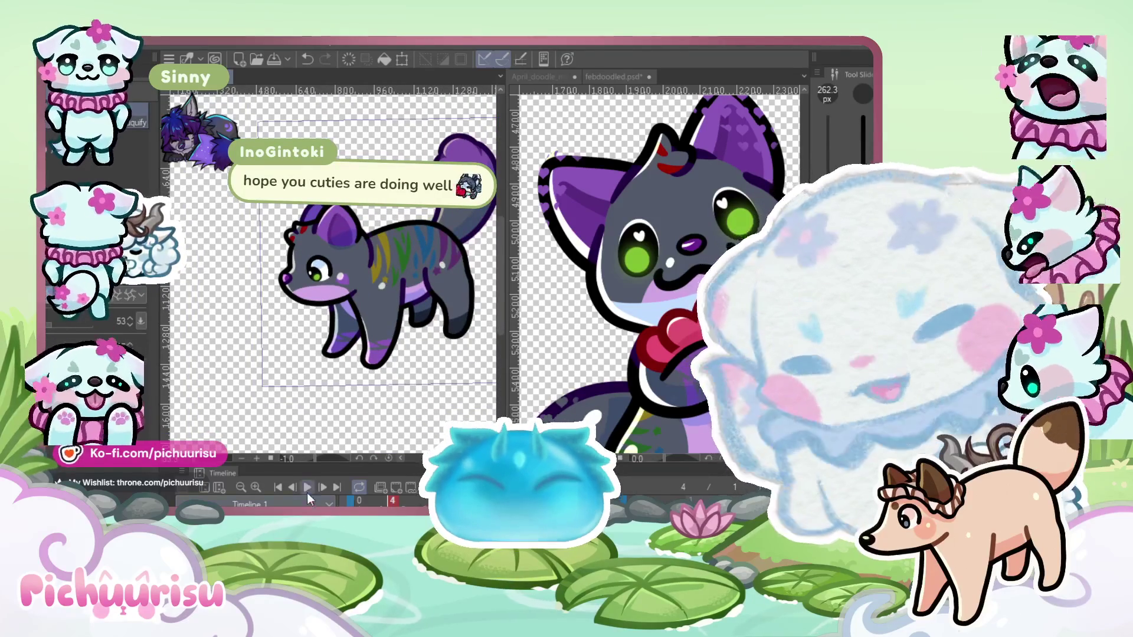
Replay the cat animation zoomed out, then restart it and pause on frame 19
click(307, 487)
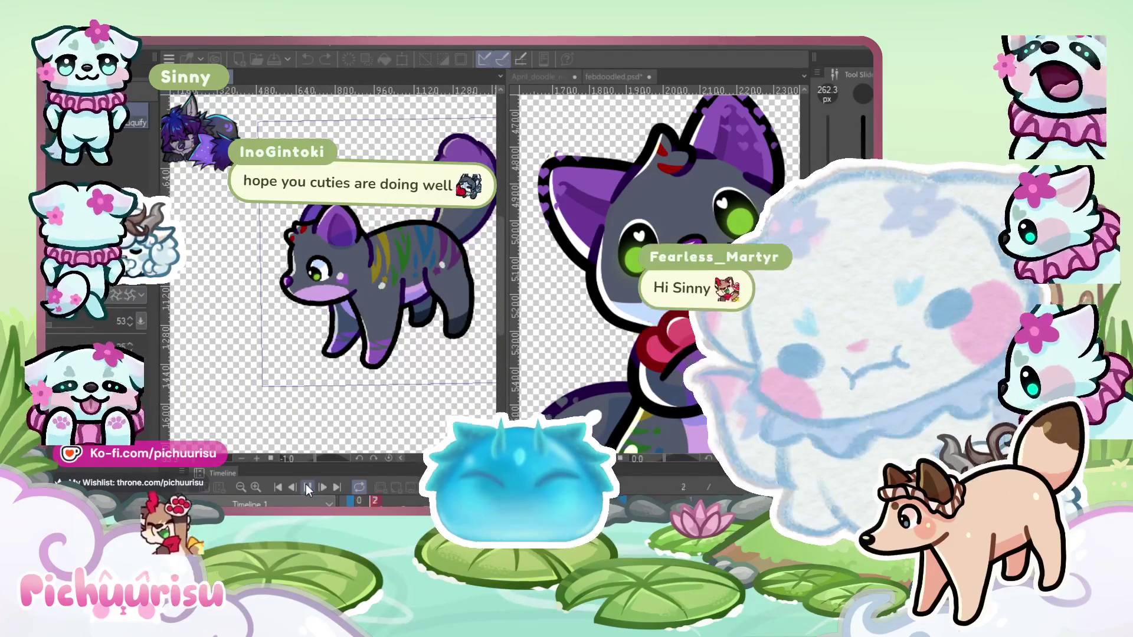
key(ctrl+minus)
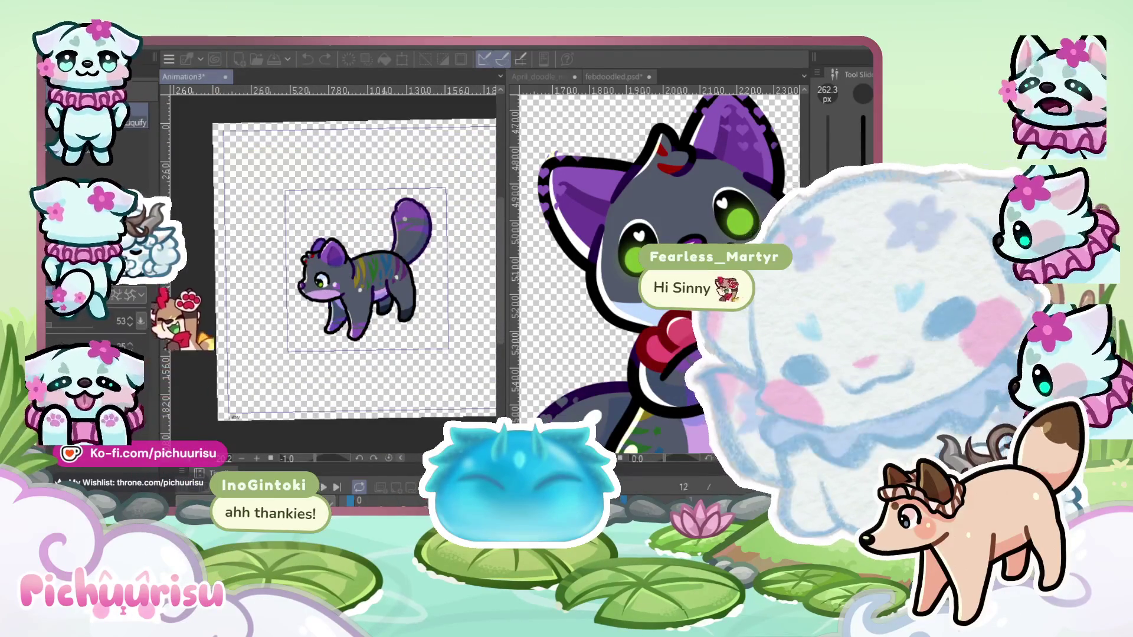
key(space)
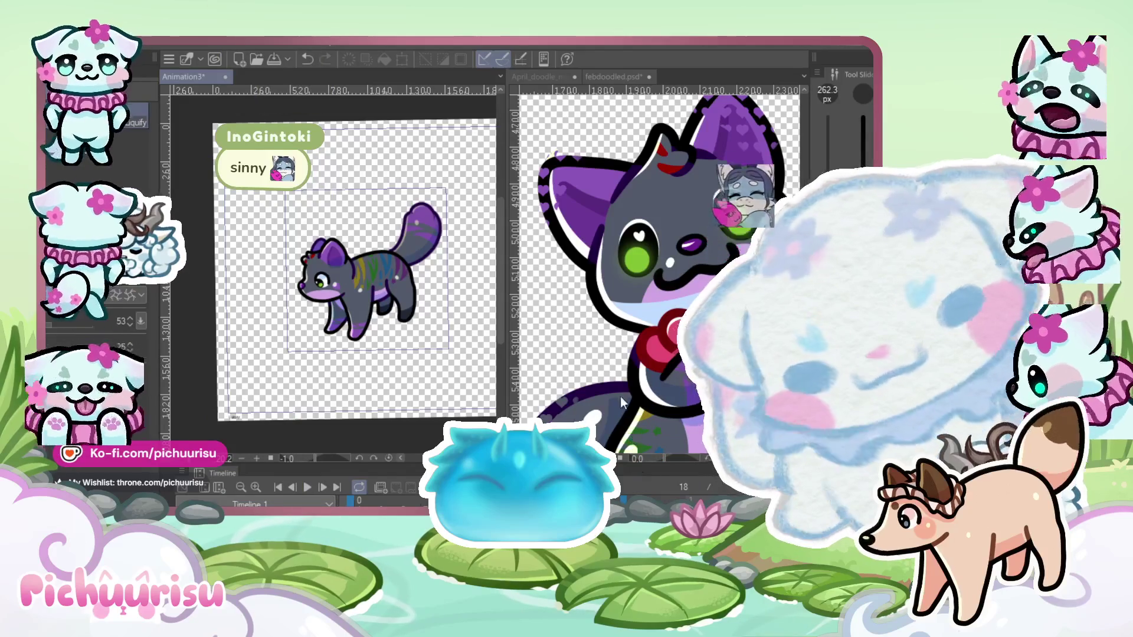
click(308, 488)
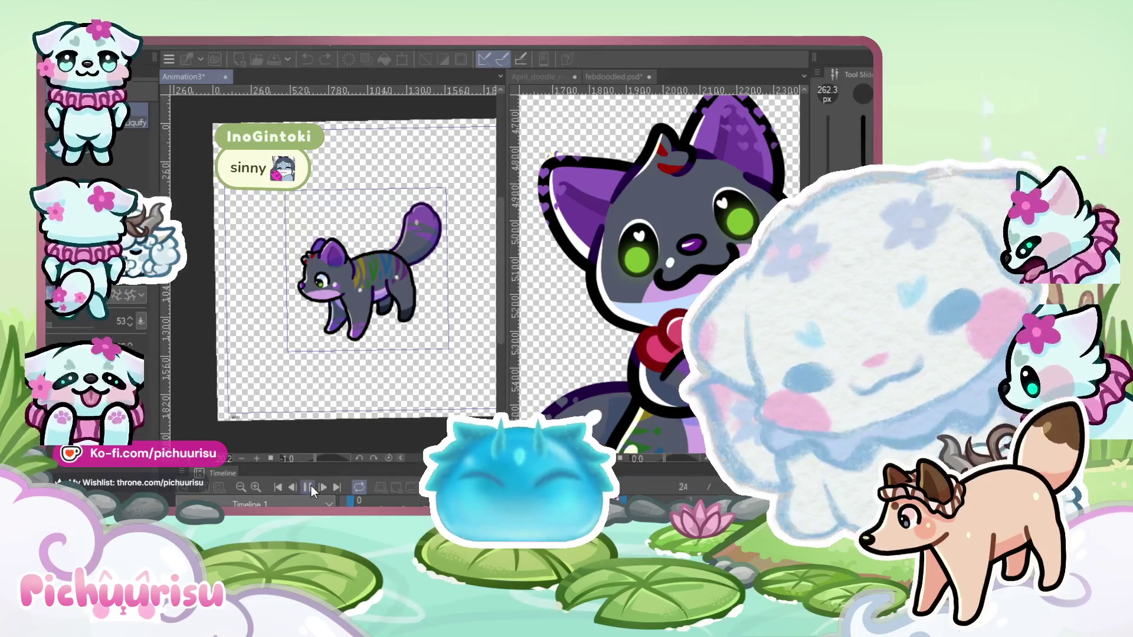
click(308, 488)
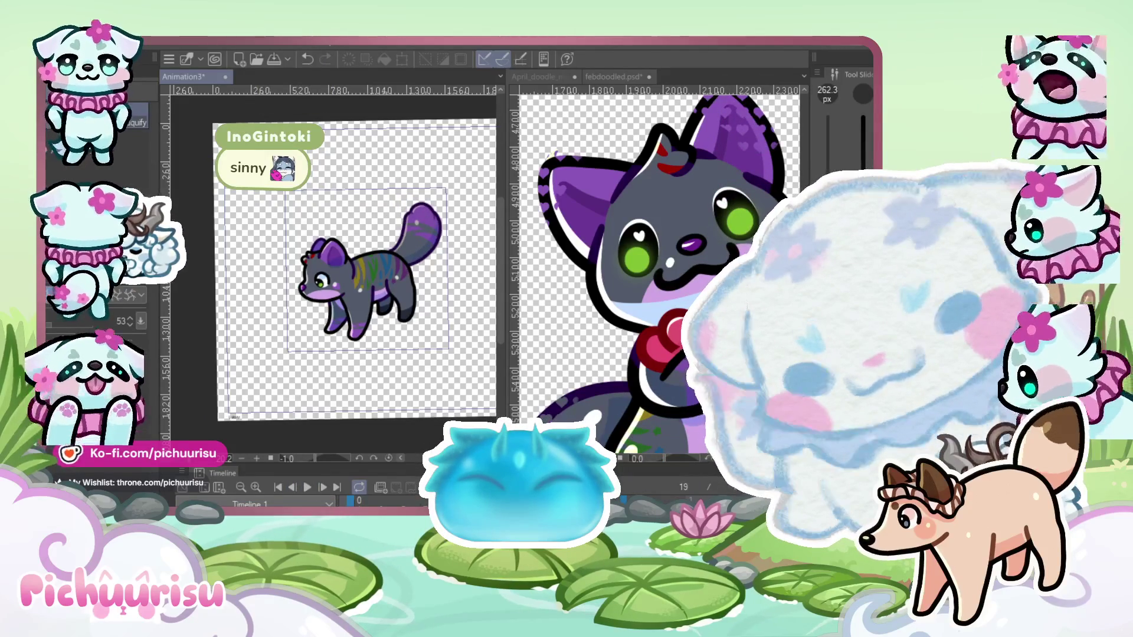
scroll(402, 221, up, 3)
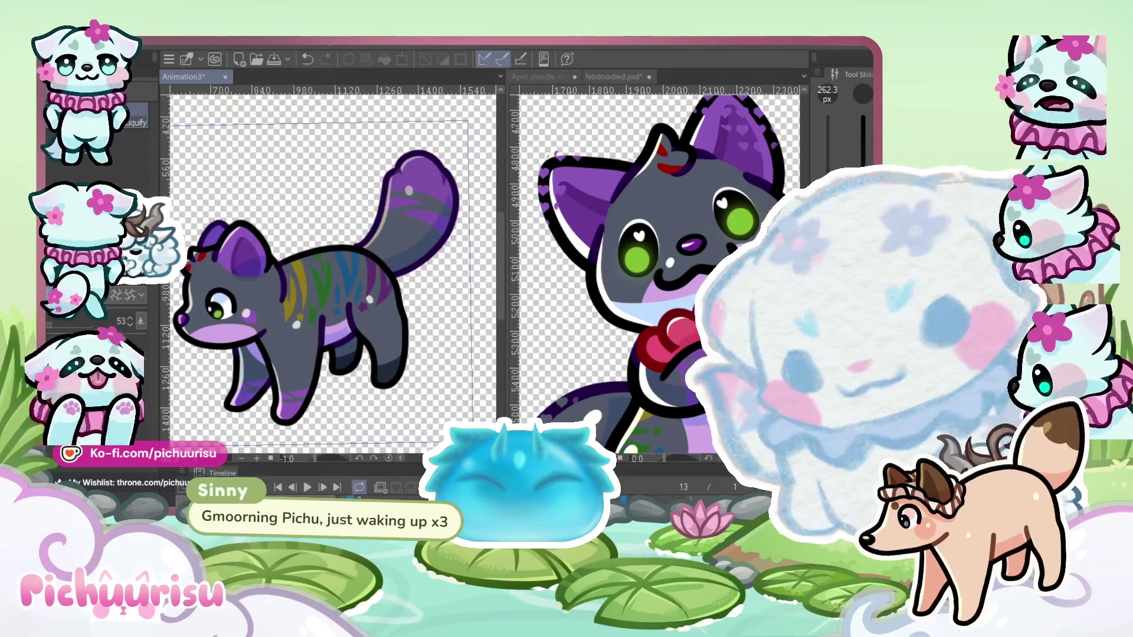
Shift the cat slightly down with the Move layer tool and nudge the purple tail up
scroll(402, 223, up, 2)
key(k)
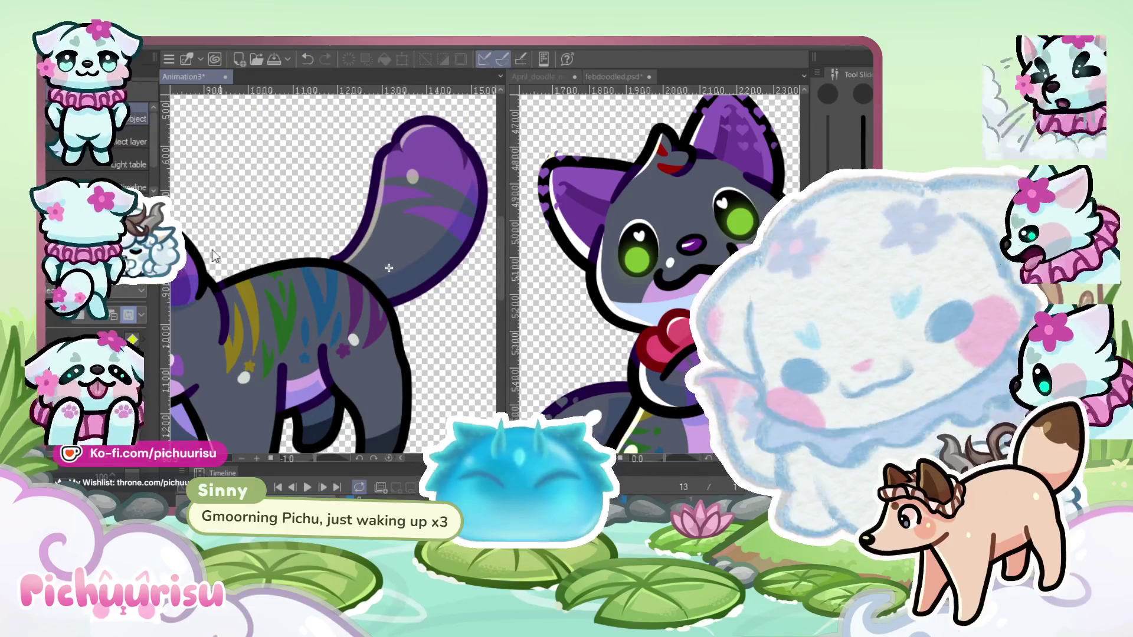
drag(420, 271, 421, 278)
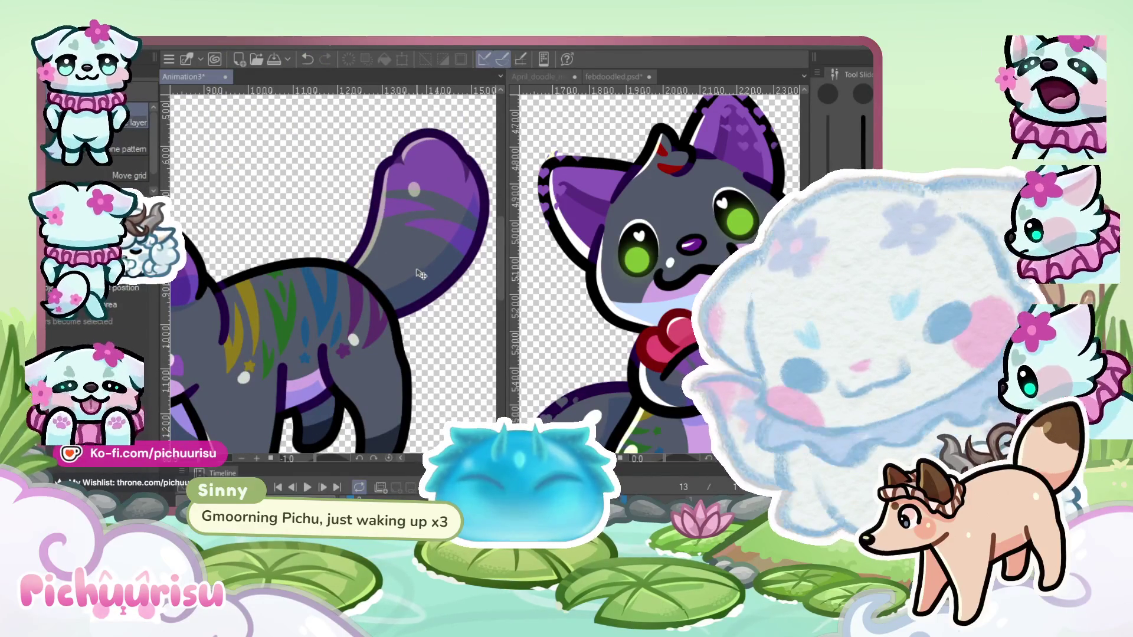
key(ctrl+z)
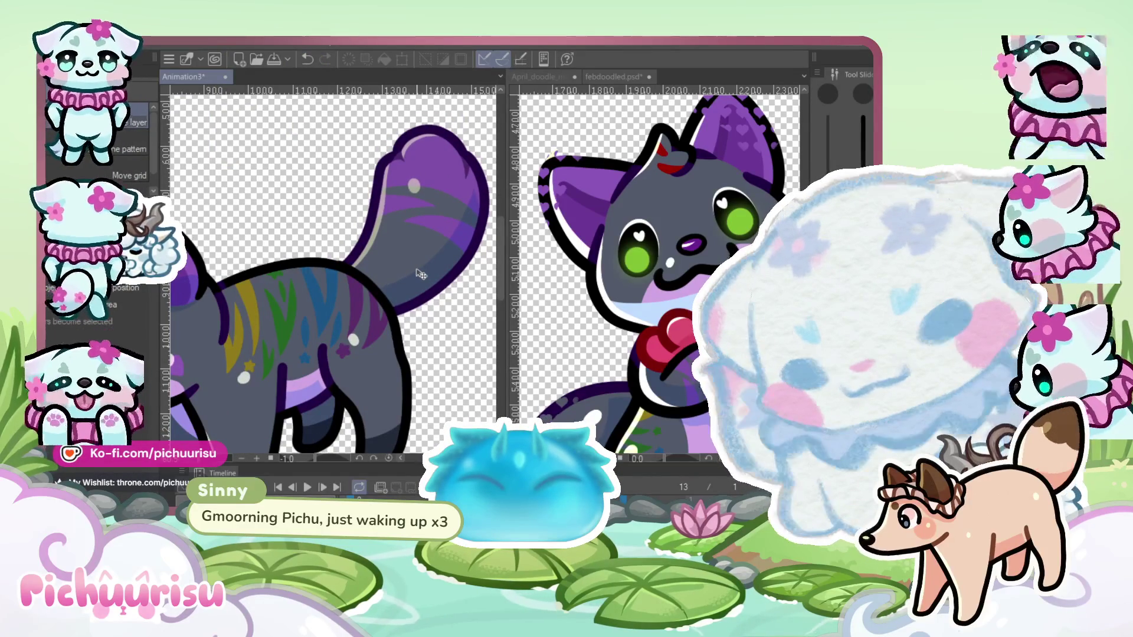
Play the cat animation and stop it to check the repositioned cat
scroll(421, 274, down, 3)
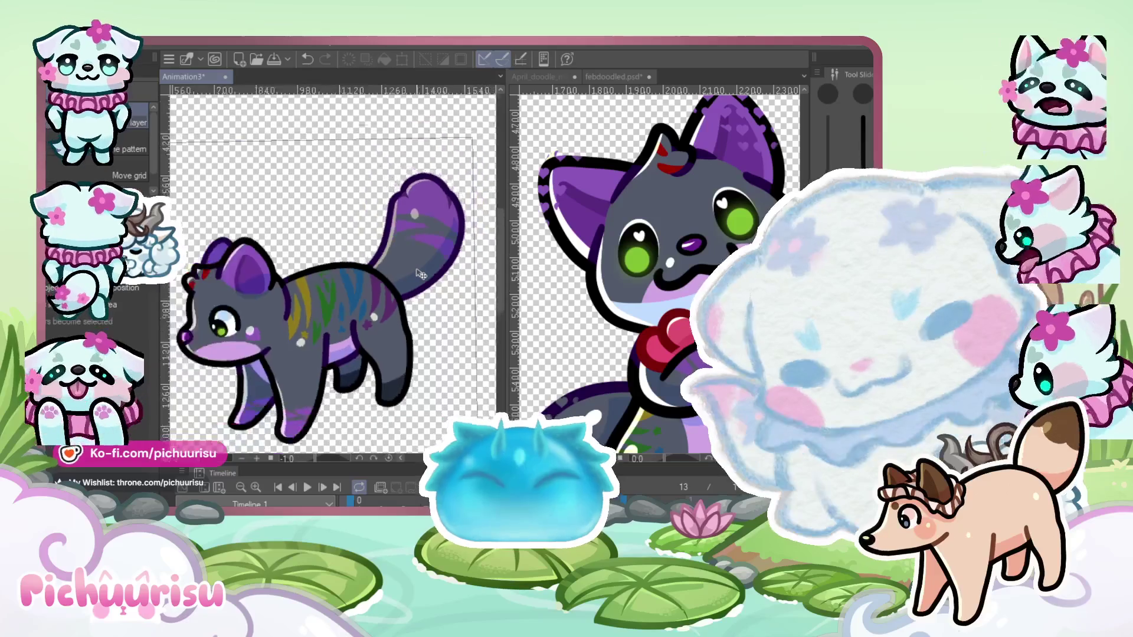
click(307, 487)
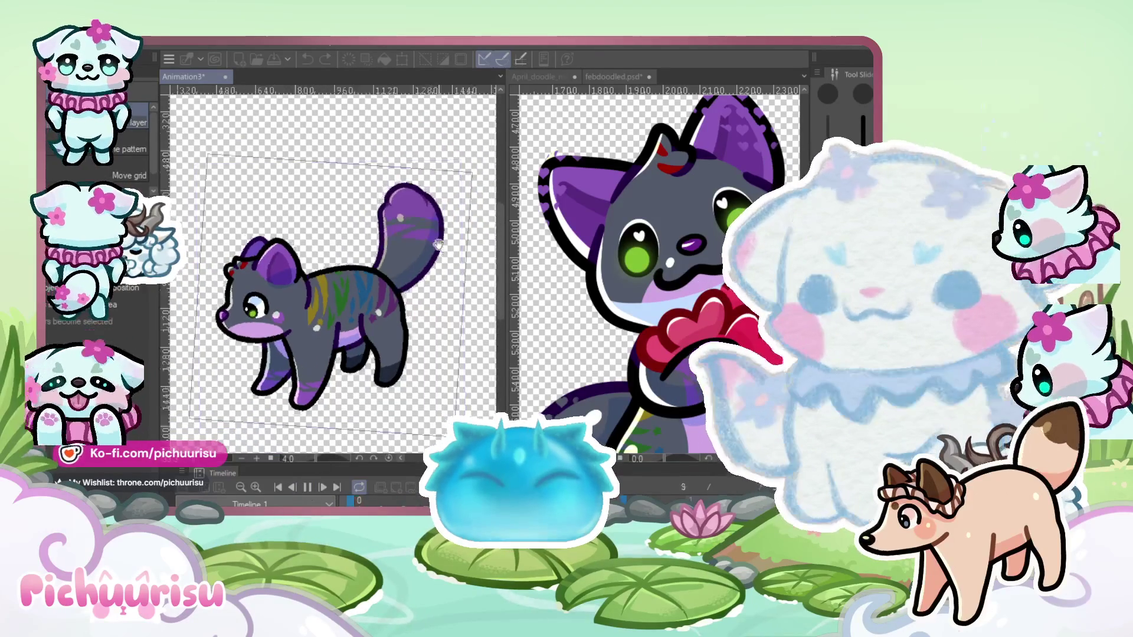
click(307, 487)
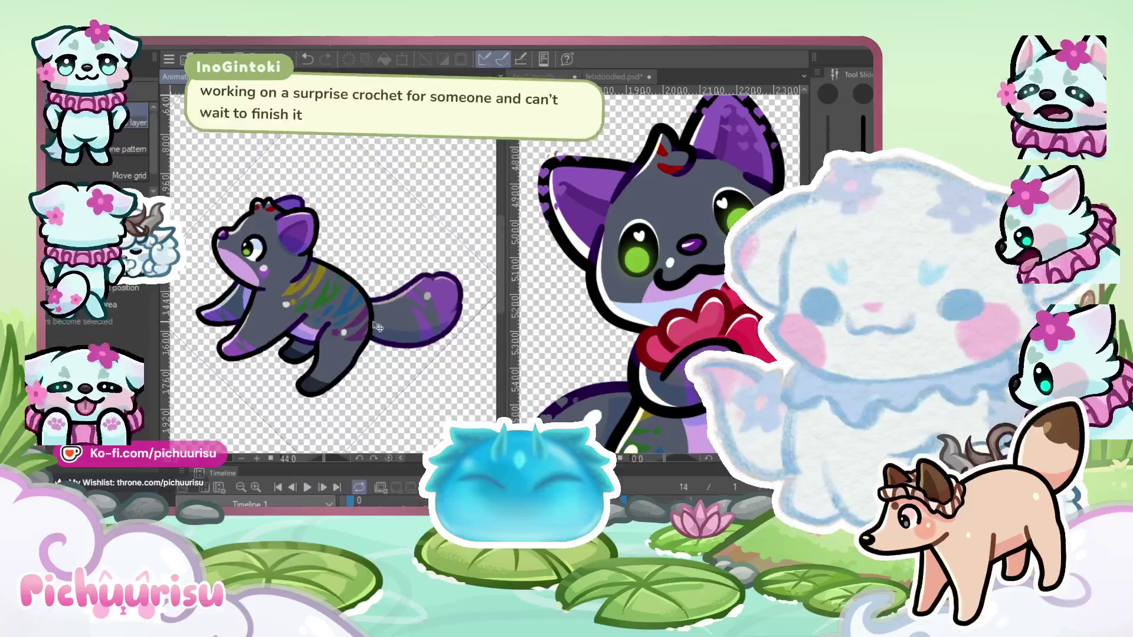
scroll(385, 246, up, 5)
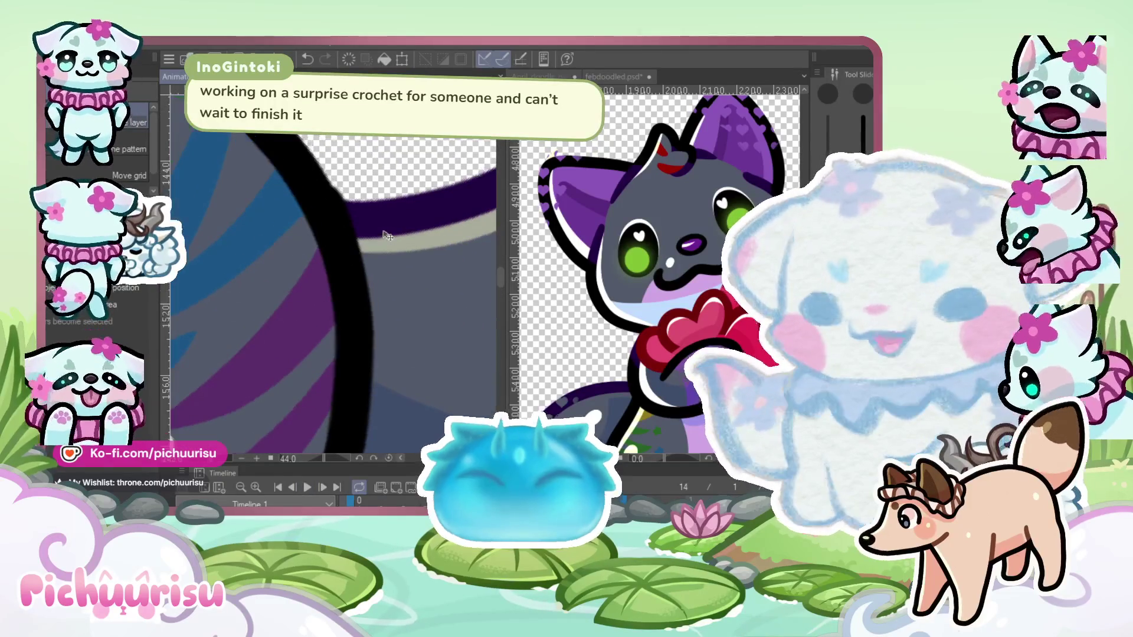
Switch to a brush, tilt the canvas view to -6 degrees, and replay the animation
key(b)
scroll(345, 158, up, 1)
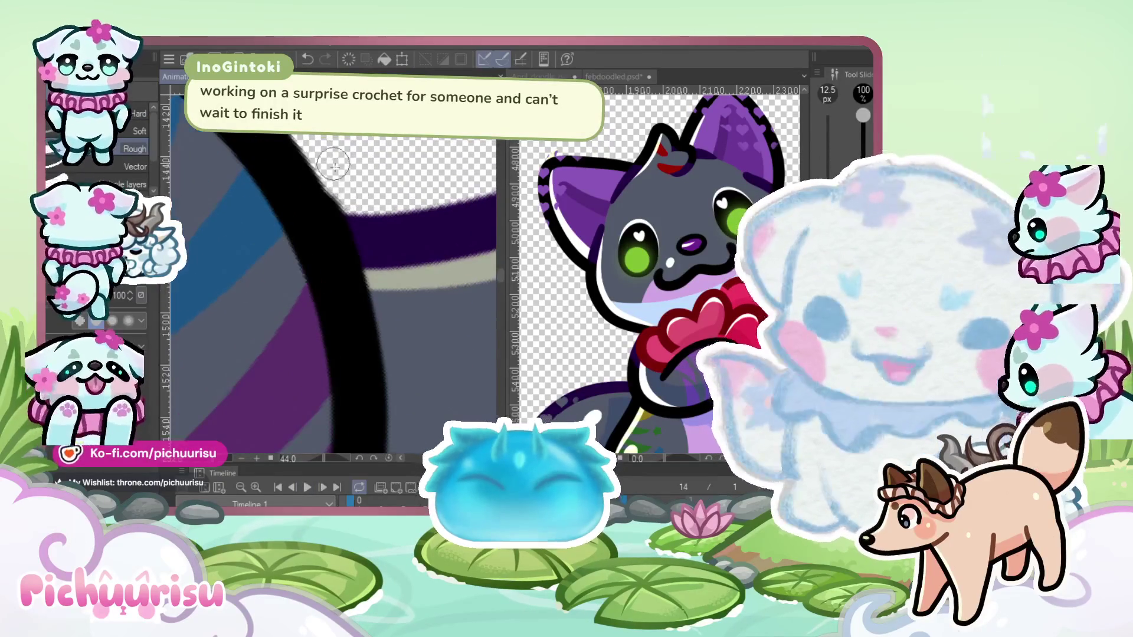
scroll(428, 284, down, 8)
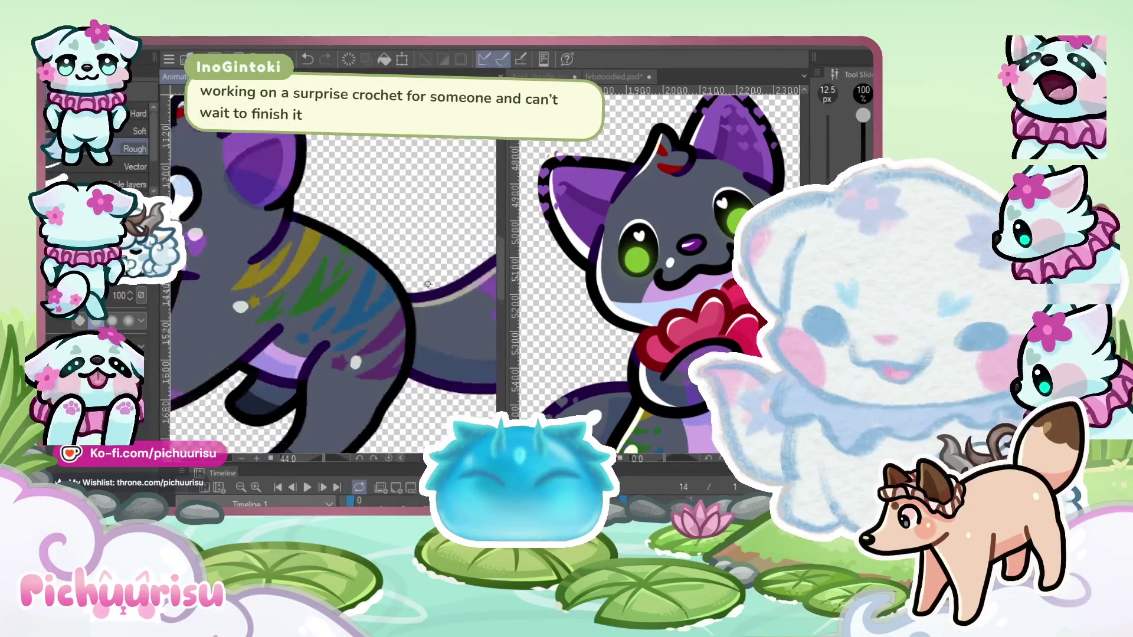
drag(428, 284, 419, 305)
scroll(455, 248, up, 3)
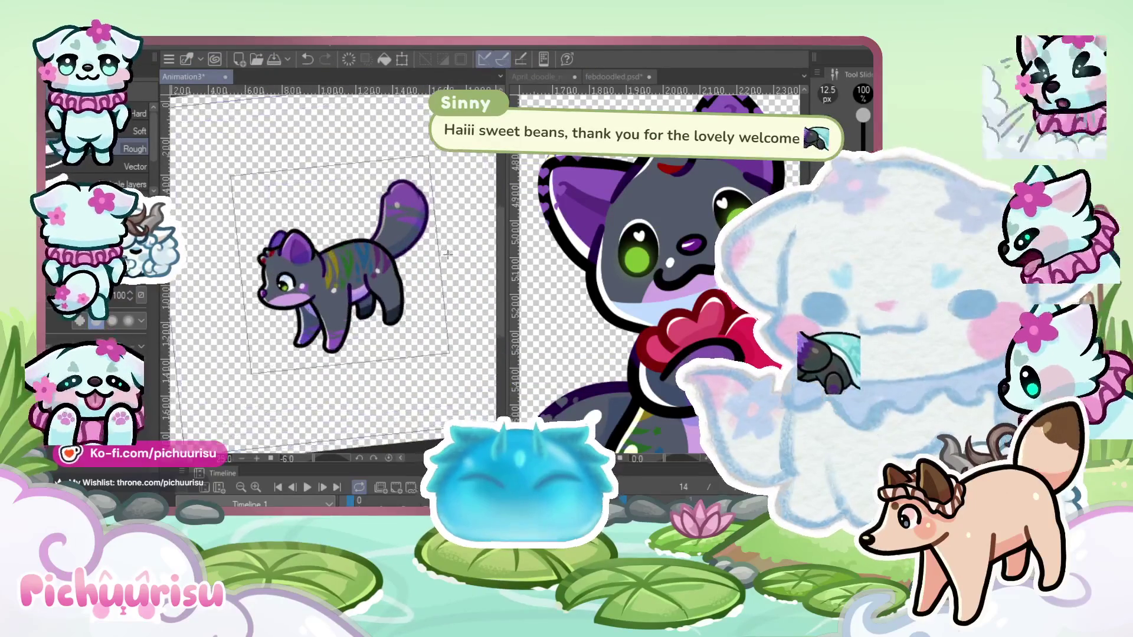
click(301, 486)
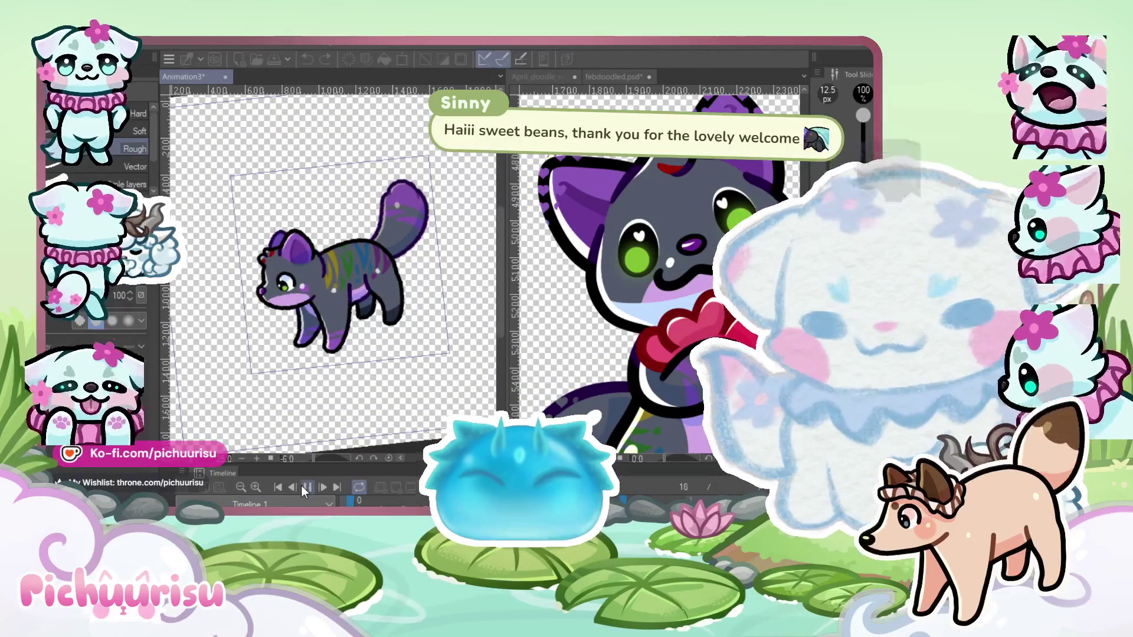
click(302, 486)
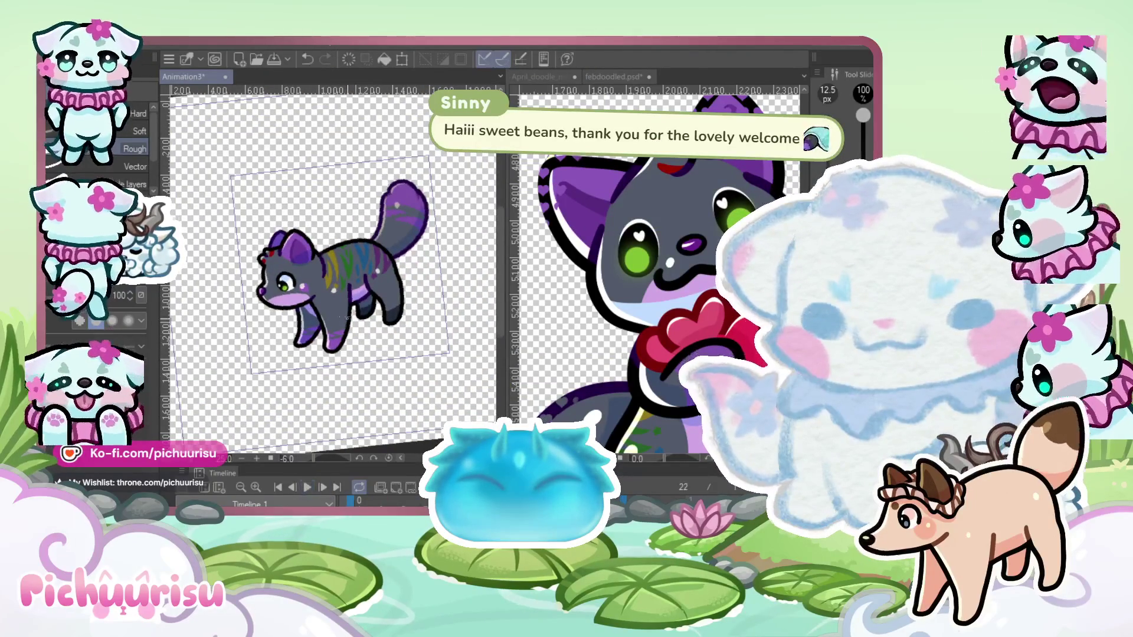
scroll(338, 291, up, 5)
scroll(338, 291, down, 5)
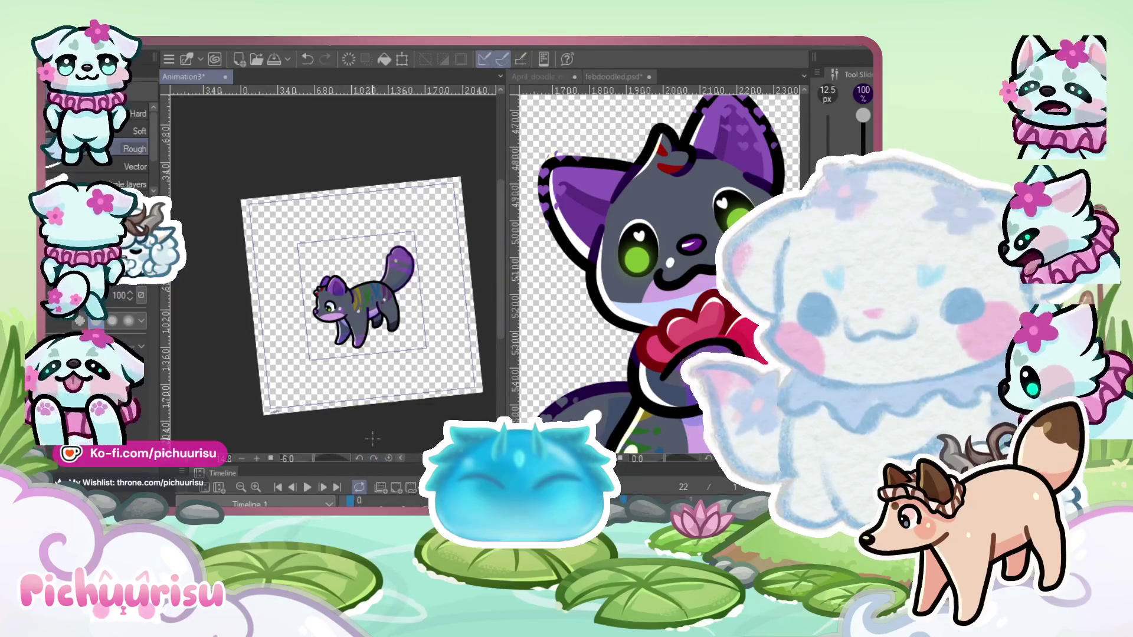
scroll(354, 295, up, 1)
click(307, 487)
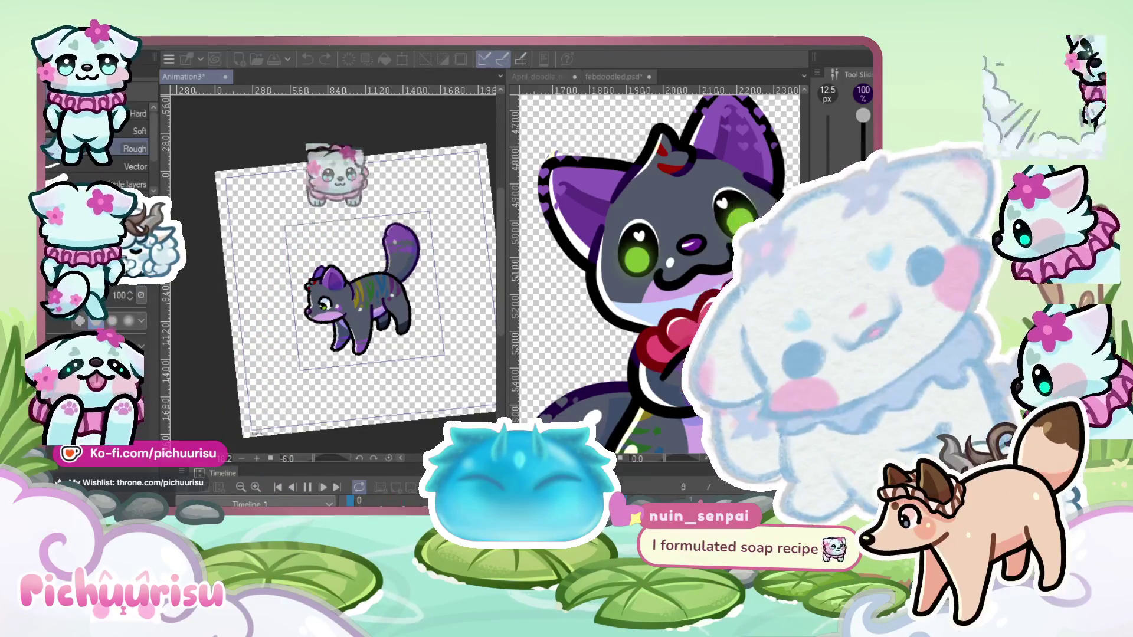
key(space)
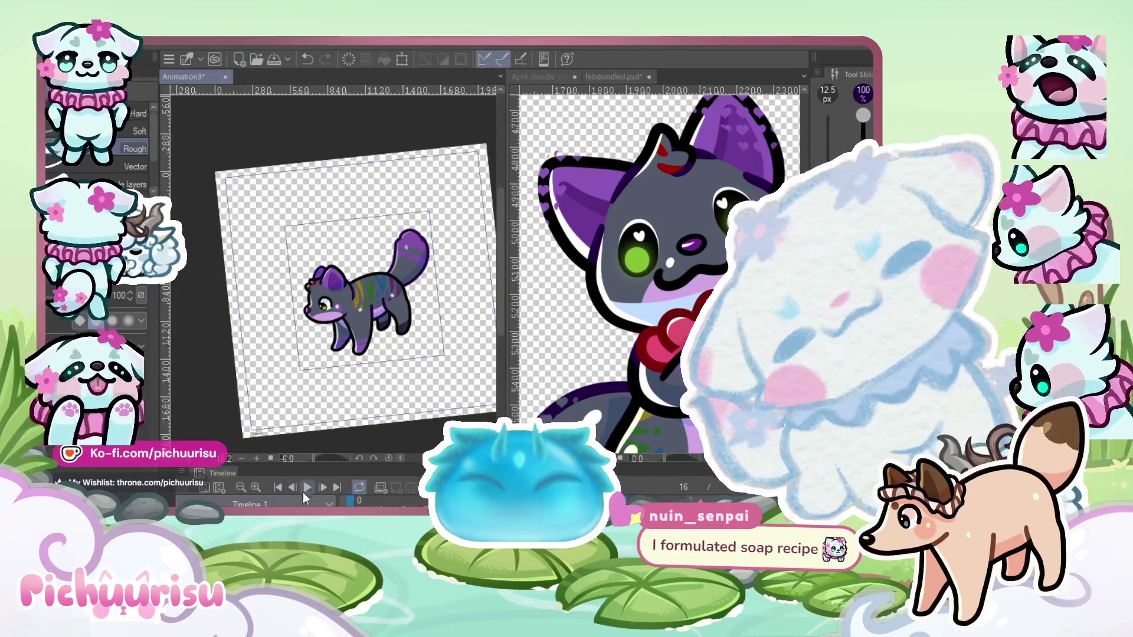
key(space)
scroll(385, 323, up, 1)
scroll(385, 323, up, 1)
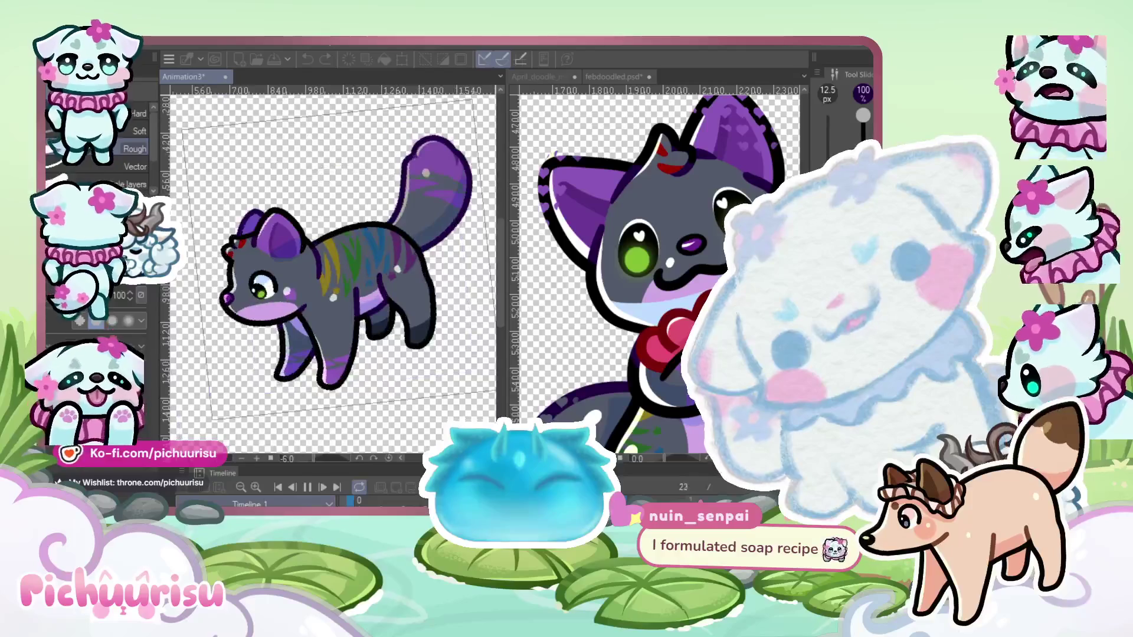
Stop playback on the last frame and pan and zoom in on the cat's head
click(303, 488)
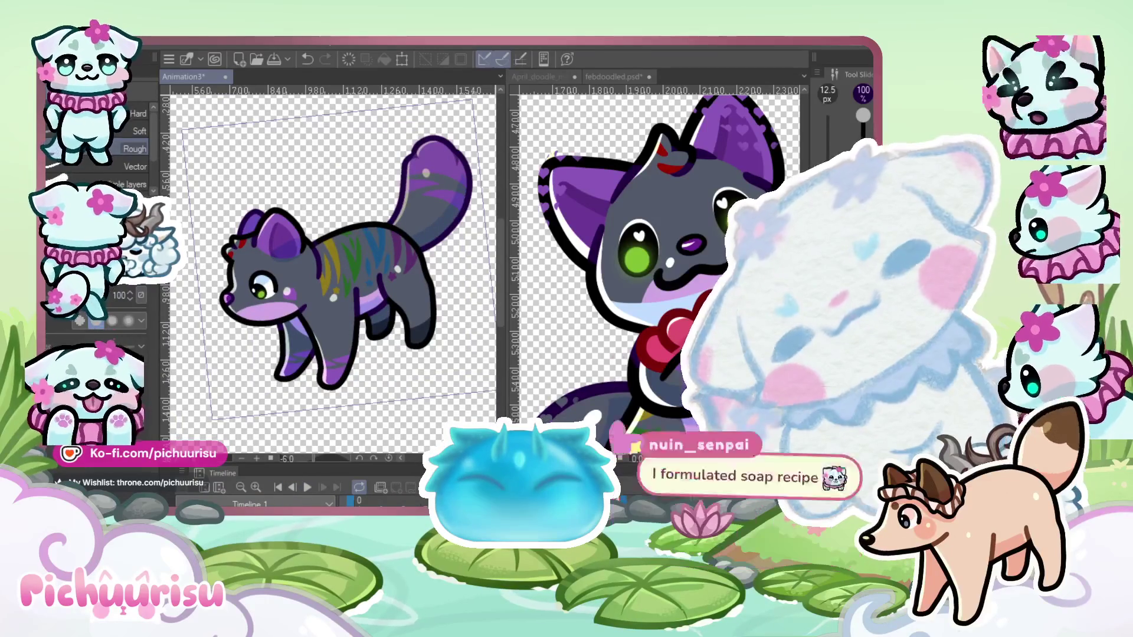
mouse_move(455, 170)
mouse_down()
mouse_move(349, 285)
mouse_move(490, 200)
mouse_move(406, 297)
mouse_up()
scroll(407, 294, up, 5)
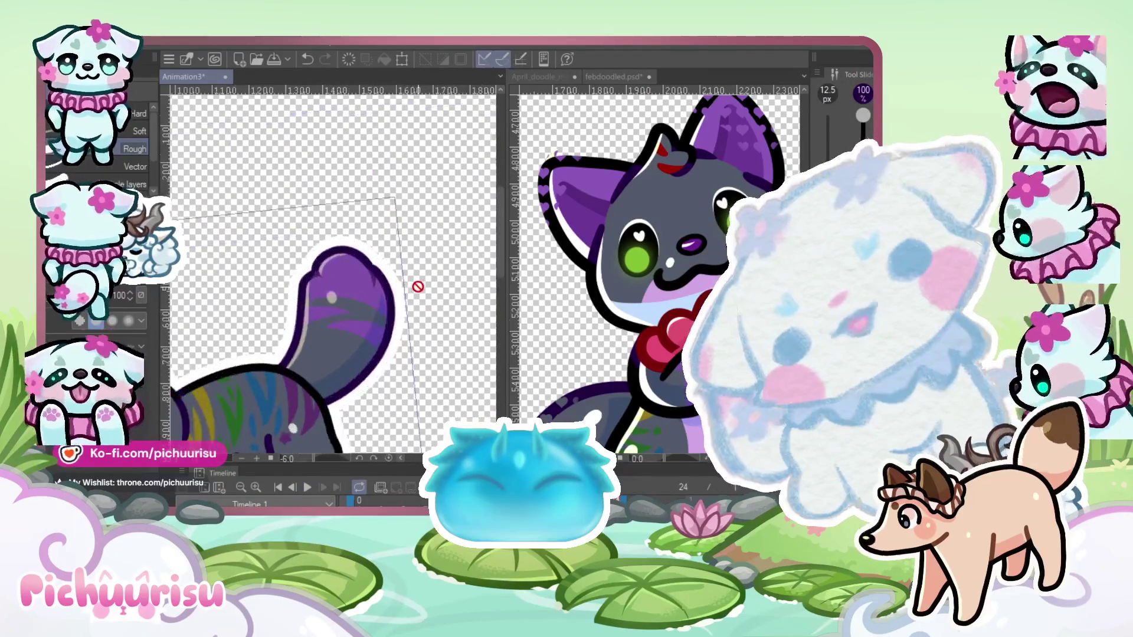
scroll(409, 290, down, 8)
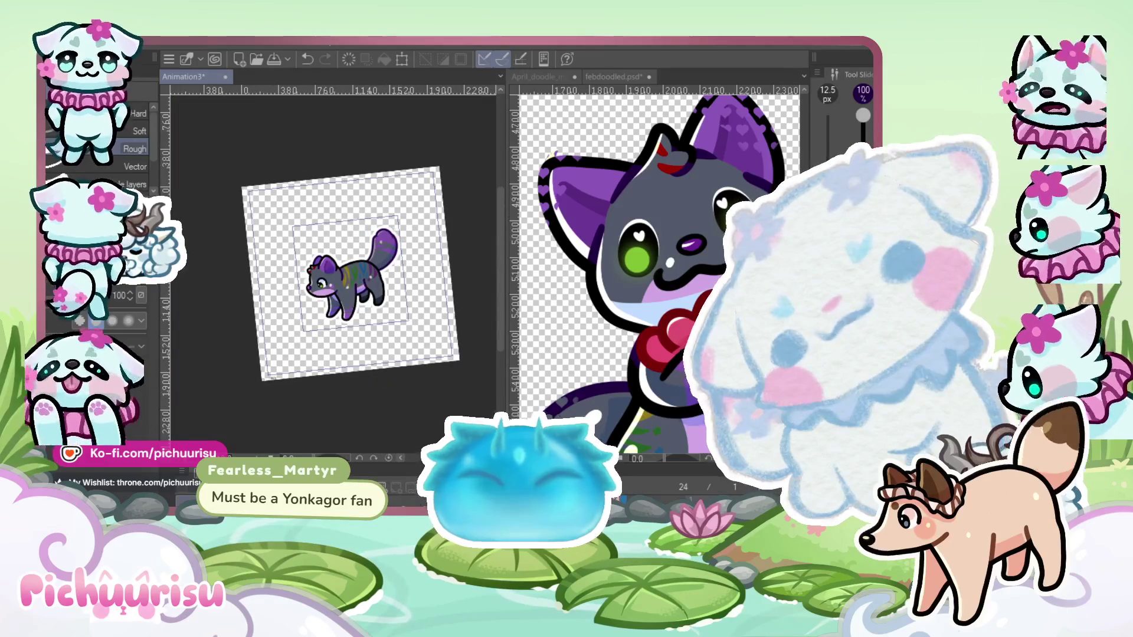
scroll(357, 264, up, 2)
scroll(357, 264, up, 2)
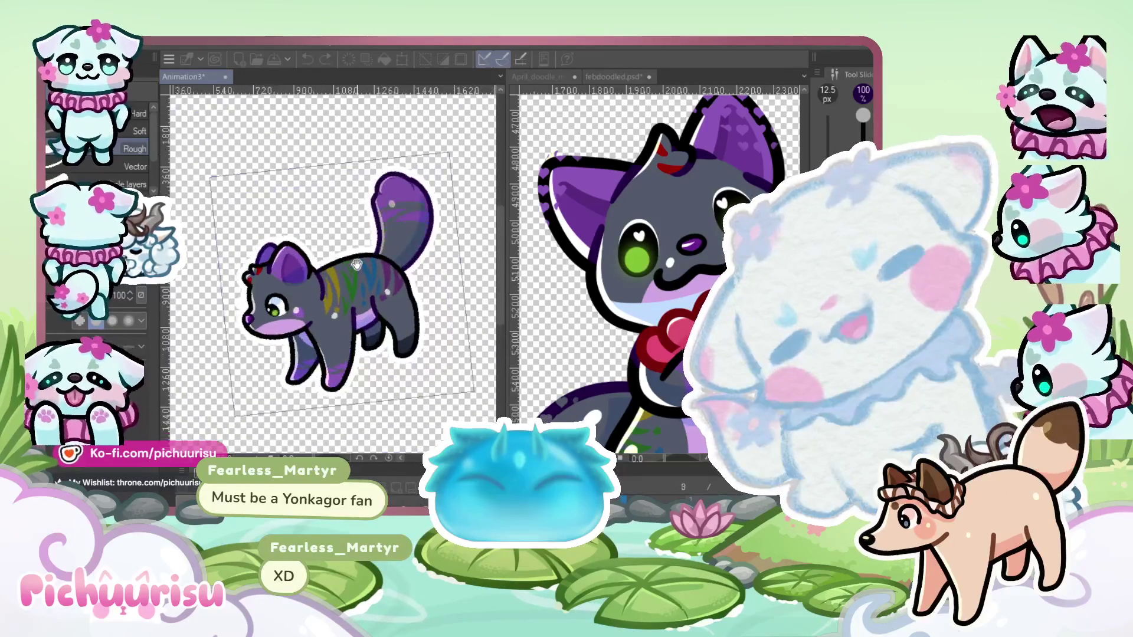
scroll(294, 319, up, 2)
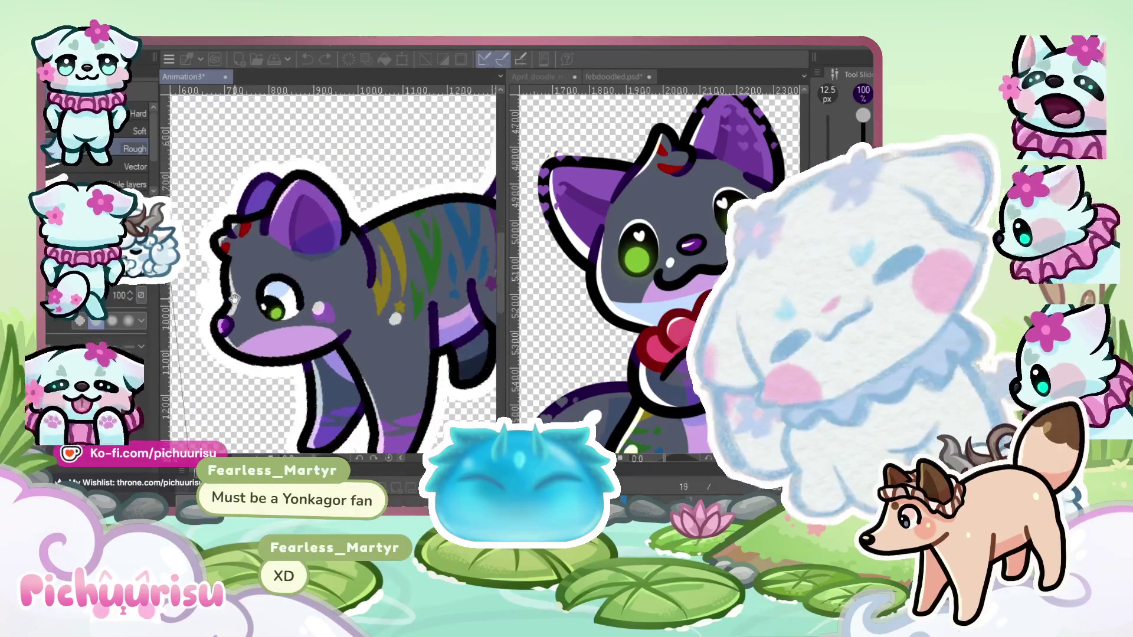
scroll(208, 287, up, 1)
scroll(208, 287, up, 1)
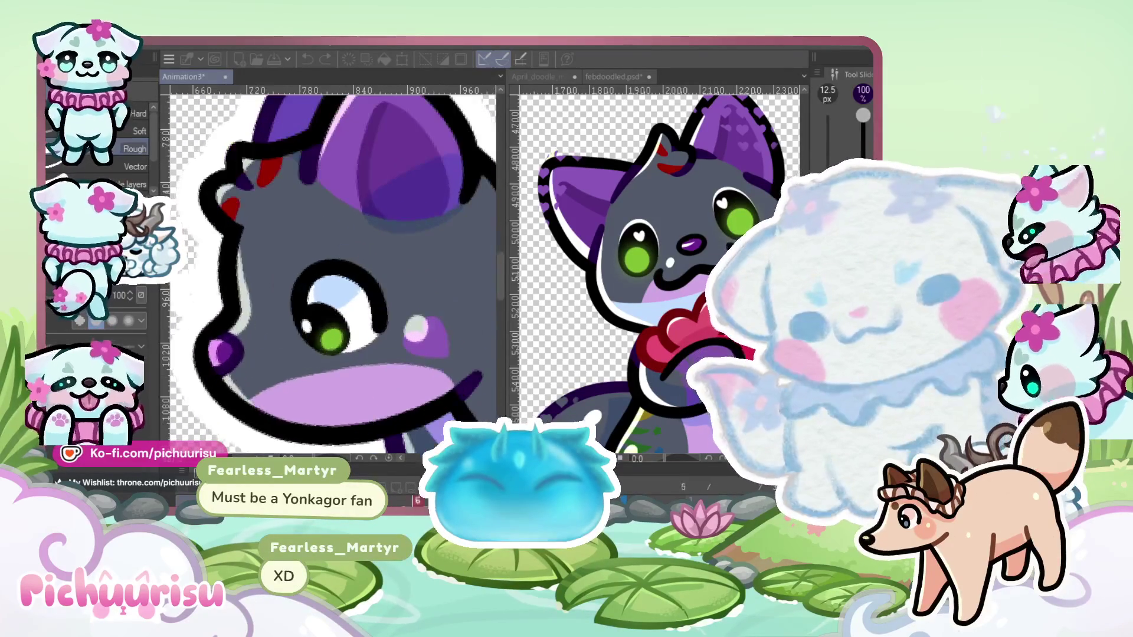
Enlarge the brush, step forward to frame 10, and play the animation again
mouse_move(395, 313)
mouse_down()
mouse_move(333, 274)
mouse_move(245, 272)
mouse_up()
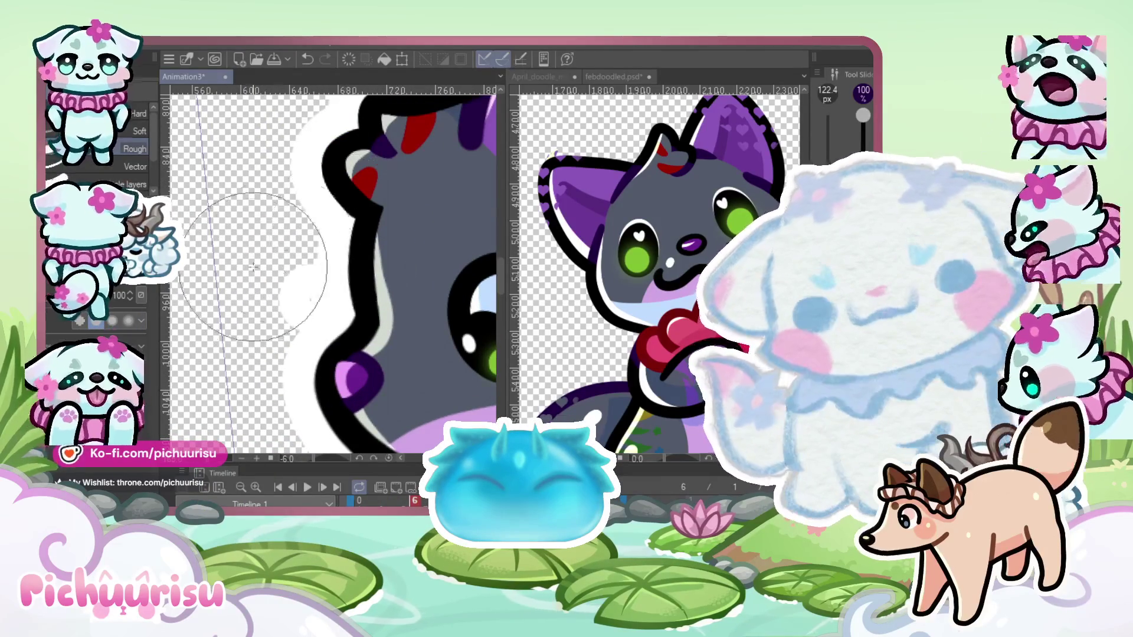
key(Right)
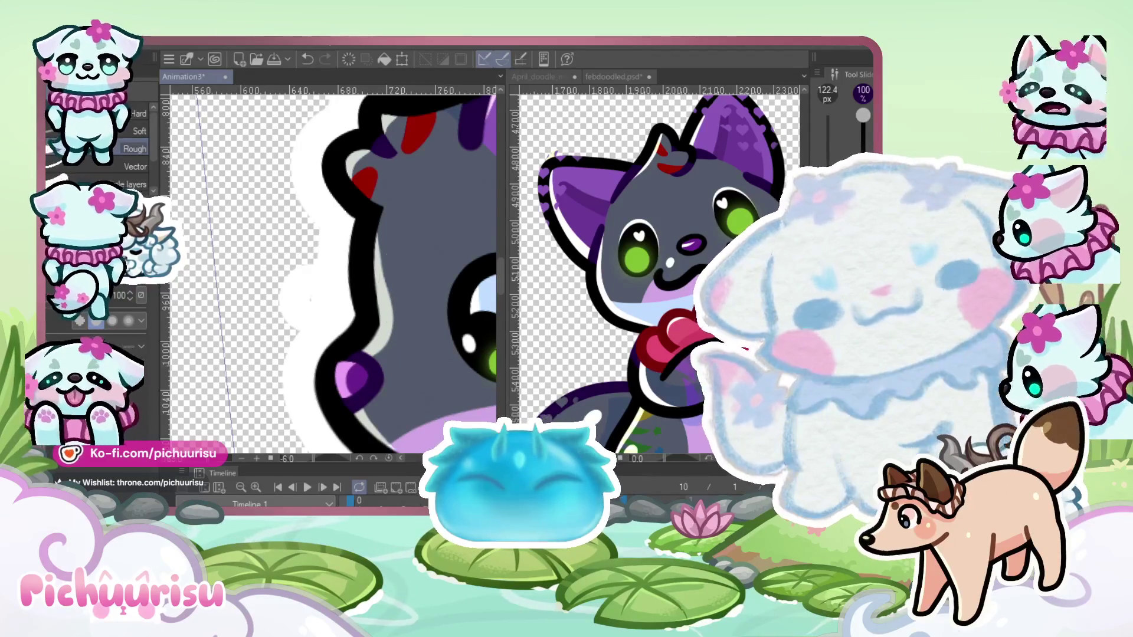
scroll(284, 285, down, 4)
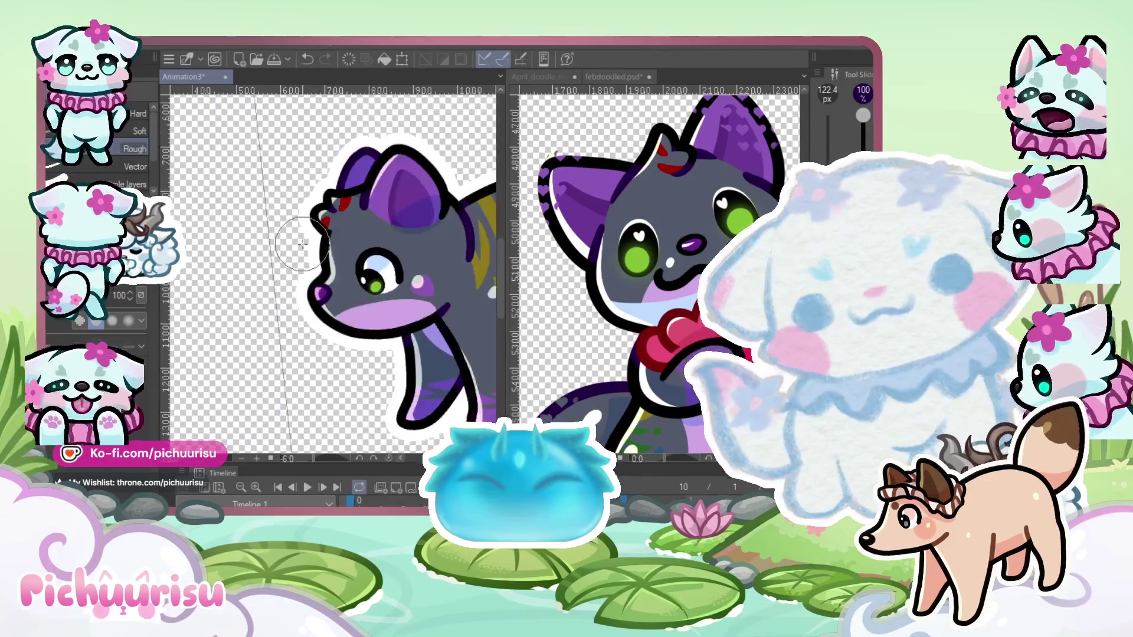
scroll(303, 244, down, 2)
click(305, 490)
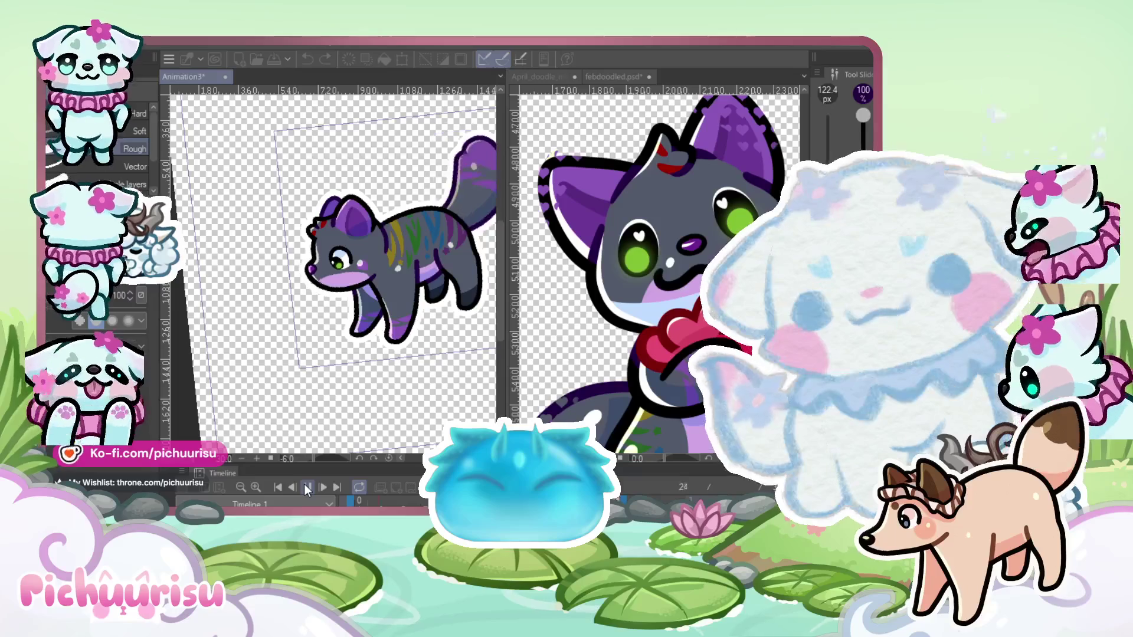
Stop playback and, with a small Liquify brush, push the pale highlight up off the purple heart
scroll(329, 235, down, 2)
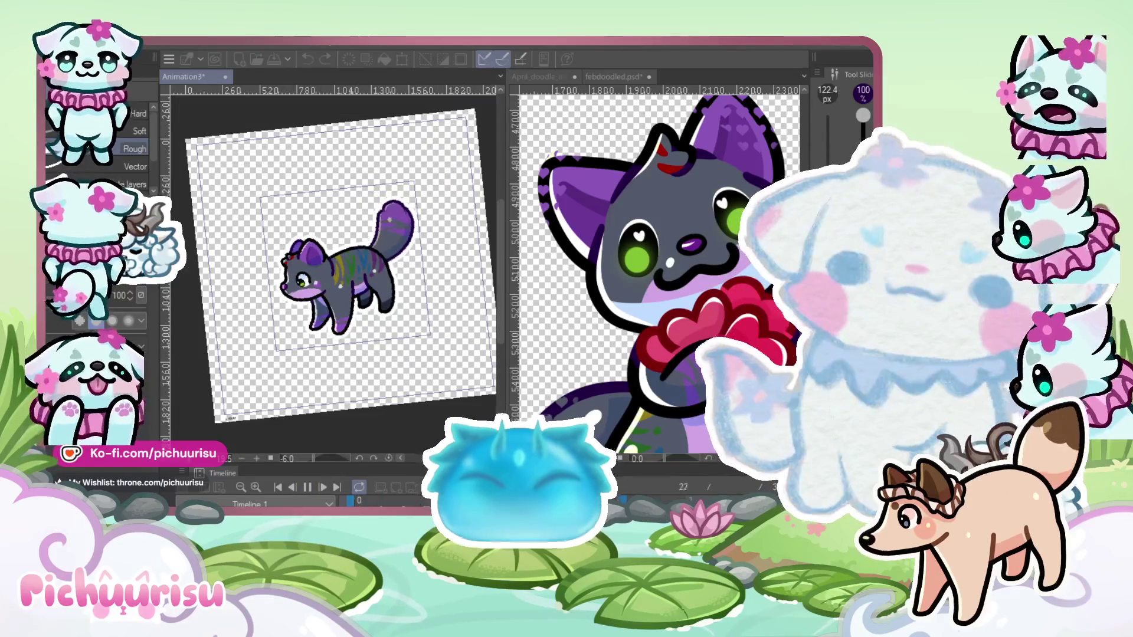
scroll(324, 341, up, 8)
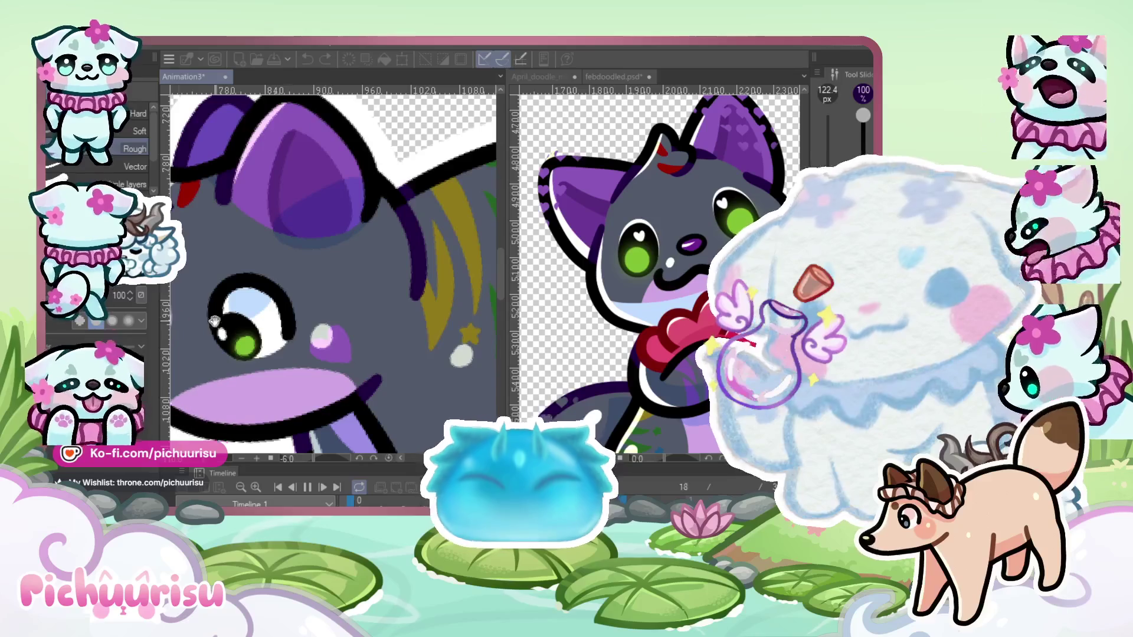
key(Return)
scroll(328, 318, up, 1)
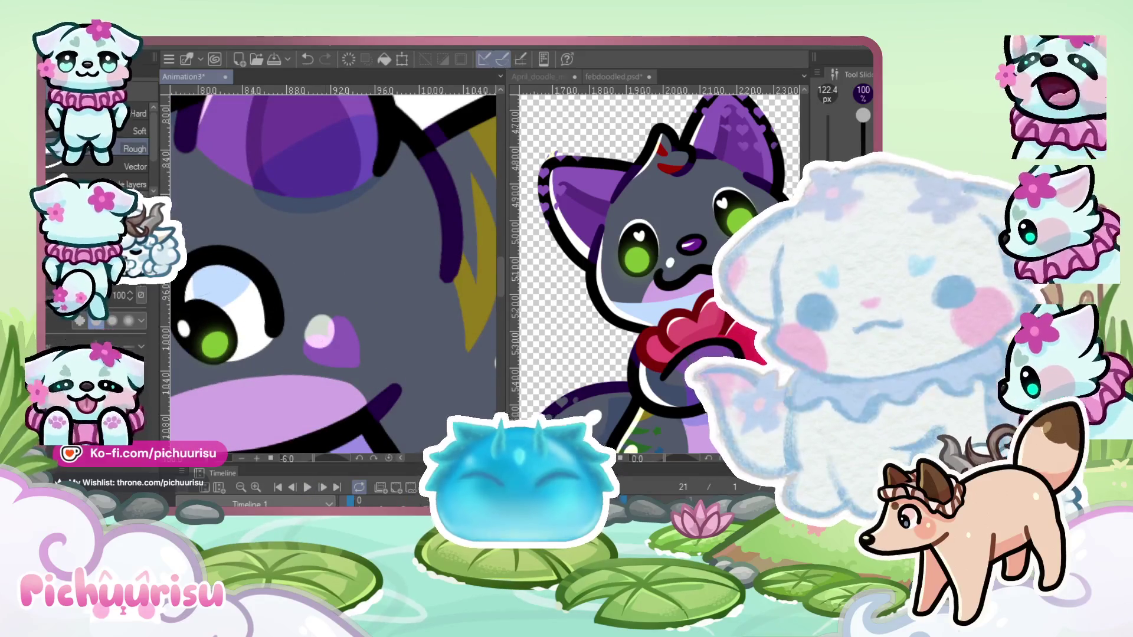
key(ctrl+z)
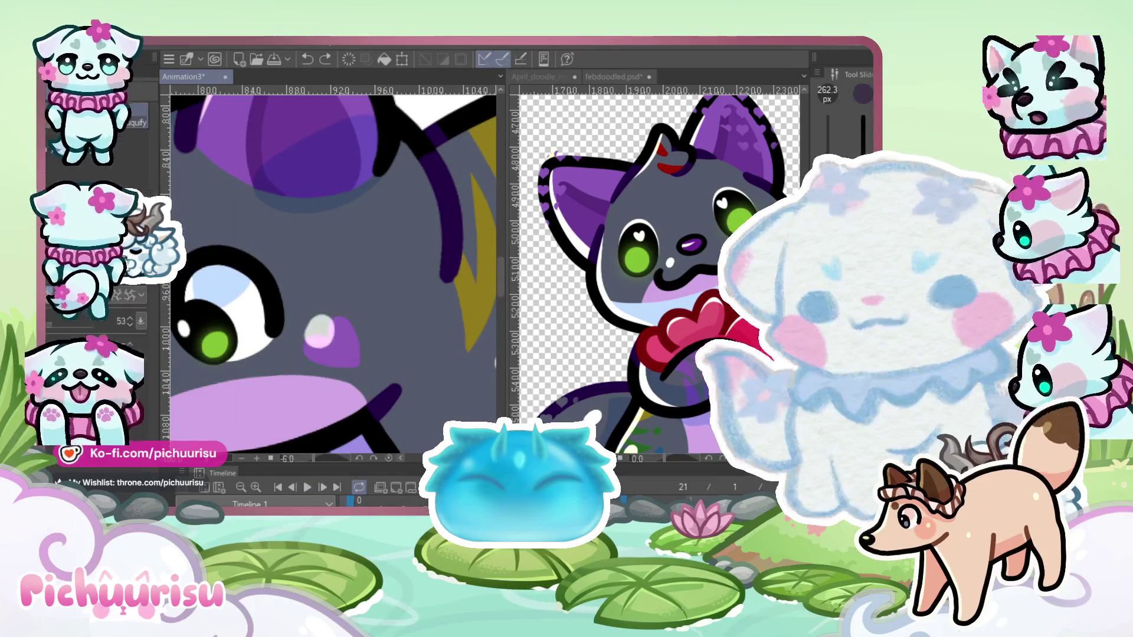
key(bracketleft)
key(bracketleft)
key(bracketleft)
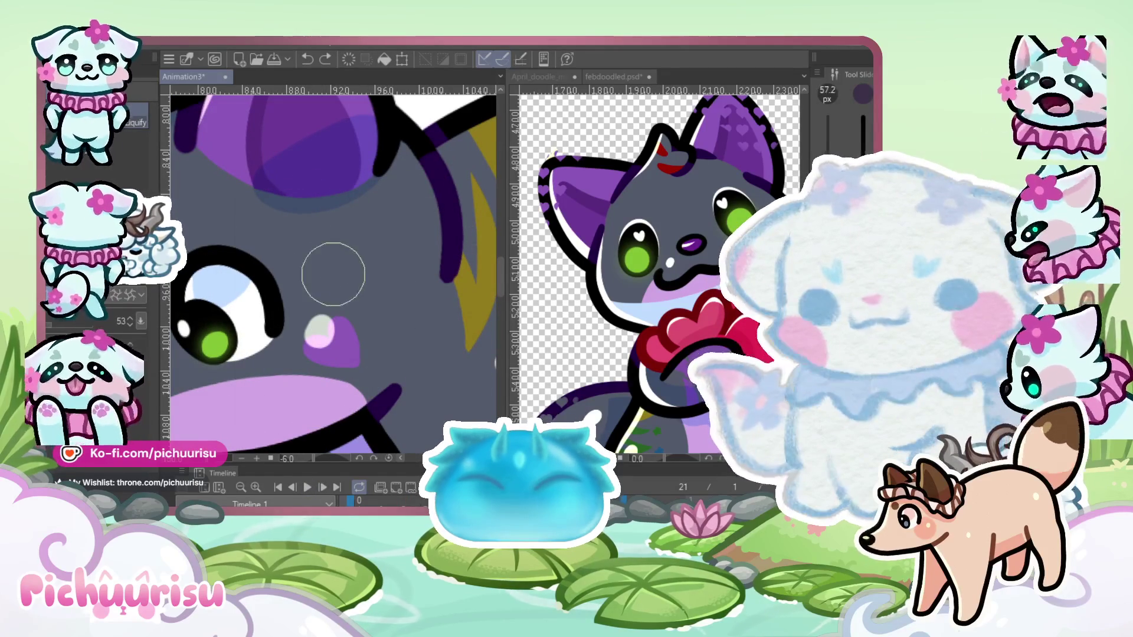
drag(324, 341, 324, 299)
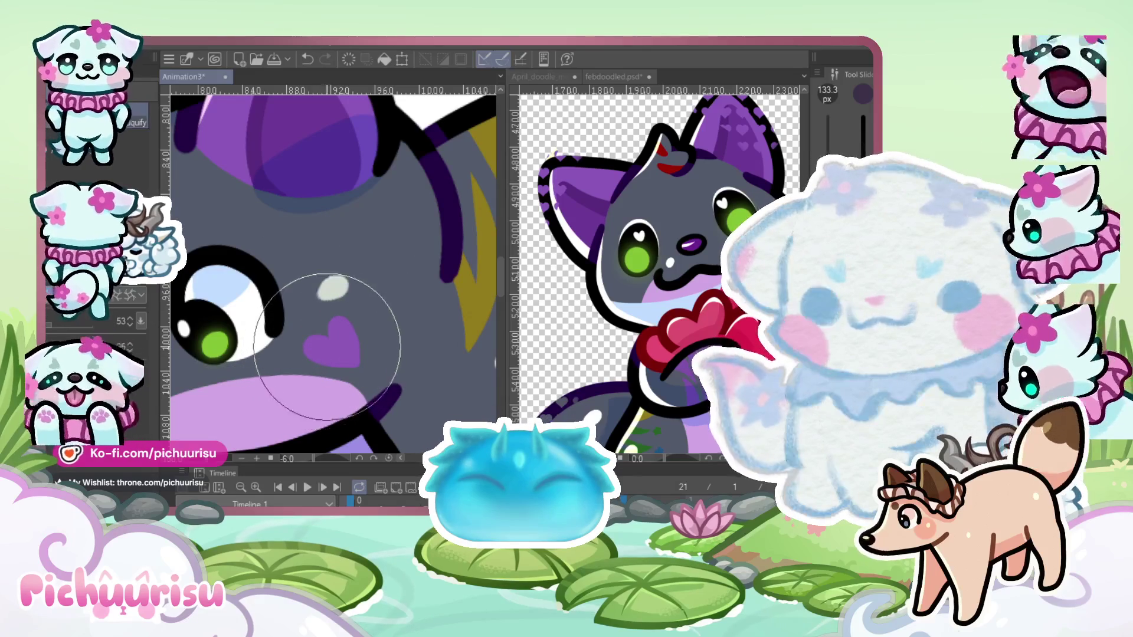
key(e)
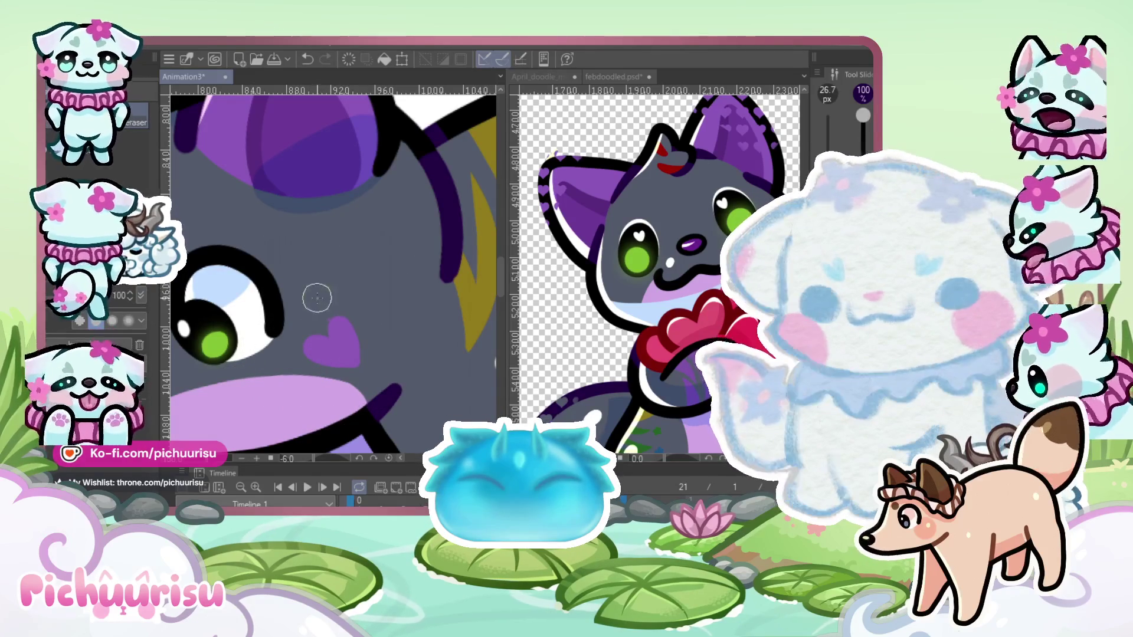
scroll(330, 289, down, 10)
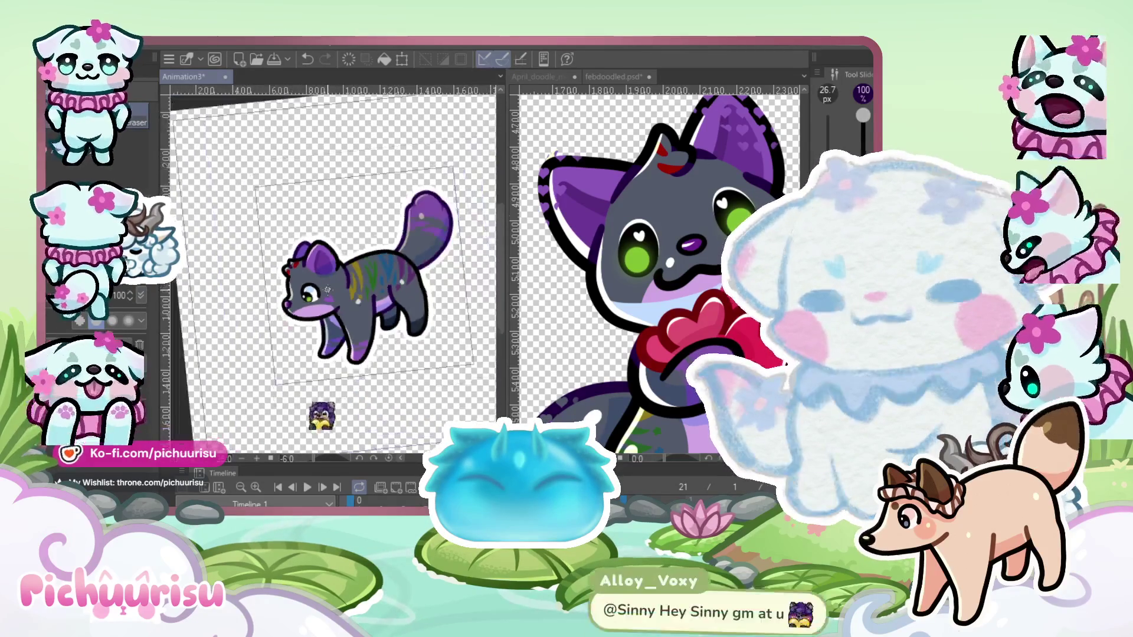
Play and stop the animation, then jump to frame 5 and zoom in on the cheek
click(307, 487)
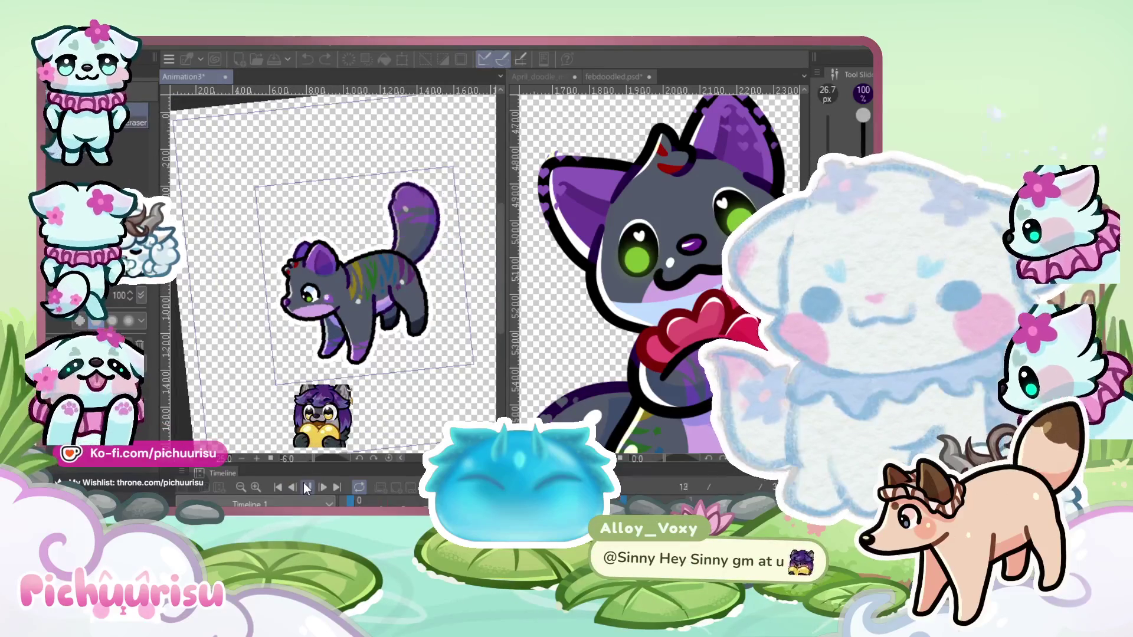
click(307, 487)
scroll(329, 271, up, 5)
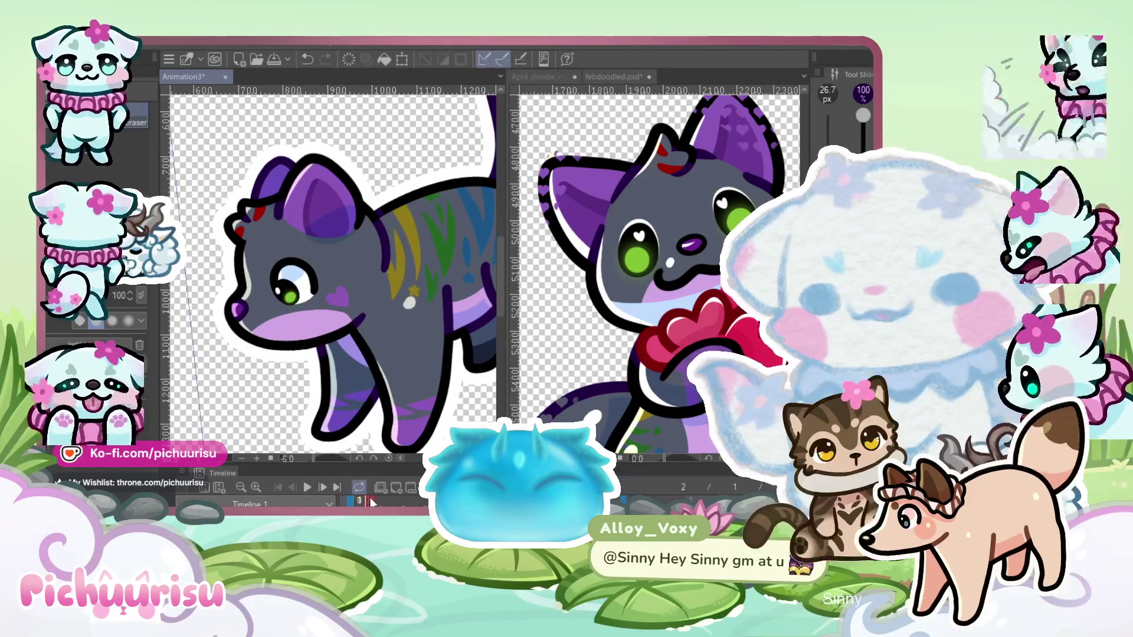
click(404, 500)
scroll(330, 308, up, 4)
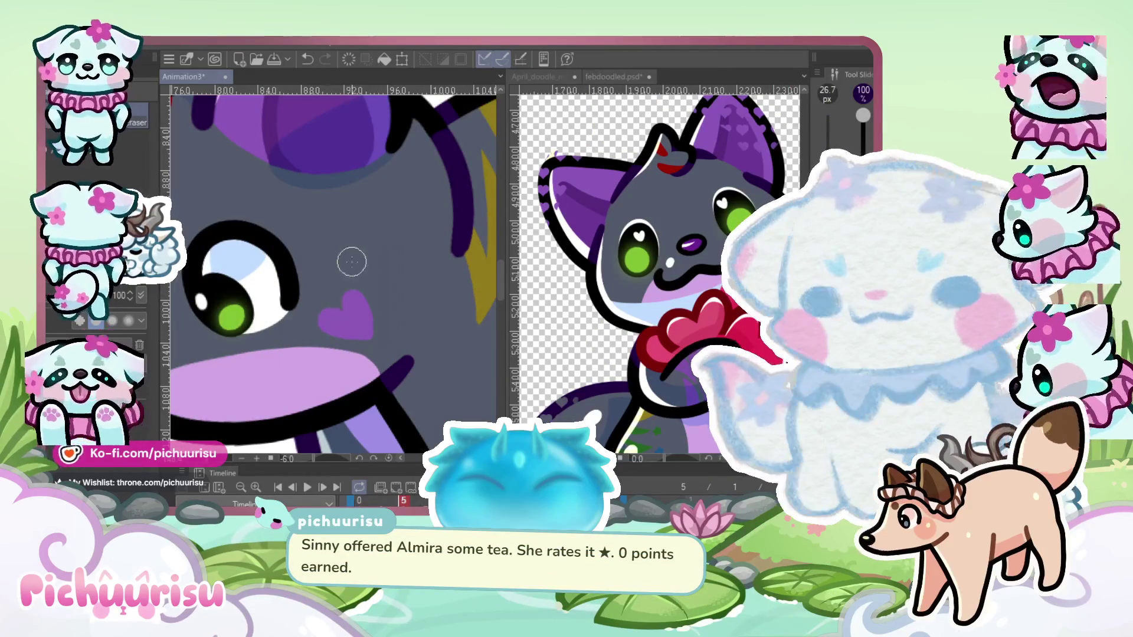
scroll(351, 249, down, 8)
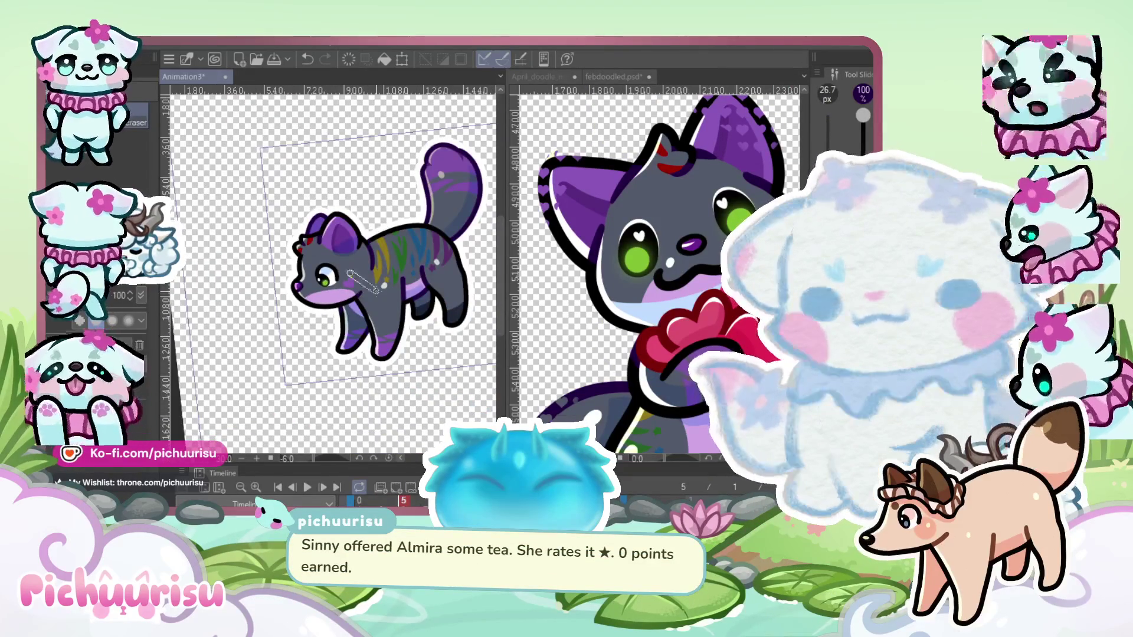
scroll(343, 275, up, 8)
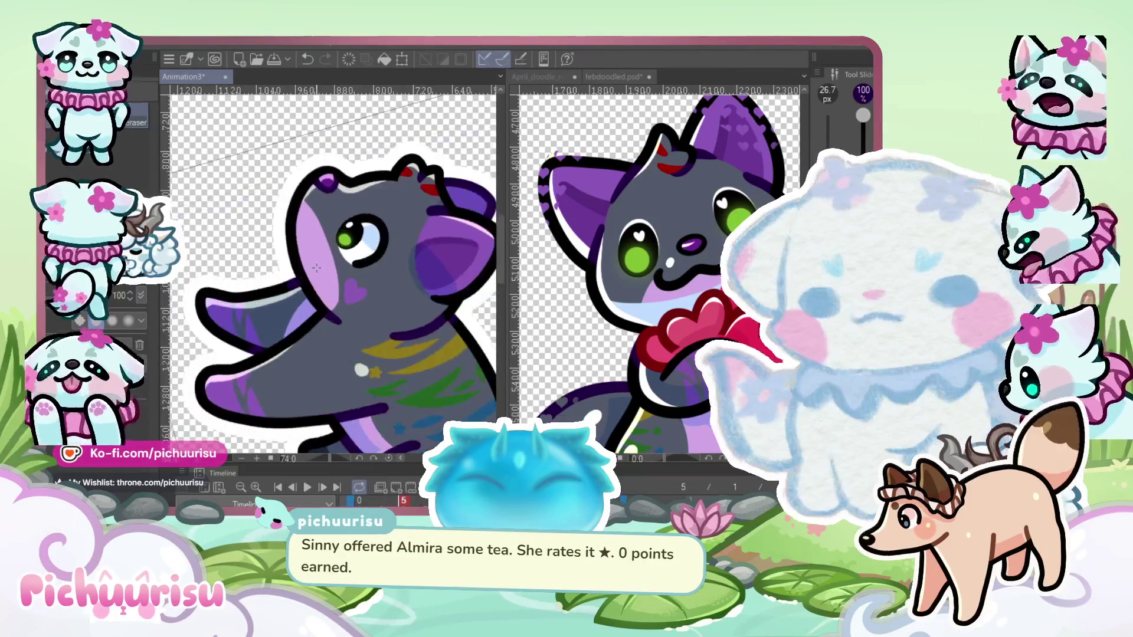
scroll(428, 287, up, 1)
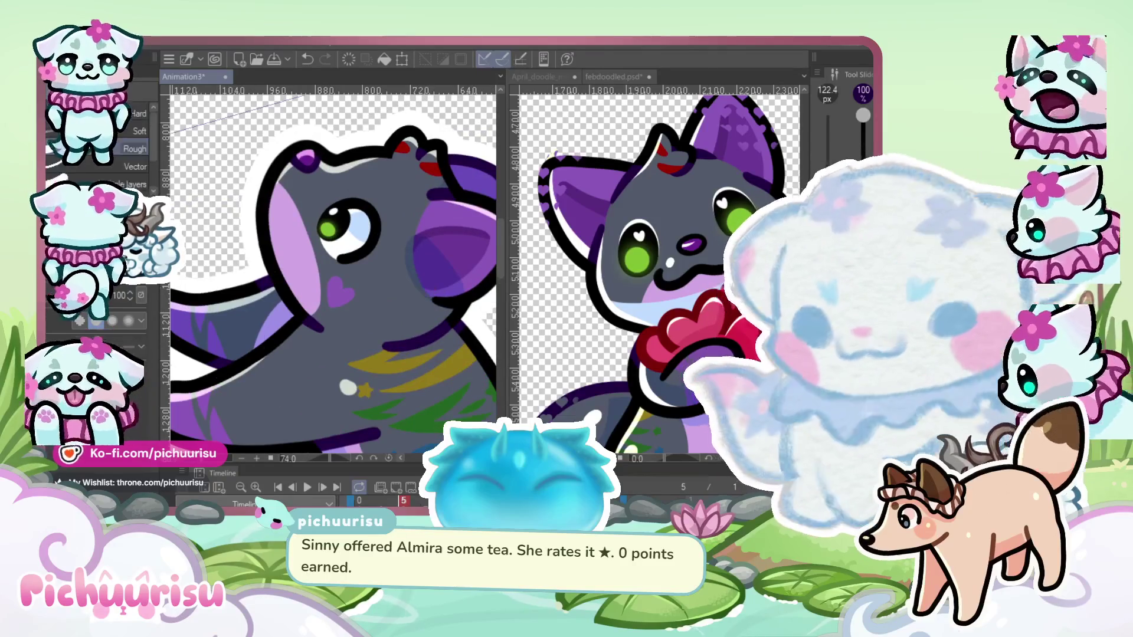
scroll(333, 269, up, 3)
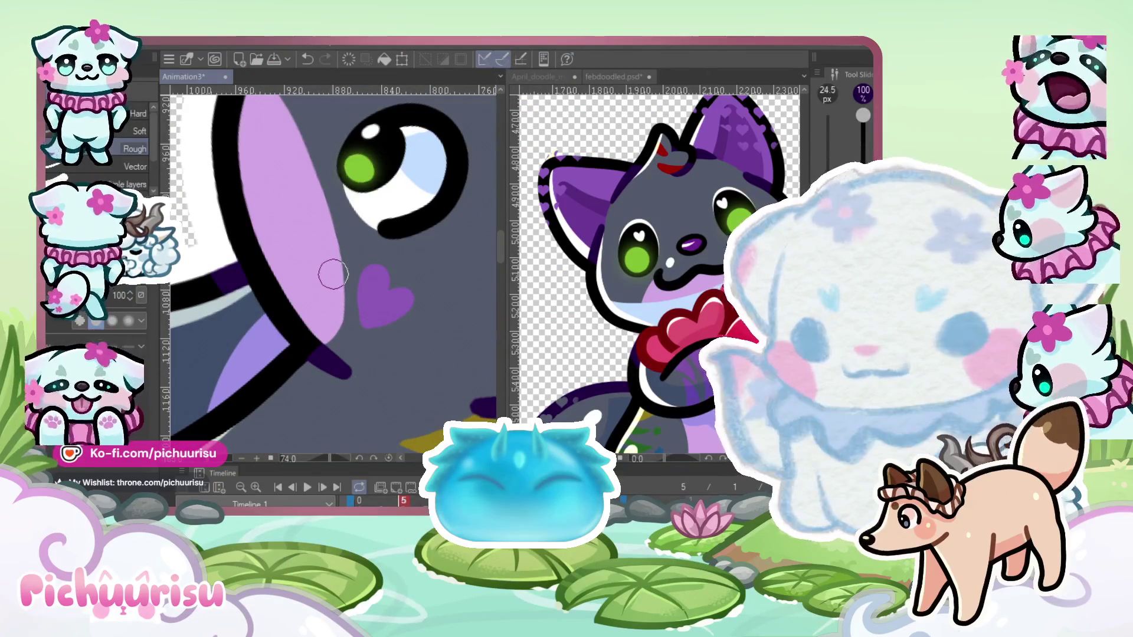
scroll(333, 275, up, 2)
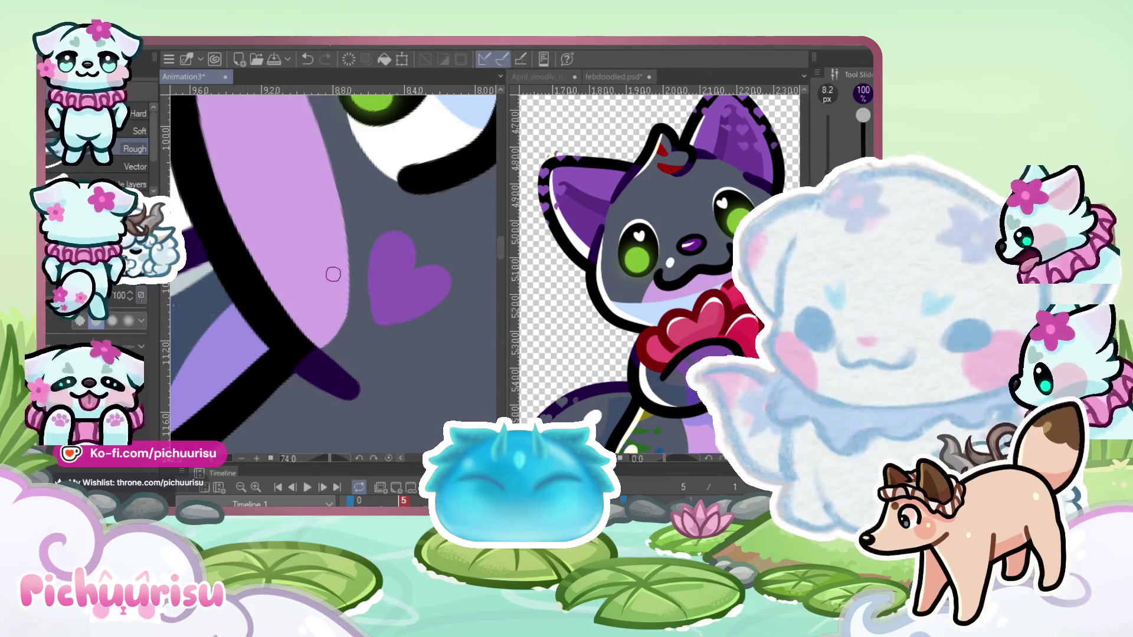
scroll(333, 273, up, 2)
Trim the pink cheek's right edge with a dark grey stroke, replacing an undone white one
drag(350, 168, 311, 410)
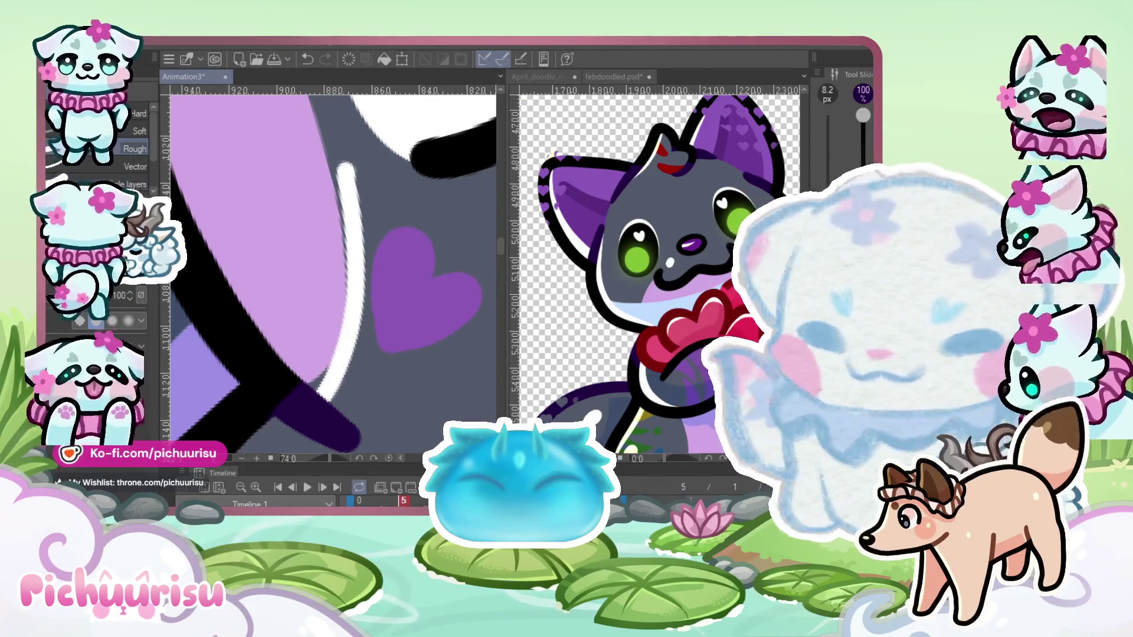
key(ctrl+z)
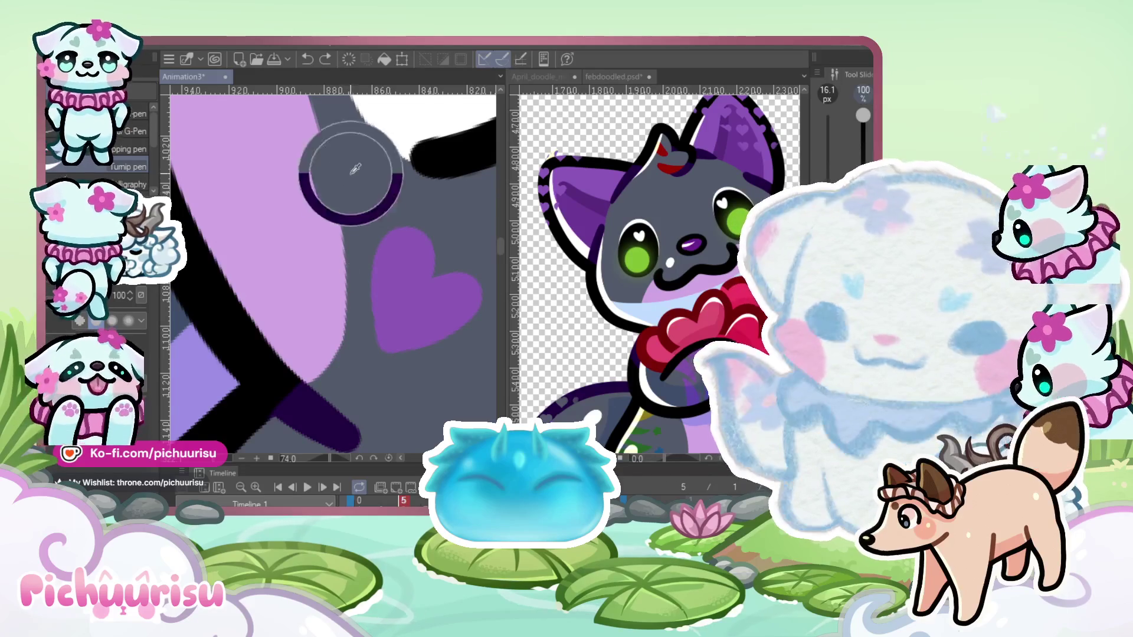
drag(350, 171, 318, 389)
scroll(328, 275, down, 2)
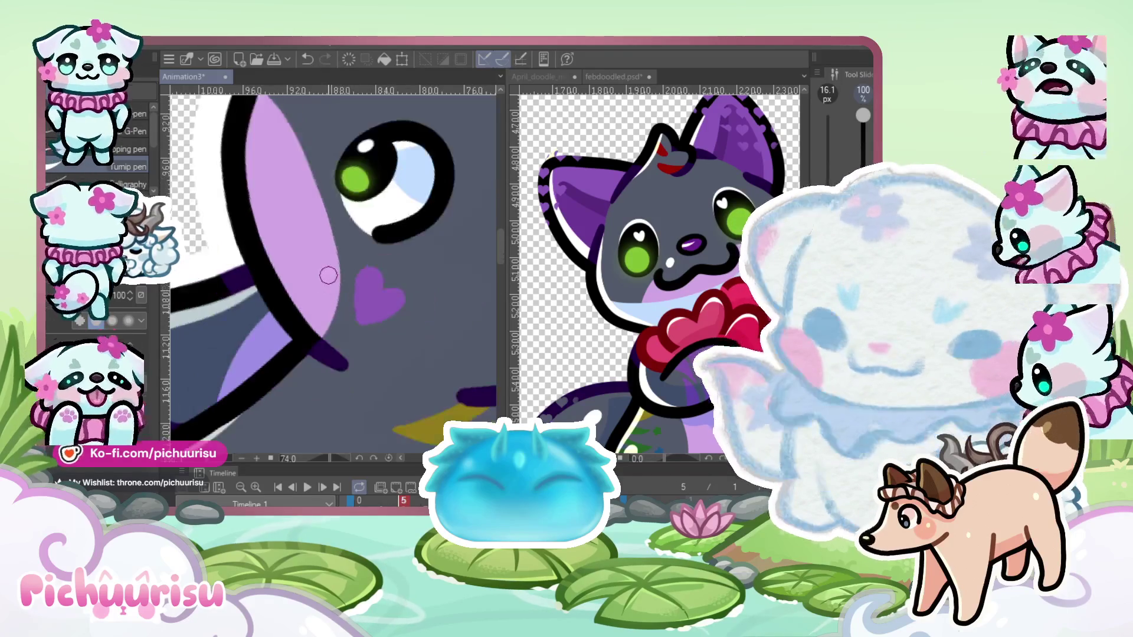
scroll(354, 291, down, 1)
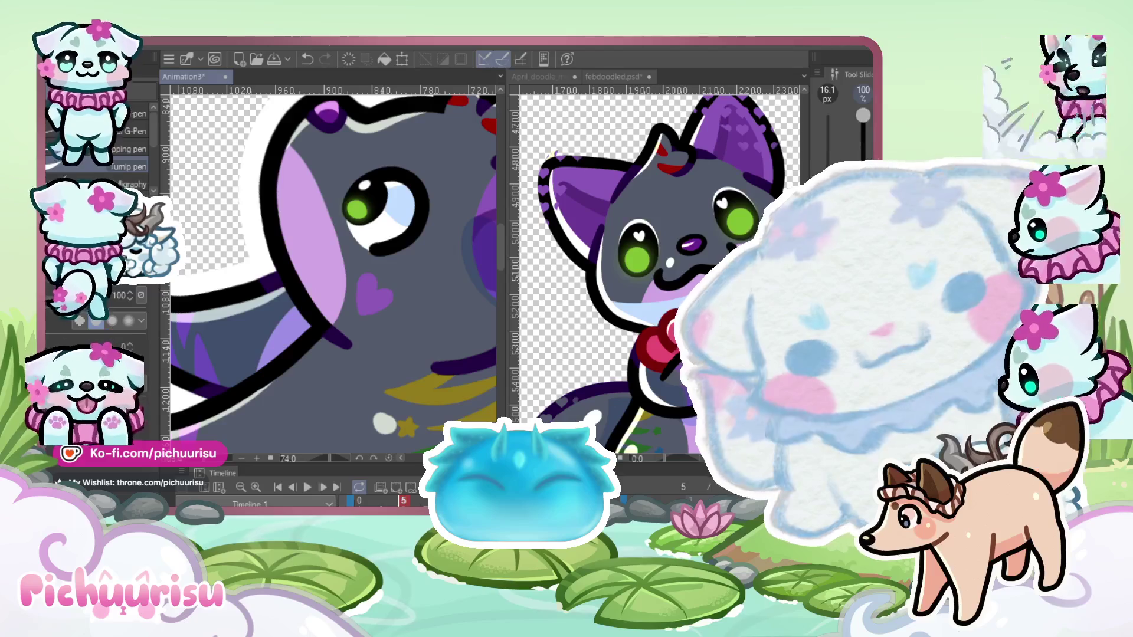
scroll(353, 265, up, 3)
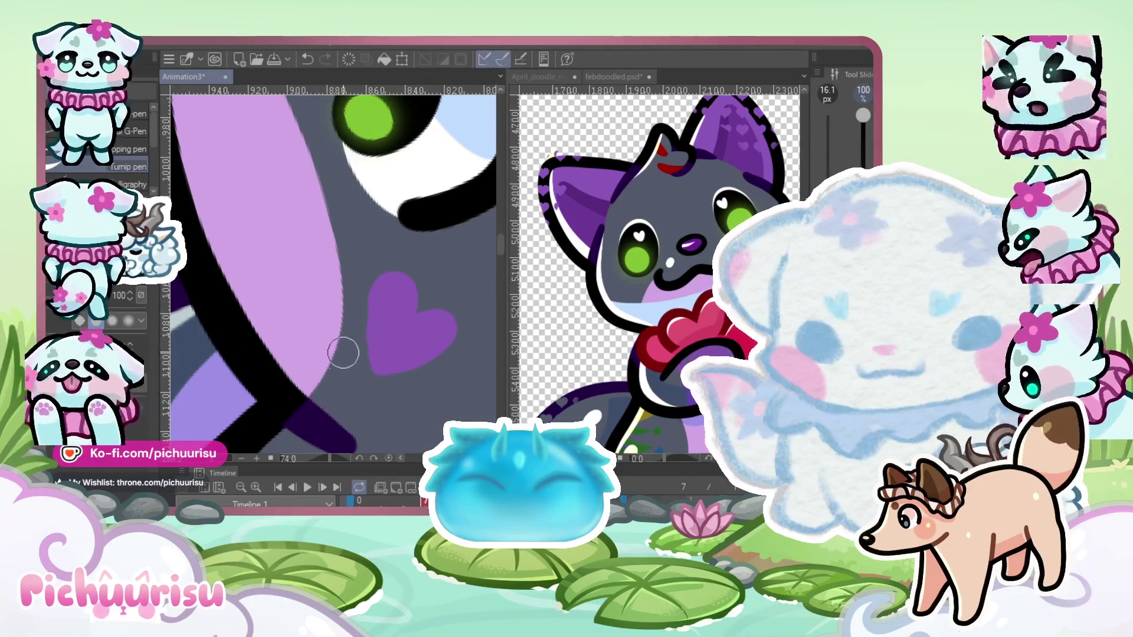
scroll(392, 305, up, 2)
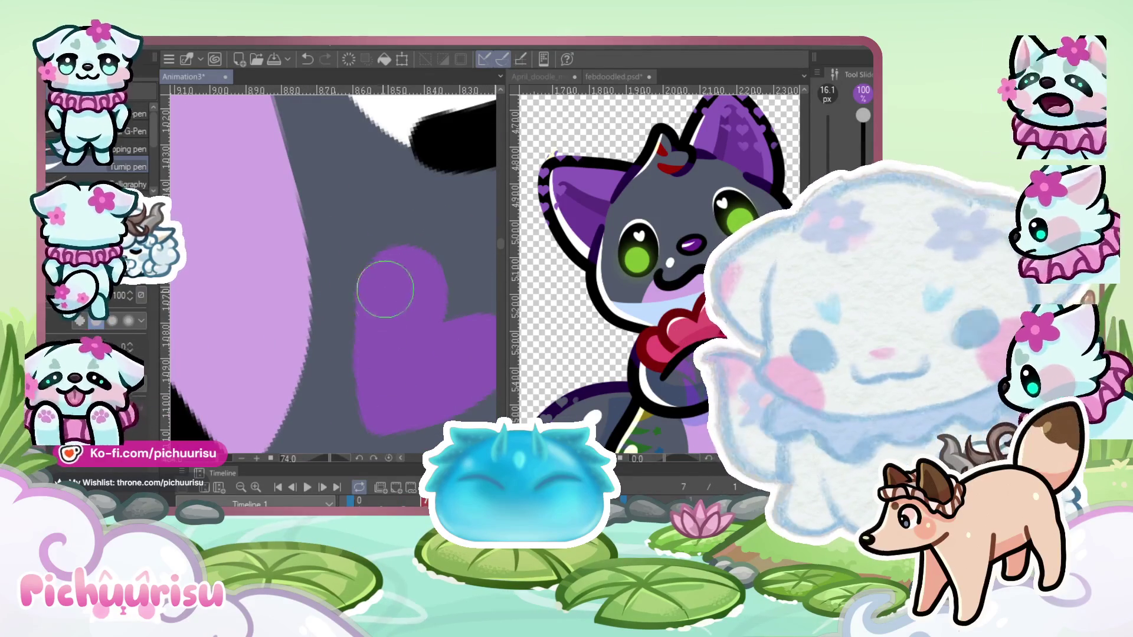
scroll(385, 281, down, 4)
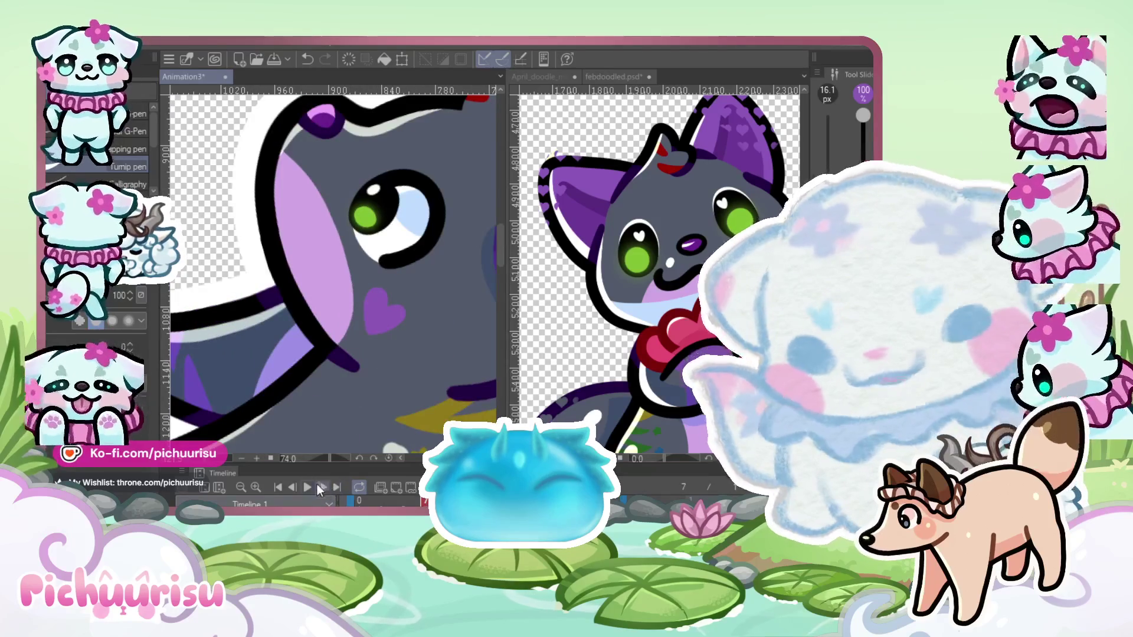
Play back the animation to review the cheek edit, then select the Liquify tool
click(307, 487)
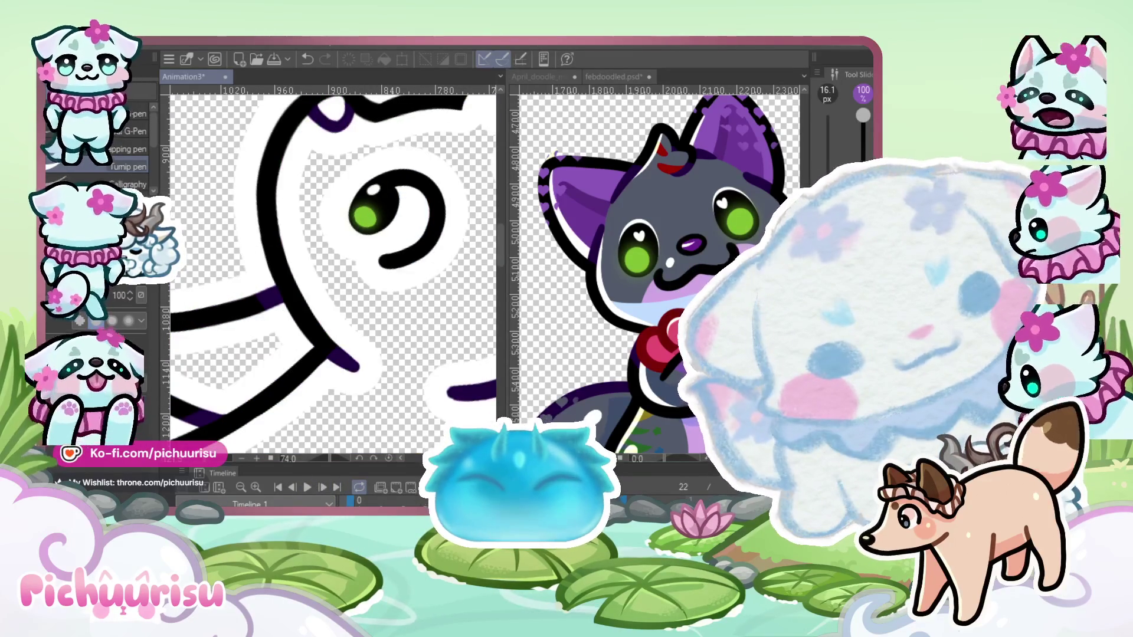
scroll(421, 313, up, 2)
scroll(422, 314, down, 2)
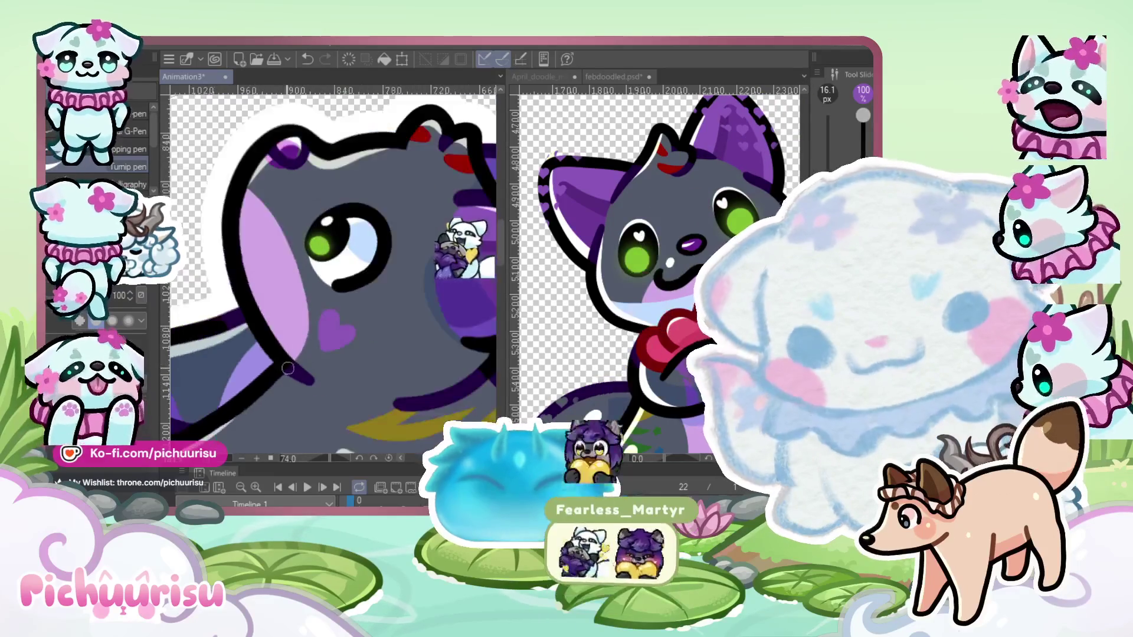
scroll(333, 275, up, 2)
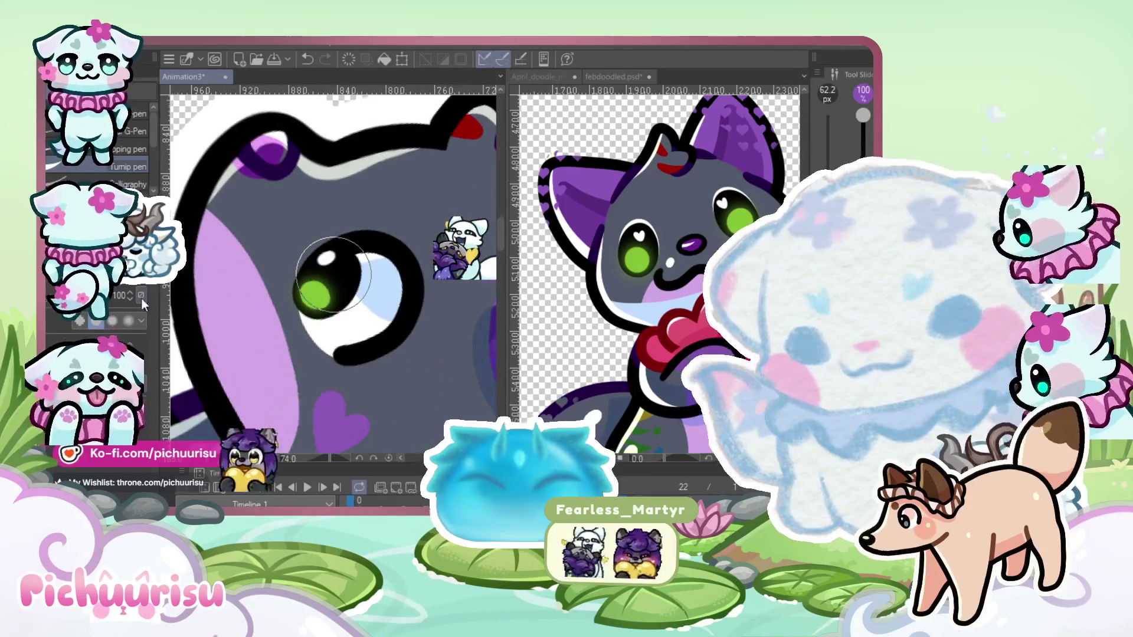
key(j)
scroll(283, 260, down, 1)
scroll(236, 239, up, 1)
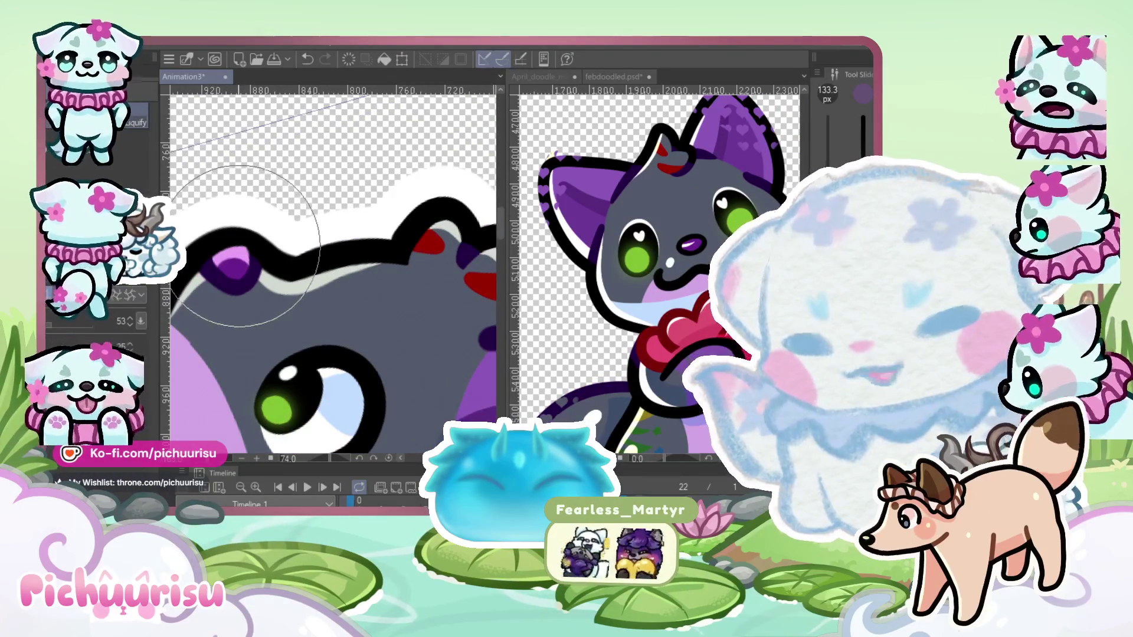
scroll(212, 257, down, 1)
scroll(212, 263, down, 2)
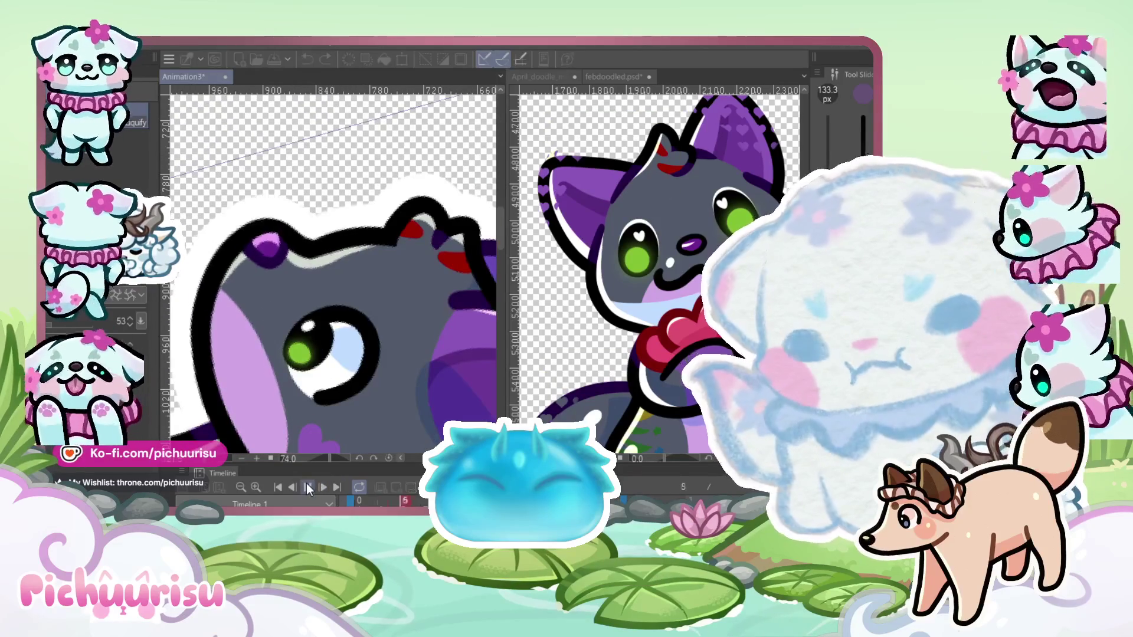
Replay the animation, stop it zoomed in on the cat, then zoom out and play again
click(308, 488)
scroll(326, 234, down, 5)
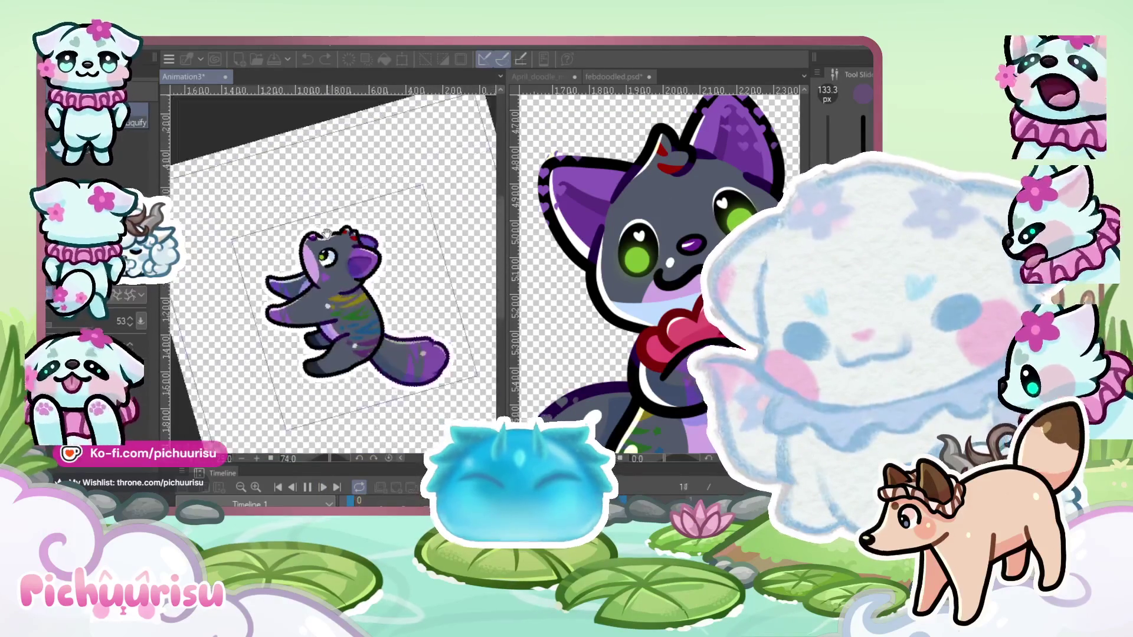
scroll(327, 234, down, 2)
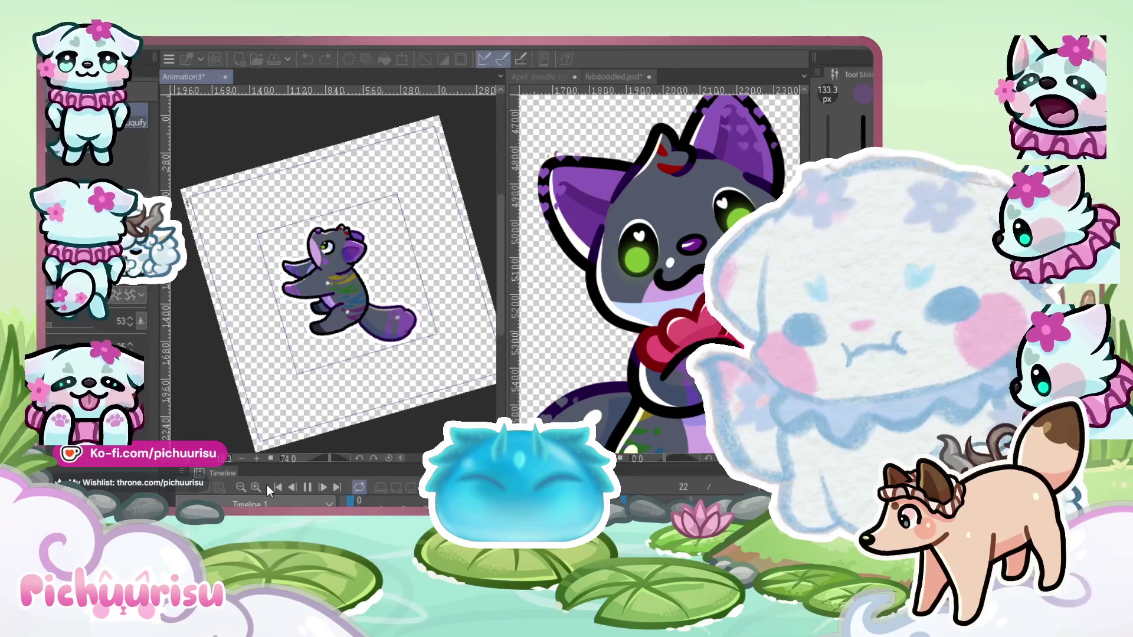
key(ctrl+plus)
key(ctrl+plus)
key(ctrl+plus)
click(285, 487)
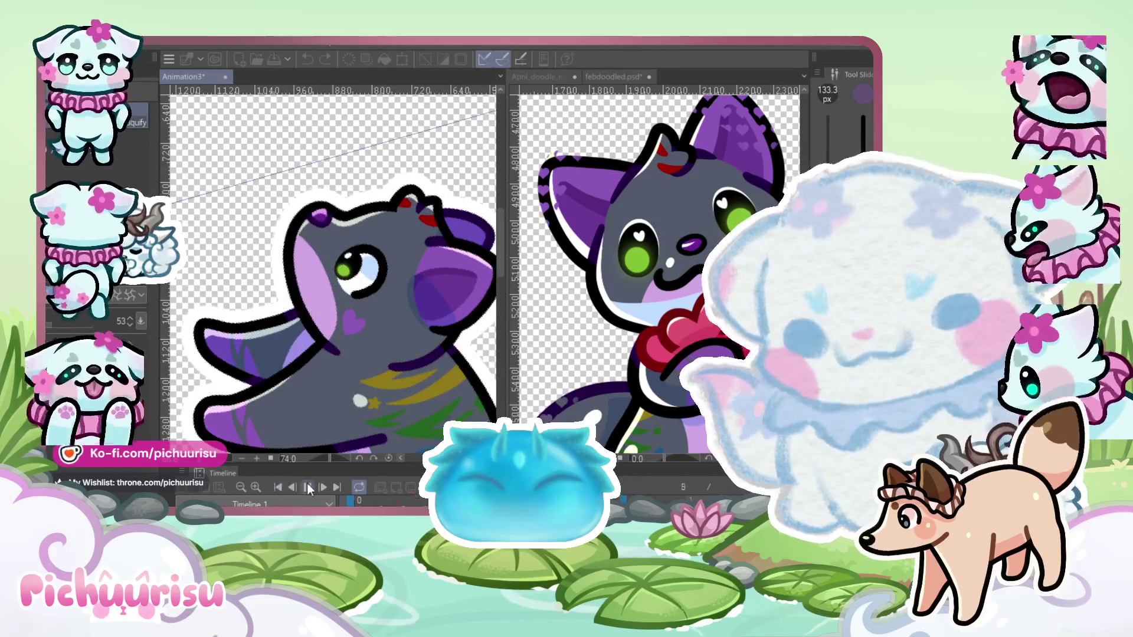
key(ctrl+plus)
key(ctrl+plus)
key(ctrl+plus)
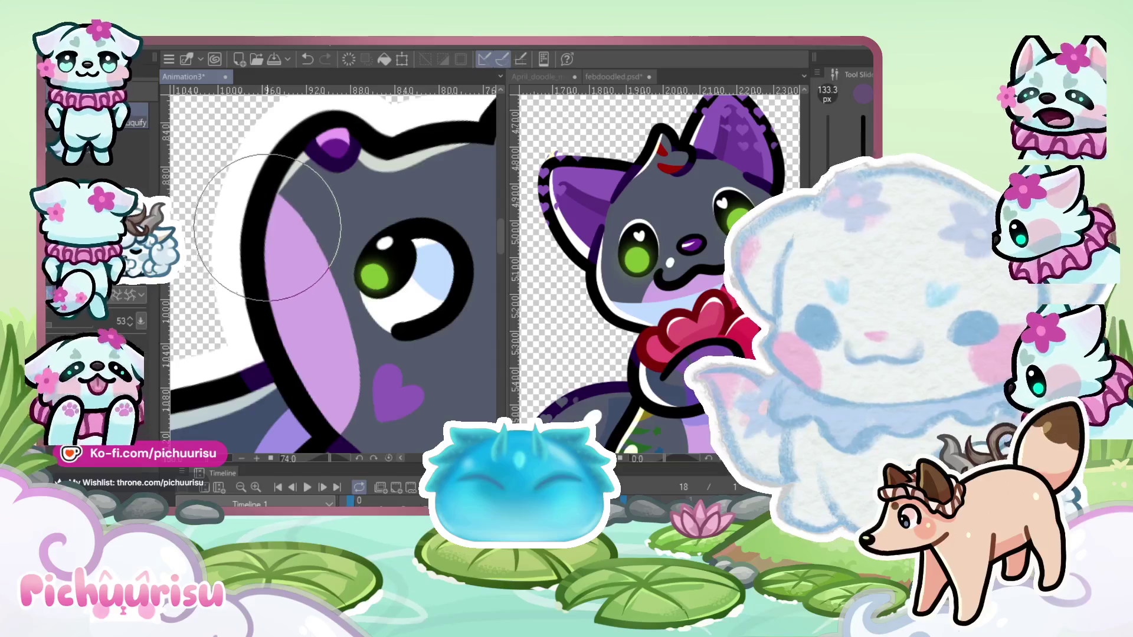
key(ctrl+minus)
key(ctrl+minus)
key(ctrl+minus)
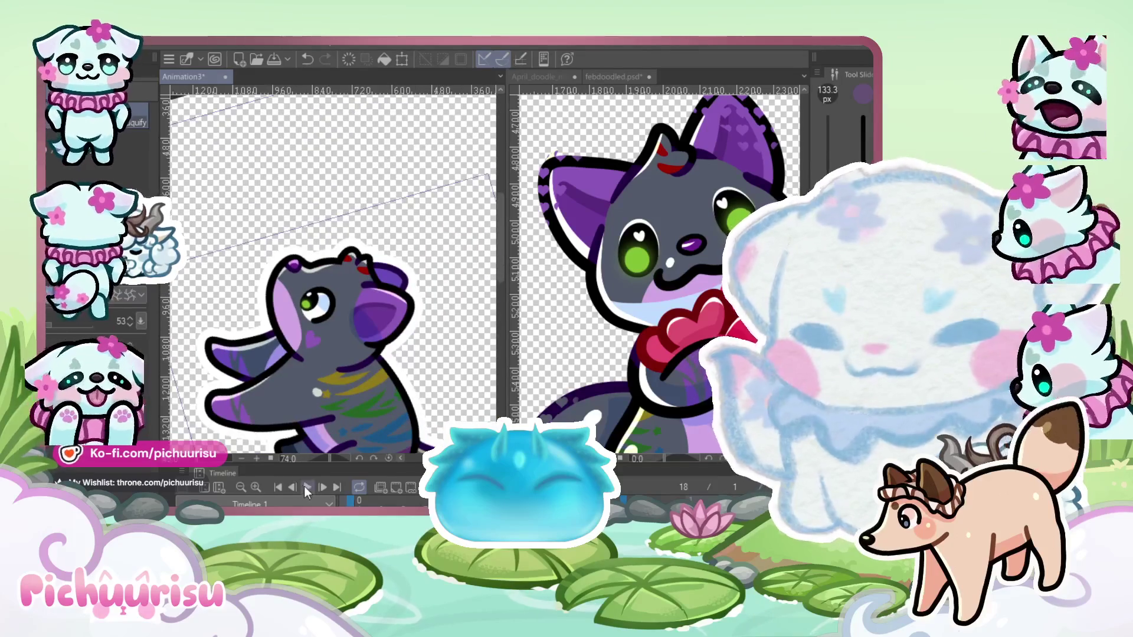
click(306, 487)
Stop the cat animation and hide the purple cat's animation folder
click(306, 487)
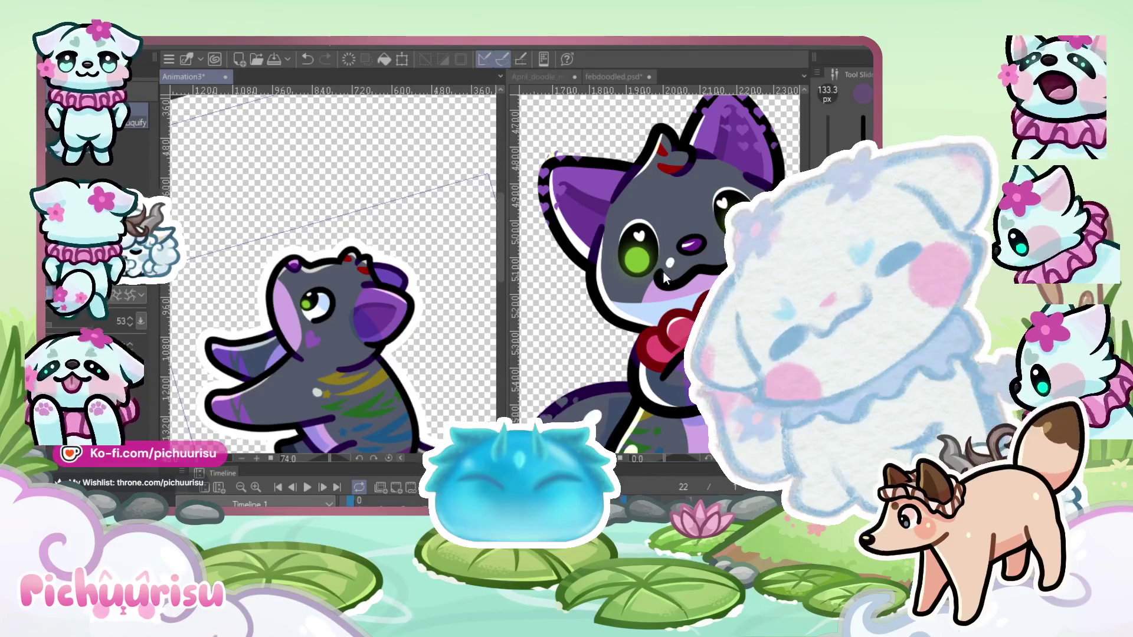
key(Delete)
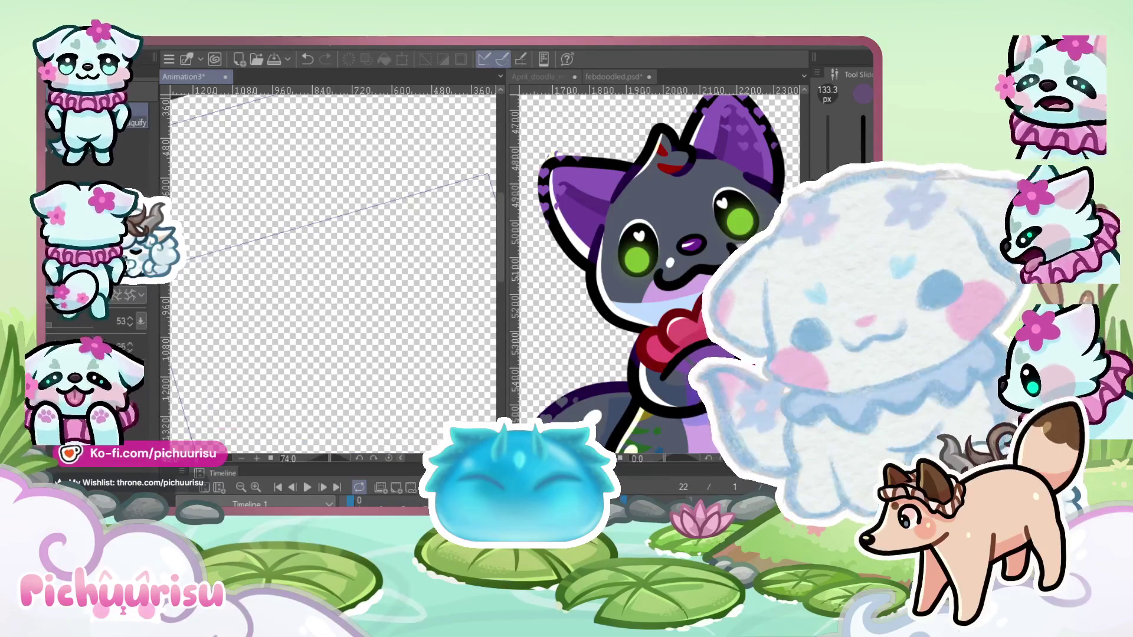
Show the blue wolf artwork, rotate the canvas back upright, and zoom in to fill the view
key(ctrl+v)
scroll(334, 274, down, 2)
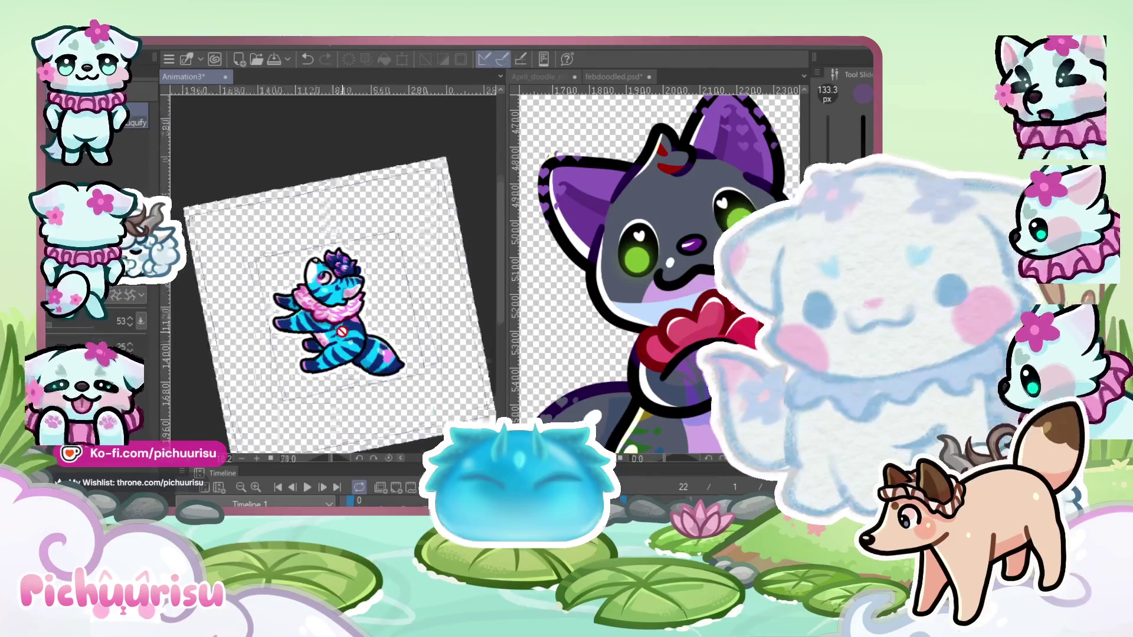
drag(342, 331, 448, 306)
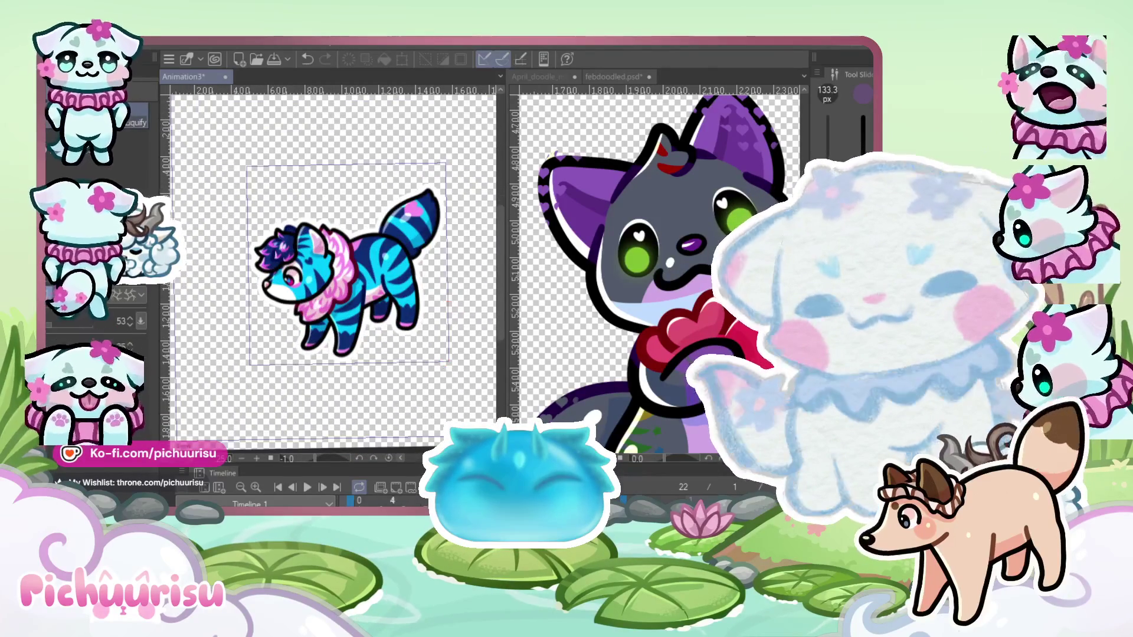
scroll(331, 236, up, 2)
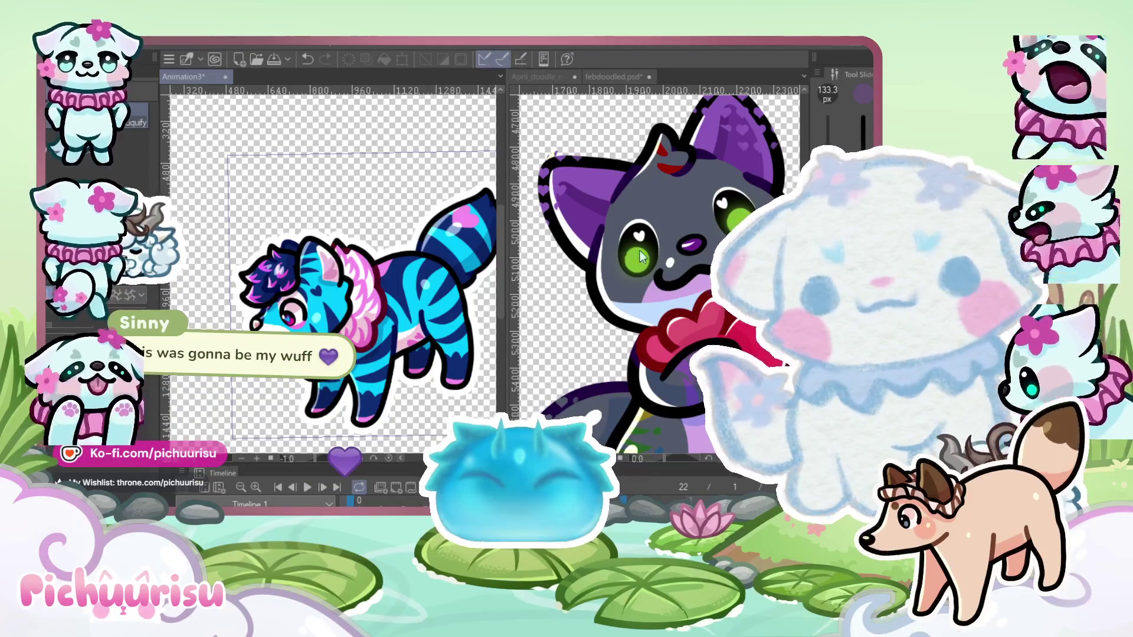
scroll(641, 255, down, 10)
Switch to April_doodle_mega.png, widen its right pane, and zoom to the fluffy chicken photo
scroll(607, 146, up, 5)
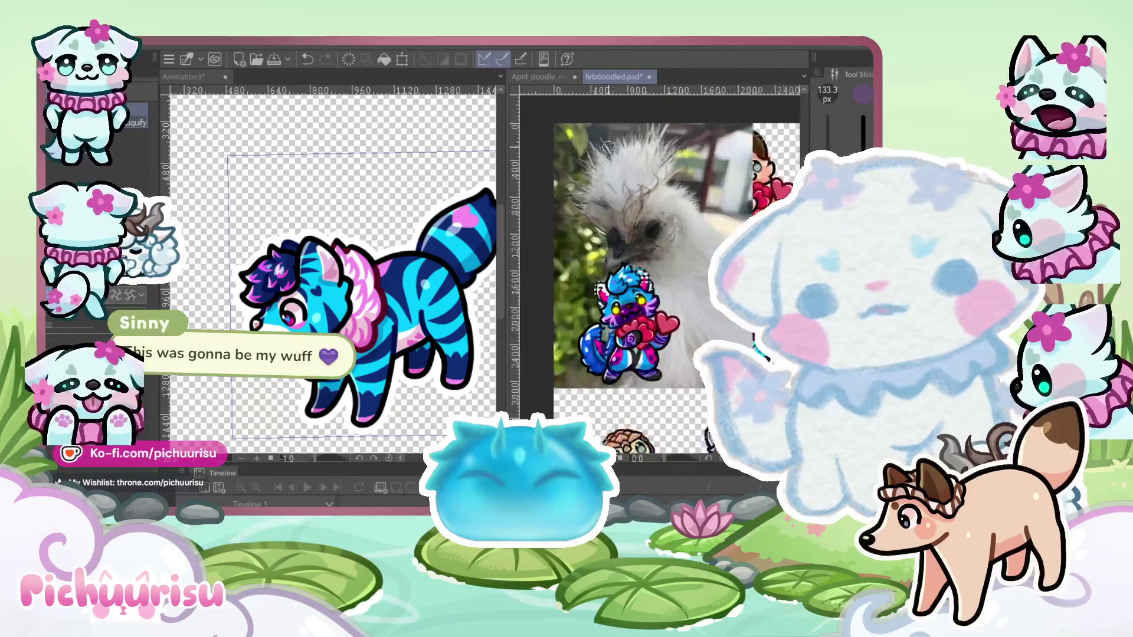
scroll(687, 252, up, 2)
scroll(687, 253, down, 1)
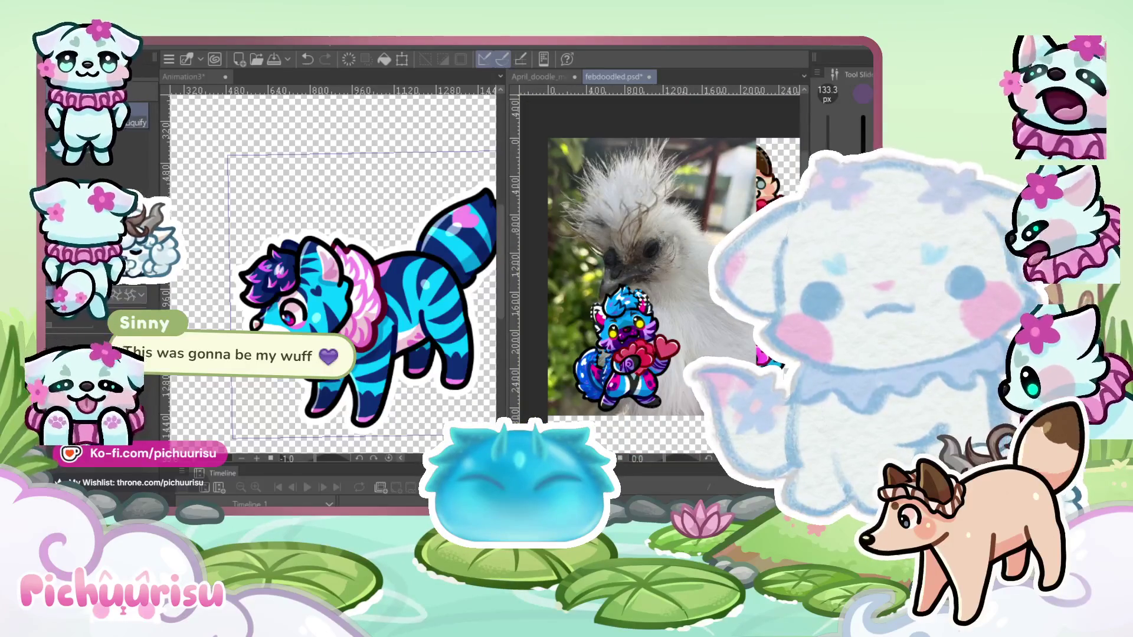
click(531, 78)
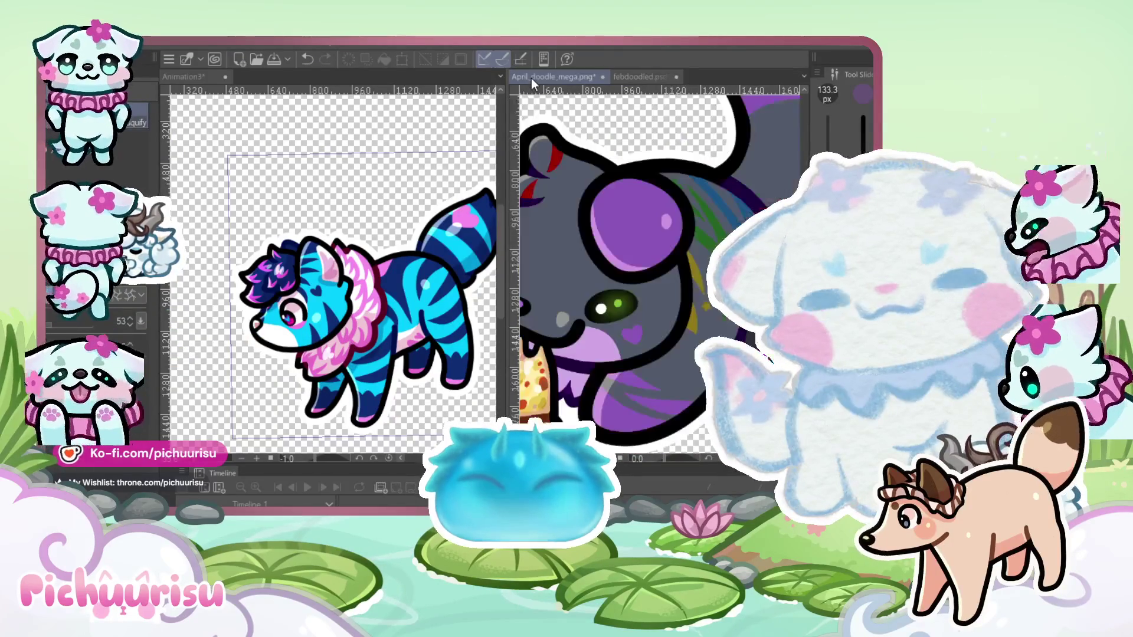
scroll(671, 262, down, 5)
scroll(561, 252, up, 5)
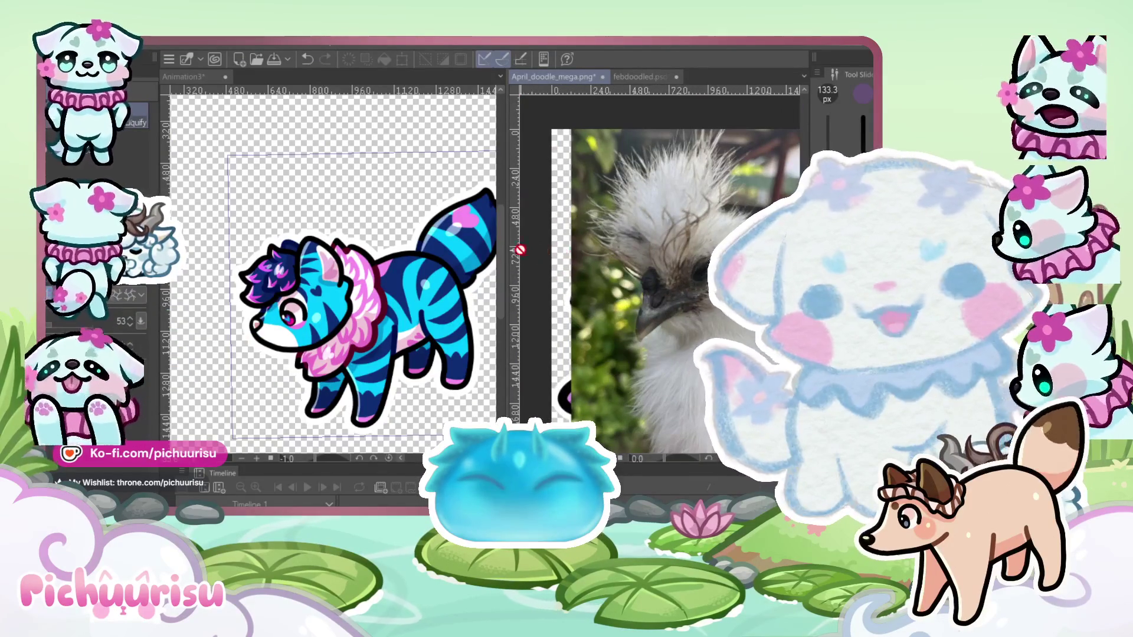
drag(519, 251, 442, 239)
scroll(626, 227, down, 1)
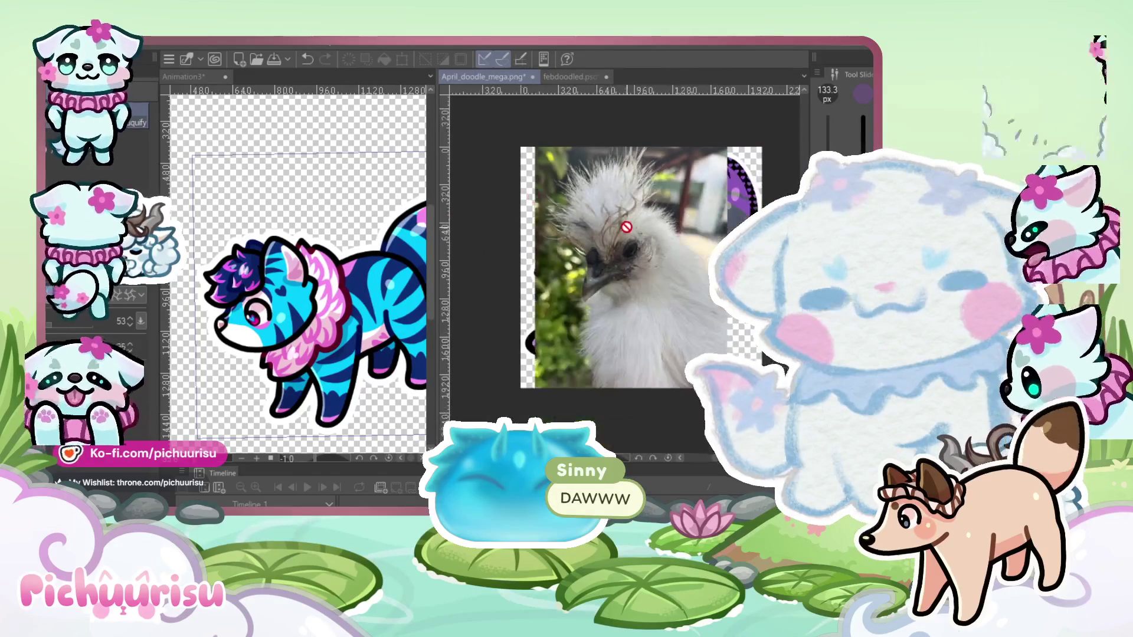
scroll(627, 226, up, 1)
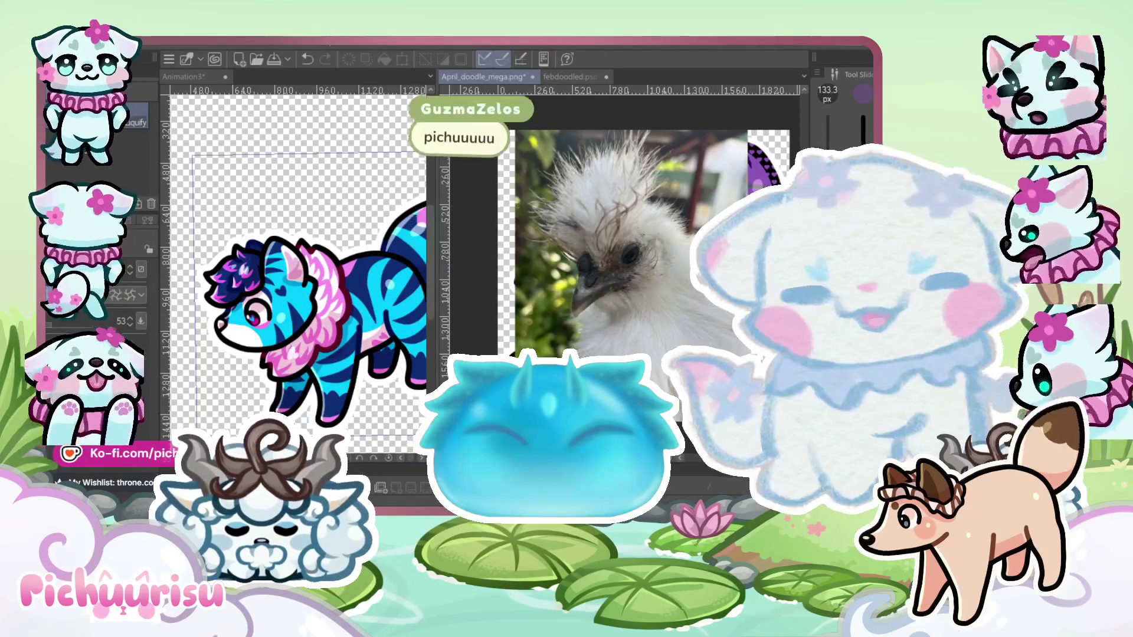
scroll(589, 177, up, 3)
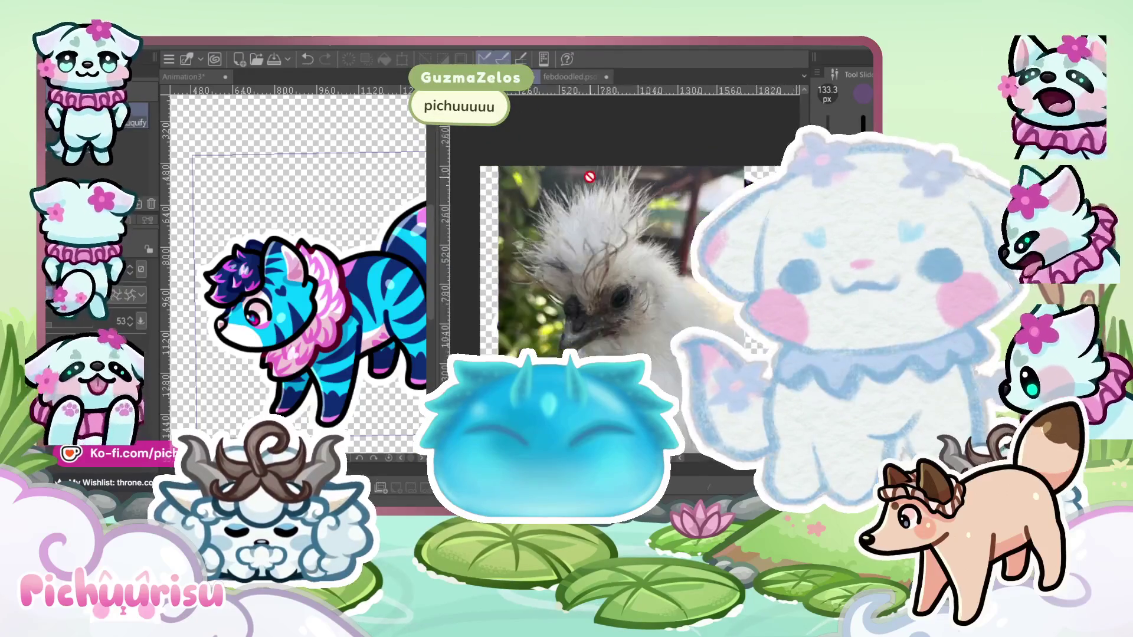
Zoom around the chicken and coop photos, then delete the cat drawing from the canvas
scroll(642, 227, up, 2)
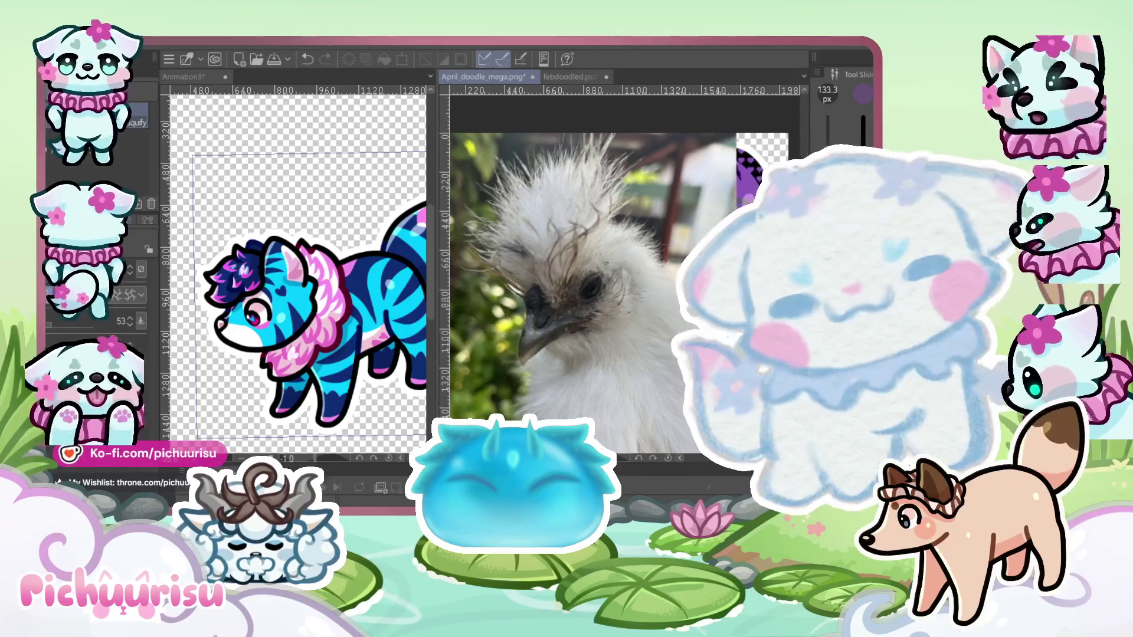
scroll(626, 284, down, 3)
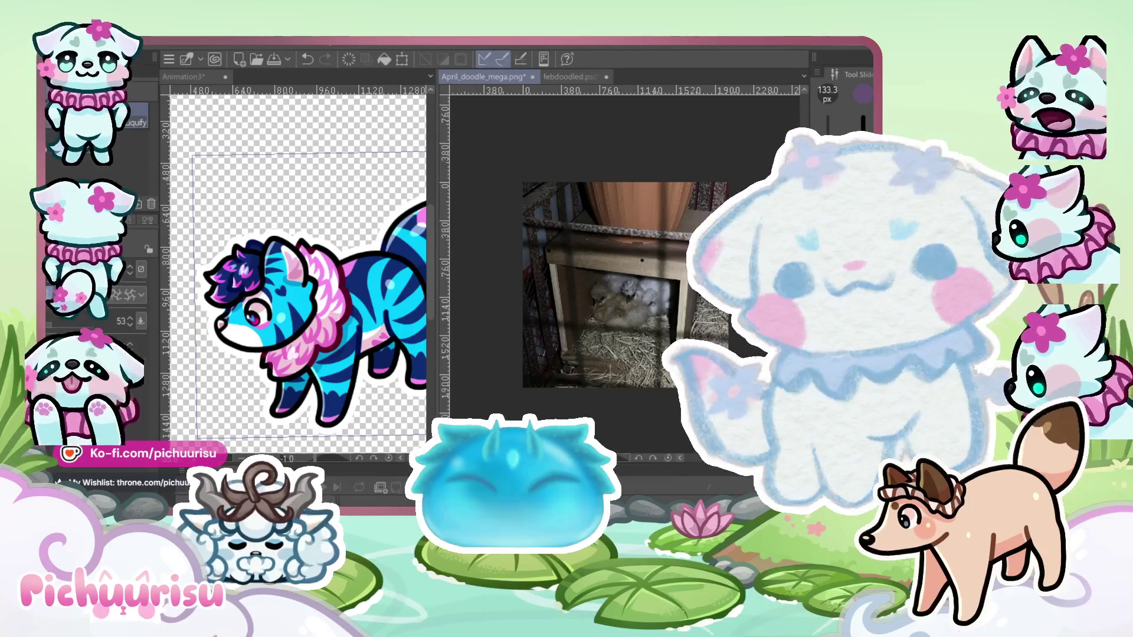
scroll(645, 313, up, 5)
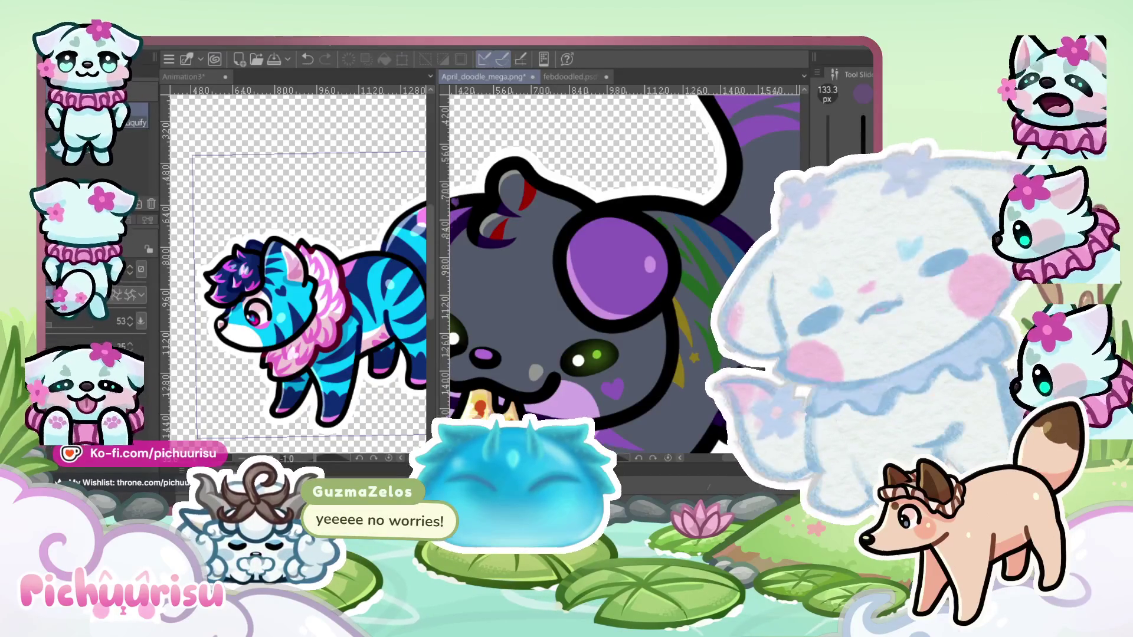
scroll(663, 289, down, 5)
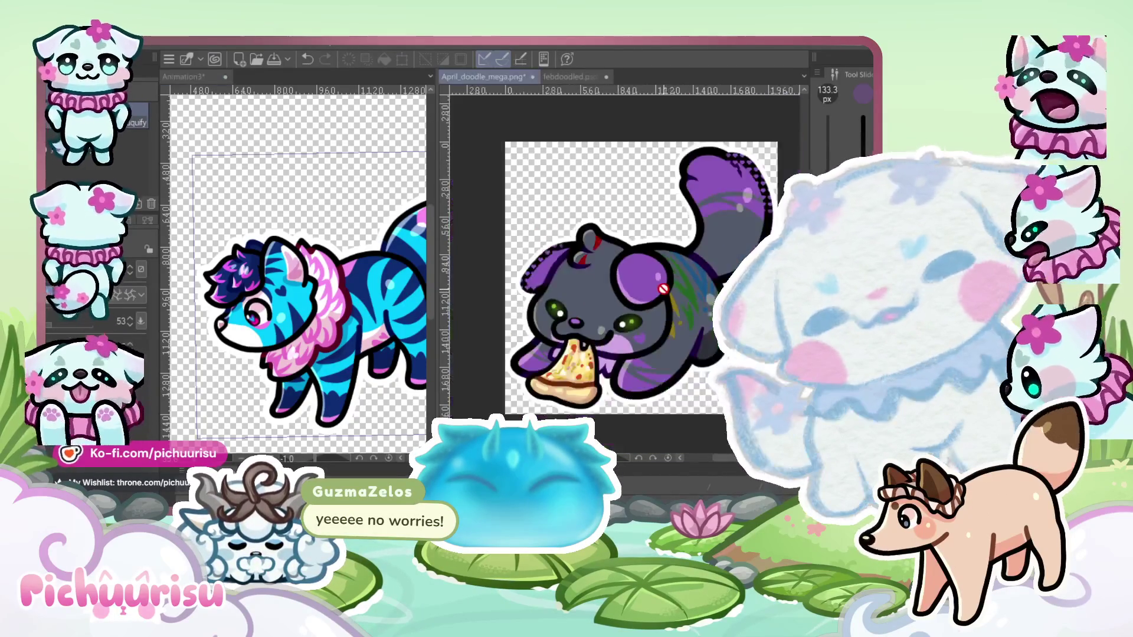
key(Delete)
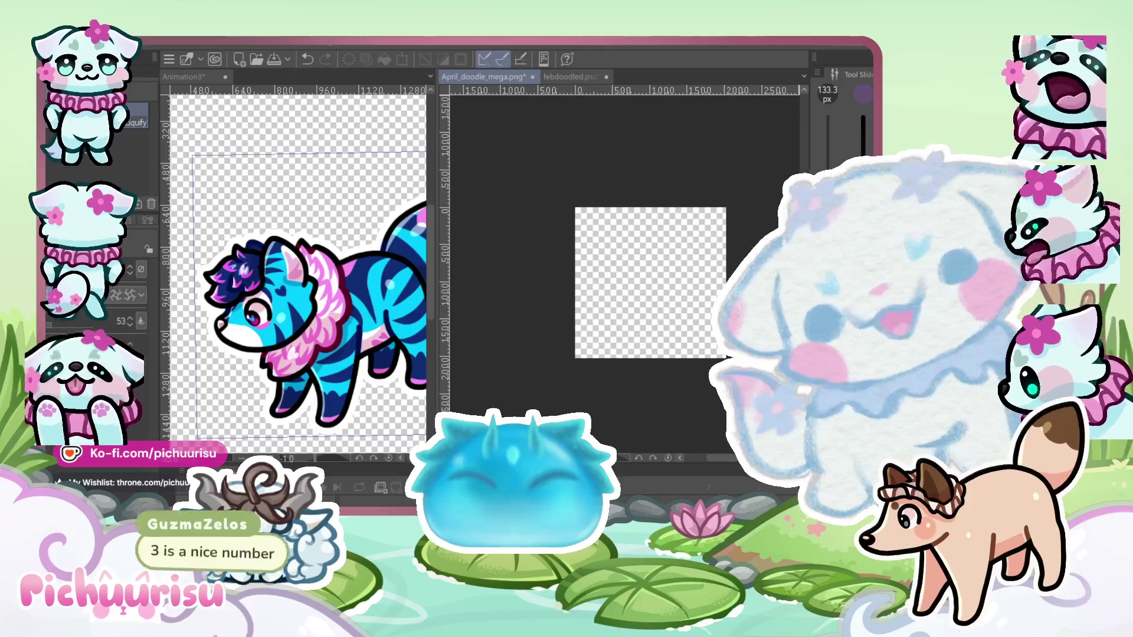
Show febdoodled.psd zoomed on the purple chibi cat and widen the wolf animation pane
click(550, 75)
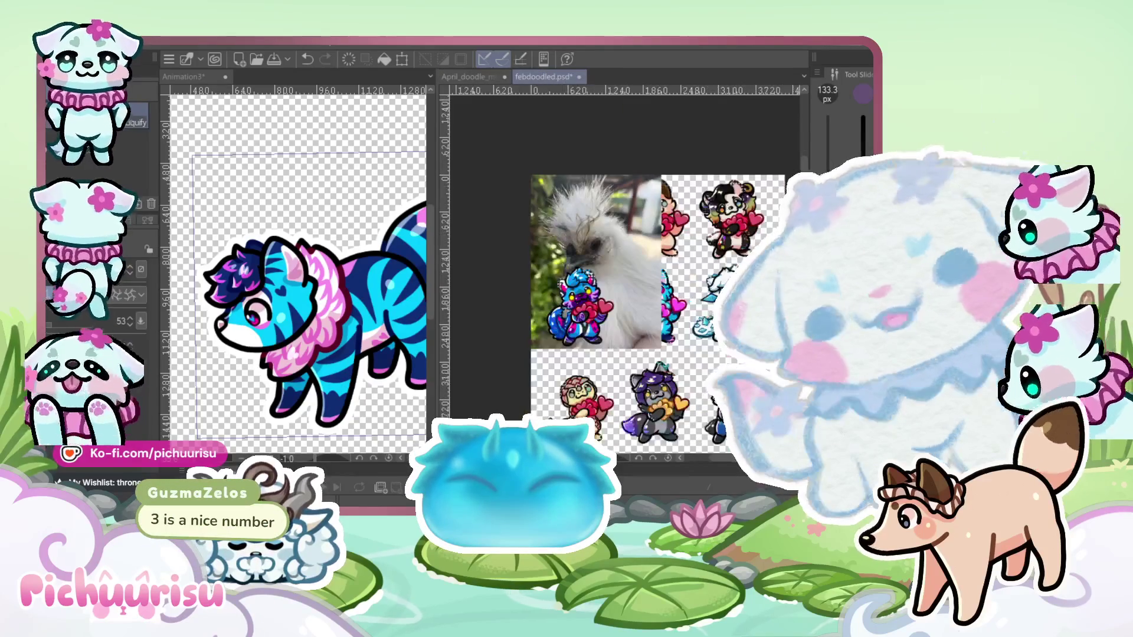
scroll(613, 212, up, 2)
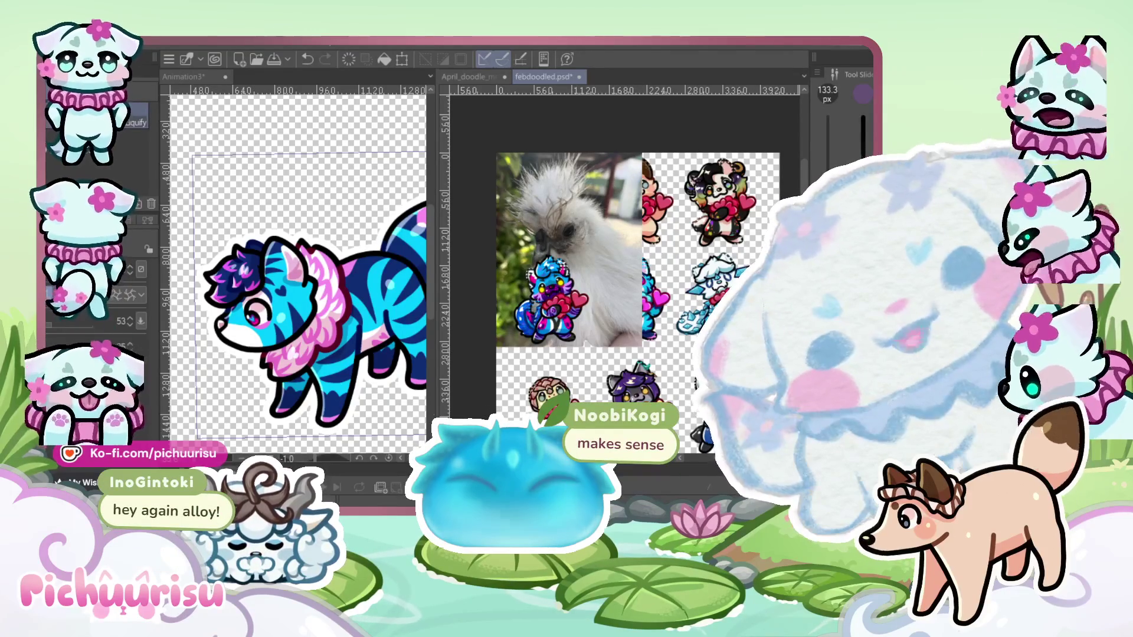
scroll(620, 265, up, 3)
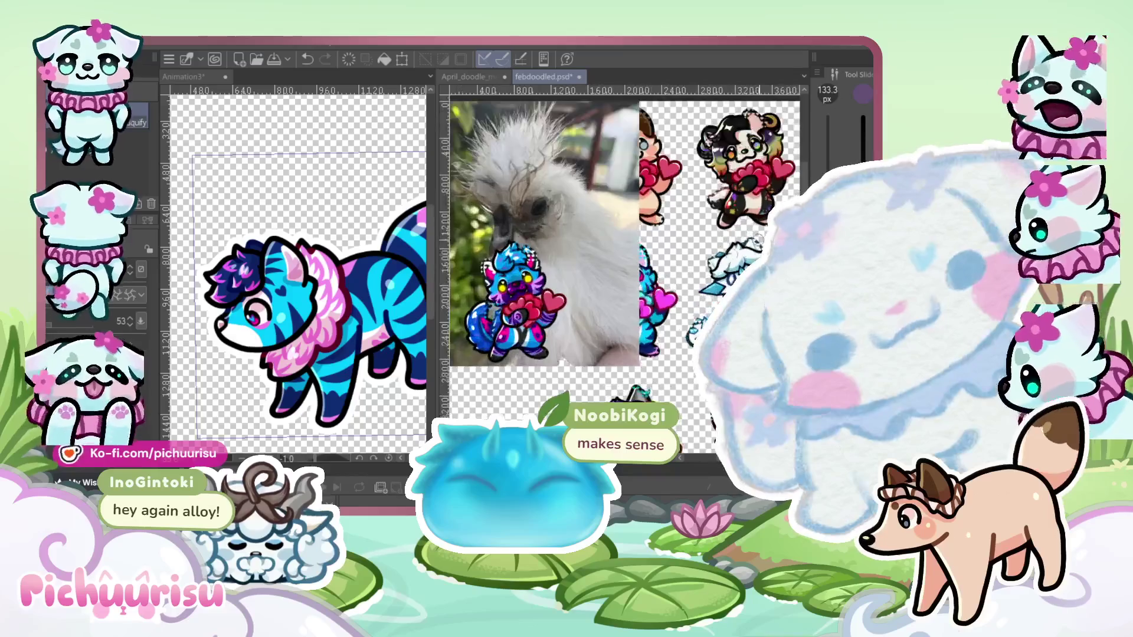
scroll(481, 287, up, 2)
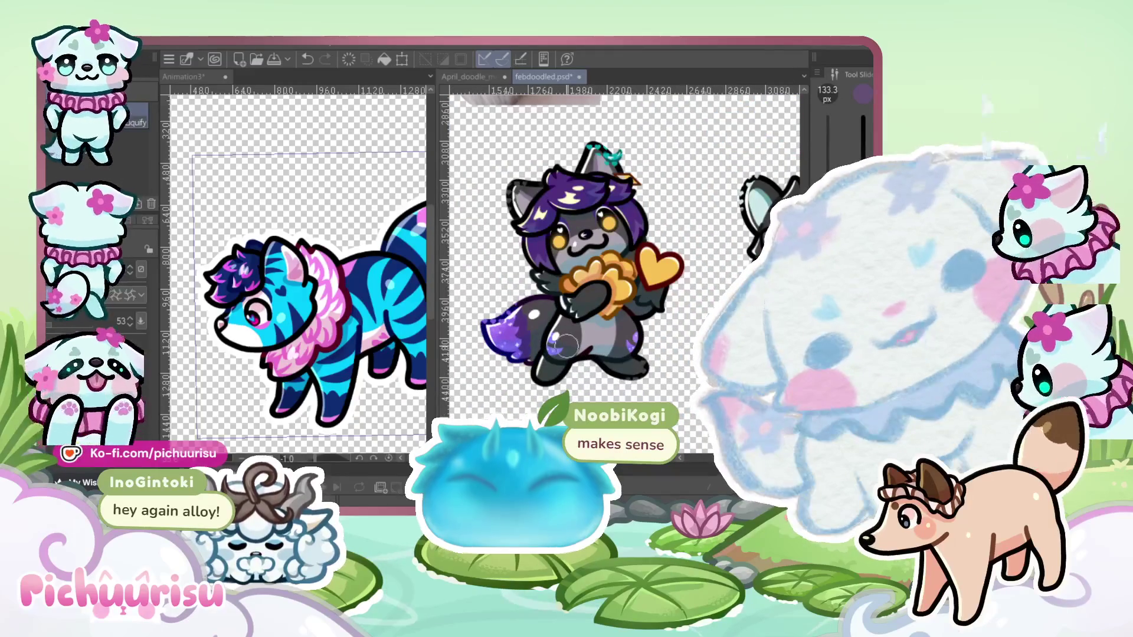
drag(436, 284, 592, 305)
scroll(633, 297, down, 2)
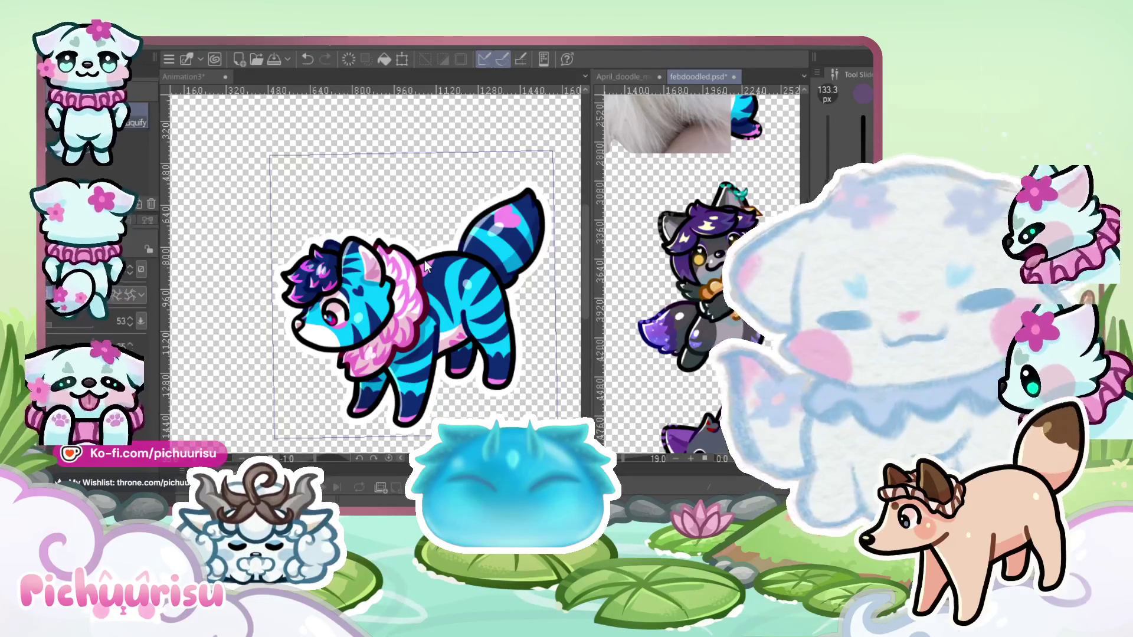
Return to Animation3 and zoom in close on the wolf's striped body, pink ruff and tail
click(424, 260)
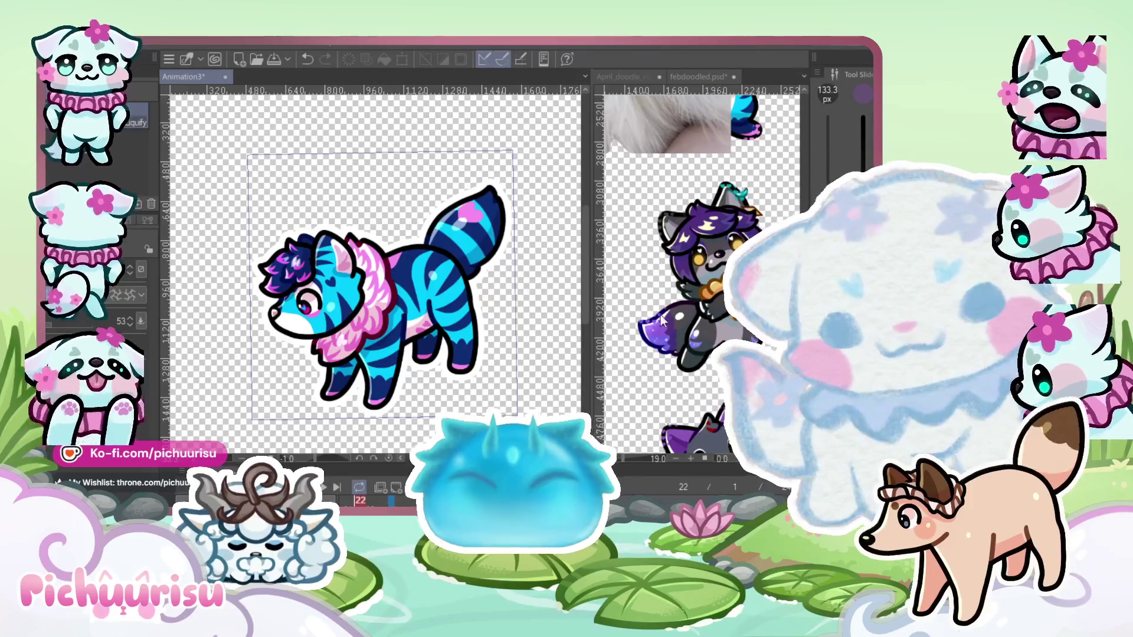
scroll(449, 235, up, 3)
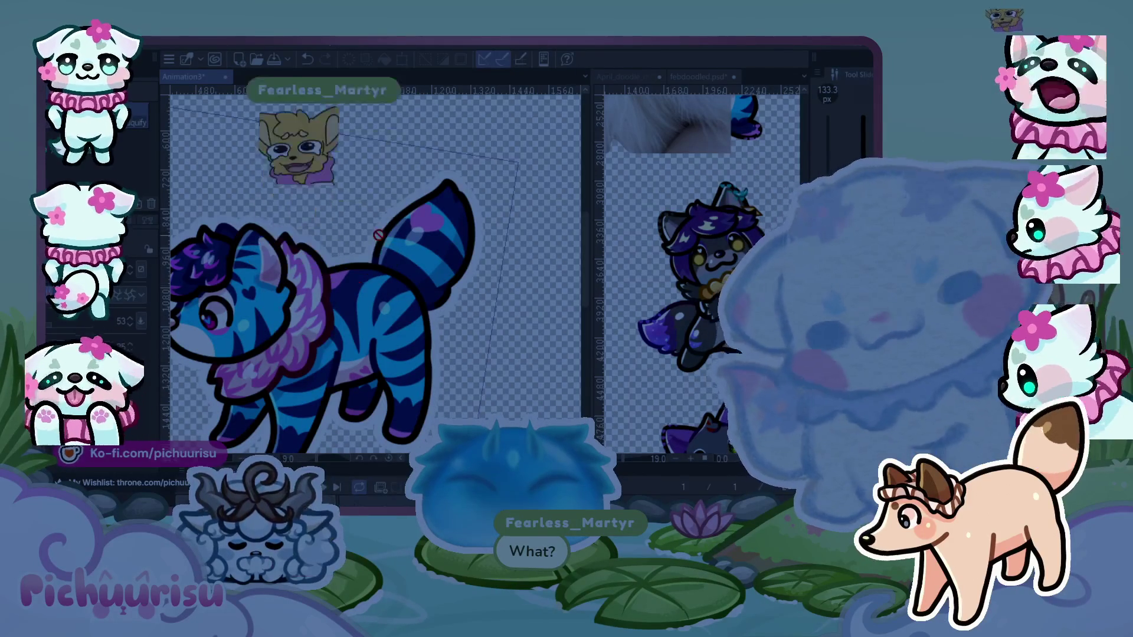
scroll(415, 211, down, 2)
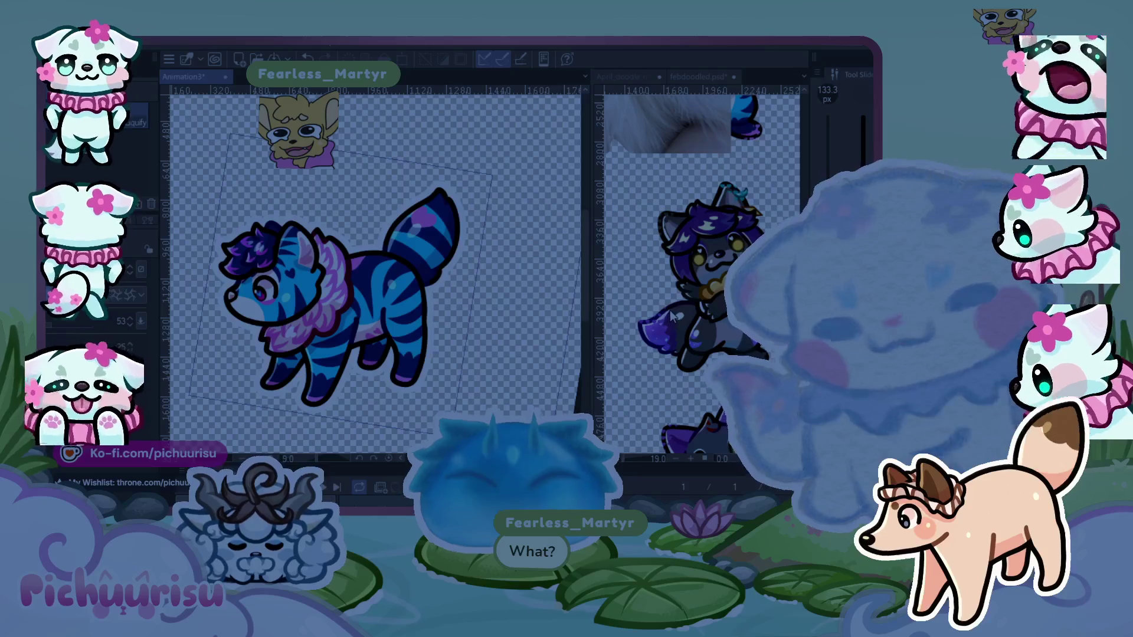
scroll(429, 236, up, 2)
scroll(429, 236, up, 1)
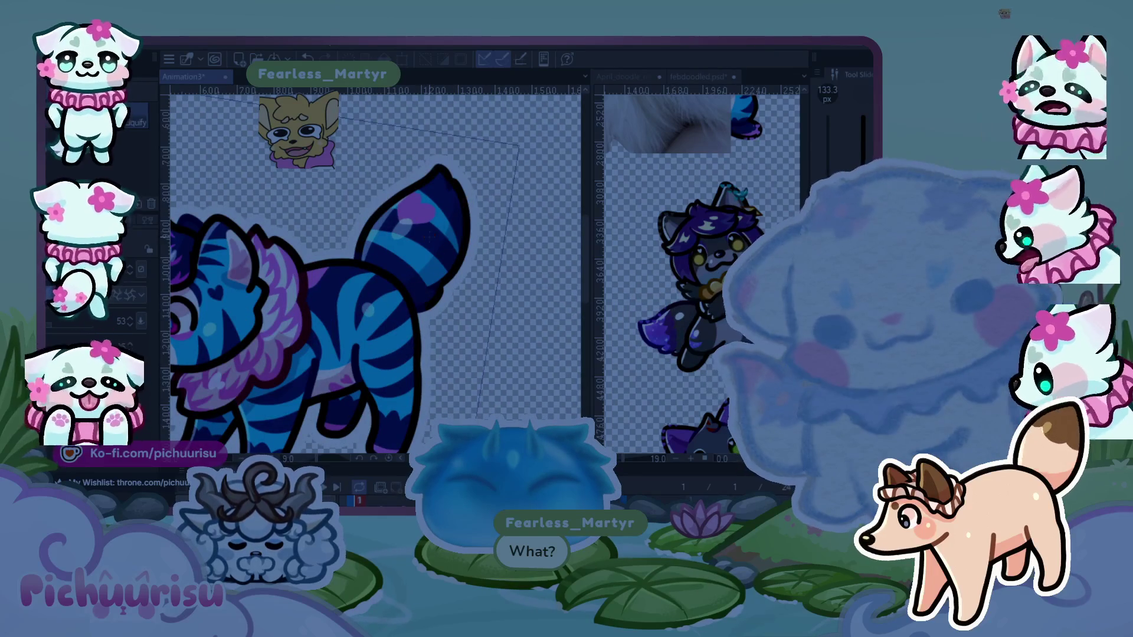
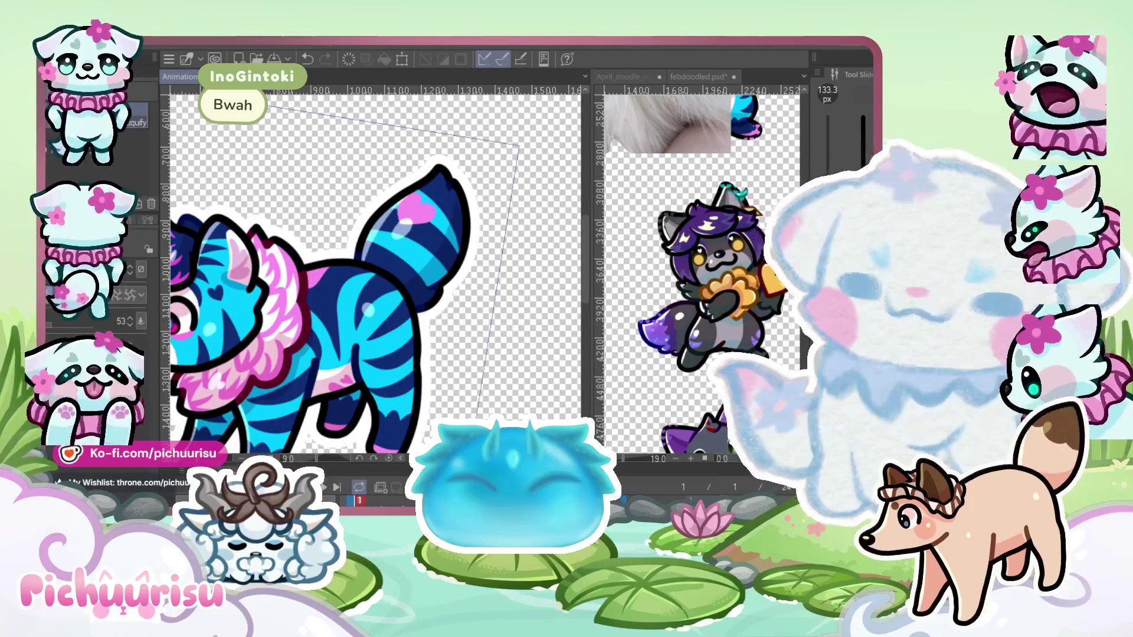
Paint the cat's striped tail tip dark grey
scroll(352, 107, down, 5)
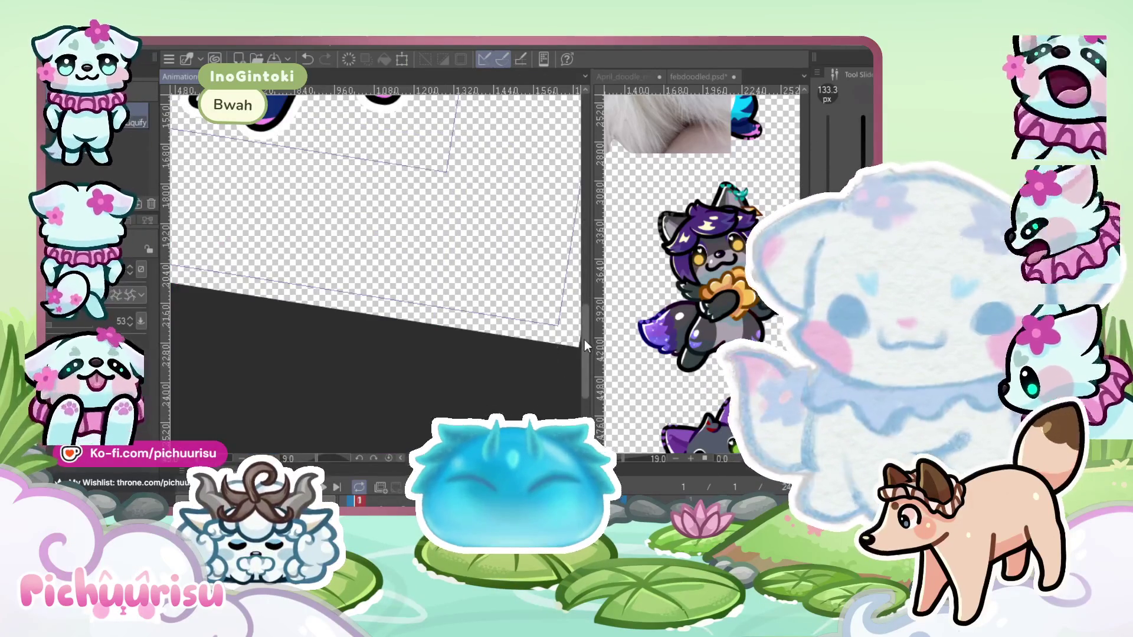
scroll(553, 311, up, 5)
scroll(383, 201, down, 2)
scroll(382, 200, down, 2)
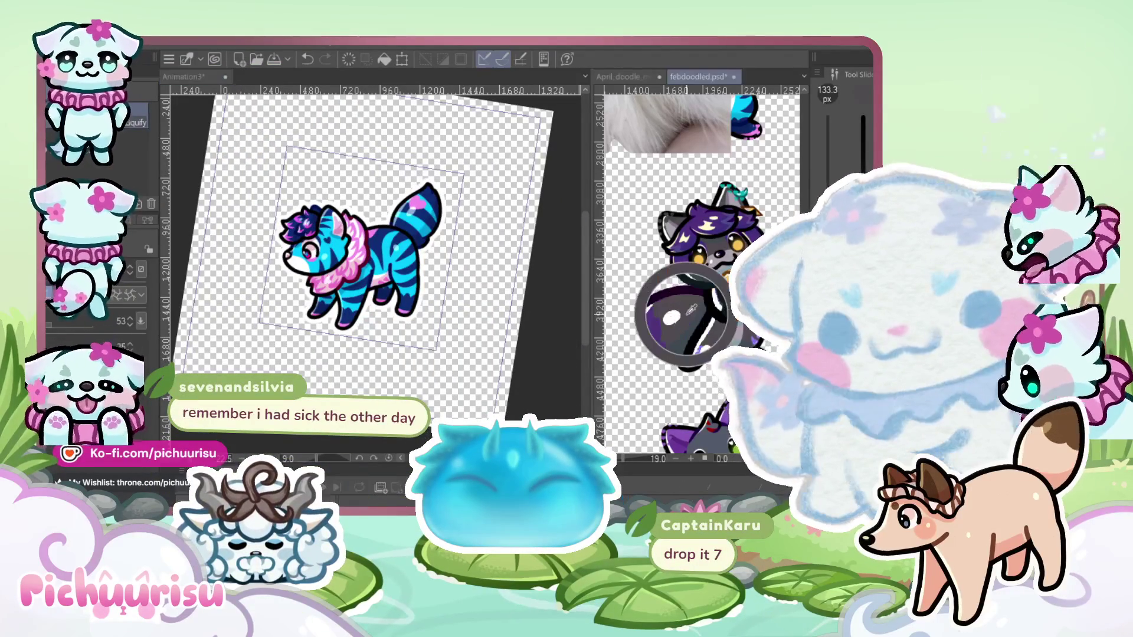
scroll(392, 264, up, 2)
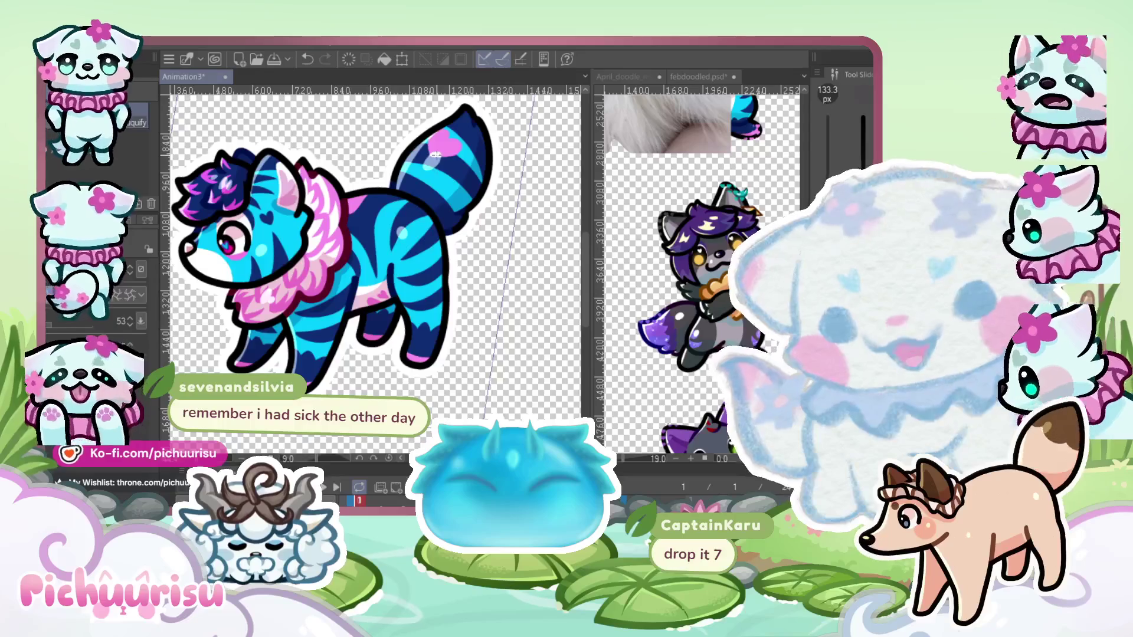
scroll(435, 154, up, 3)
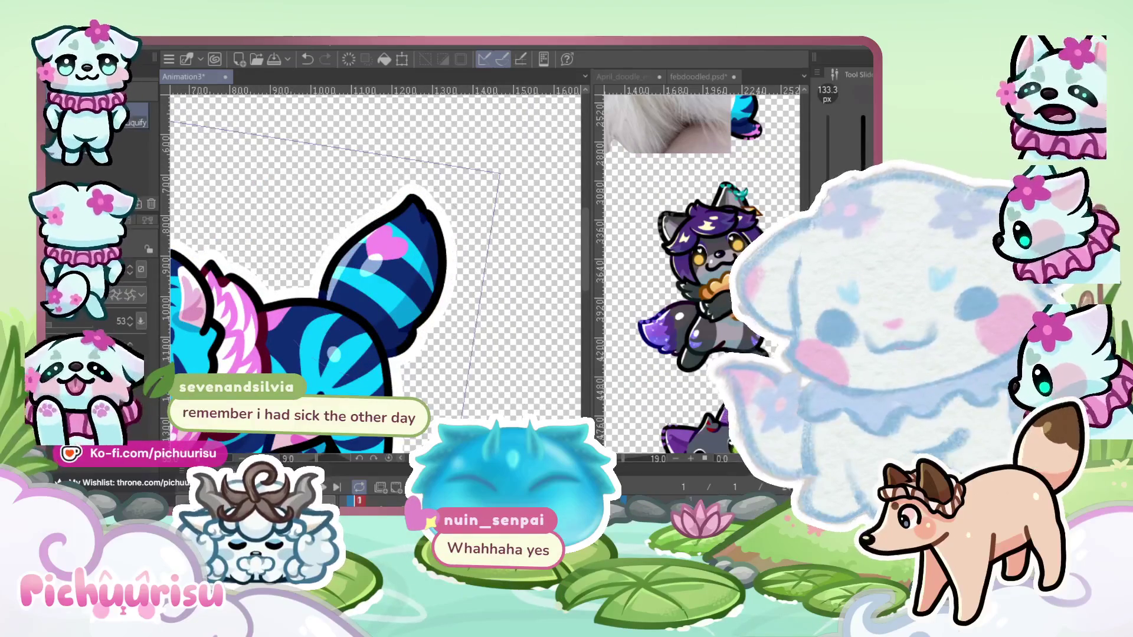
scroll(376, 226, up, 1)
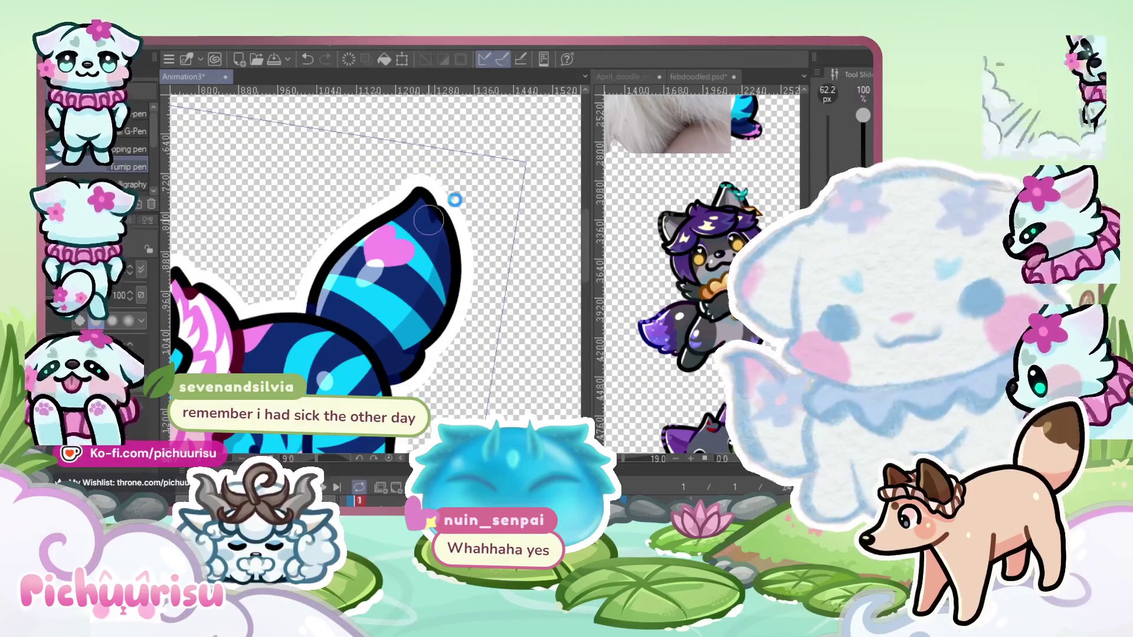
drag(376, 274, 390, 236)
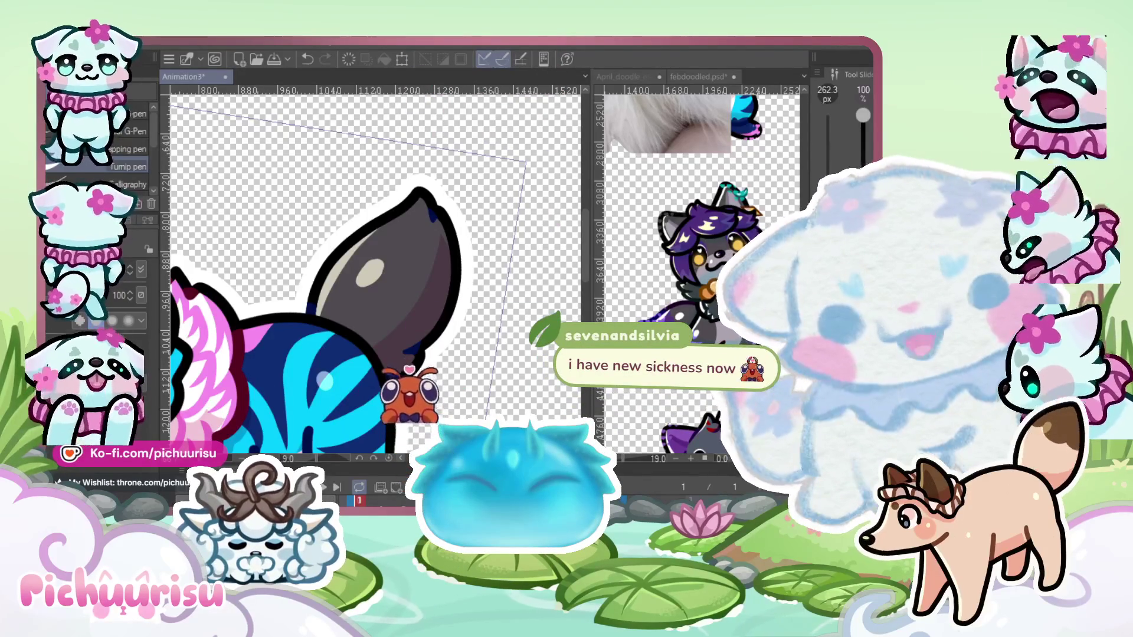
Check the reference drawing, then paint the tail's end purple on frame 2
click(658, 309)
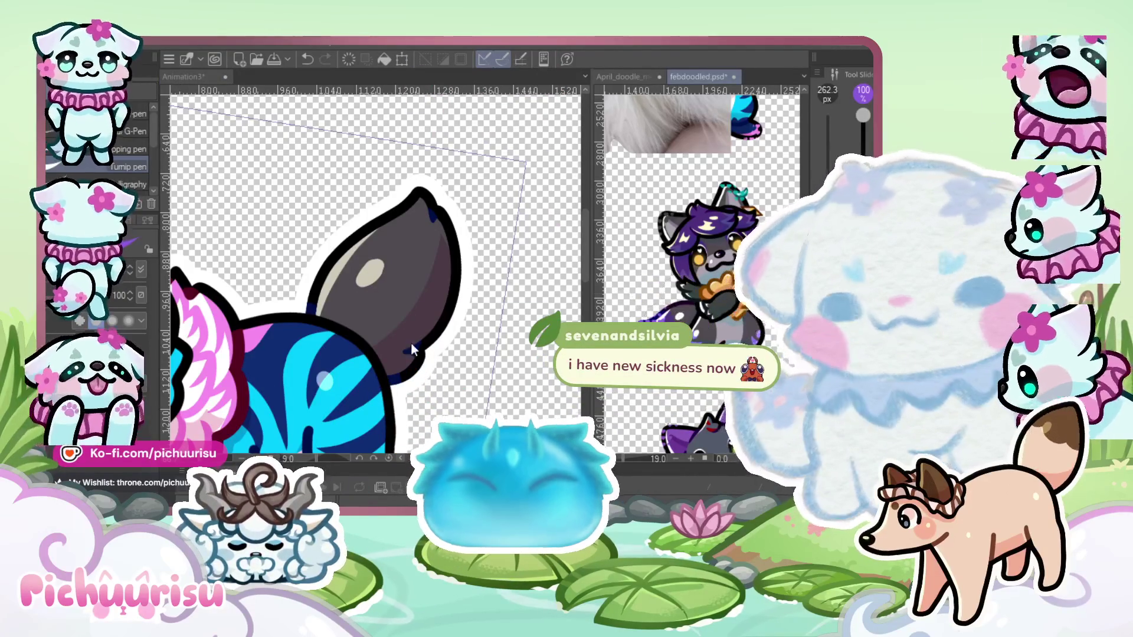
click(417, 207)
scroll(417, 207, up, 2)
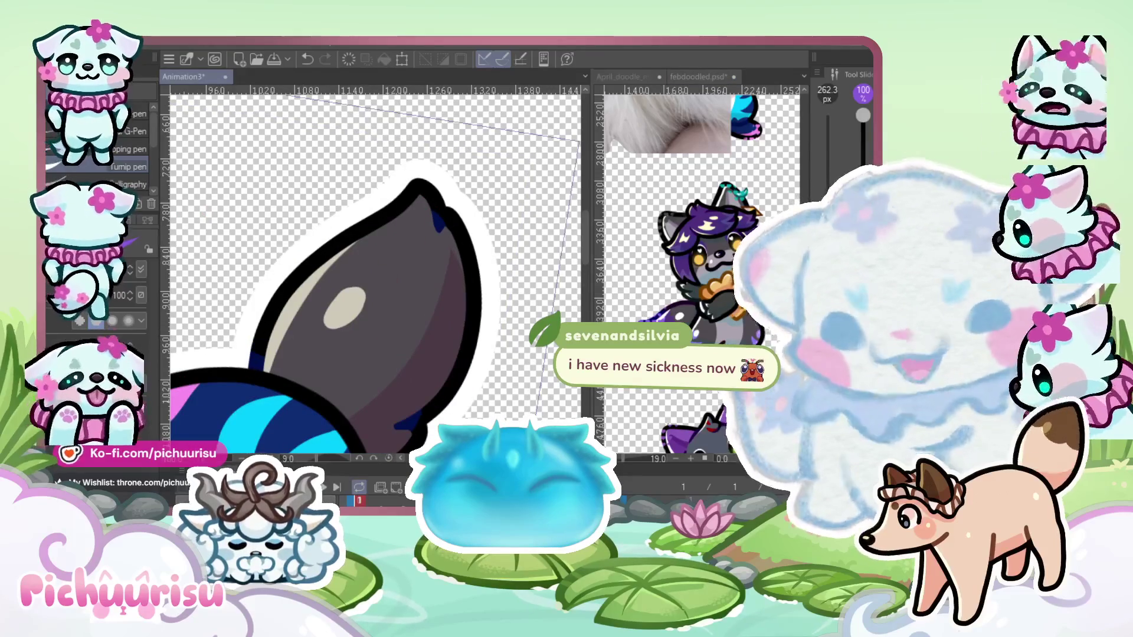
key(ctrl+Right)
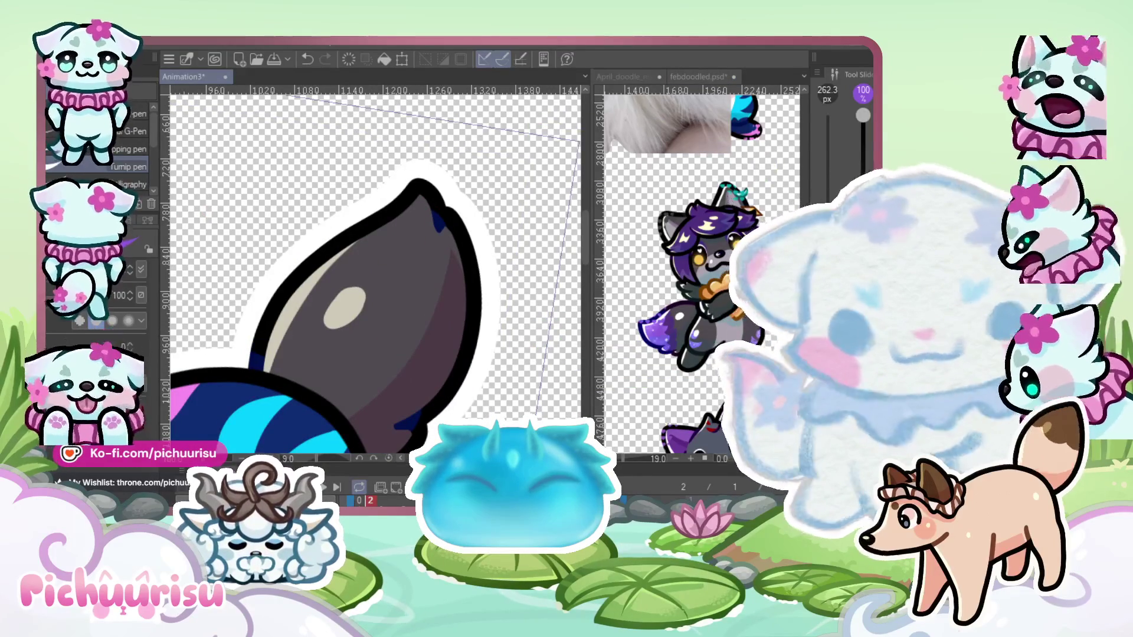
mouse_move(366, 245)
mouse_down()
mouse_move(375, 274)
mouse_move(390, 248)
mouse_move(377, 260)
mouse_move(413, 277)
mouse_move(402, 260)
mouse_up()
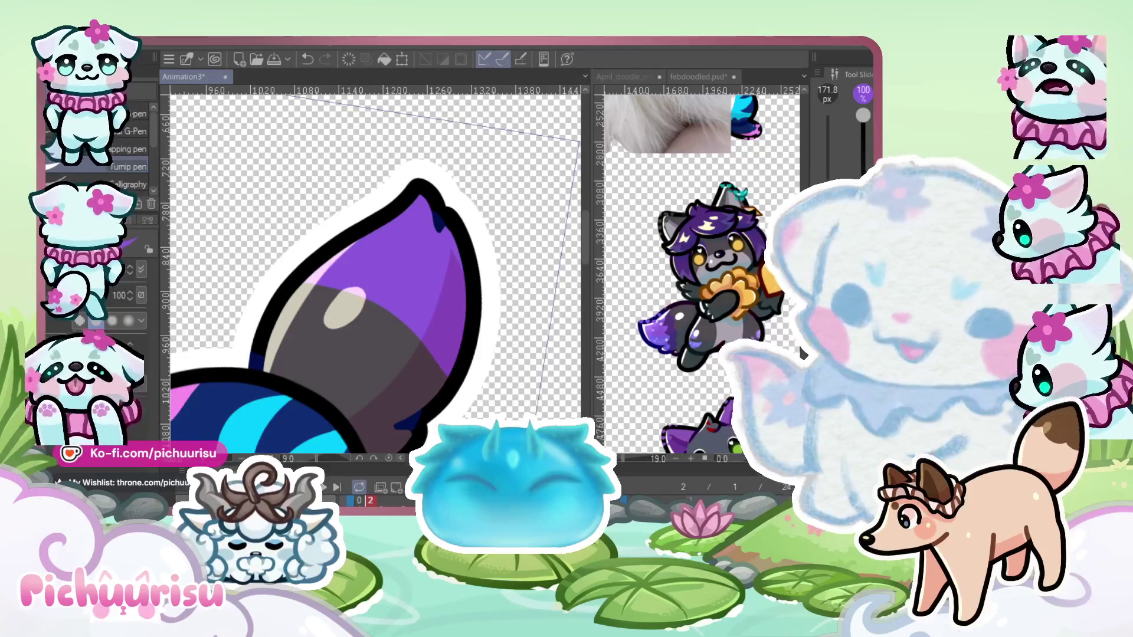
Erase the stray strokes along the tail's edge
key(e)
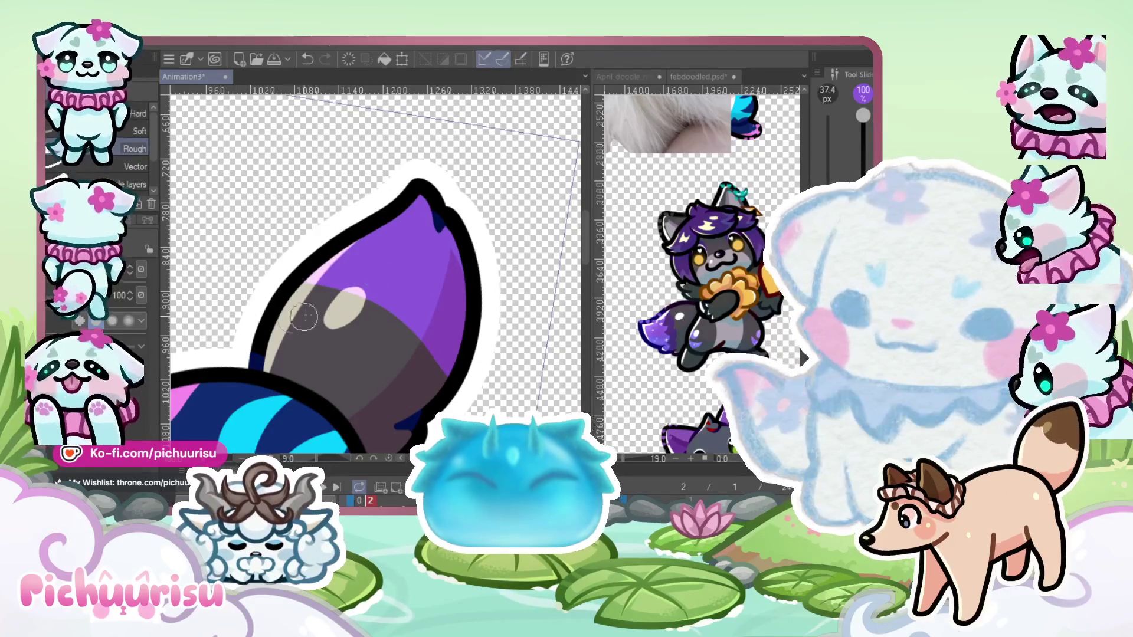
drag(331, 272, 366, 307)
drag(342, 266, 394, 391)
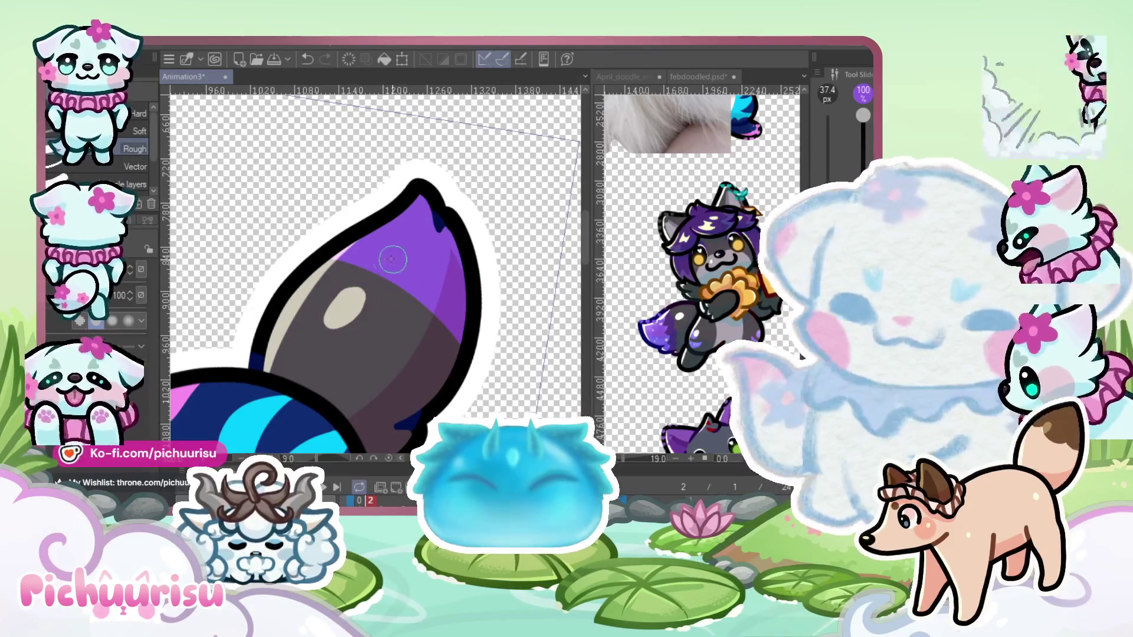
scroll(672, 332, up, 5)
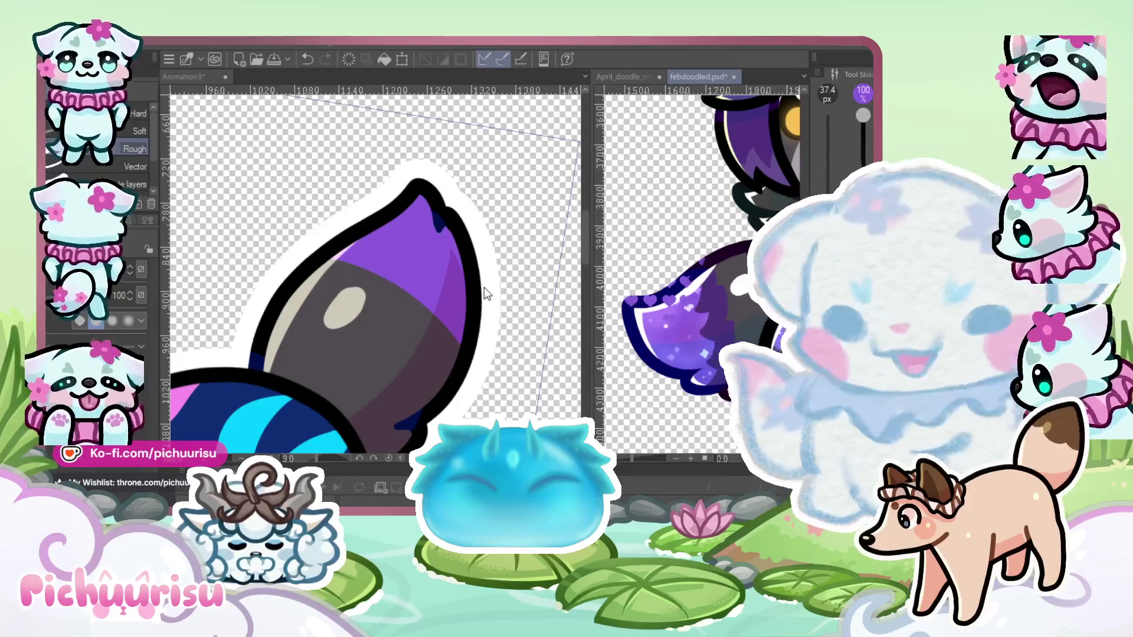
Switch to the soft airbrush and compare the tail against the febdoodled.psd reference
key(b)
key(ctrl+Tab)
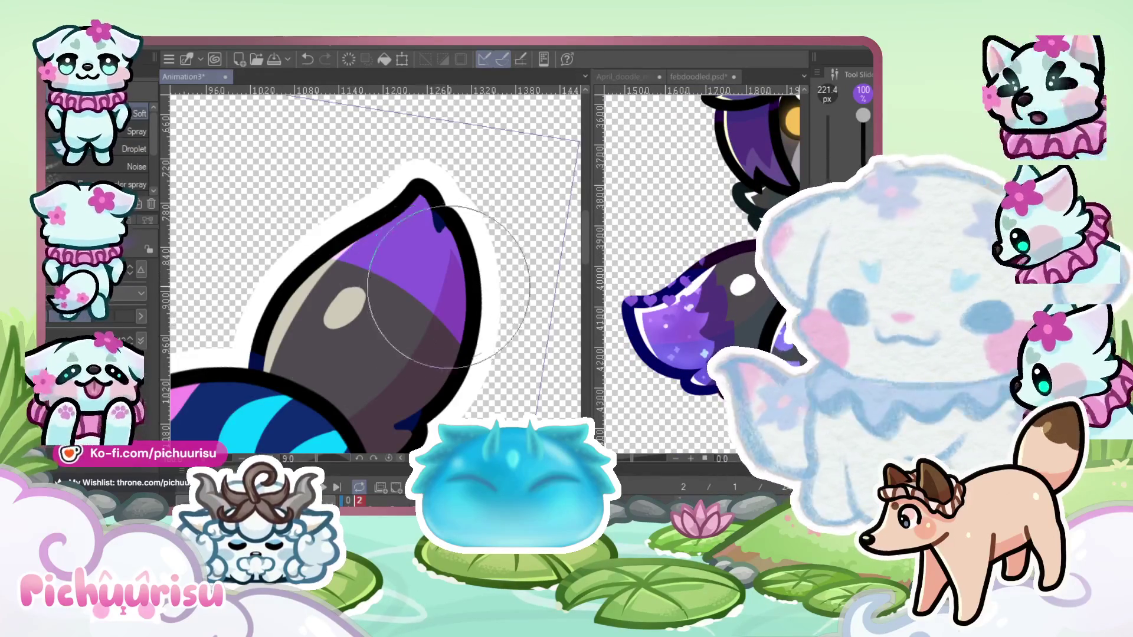
click(654, 313)
key(ctrl+Tab)
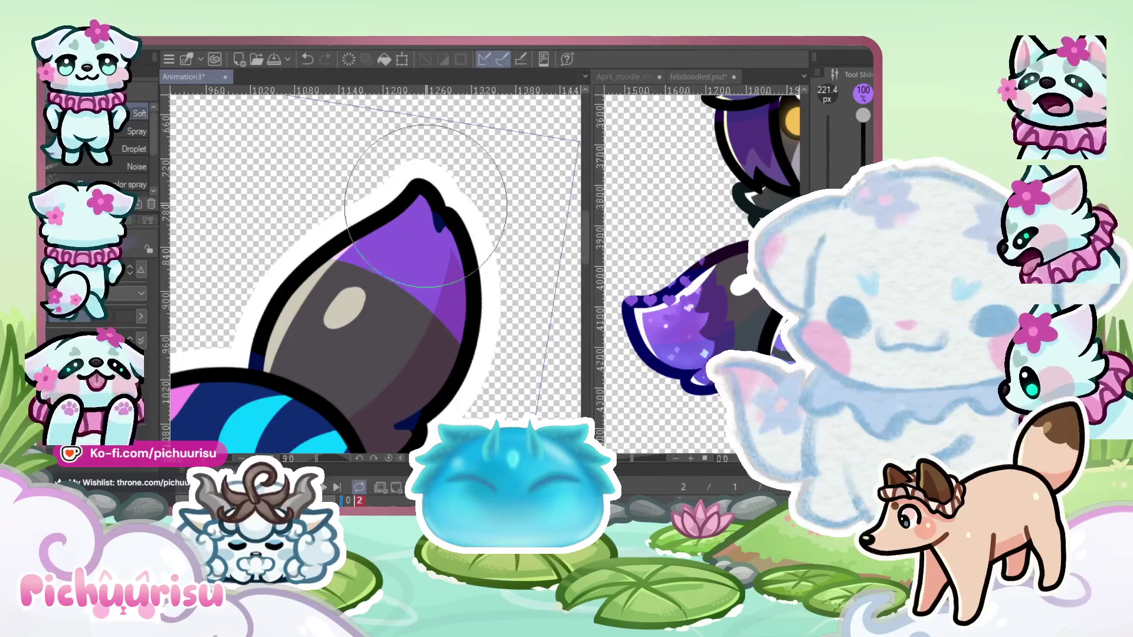
click(670, 347)
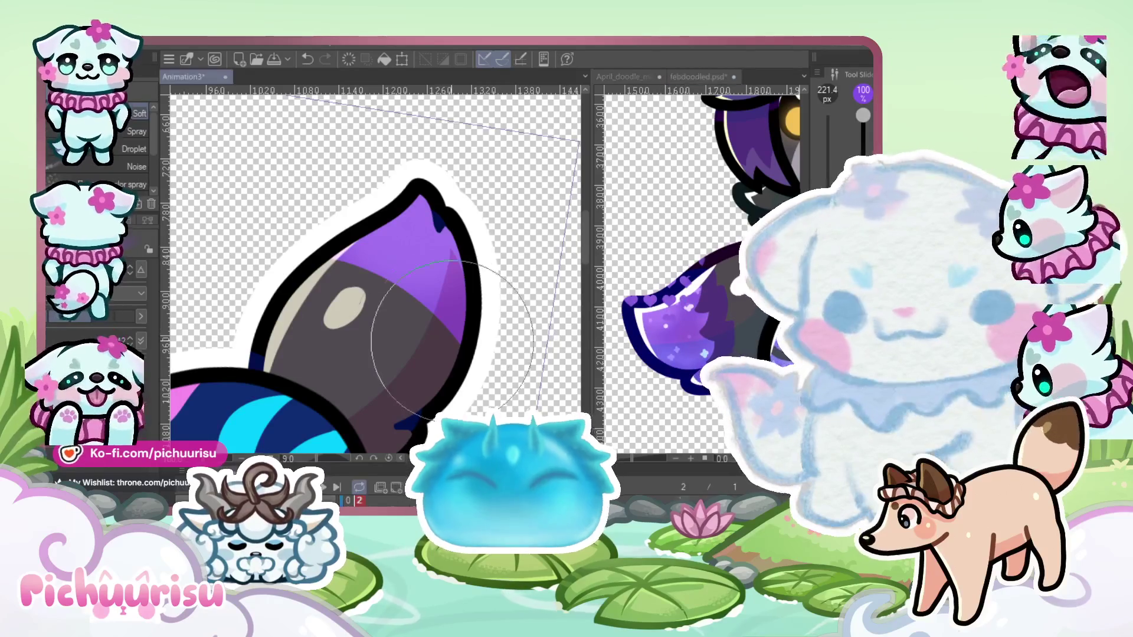
click(339, 267)
scroll(340, 267, down, 2)
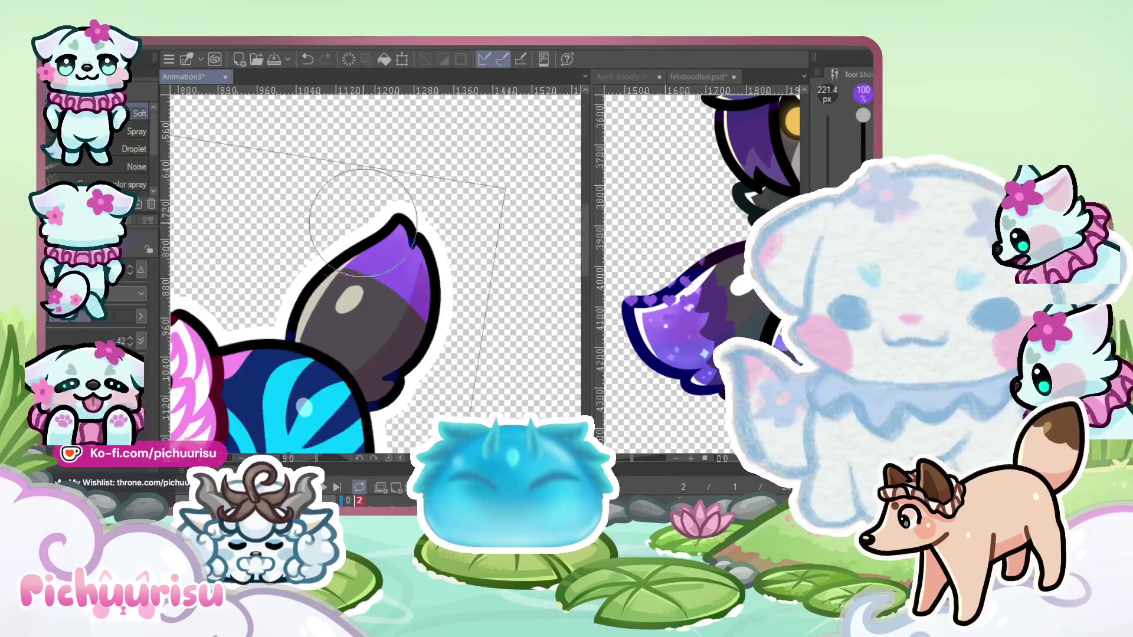
key(ctrl+Tab)
click(418, 255)
scroll(392, 274, up, 2)
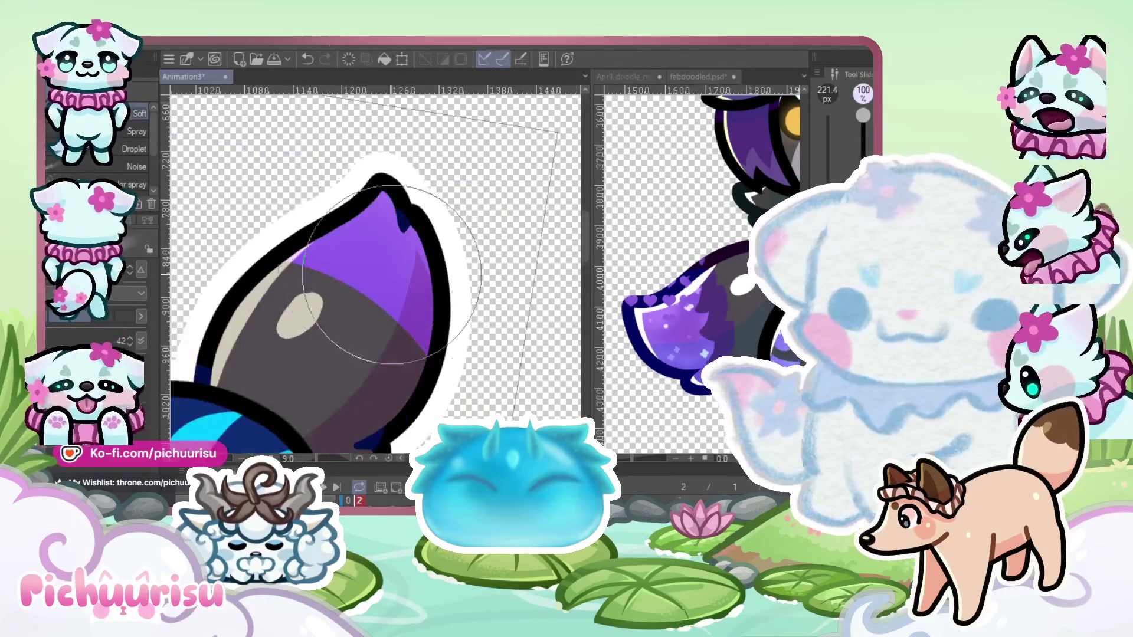
scroll(391, 269, up, 3)
With a fine pen, draw a white sparkle cross and a small star dot beside it
key(p)
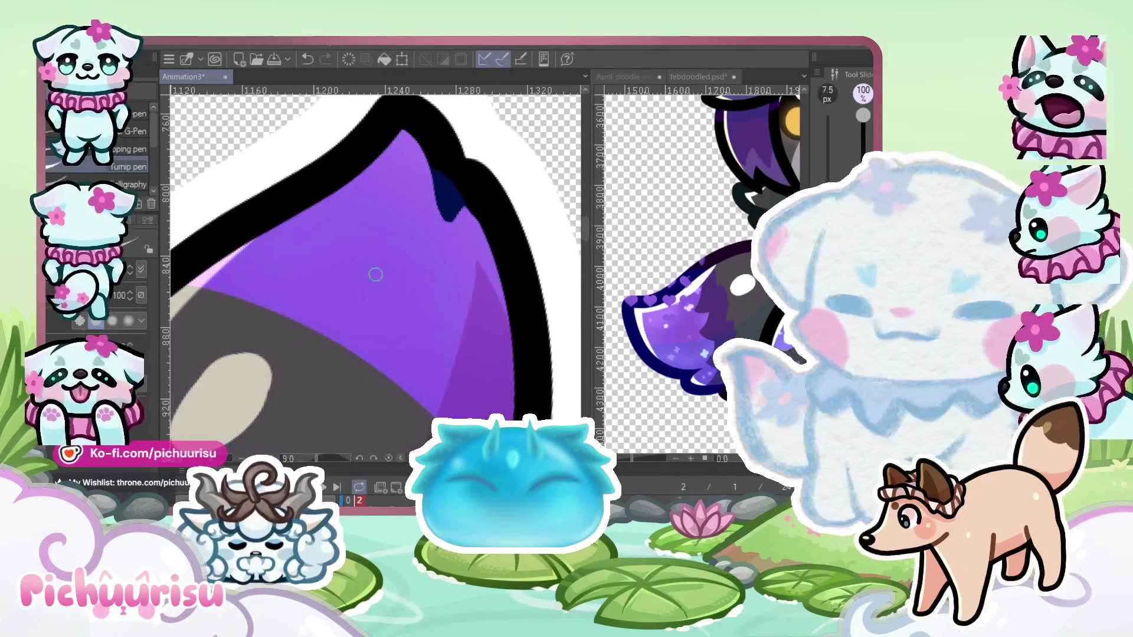
key(bracketleft)
scroll(376, 275, up, 2)
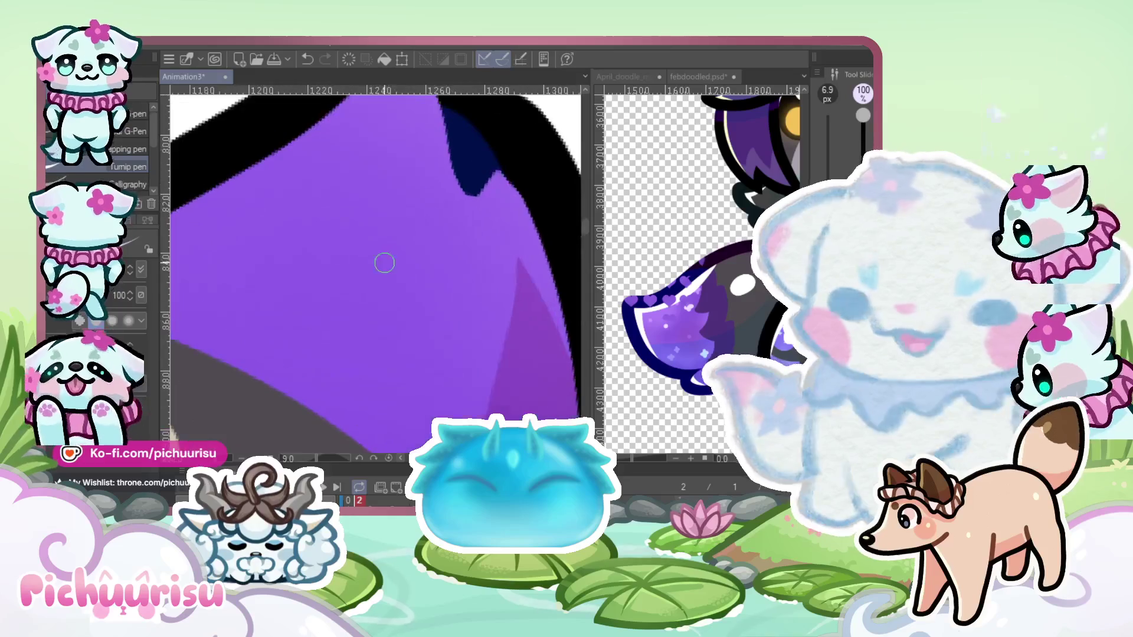
scroll(359, 223, up, 1)
drag(331, 235, 376, 248)
scroll(404, 287, down, 1)
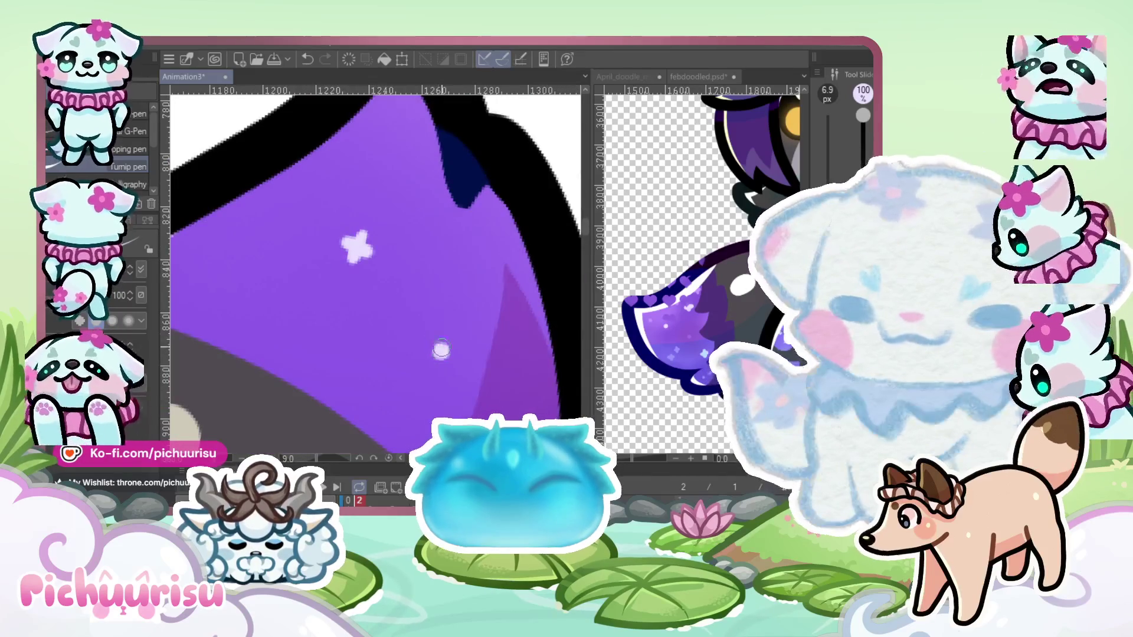
scroll(441, 349, down, 3)
click(322, 282)
Add more small white and lavender star dots across the purple tip
scroll(463, 286, up, 2)
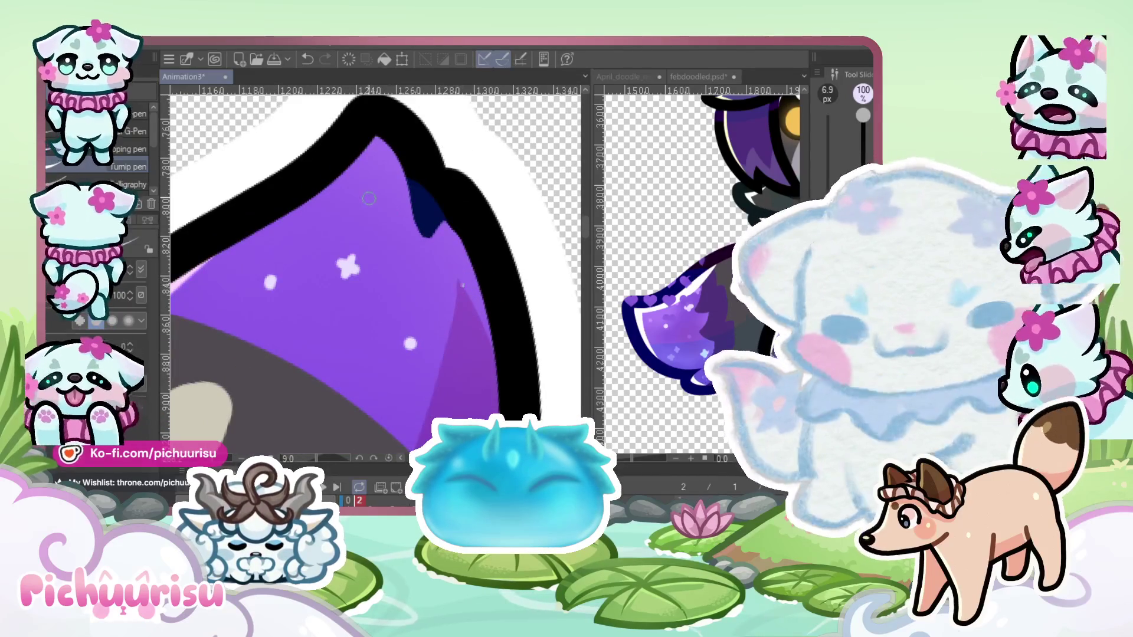
click(464, 286)
click(451, 305)
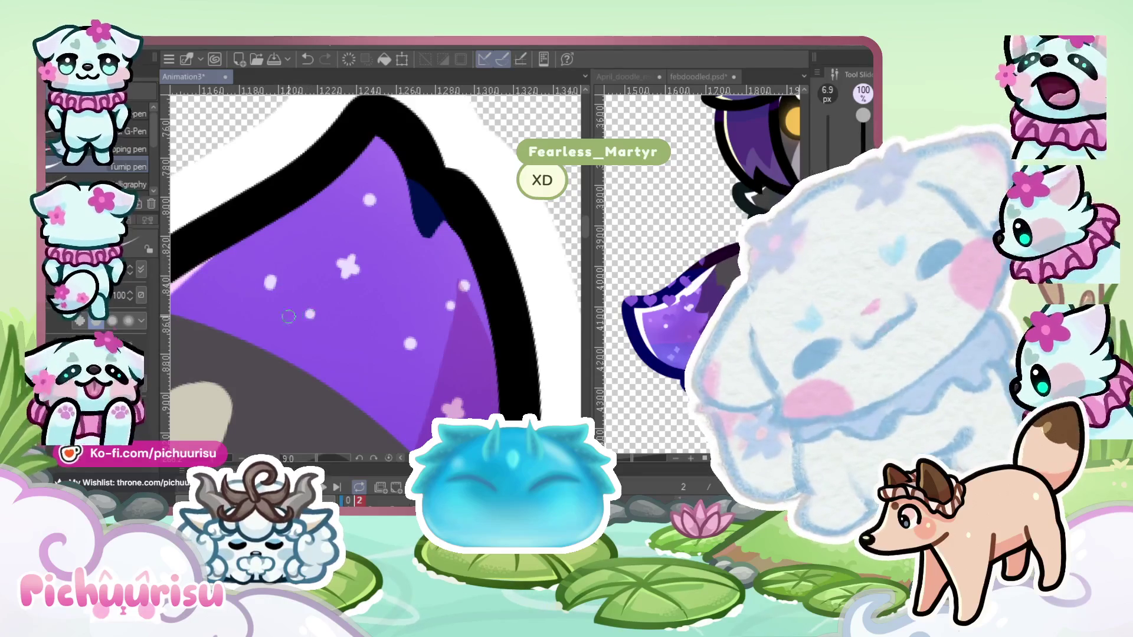
scroll(443, 213, down, 3)
scroll(459, 199, up, 2)
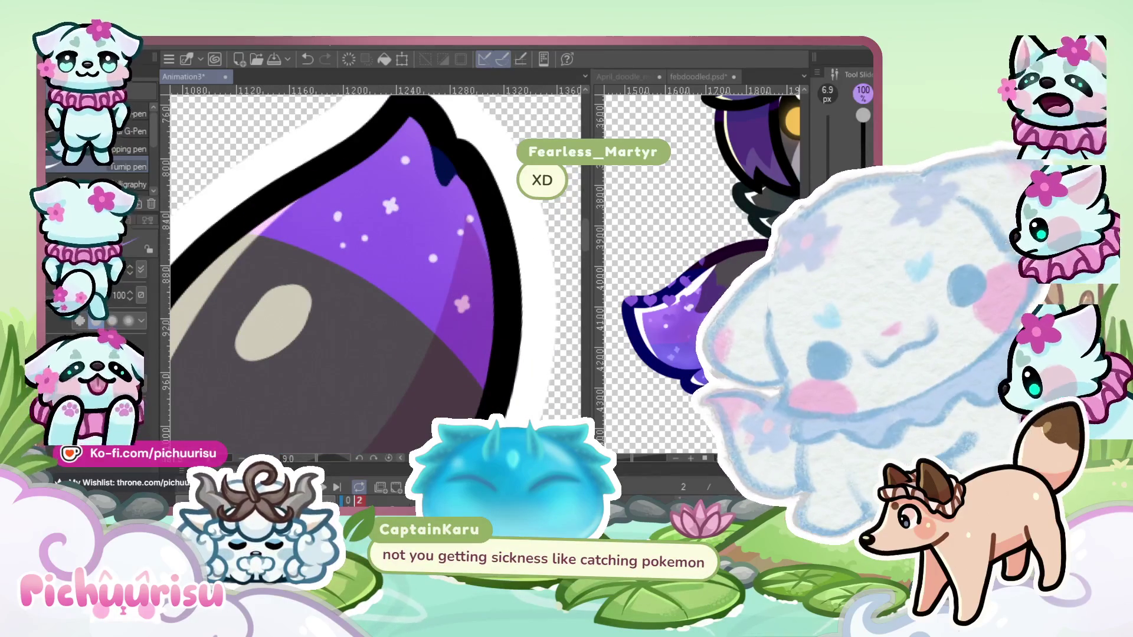
click(349, 195)
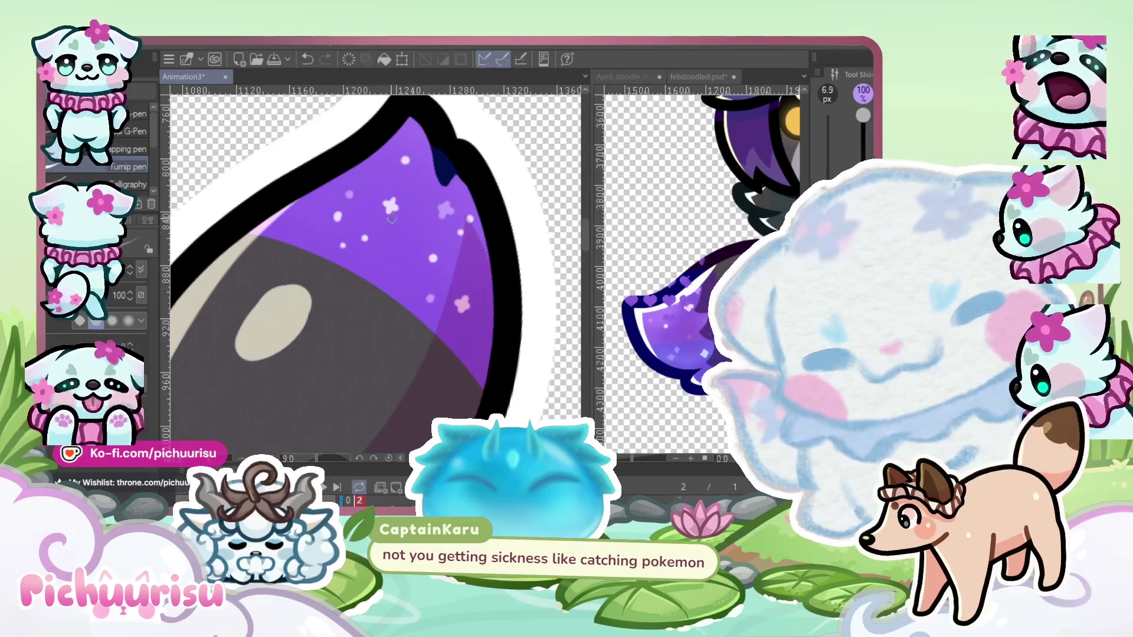
scroll(434, 255, down, 3)
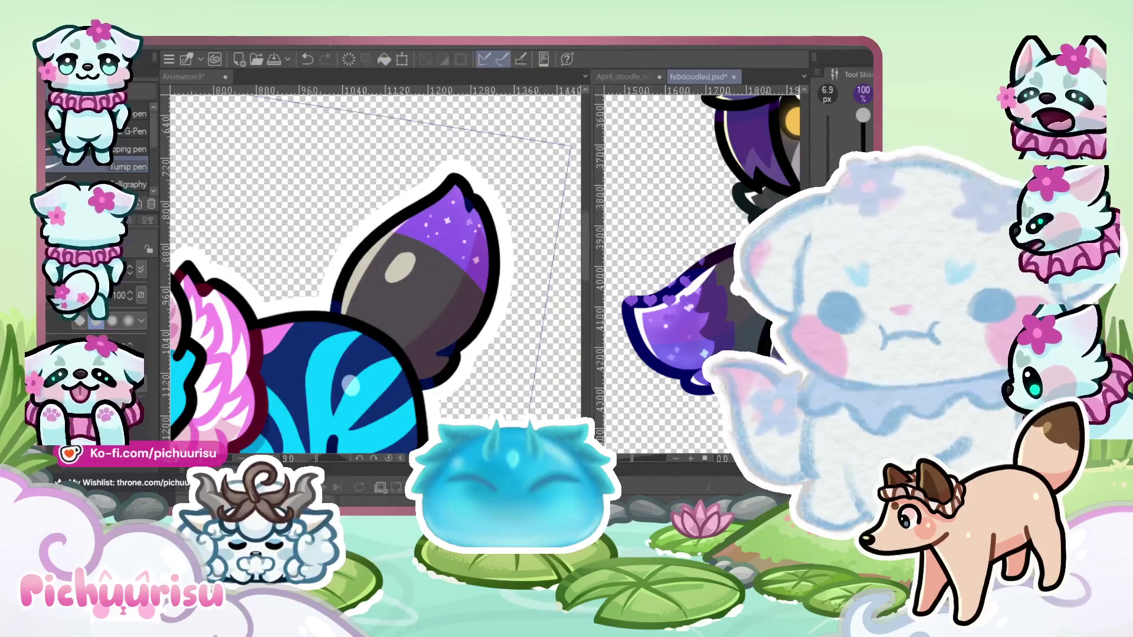
Draw a purple zigzag edge where the purple meets the grey tail tip
scroll(506, 225, up, 3)
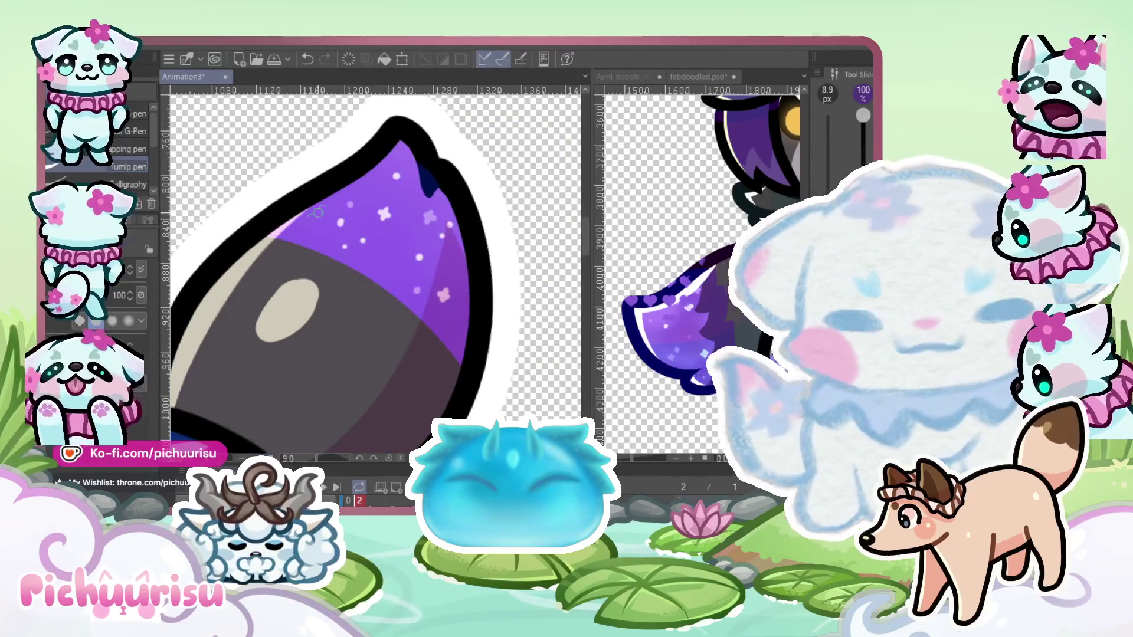
scroll(318, 211, up, 1)
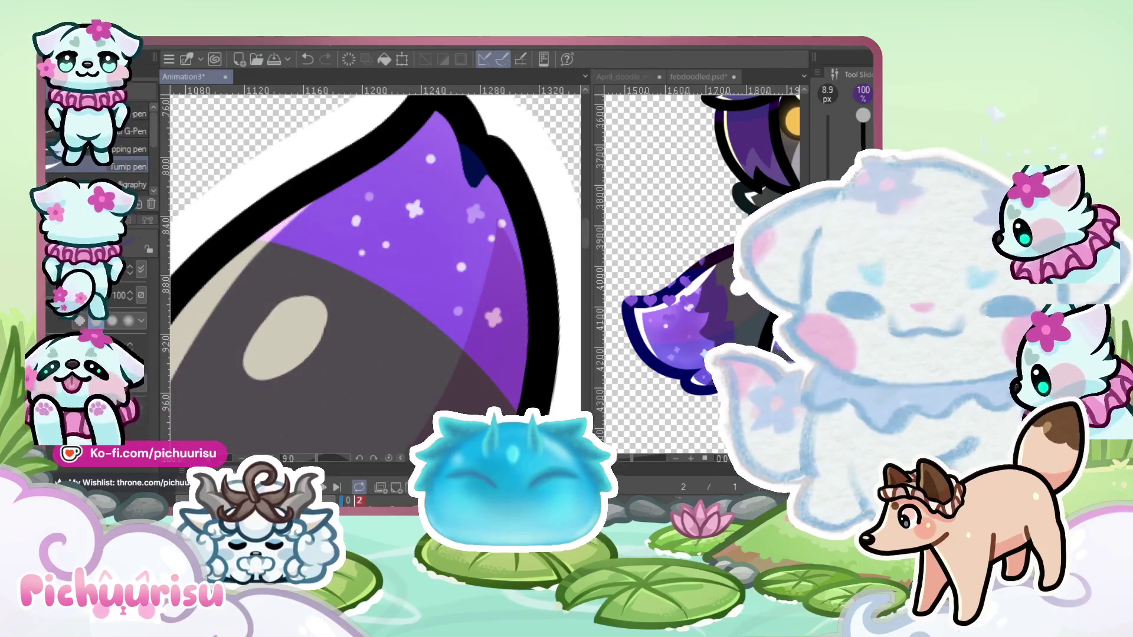
scroll(285, 220, up, 1)
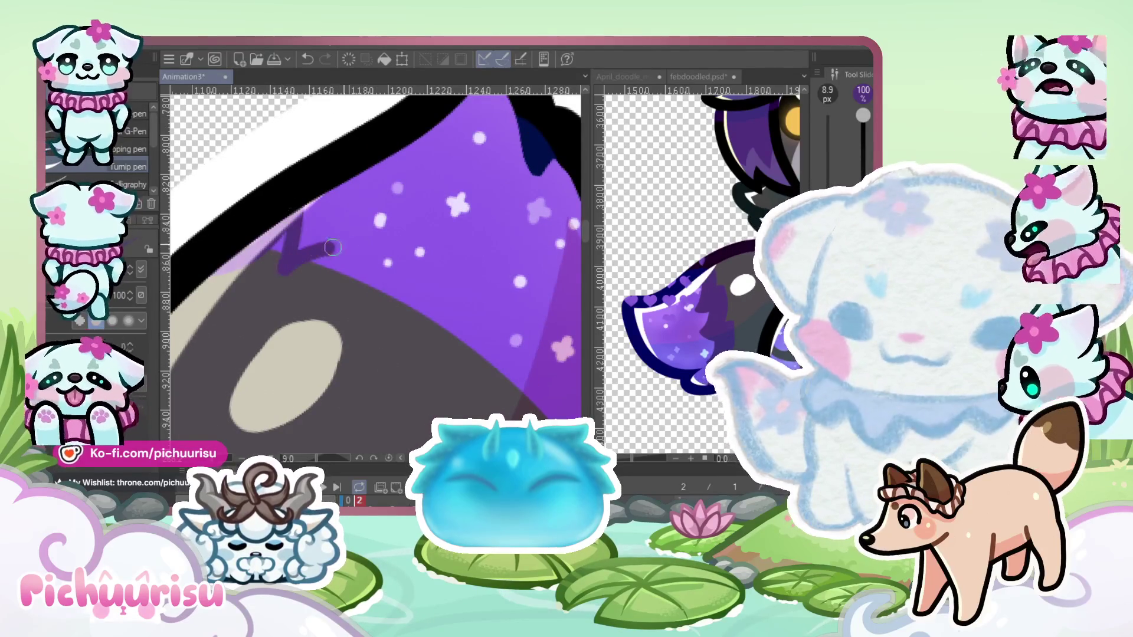
drag(332, 248, 358, 295)
scroll(434, 338, down, 3)
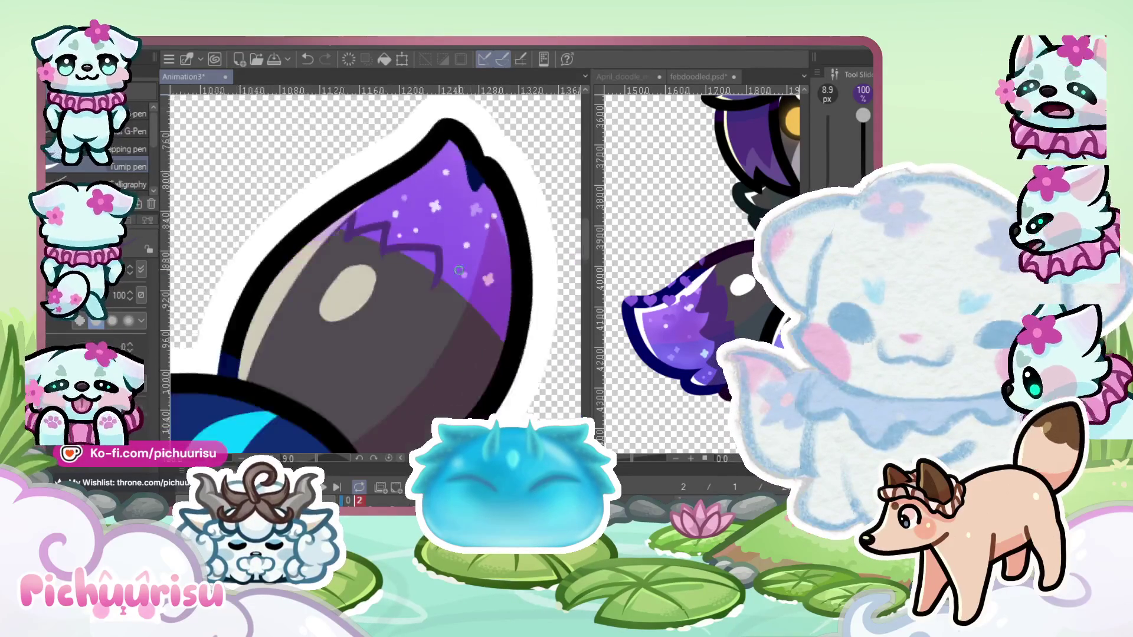
scroll(432, 285, up, 2)
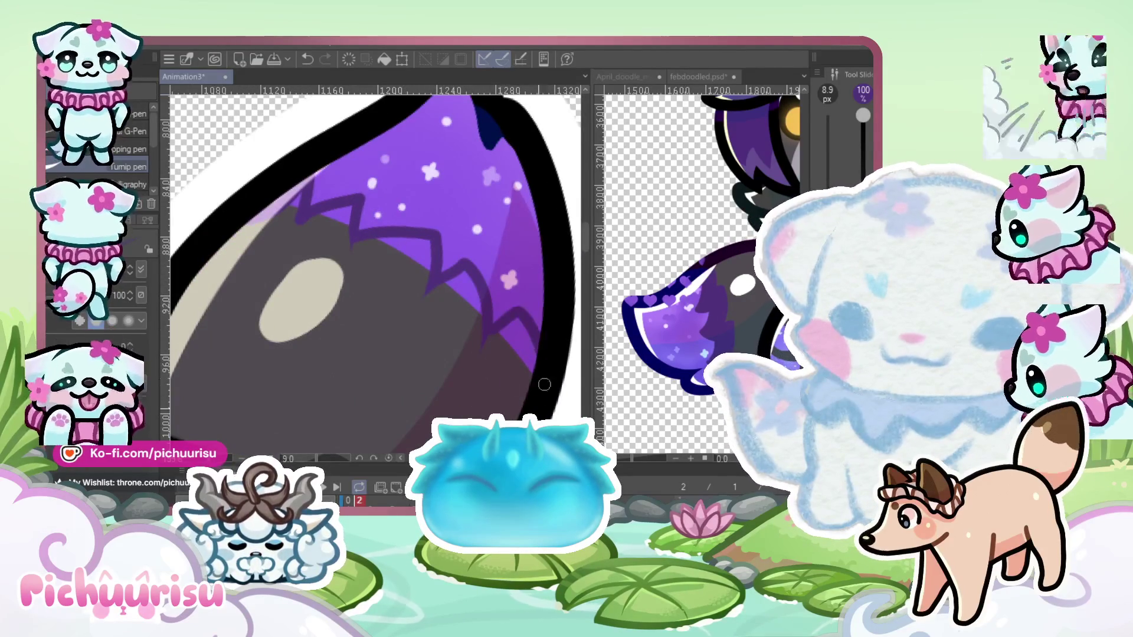
scroll(337, 230, up, 2)
scroll(395, 215, down, 2)
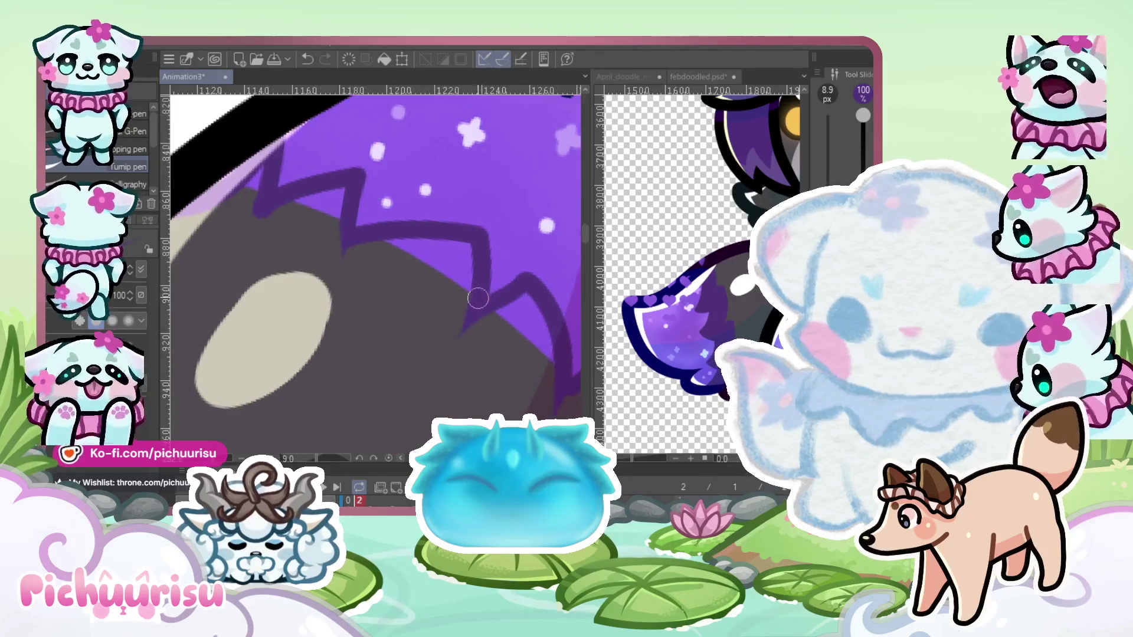
scroll(235, 251, up, 3)
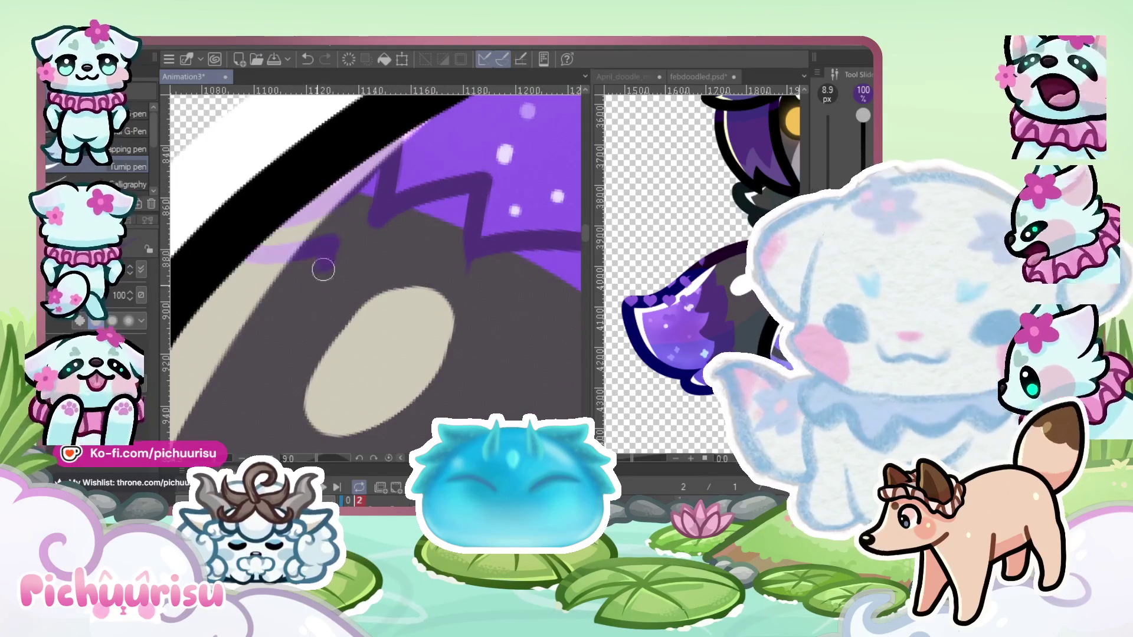
drag(323, 270, 430, 248)
Extend the purple line through the beige highlight and add another zigzag lower down
drag(418, 291, 601, 361)
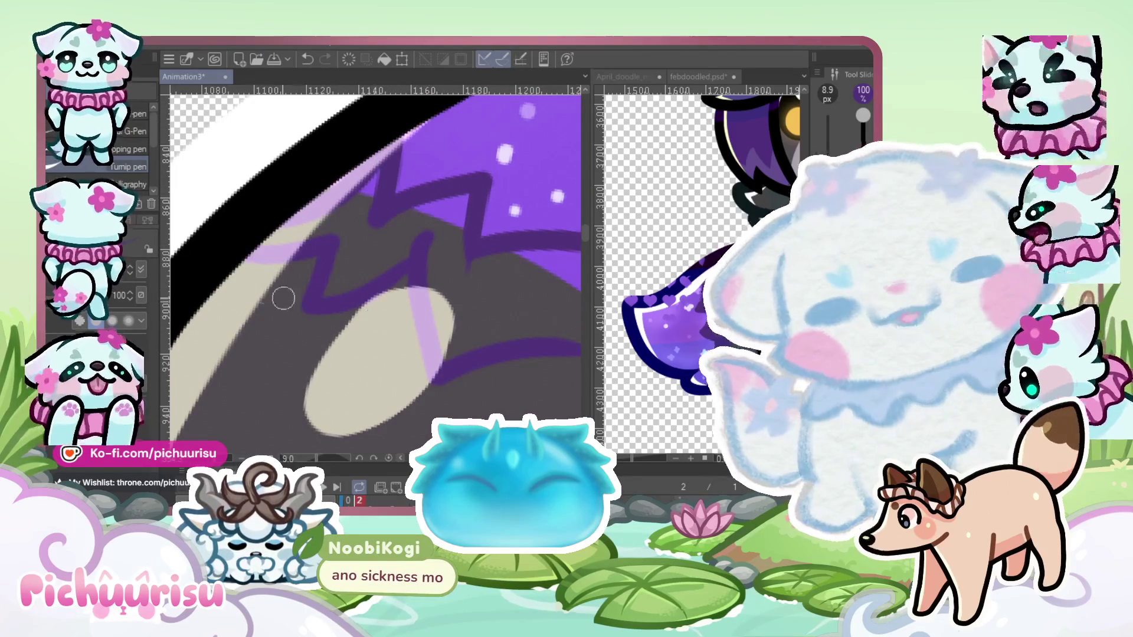
scroll(331, 286, down, 2)
scroll(348, 271, up, 1)
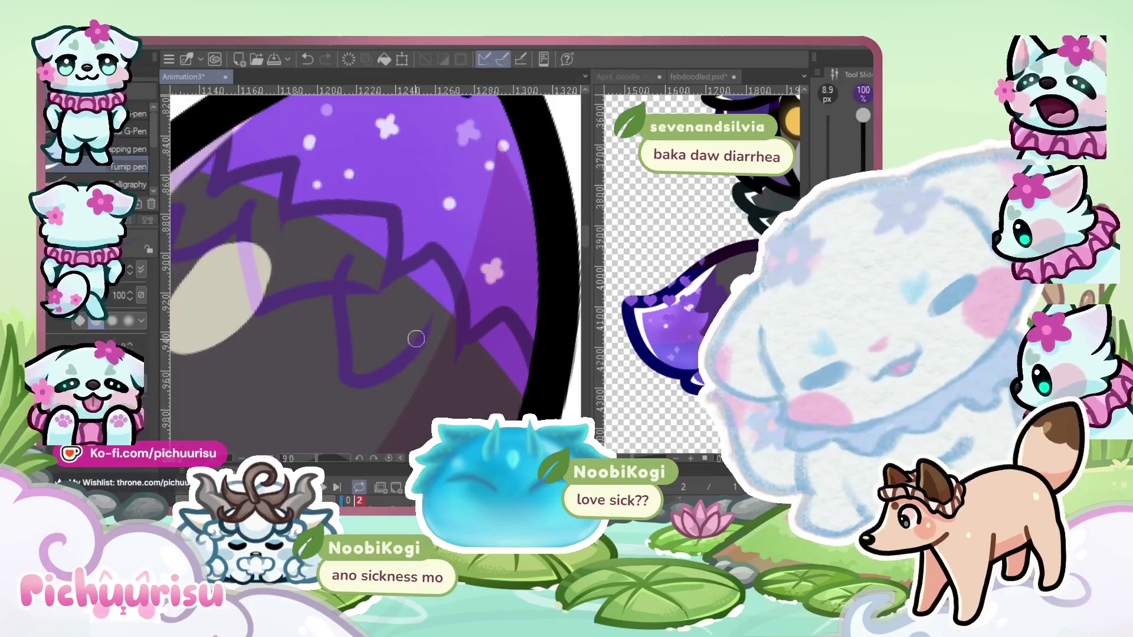
drag(416, 338, 383, 406)
scroll(522, 390, down, 3)
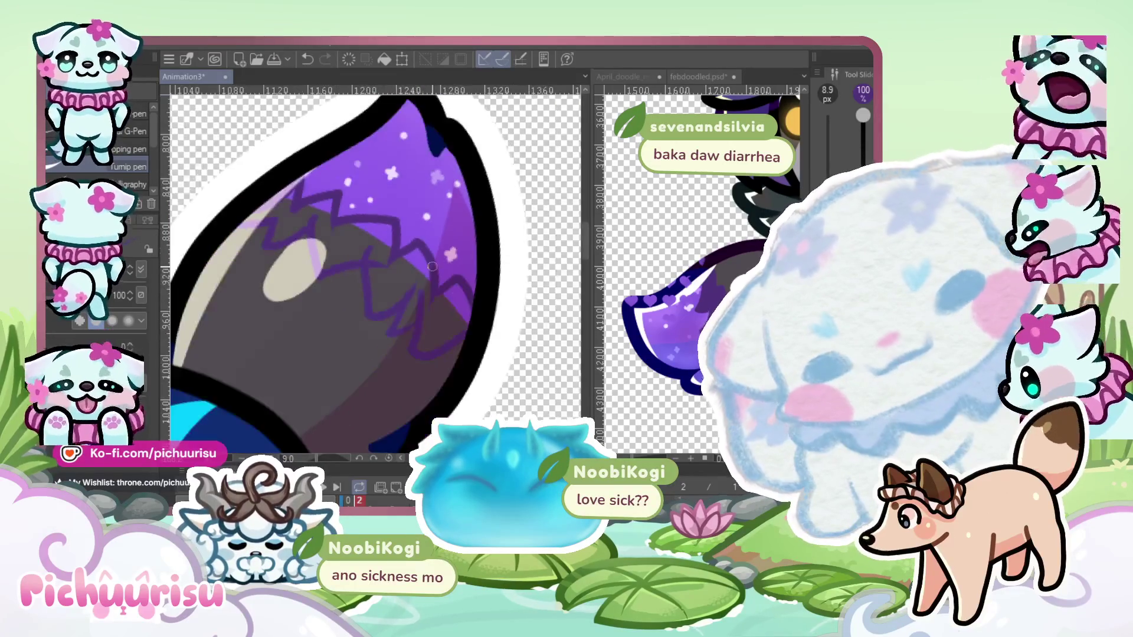
scroll(458, 311, up, 3)
scroll(458, 311, down, 3)
scroll(369, 343, up, 2)
scroll(369, 343, up, 2)
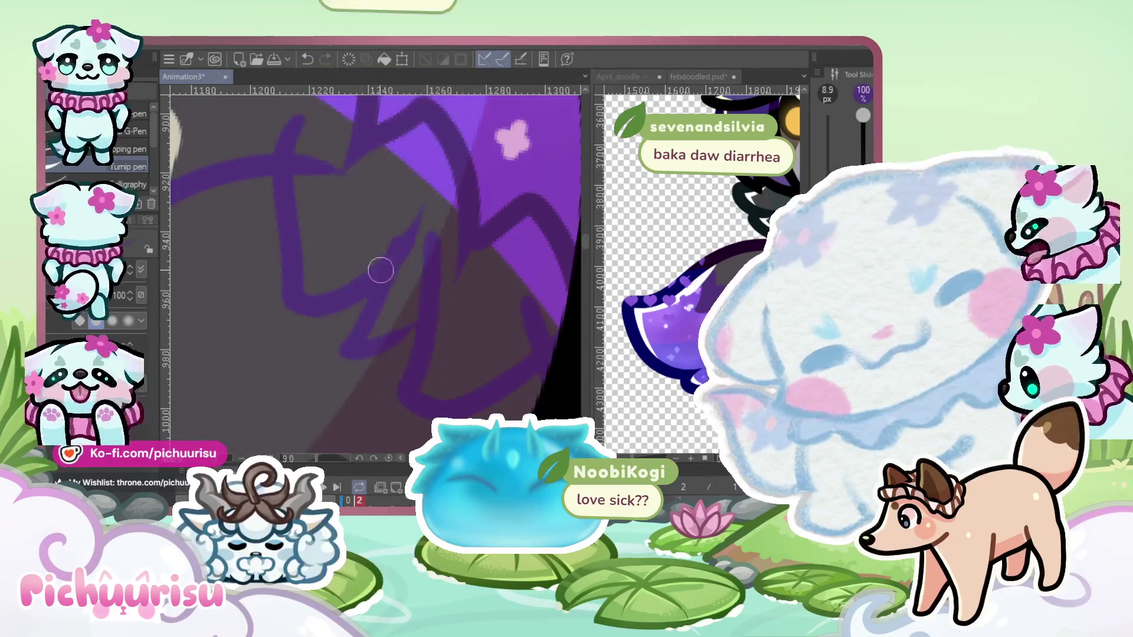
scroll(410, 247, down, 4)
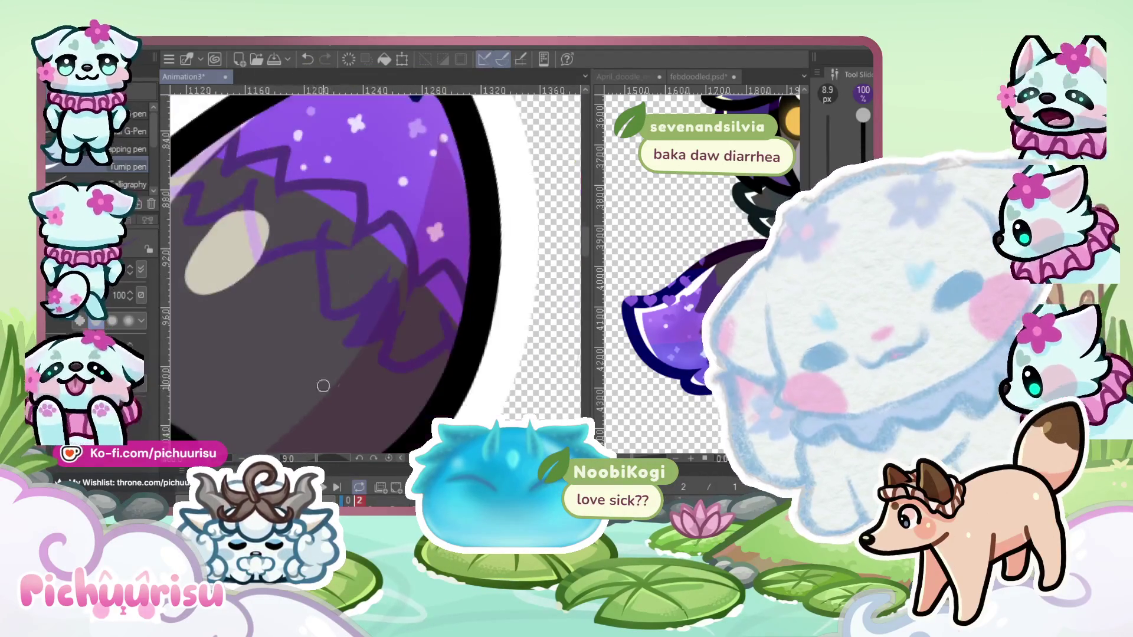
scroll(376, 275, up, 3)
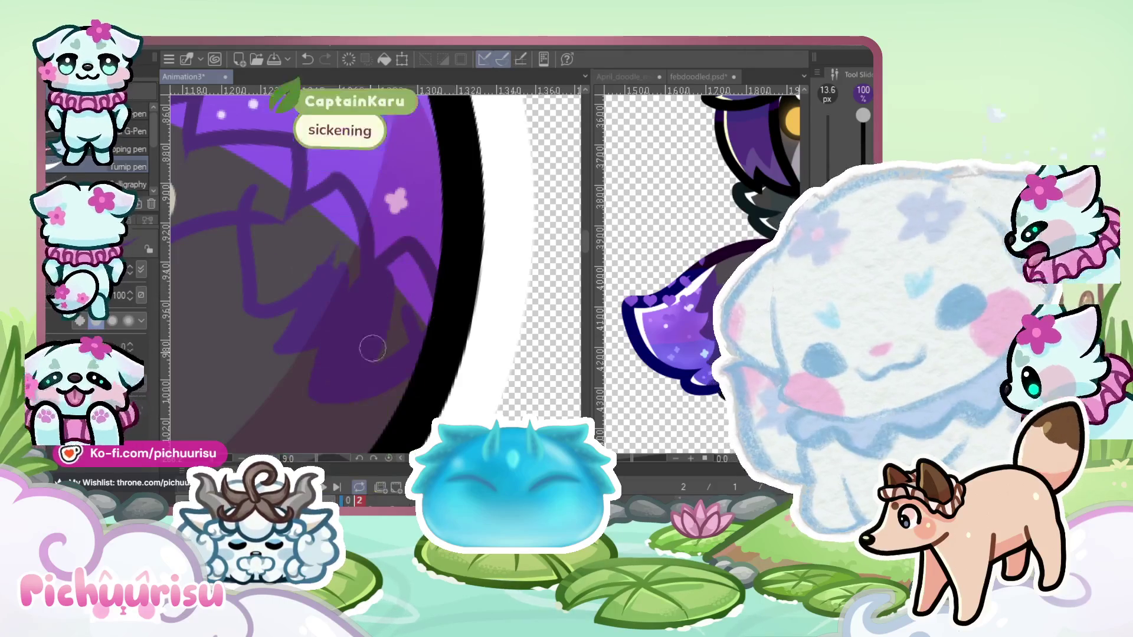
Repaint the lighter purple area of the tail tip dark purple
scroll(374, 286, down, 3)
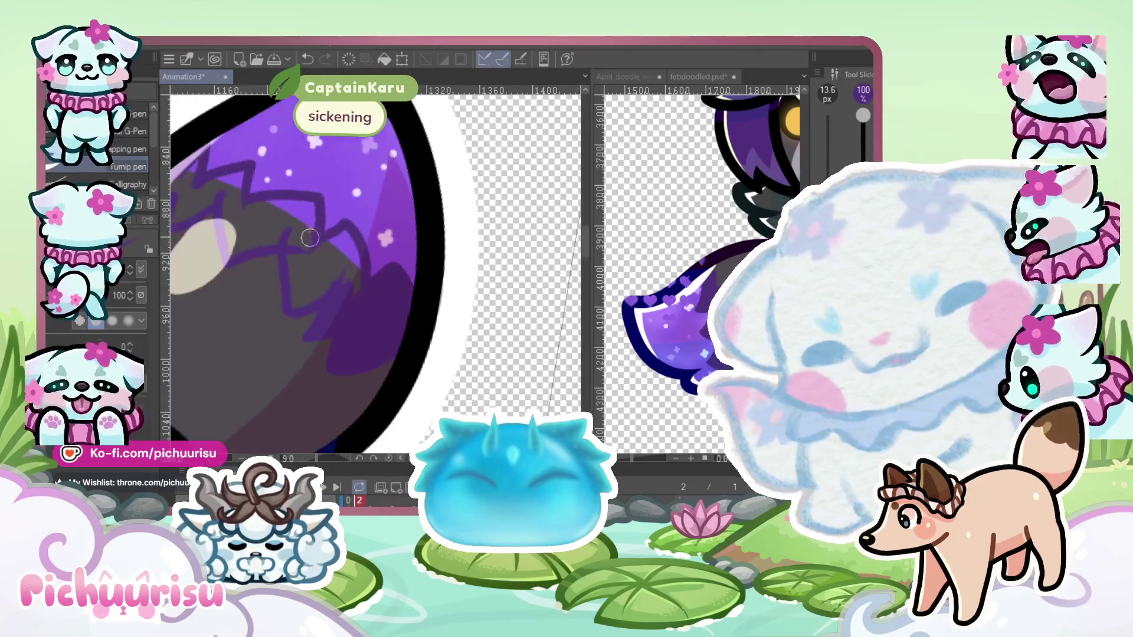
scroll(303, 319, up, 4)
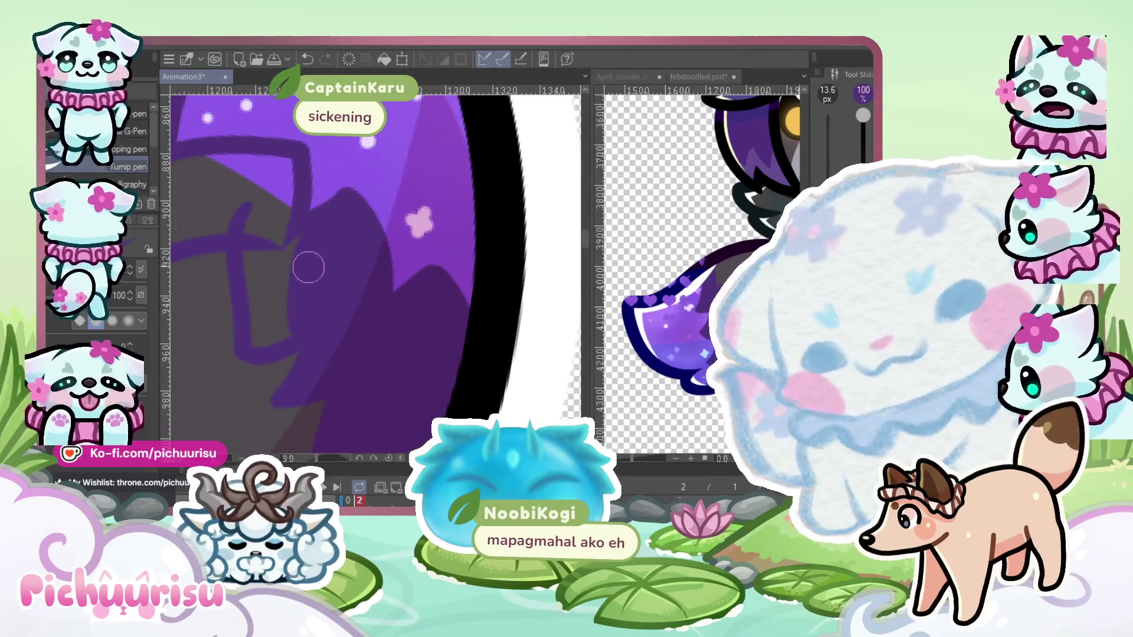
scroll(308, 267, down, 3)
scroll(277, 247, up, 4)
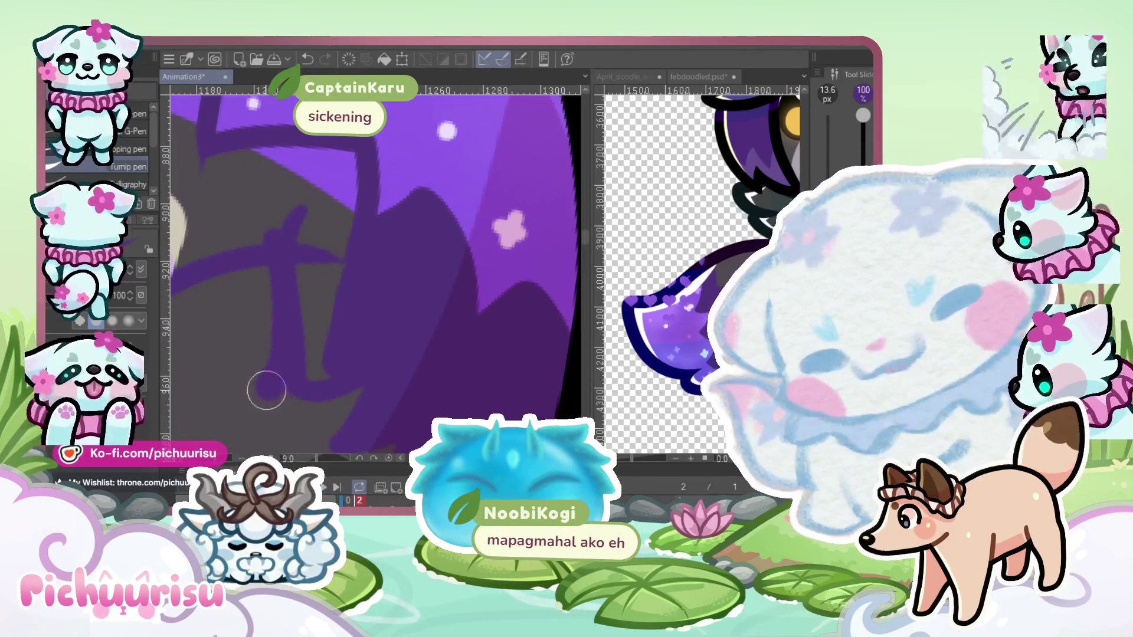
scroll(328, 291, down, 3)
scroll(295, 277, up, 3)
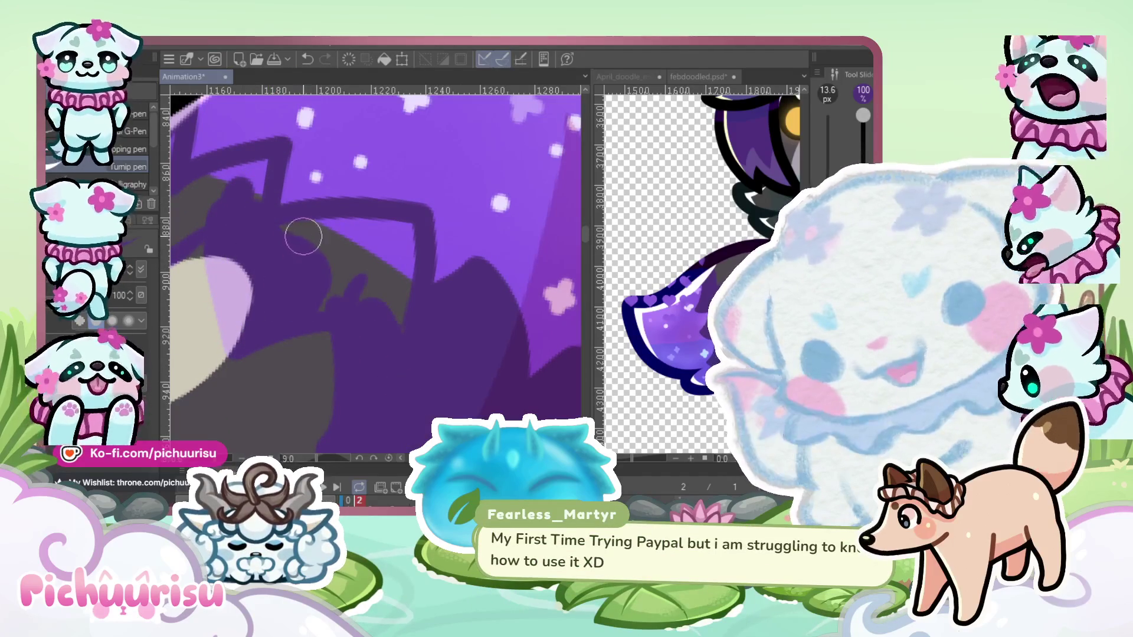
mouse_move(282, 232)
mouse_down()
mouse_move(378, 236)
mouse_move(400, 284)
mouse_move(334, 250)
mouse_move(341, 242)
mouse_up()
scroll(354, 248, down, 2)
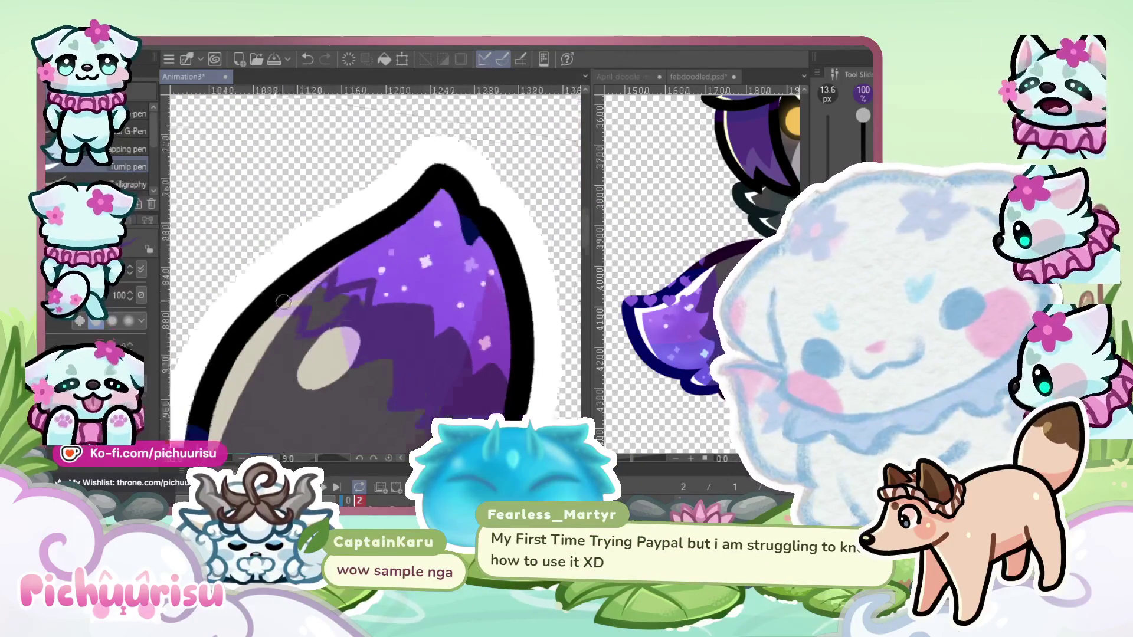
scroll(381, 281, up, 2)
Fill the remaining grey gaps left of the zigzag with dark purple
drag(319, 336, 257, 382)
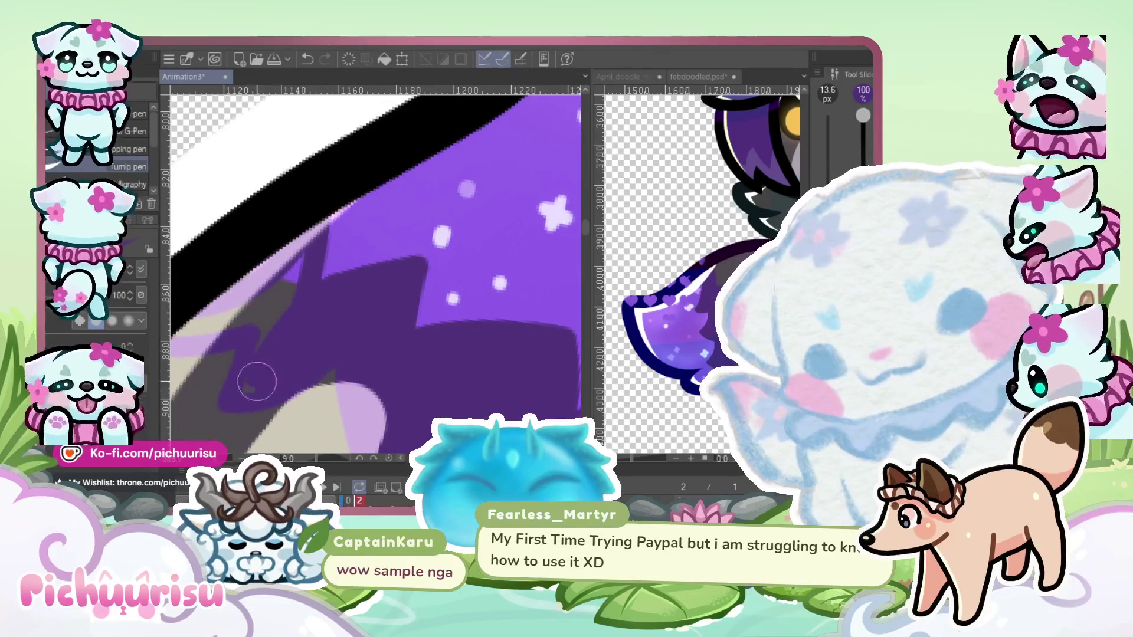
scroll(253, 316, down, 5)
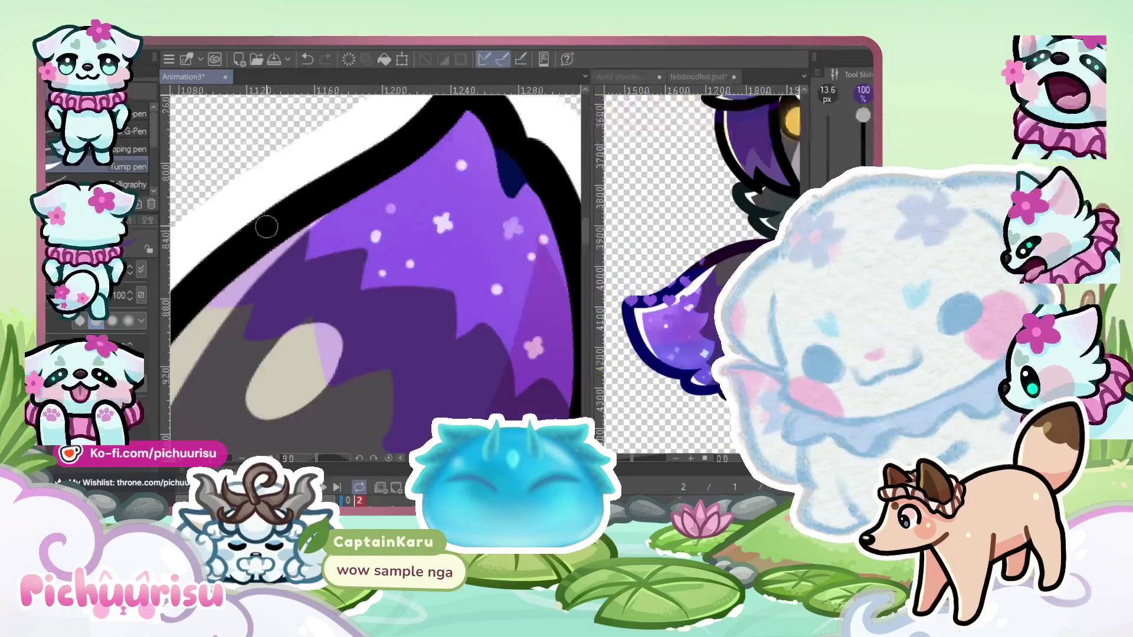
scroll(250, 317, up, 5)
drag(232, 367, 291, 317)
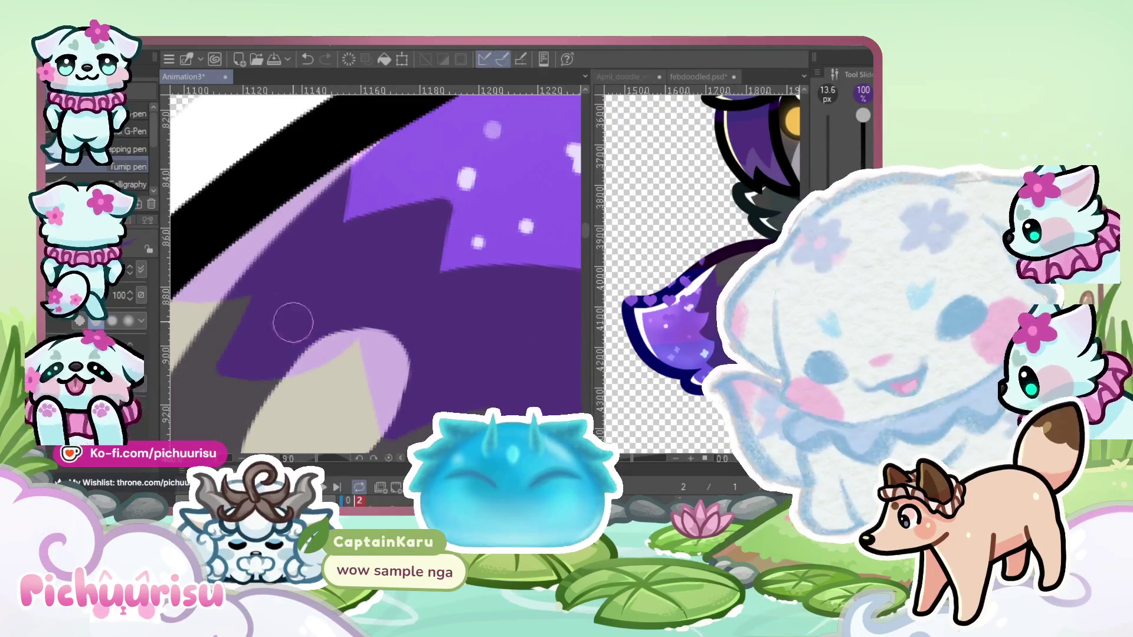
scroll(376, 230, down, 4)
scroll(358, 378, up, 3)
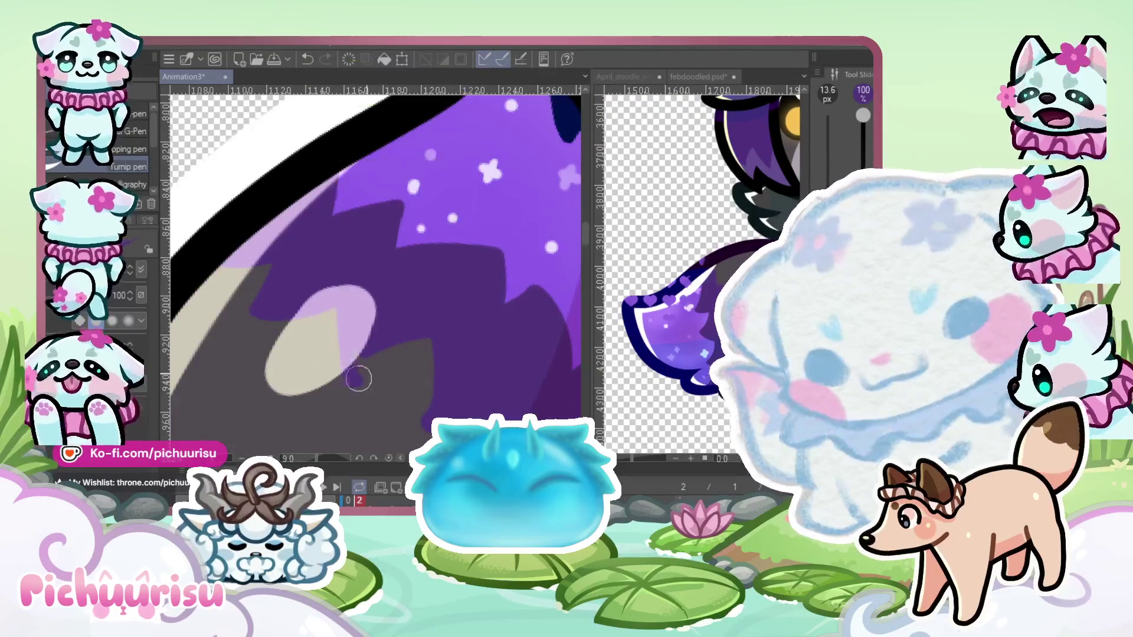
scroll(423, 297, down, 3)
scroll(413, 318, up, 4)
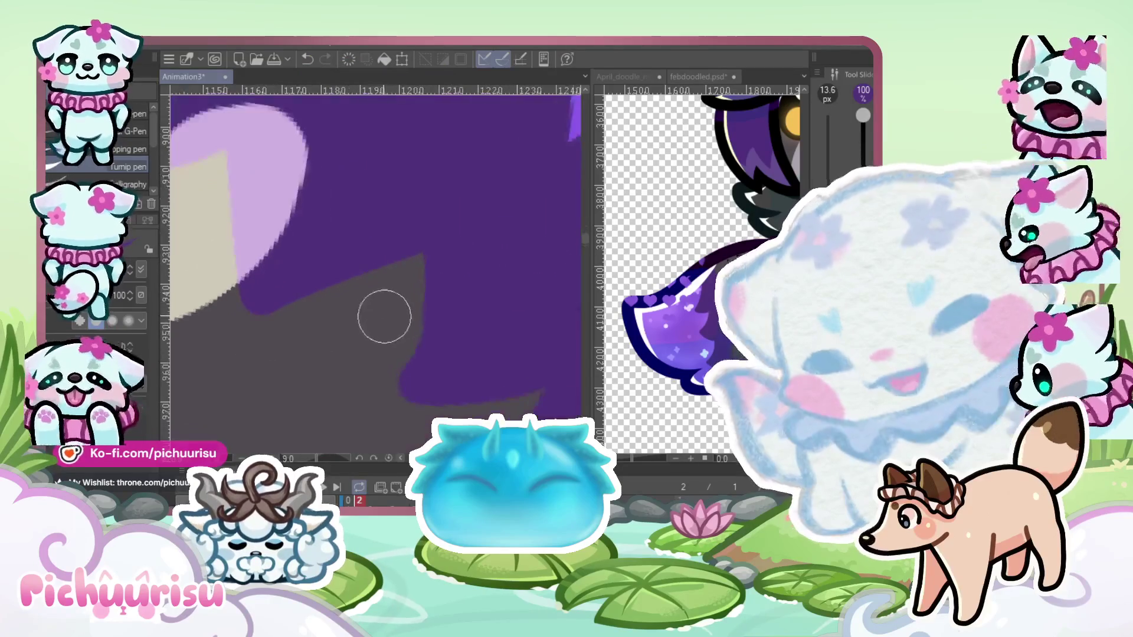
scroll(386, 298, down, 3)
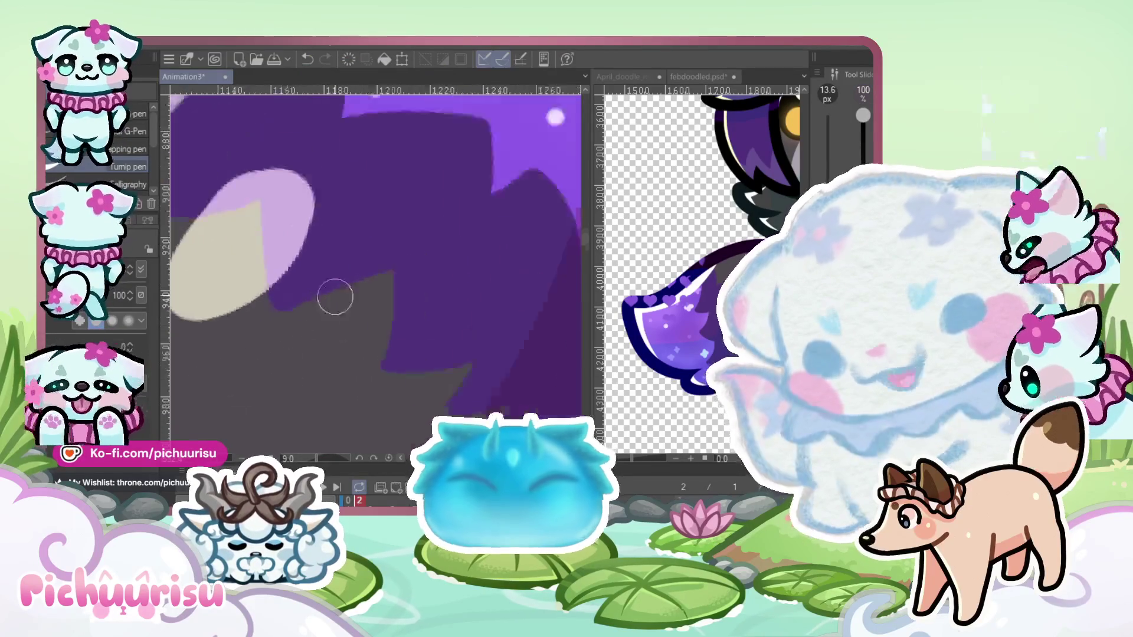
scroll(331, 296, up, 2)
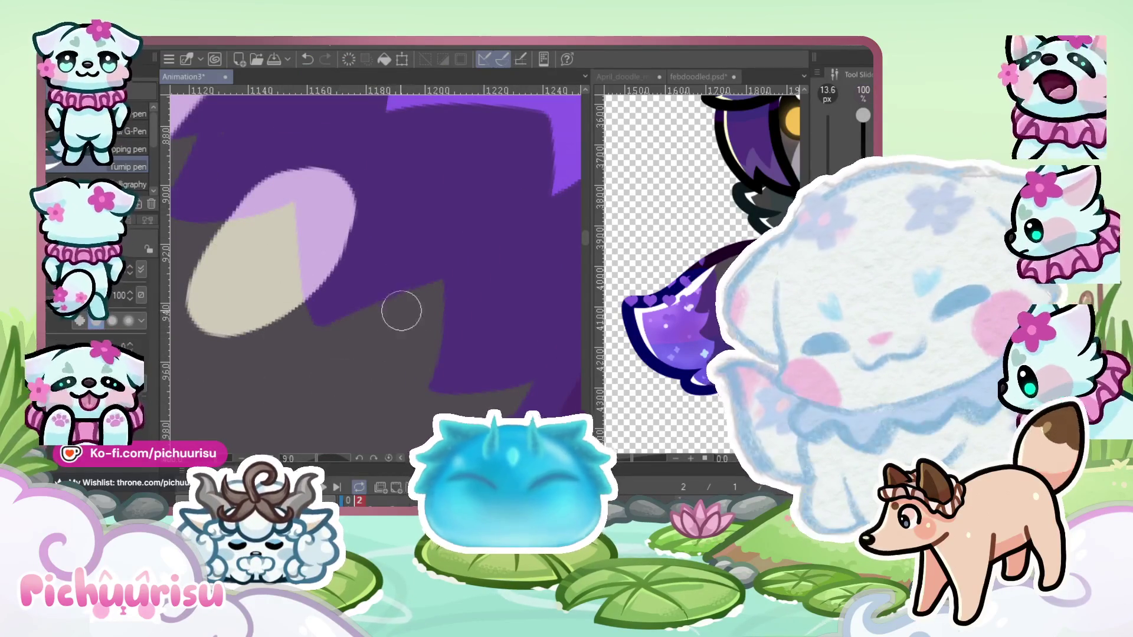
scroll(313, 316, down, 3)
scroll(391, 387, up, 2)
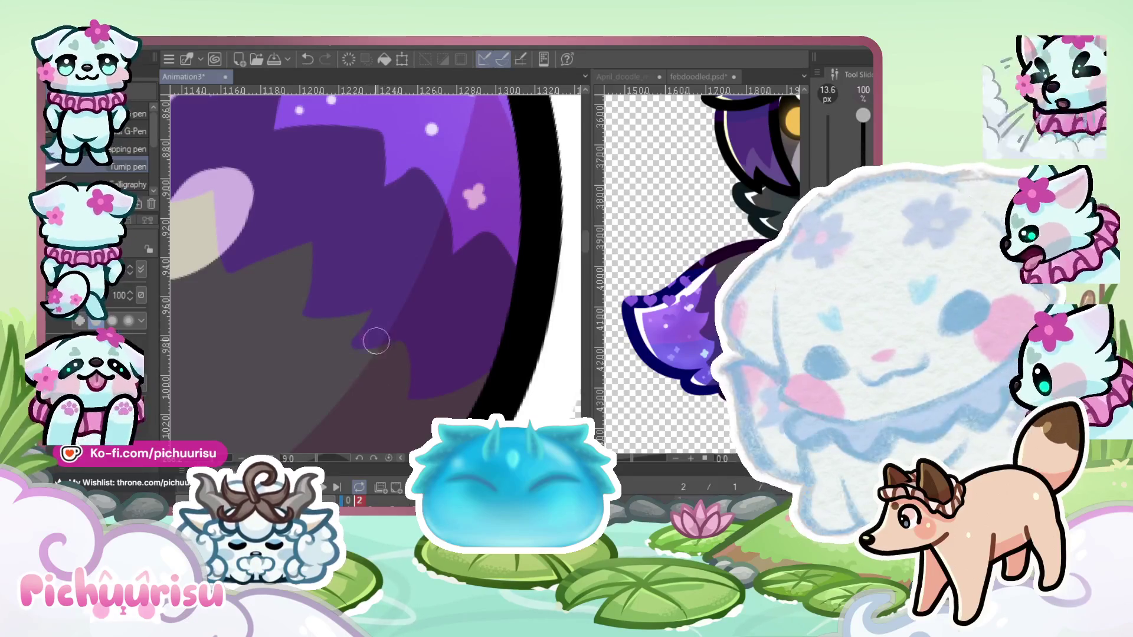
scroll(484, 352, down, 5)
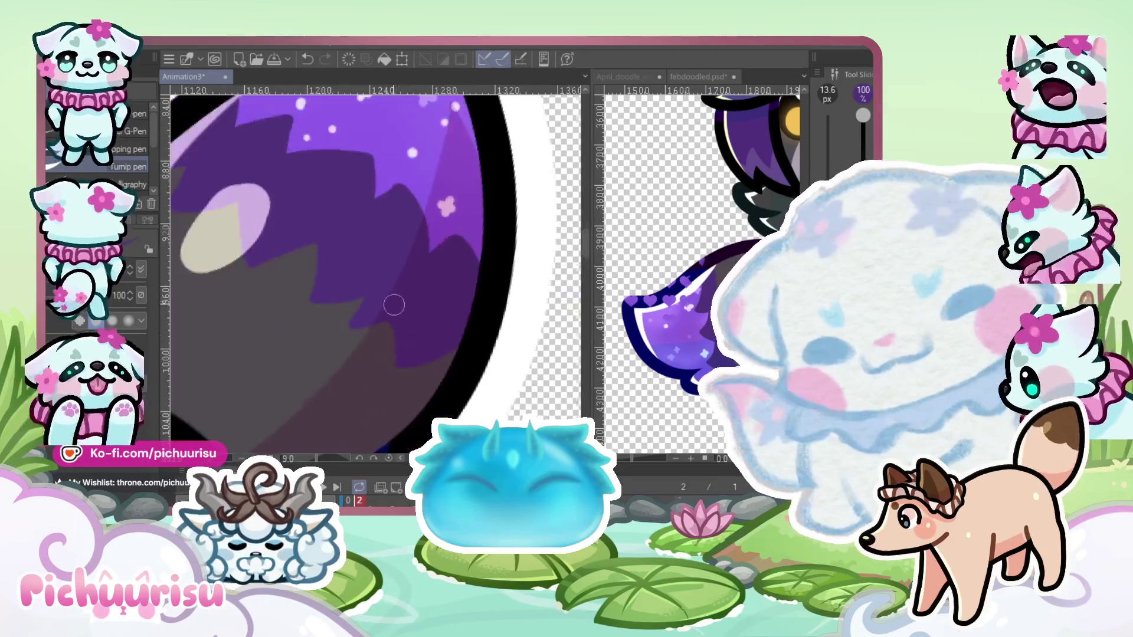
scroll(442, 274, up, 5)
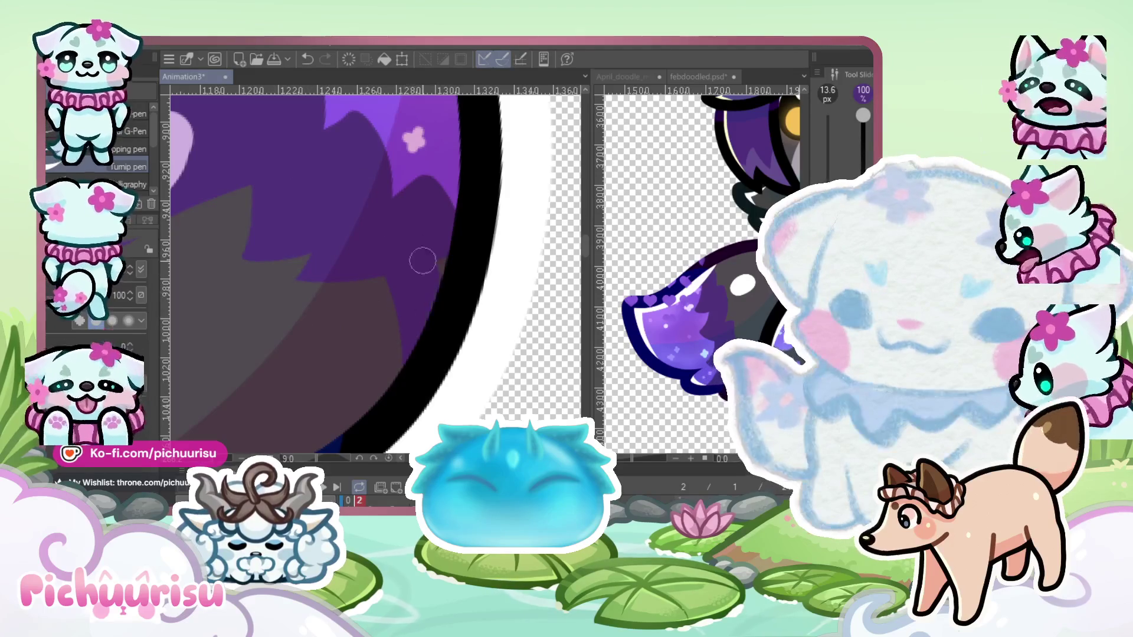
scroll(412, 326, down, 6)
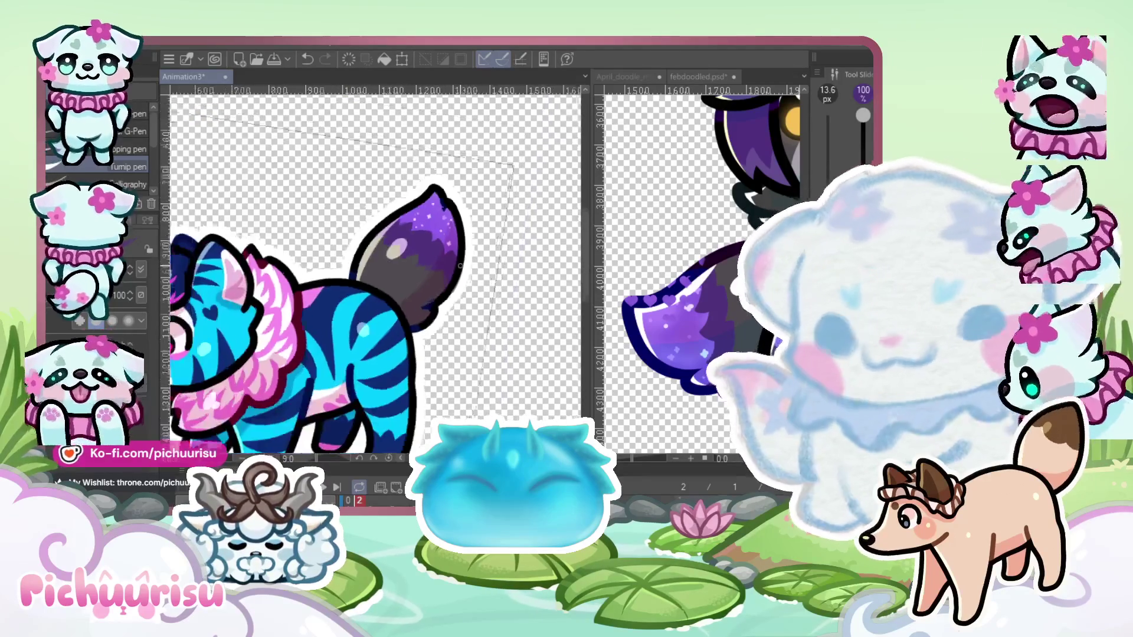
scroll(447, 259, up, 2)
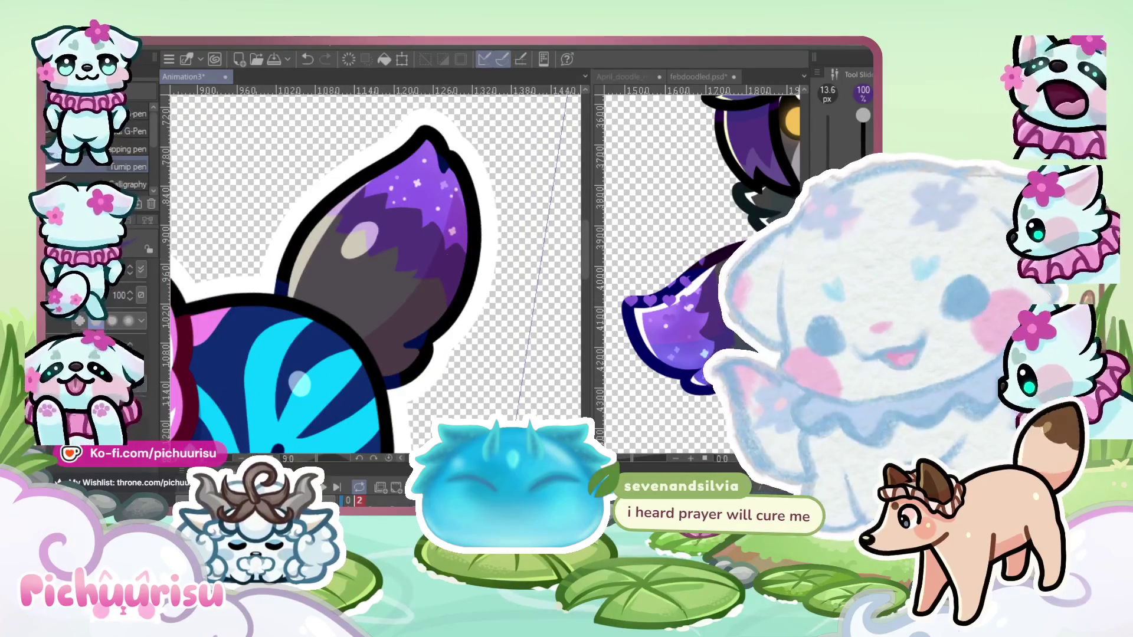
scroll(442, 219, up, 1)
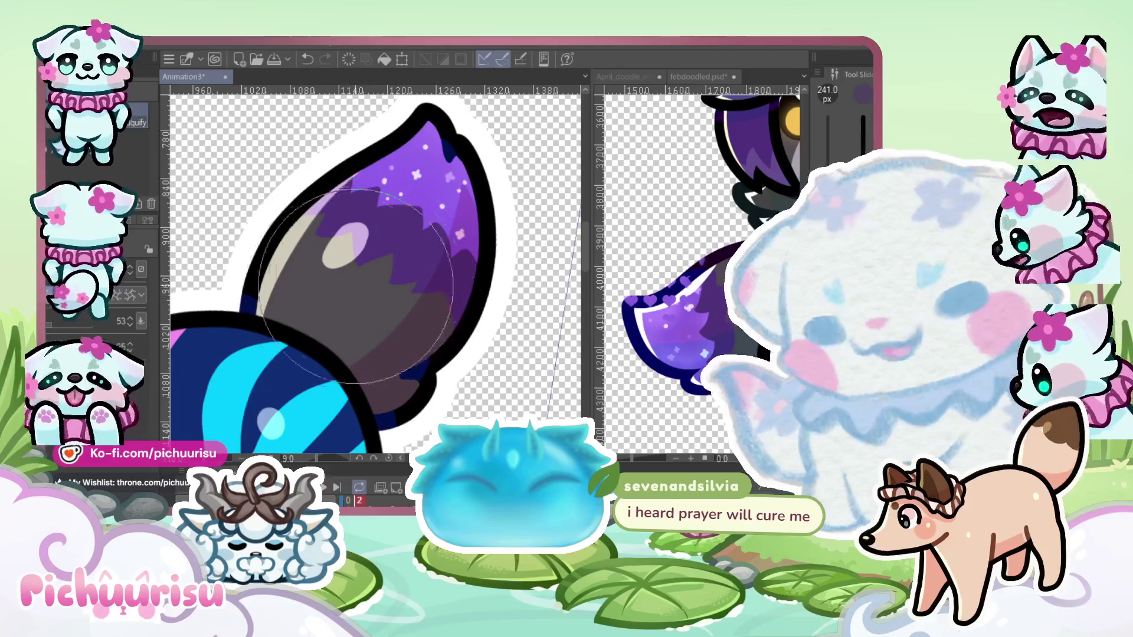
scroll(377, 266, down, 3)
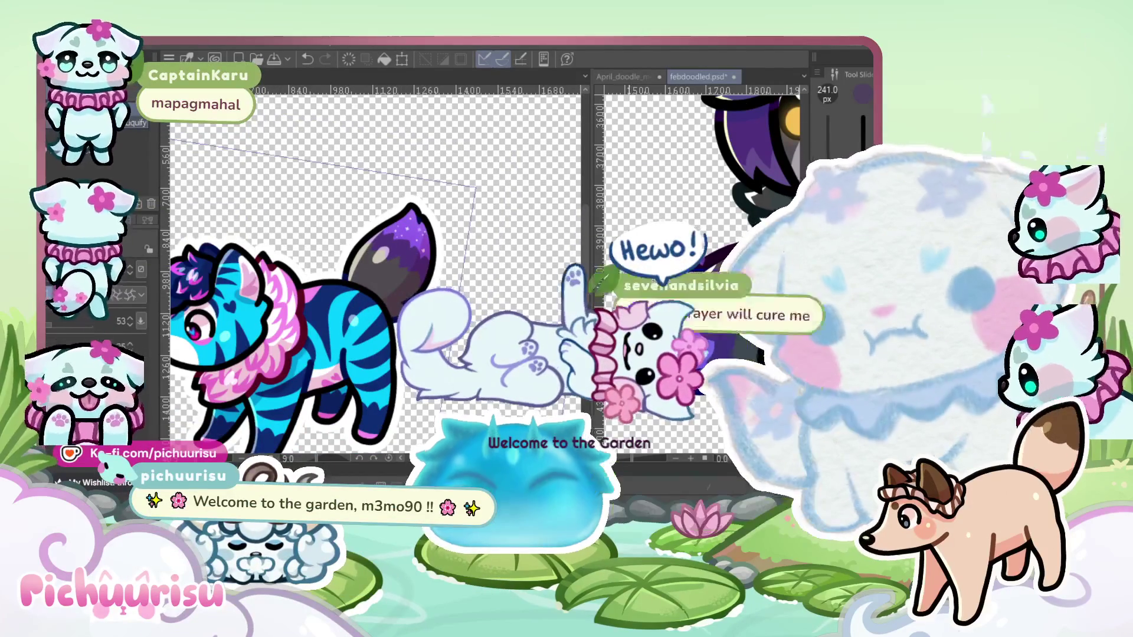
scroll(389, 244, up, 2)
scroll(390, 244, up, 1)
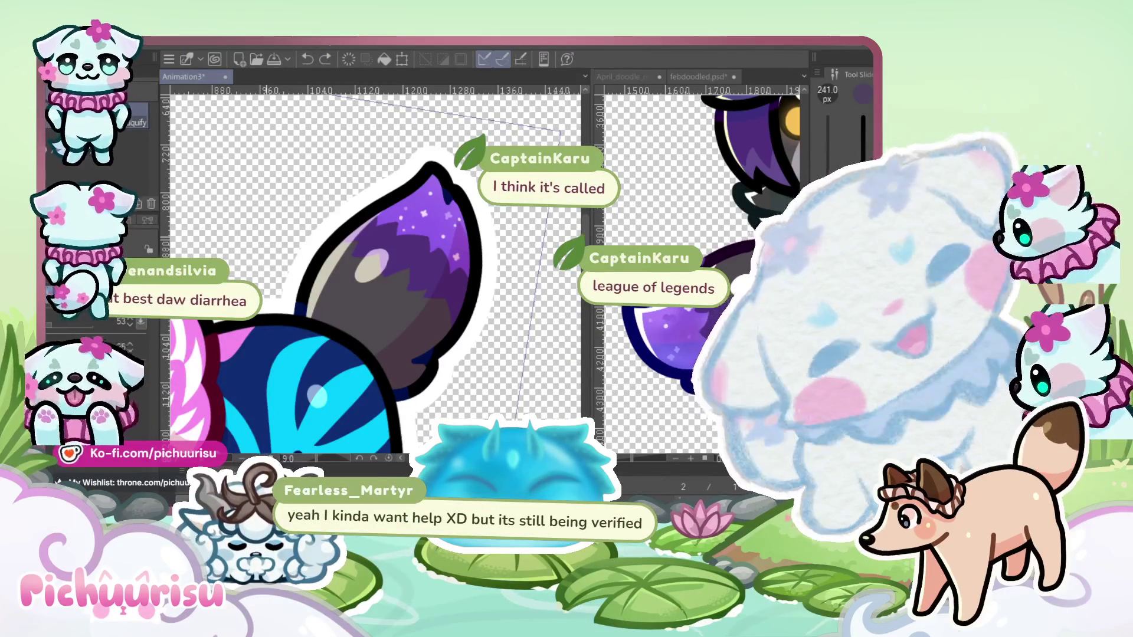
drag(650, 371, 634, 316)
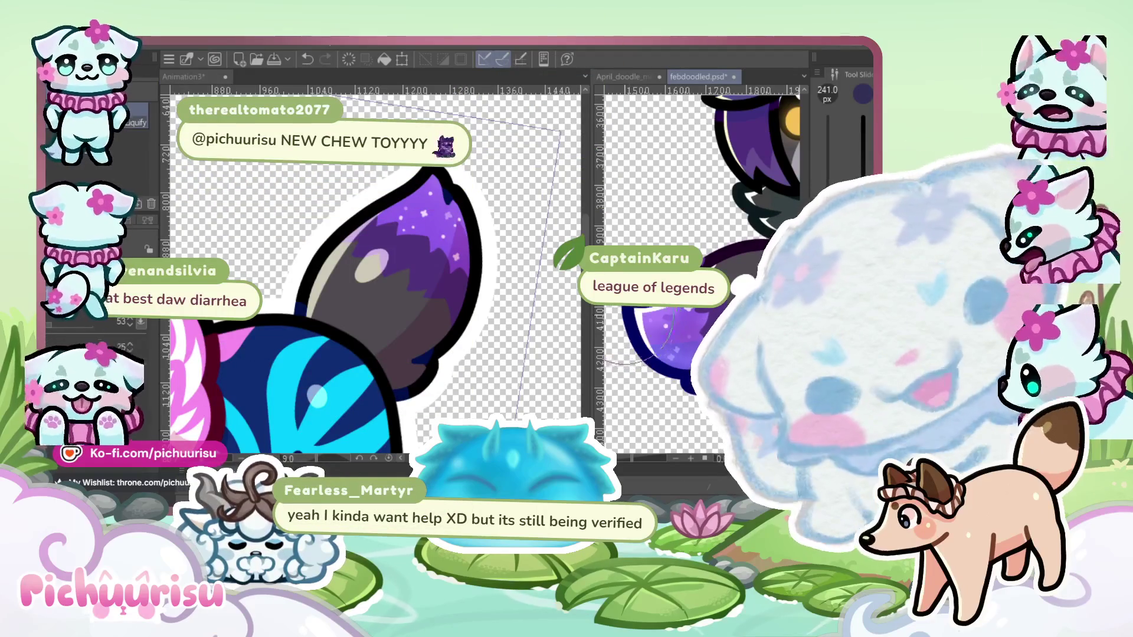
scroll(375, 273, down, 2)
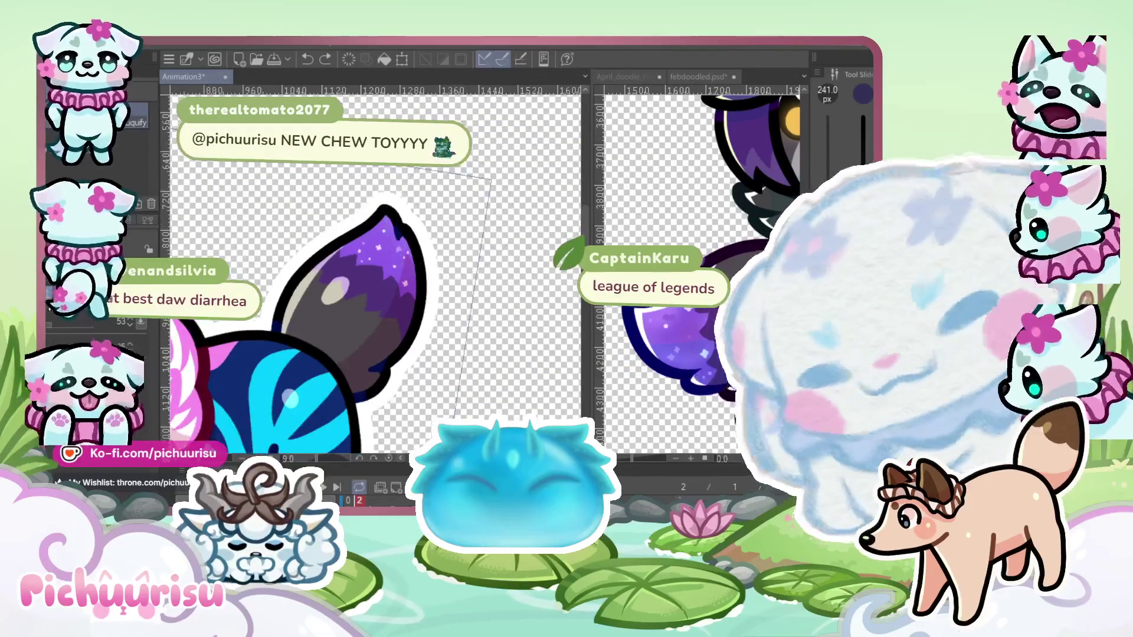
scroll(375, 273, up, 2)
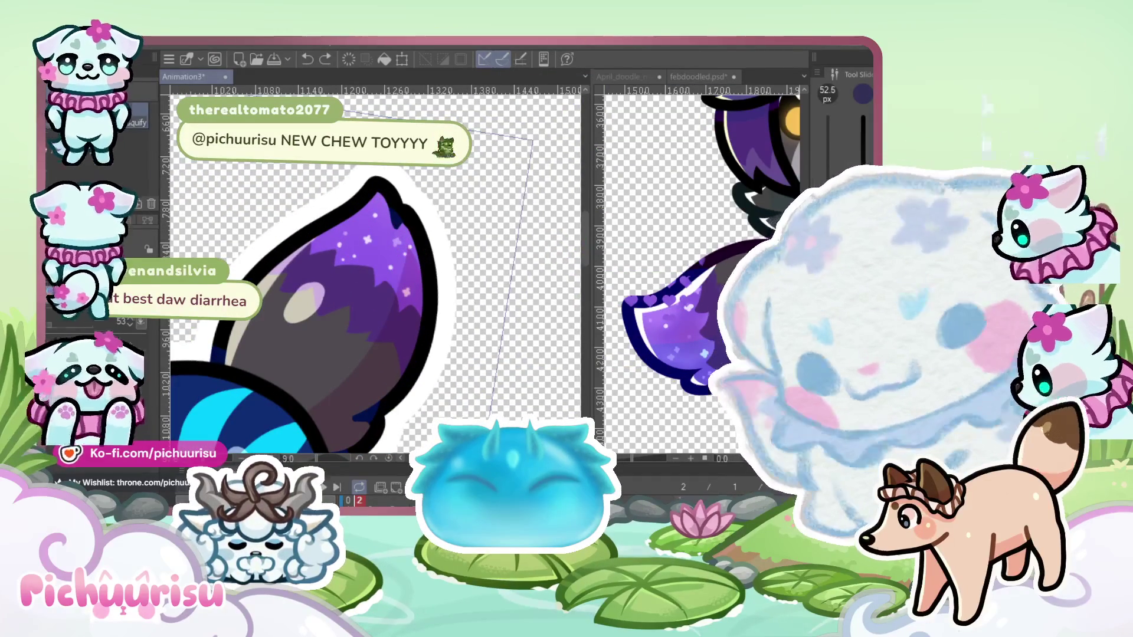
Set the brush to 37.4 px and blend the dark shading along the tail tip's inner edges
scroll(397, 224, down, 1)
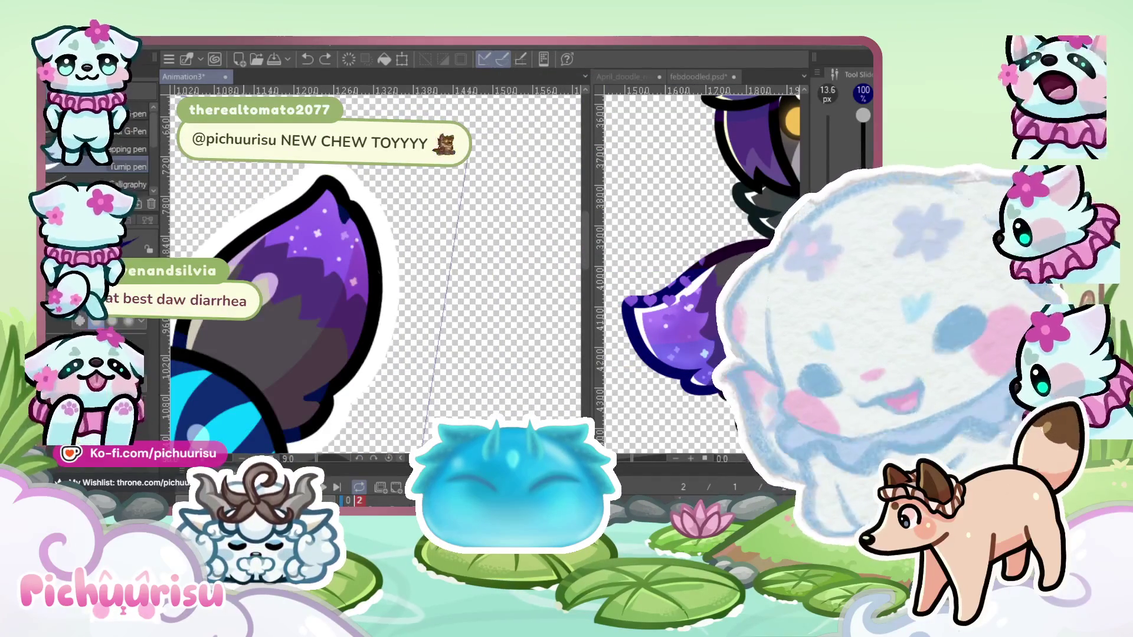
scroll(351, 394, up, 2)
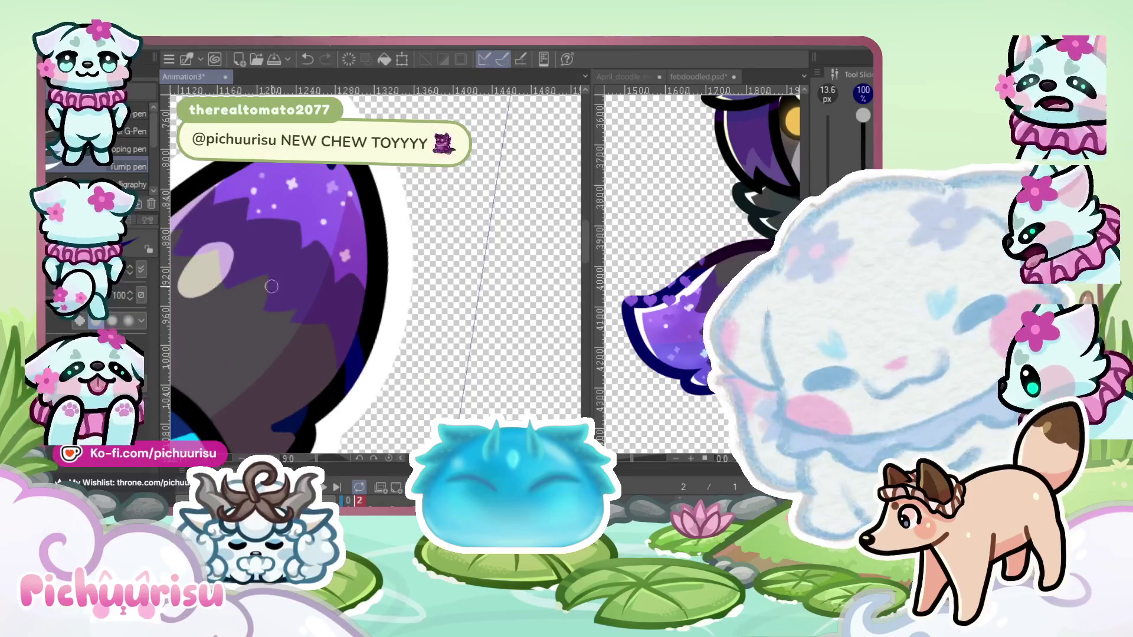
drag(356, 335, 377, 335)
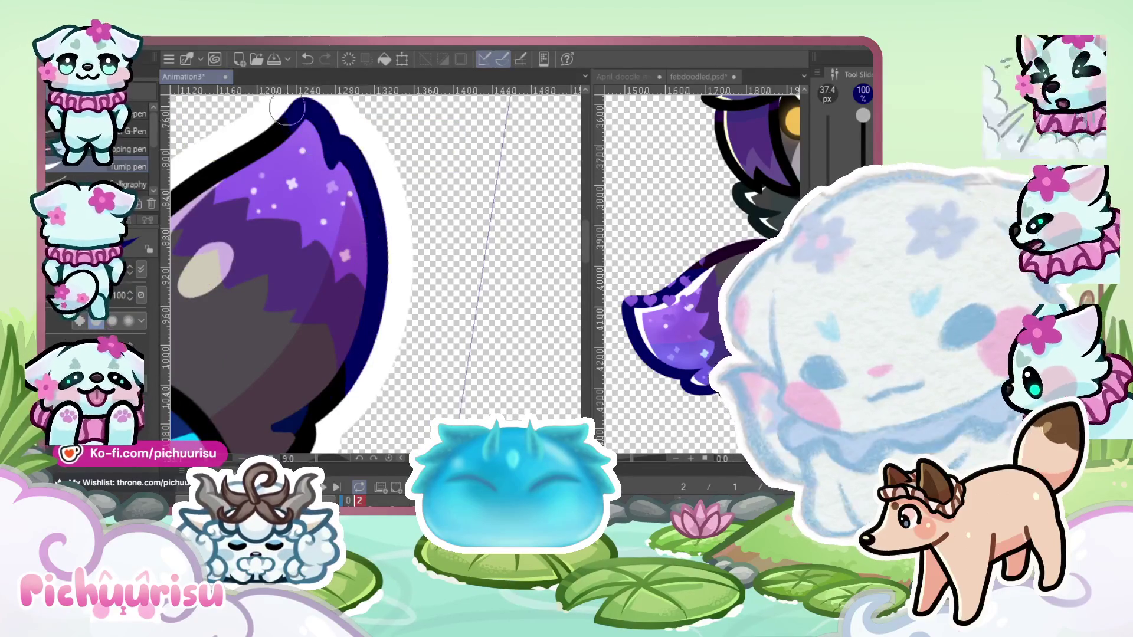
scroll(288, 110, down, 2)
scroll(273, 232, up, 1)
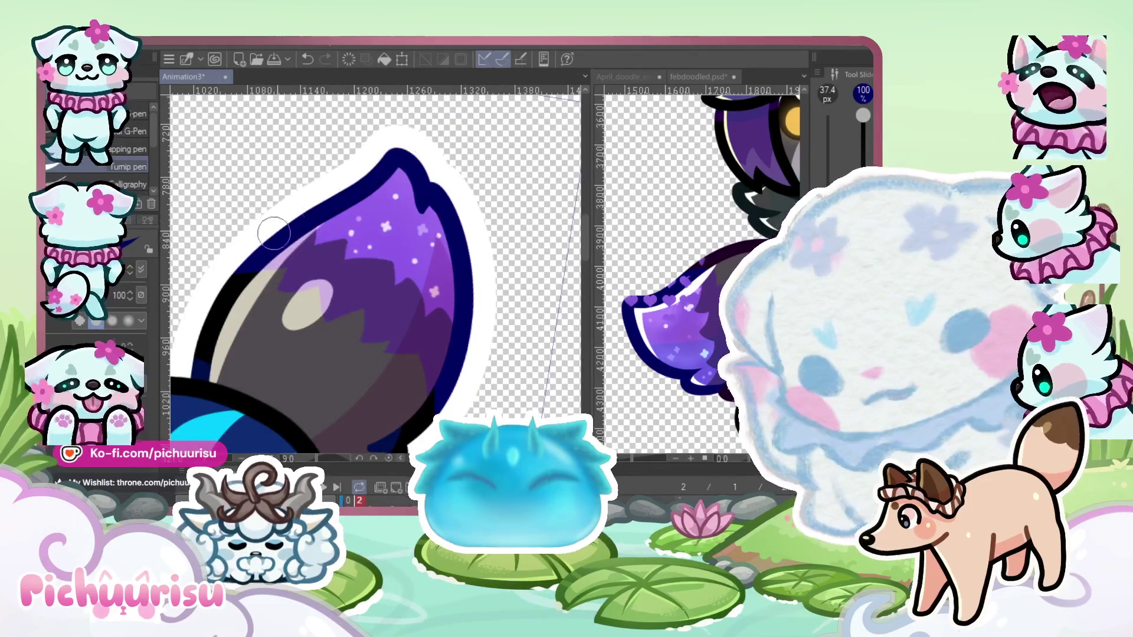
scroll(335, 167, down, 2)
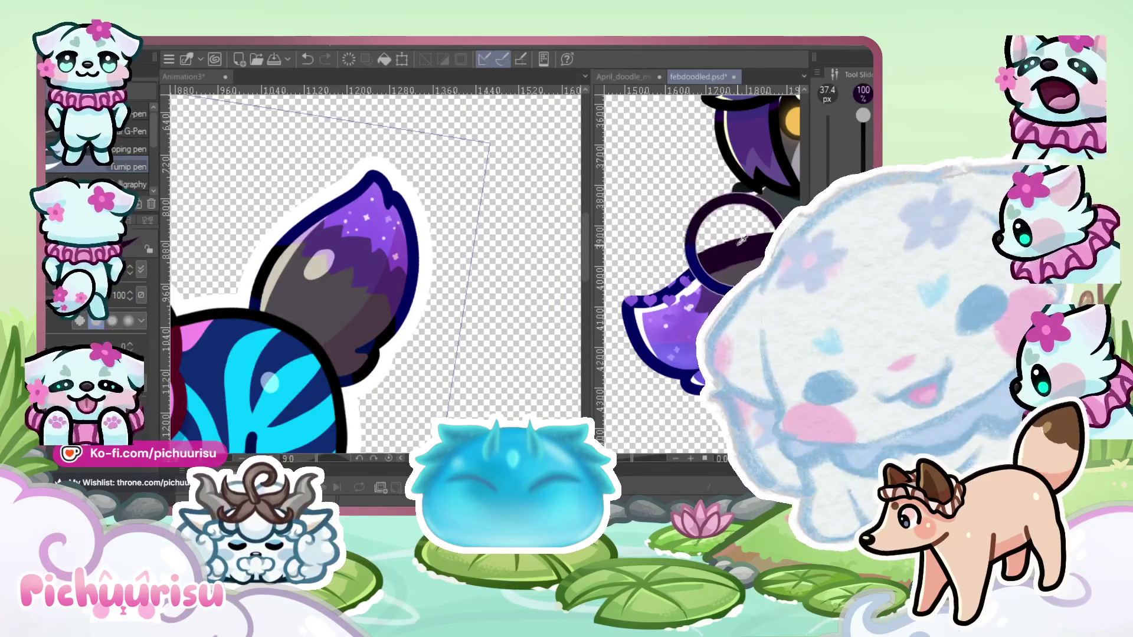
scroll(360, 359, up, 2)
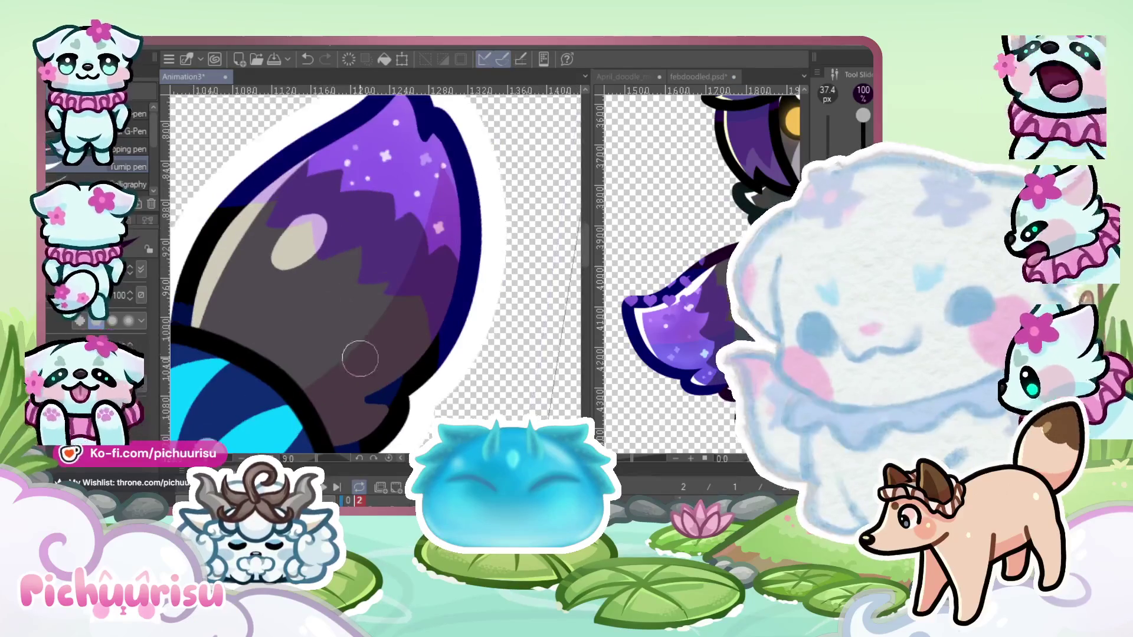
scroll(360, 358, up, 2)
drag(390, 329, 369, 344)
scroll(413, 277, up, 2)
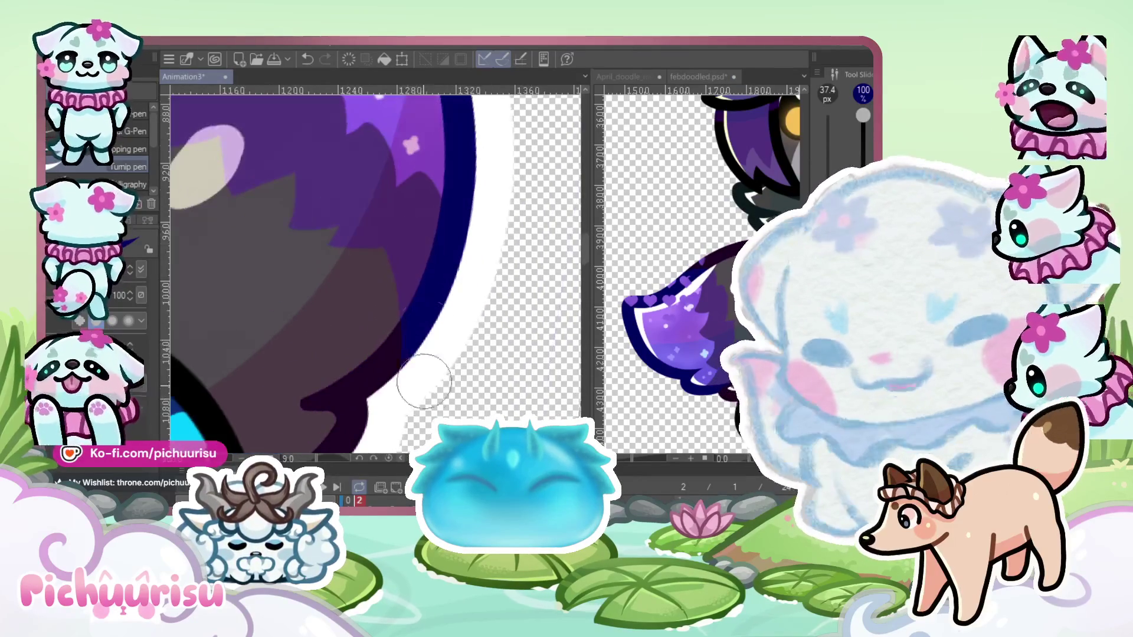
scroll(420, 353, down, 3)
scroll(290, 279, up, 3)
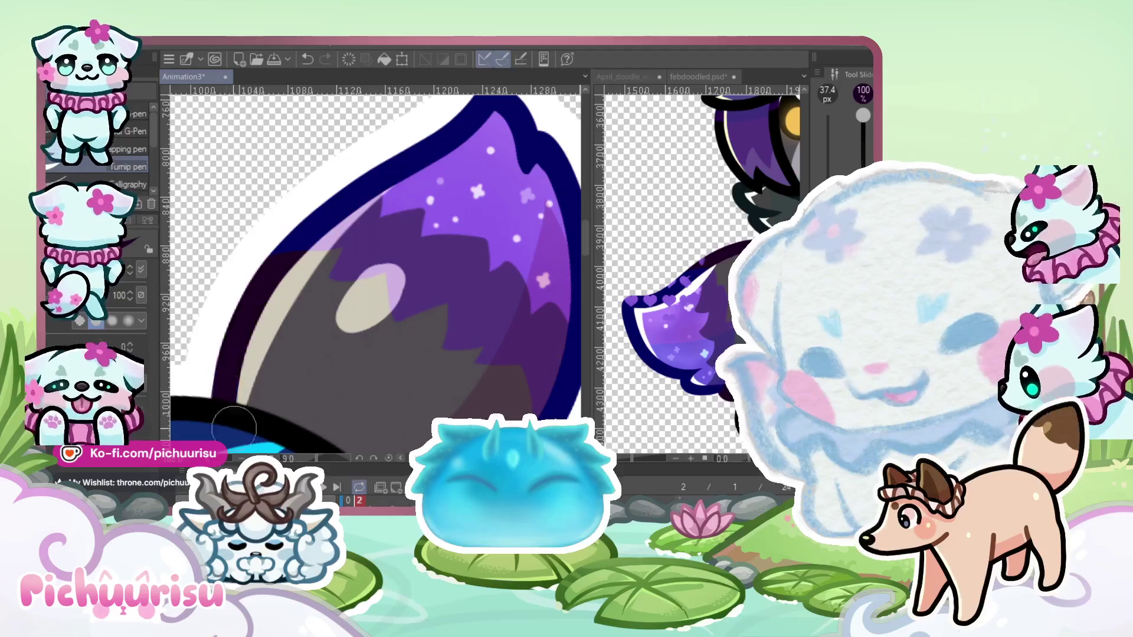
scroll(382, 218, down, 5)
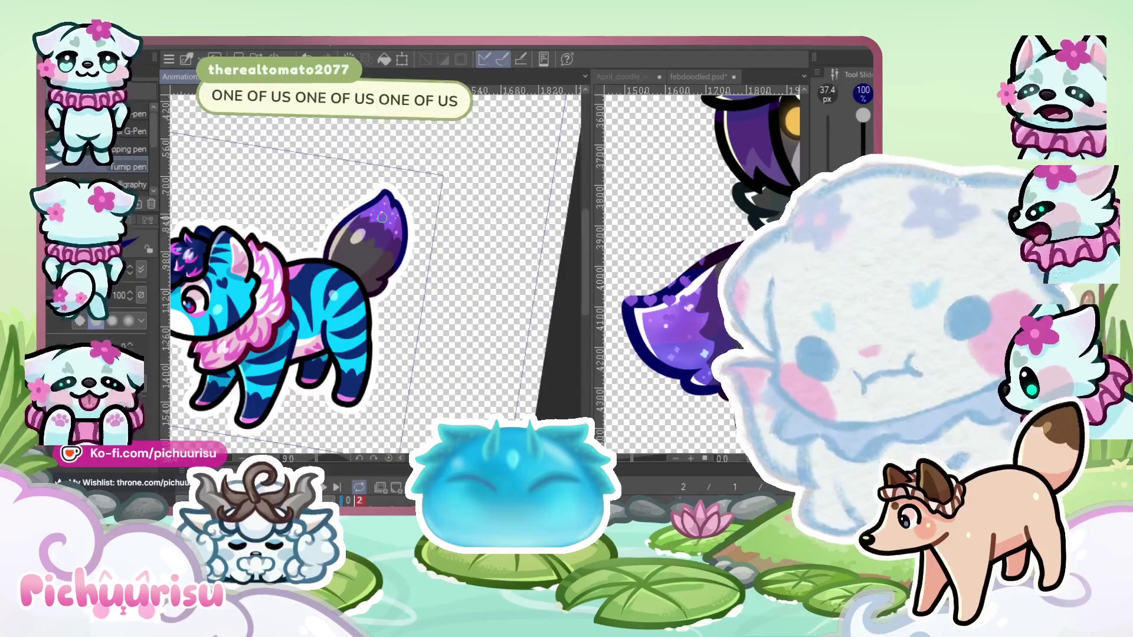
Enlarge the brush to 338.1 px and view the frame's lineart without colours
scroll(382, 218, down, 3)
scroll(359, 236, up, 2)
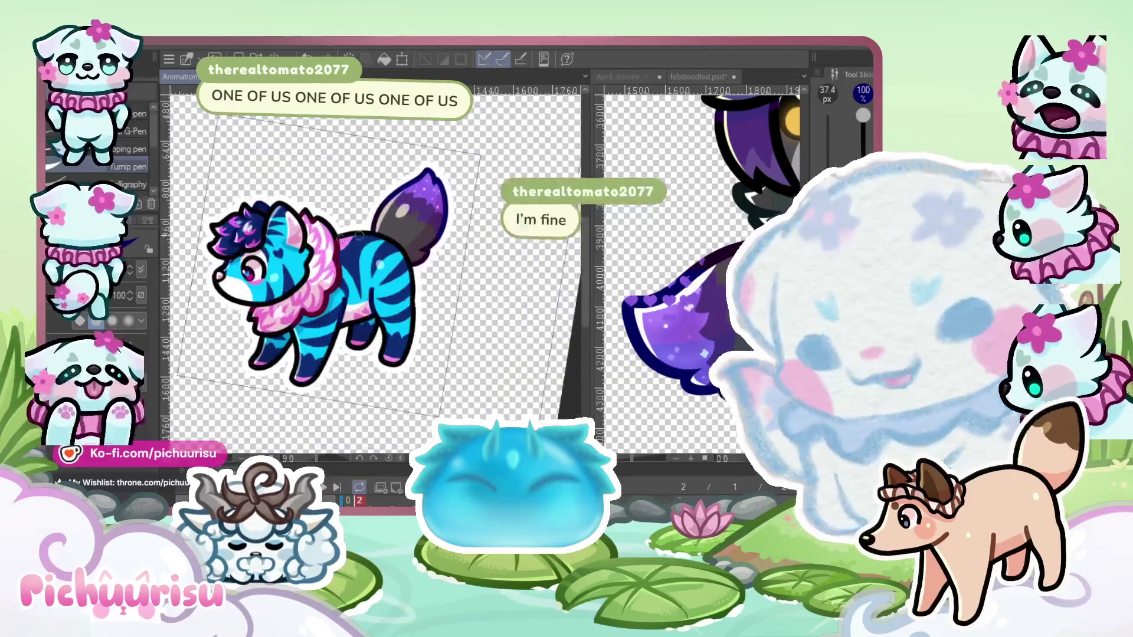
scroll(357, 235, down, 1)
scroll(336, 278, up, 2)
scroll(323, 327, down, 1)
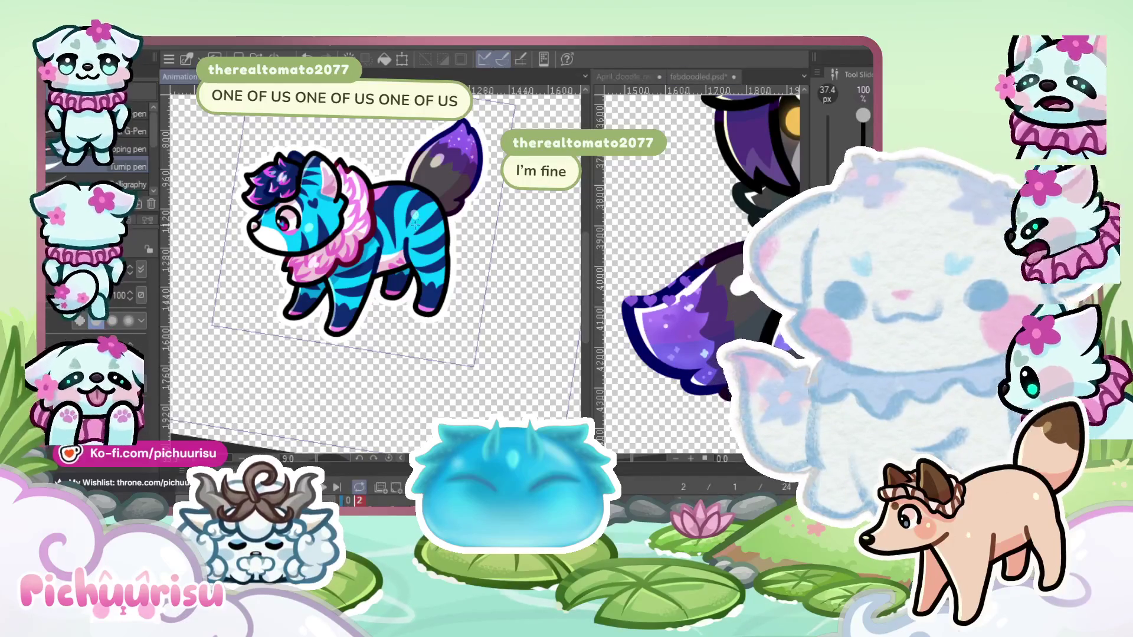
drag(354, 274, 375, 274)
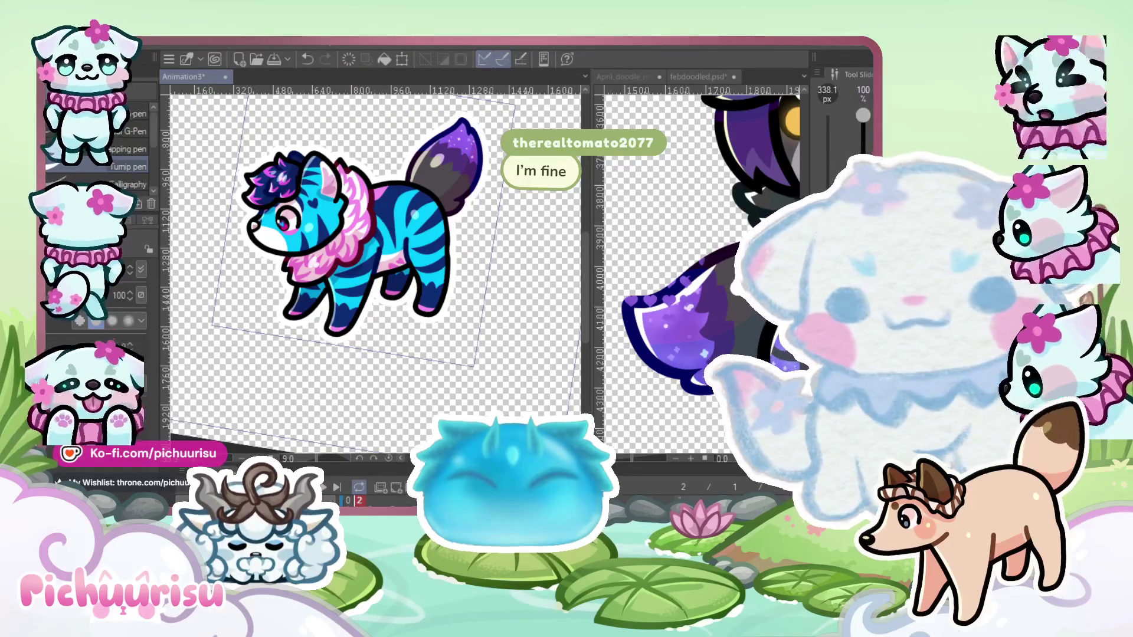
key(Delete)
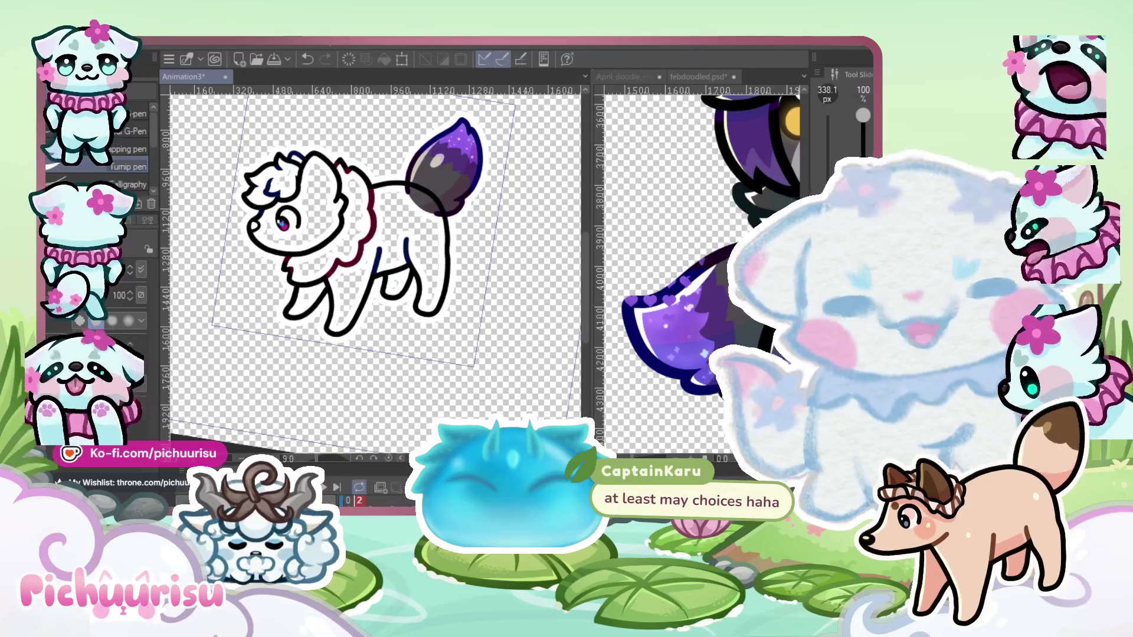
Play back the animation, then step forward to frame 13
scroll(348, 144, up, 3)
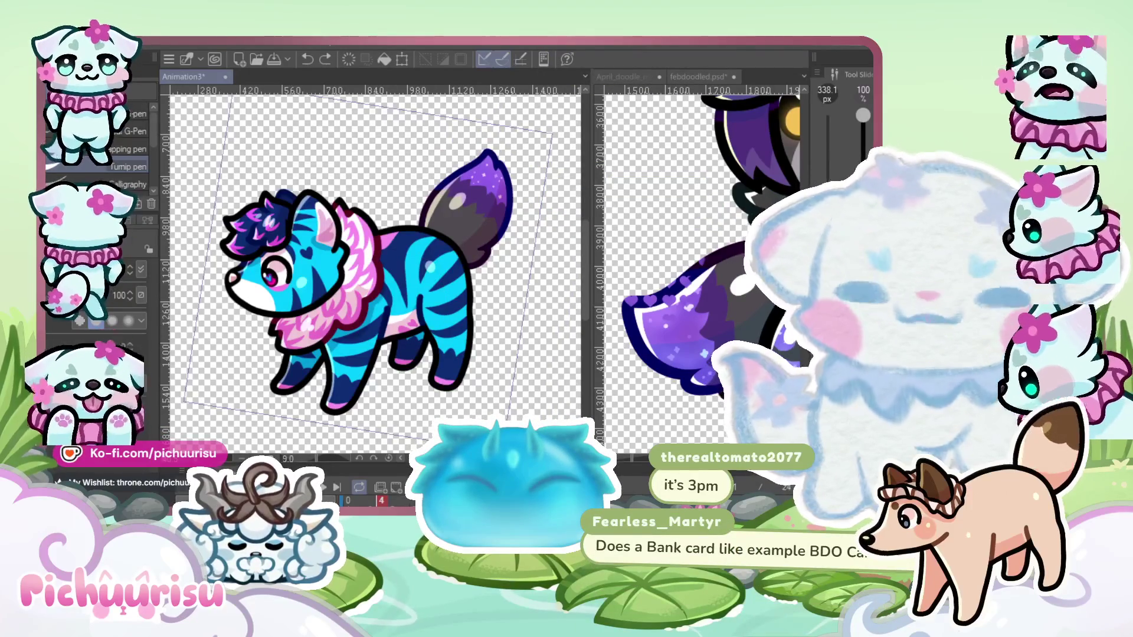
click(396, 498)
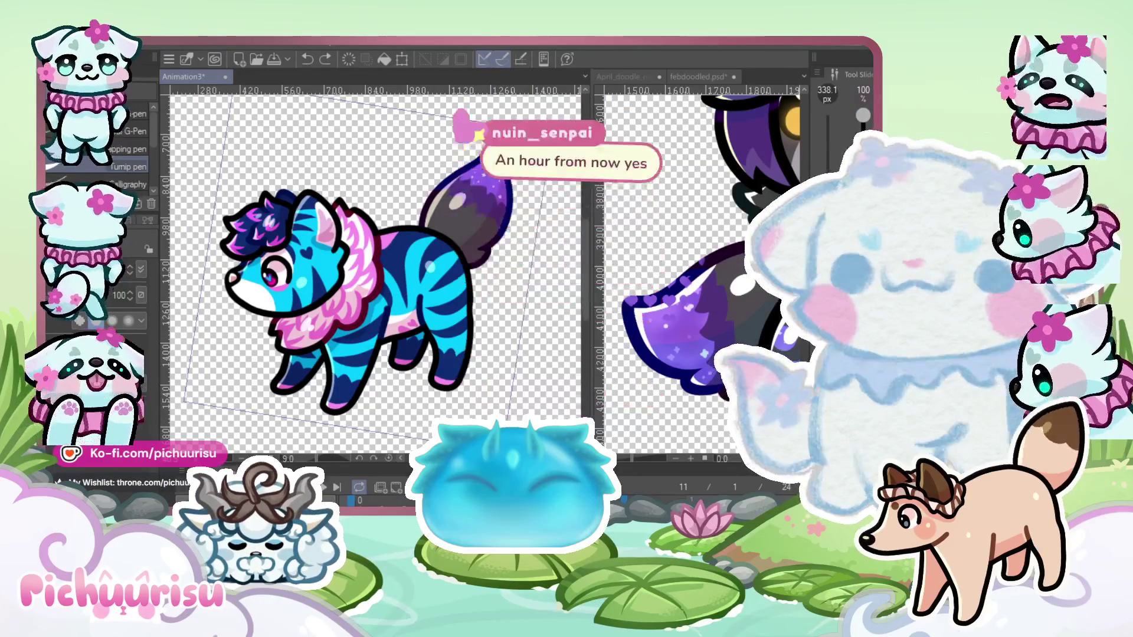
key(Delete)
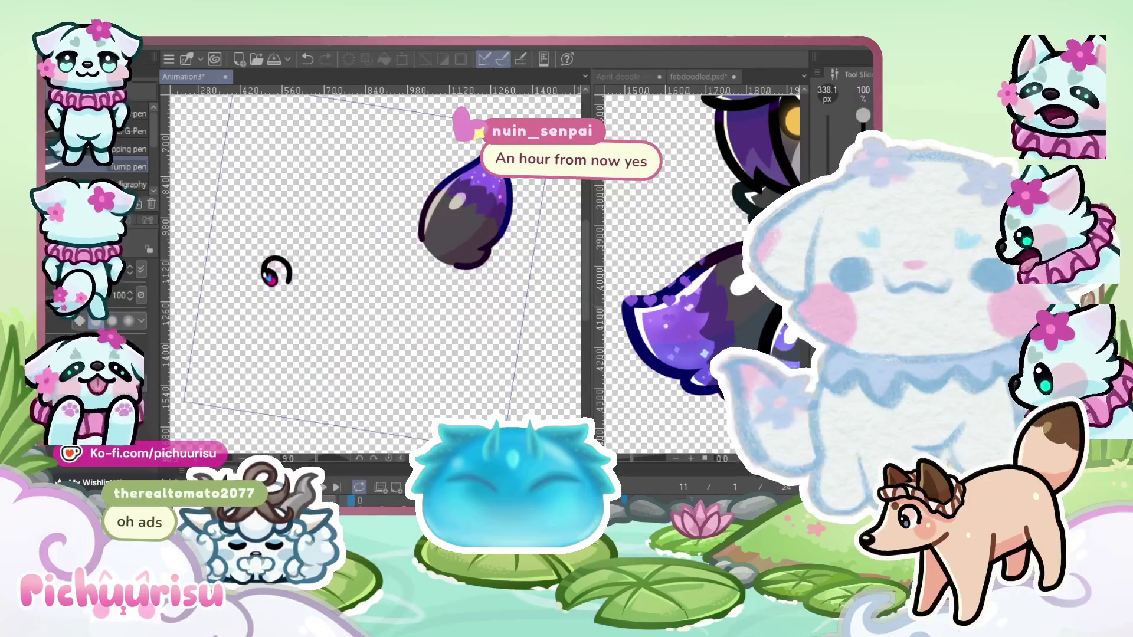
key(Right)
key(Right)
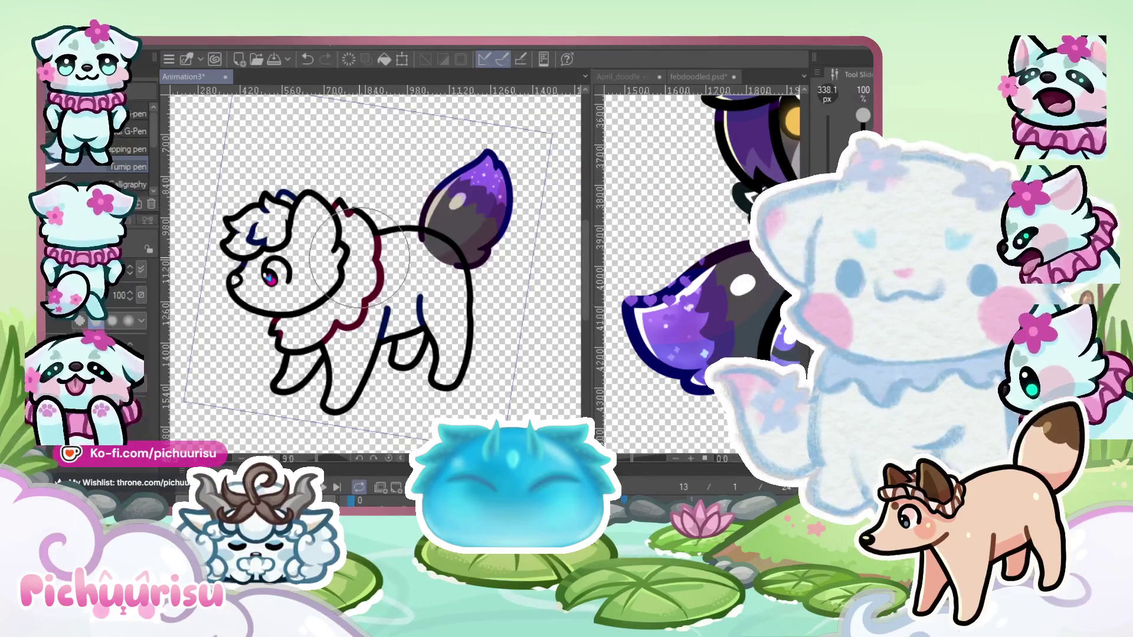
Shrink the pen to 27.0 px and draw a zigzag fur line across the cat's chest
scroll(360, 258, down, 1)
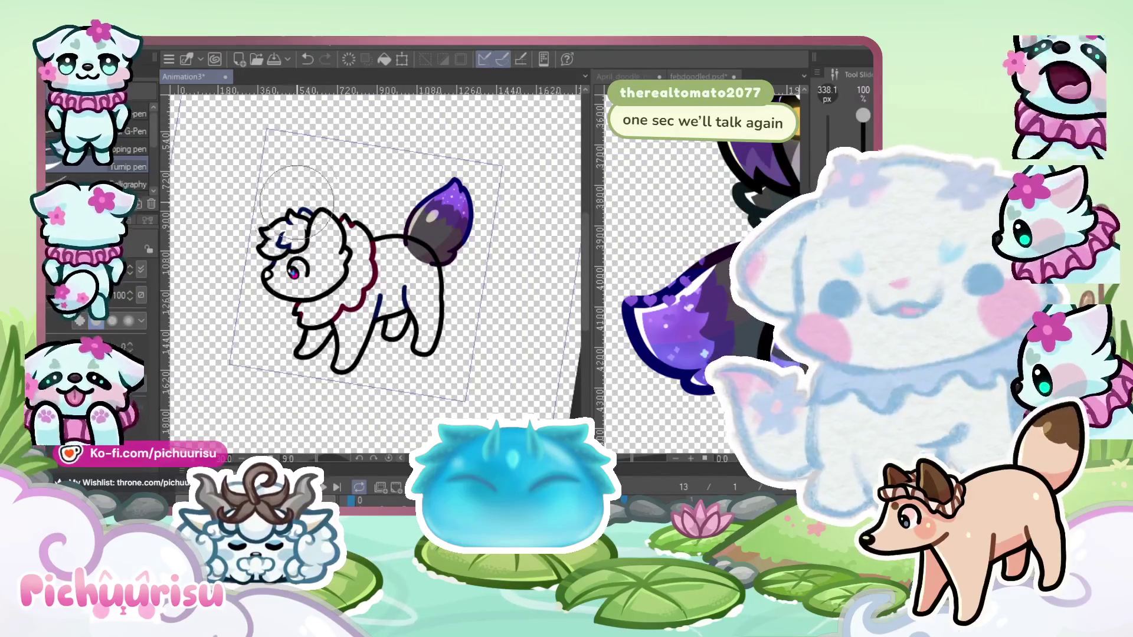
scroll(335, 335, up, 4)
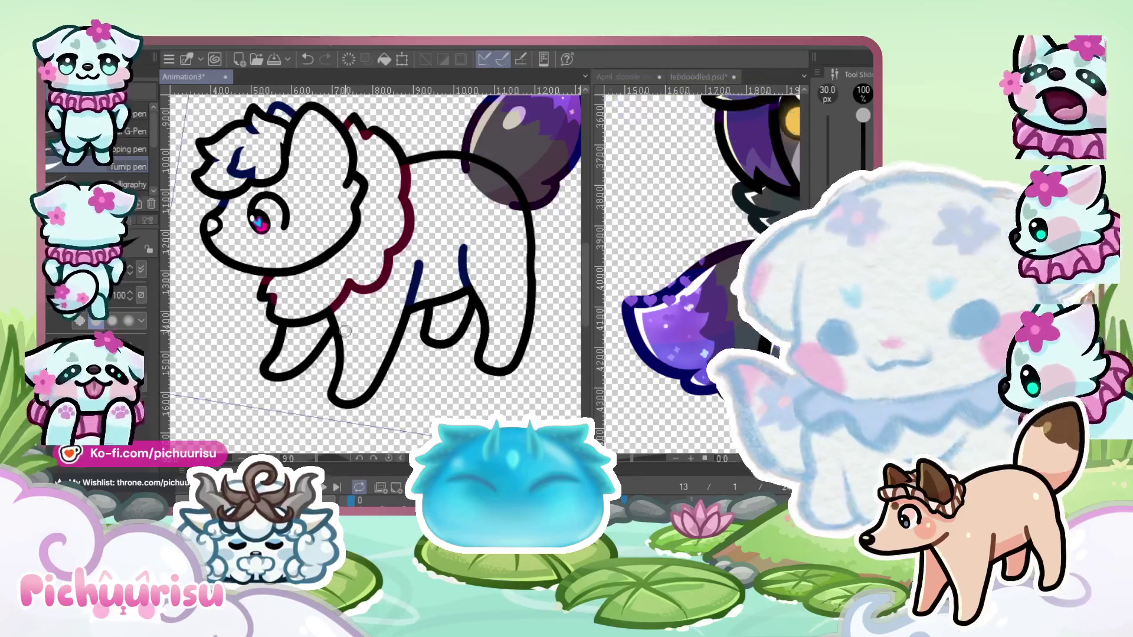
scroll(331, 350, up, 5)
scroll(313, 347, down, 2)
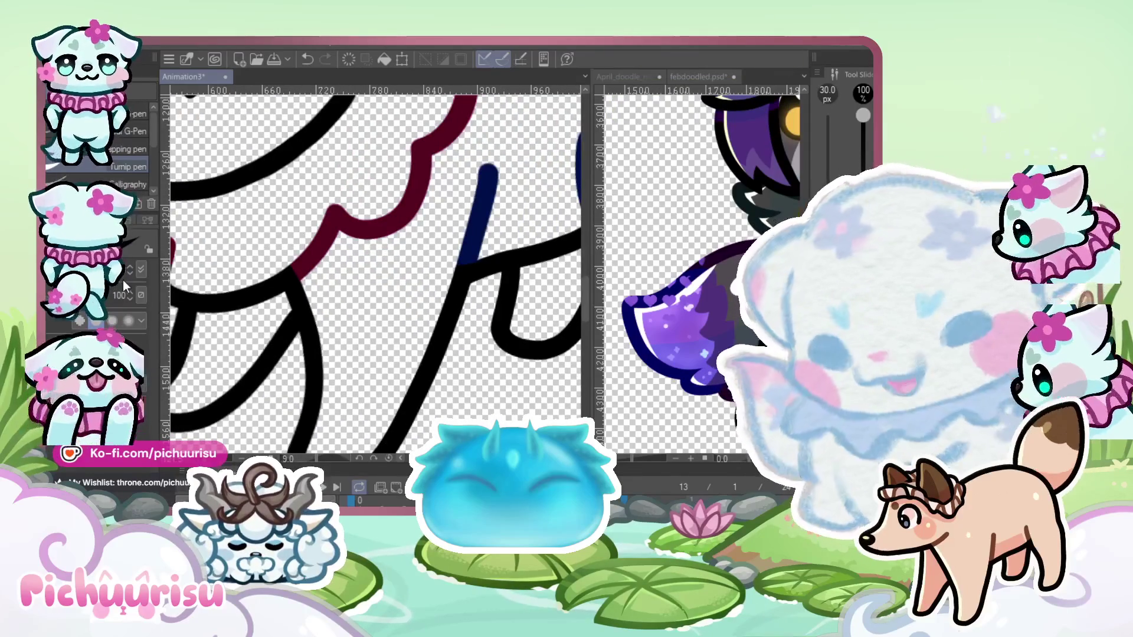
key(bracketleft)
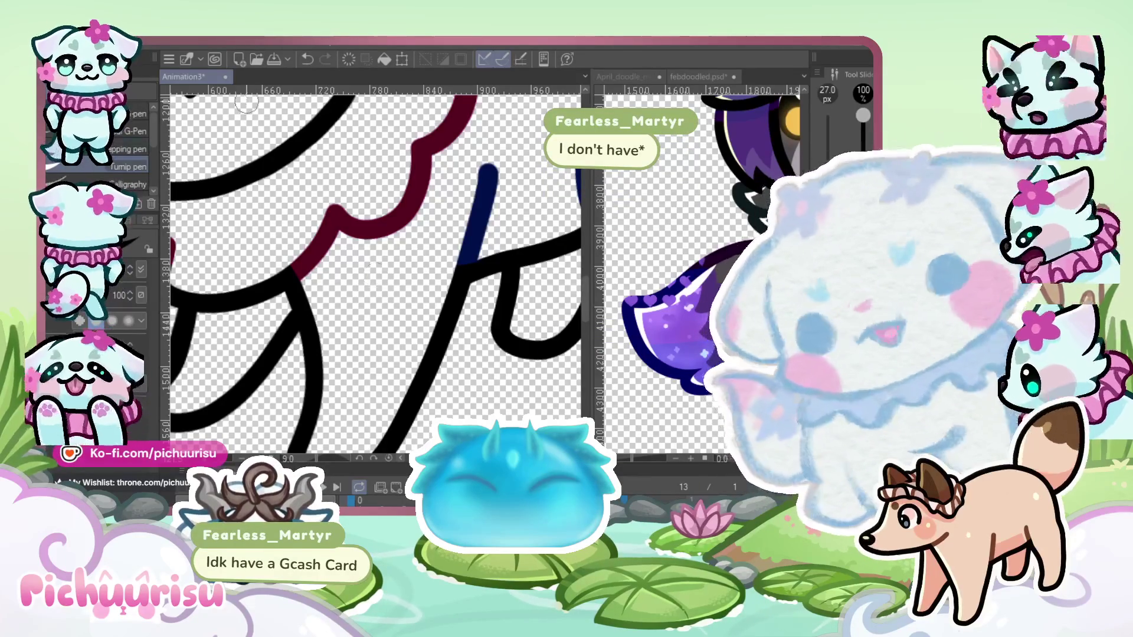
key(ctrl+minus)
key(ctrl+plus)
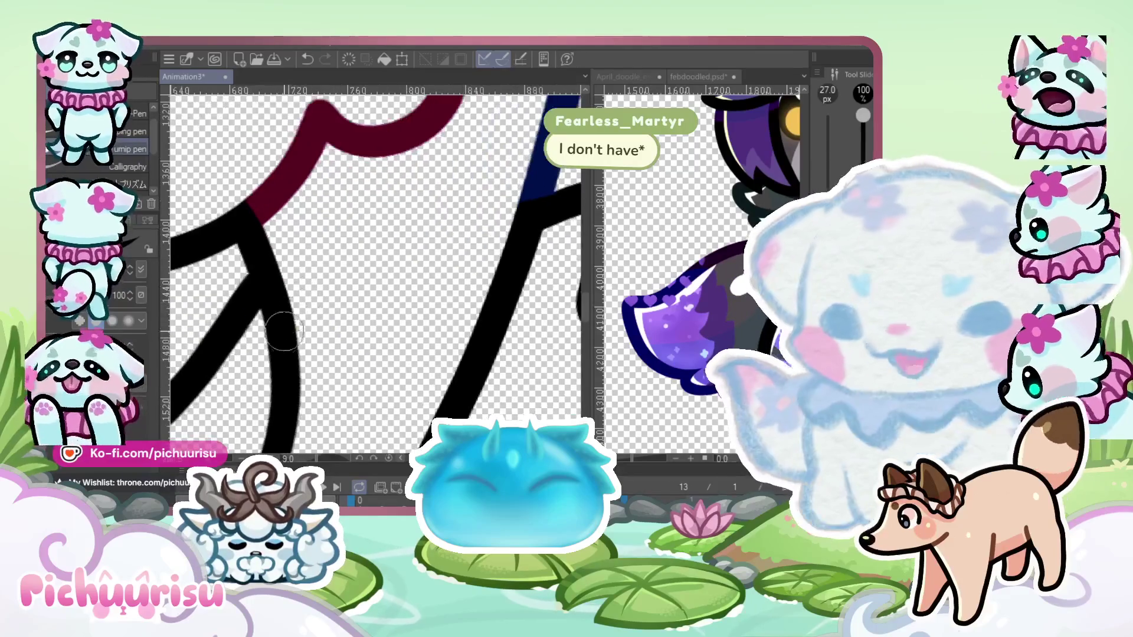
mouse_move(275, 297)
mouse_down()
mouse_move(345, 348)
mouse_move(393, 295)
mouse_move(428, 330)
mouse_move(498, 354)
mouse_up()
Round off the zigzag stroke's inner corner with a 14.8 px eraser
key(e)
key(ctrl+minus)
key(ctrl+plus)
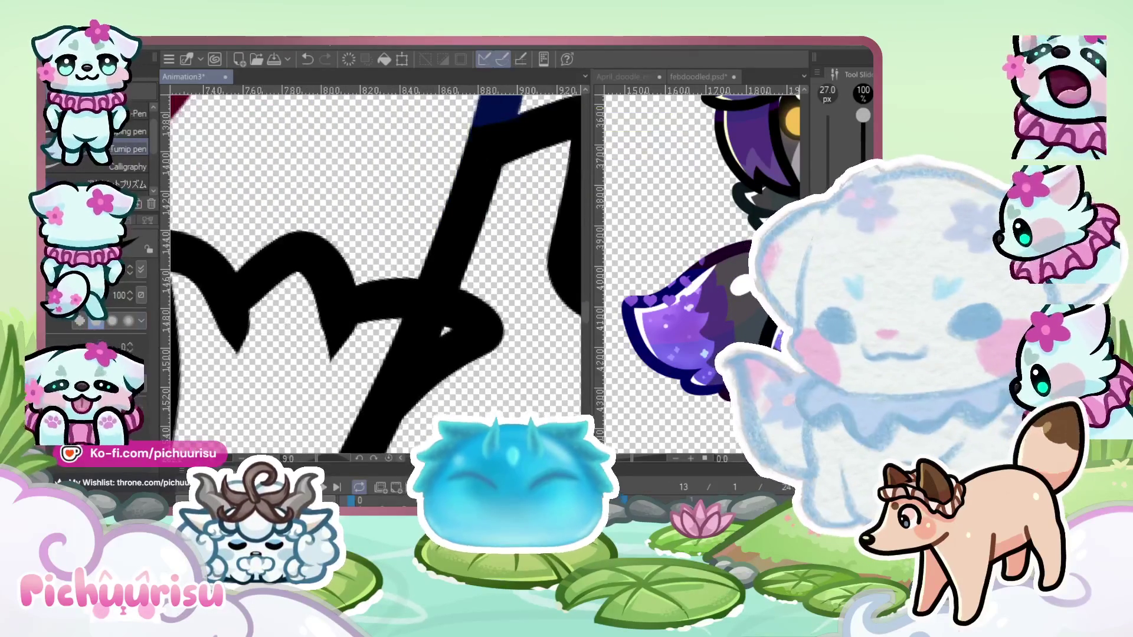
key(ctrl+plus)
key(bracketleft)
key(bracketleft)
key(bracketleft)
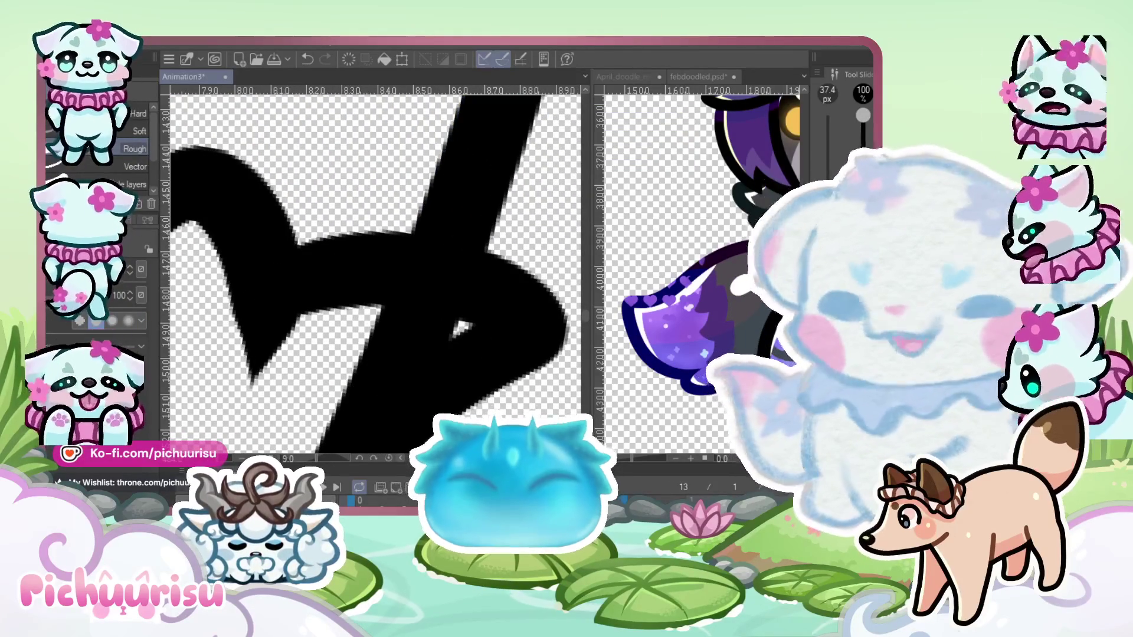
key(ctrl+plus)
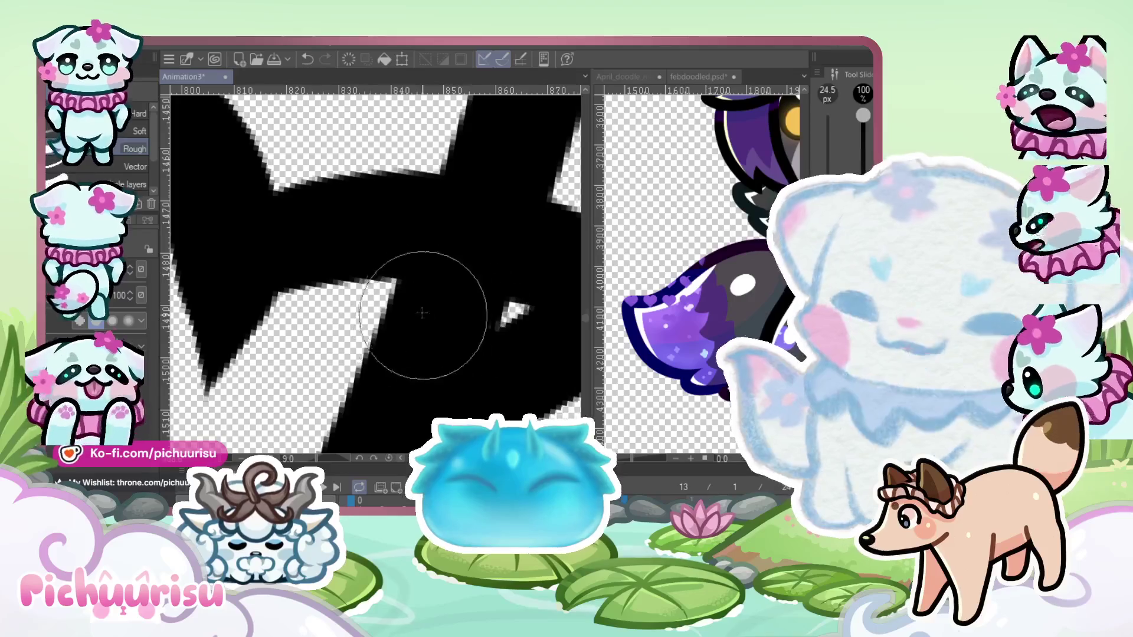
key(bracketright)
key(bracketright)
key(bracketleft)
key(bracketleft)
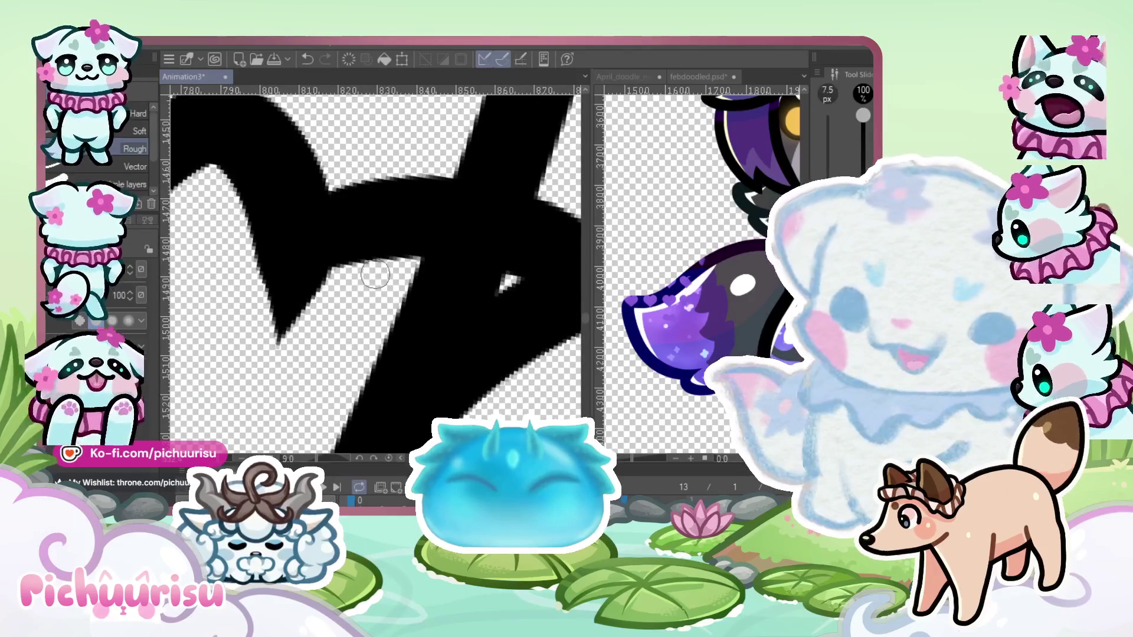
drag(506, 277, 253, 311)
key(ctrl+minus)
mouse_move(475, 292)
mouse_down()
mouse_move(434, 310)
mouse_move(384, 365)
mouse_up()
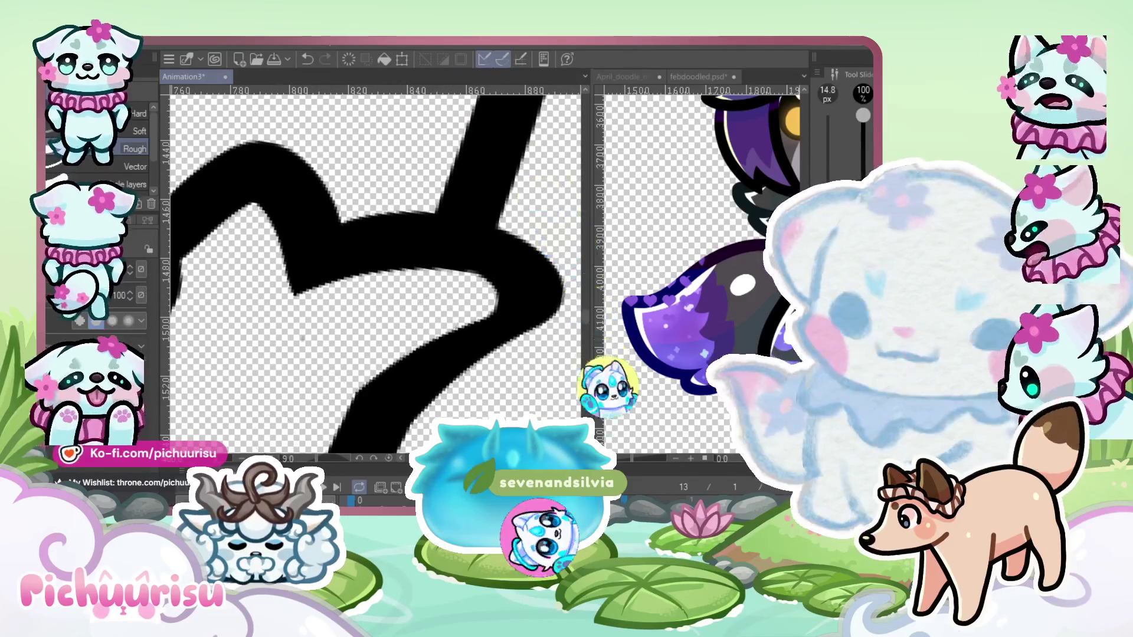
Return to the 27.0 px pen and zoom out to review the chest lineart
key(p)
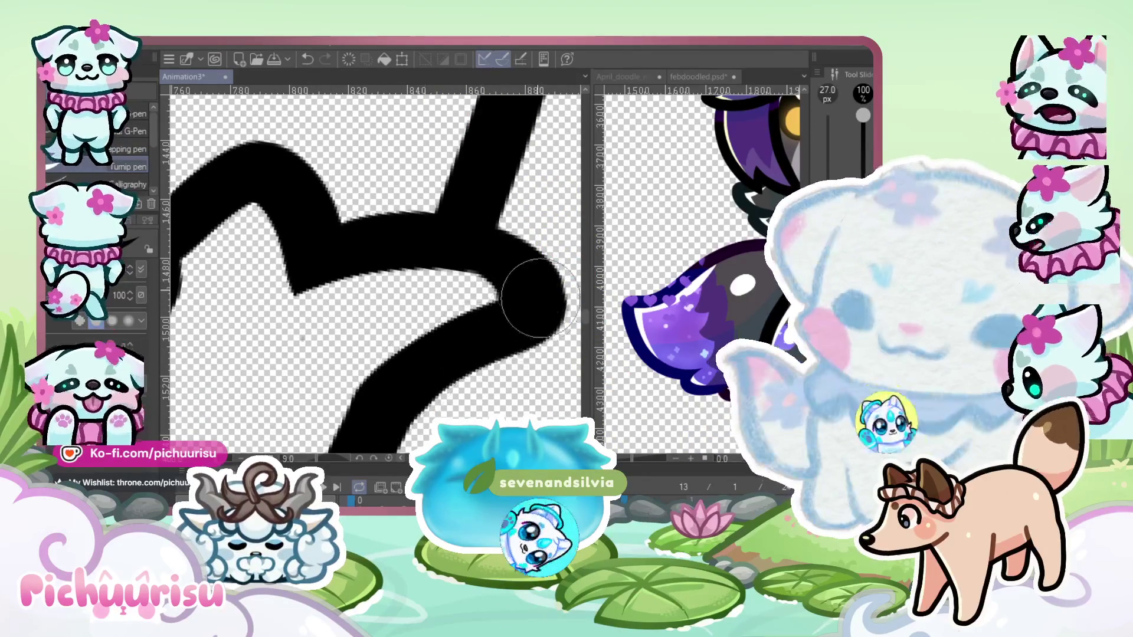
key(ctrl+minus)
key(ctrl+minus)
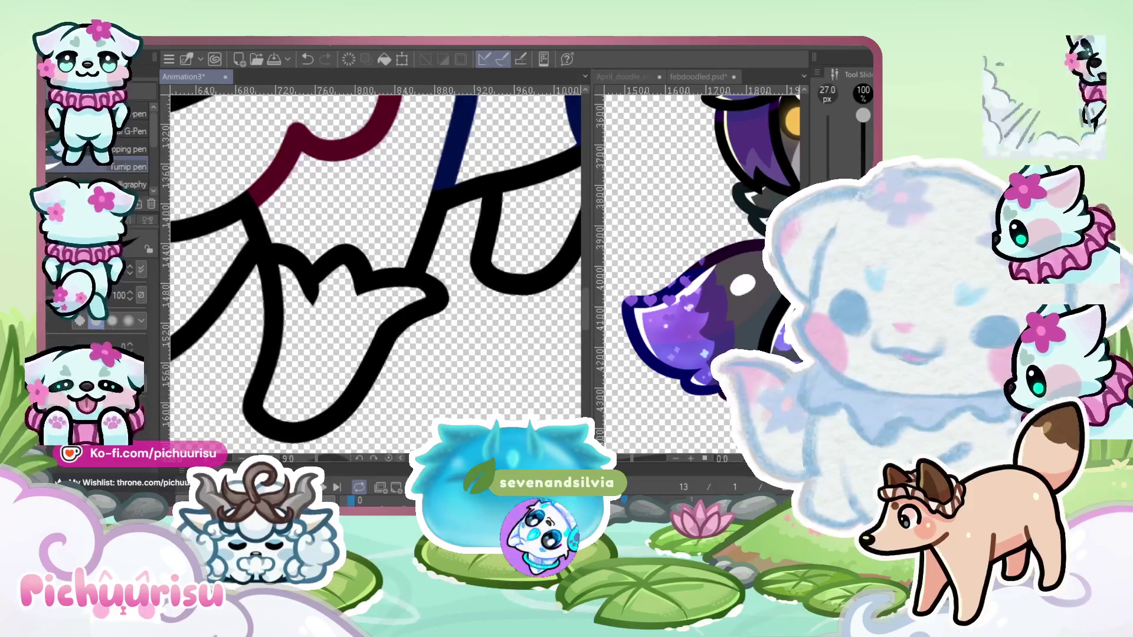
scroll(270, 307, up, 5)
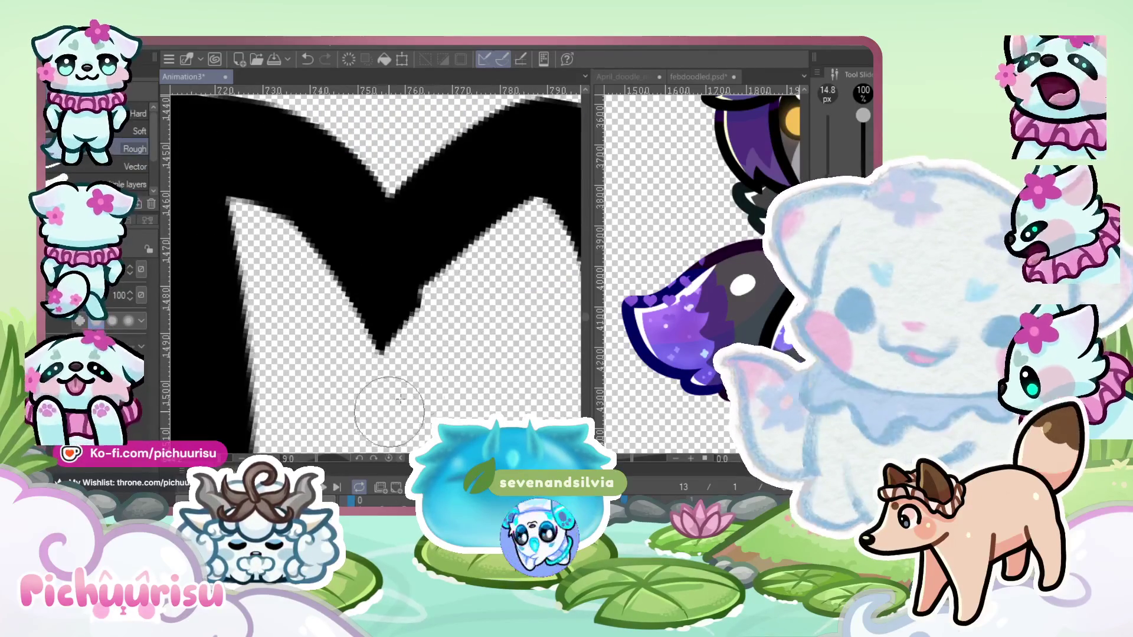
scroll(359, 403, down, 10)
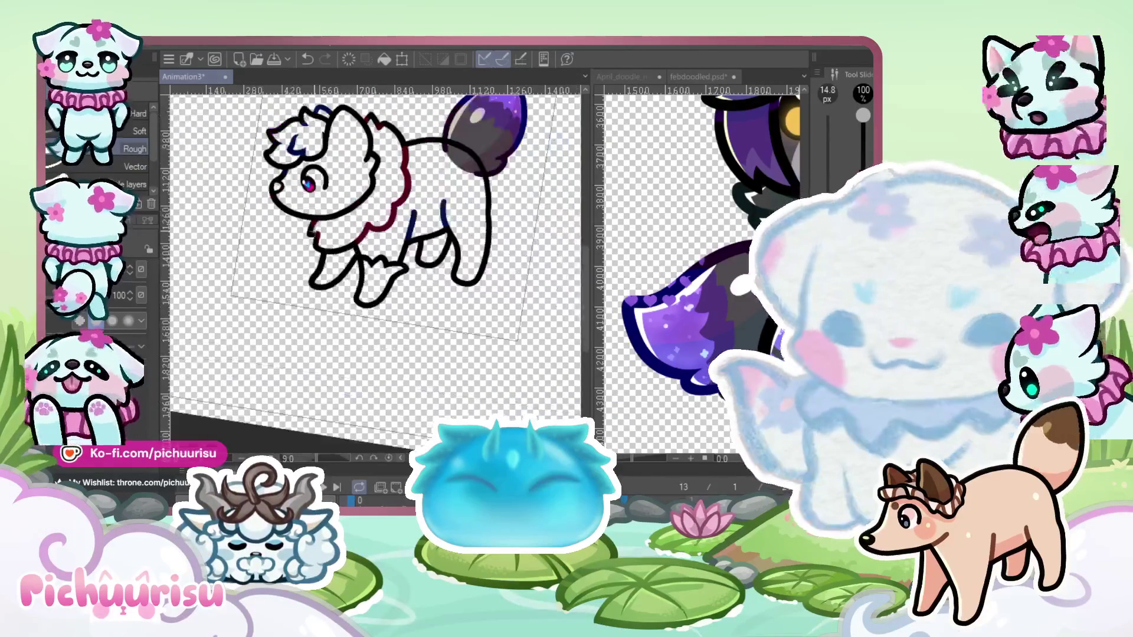
scroll(315, 295, up, 5)
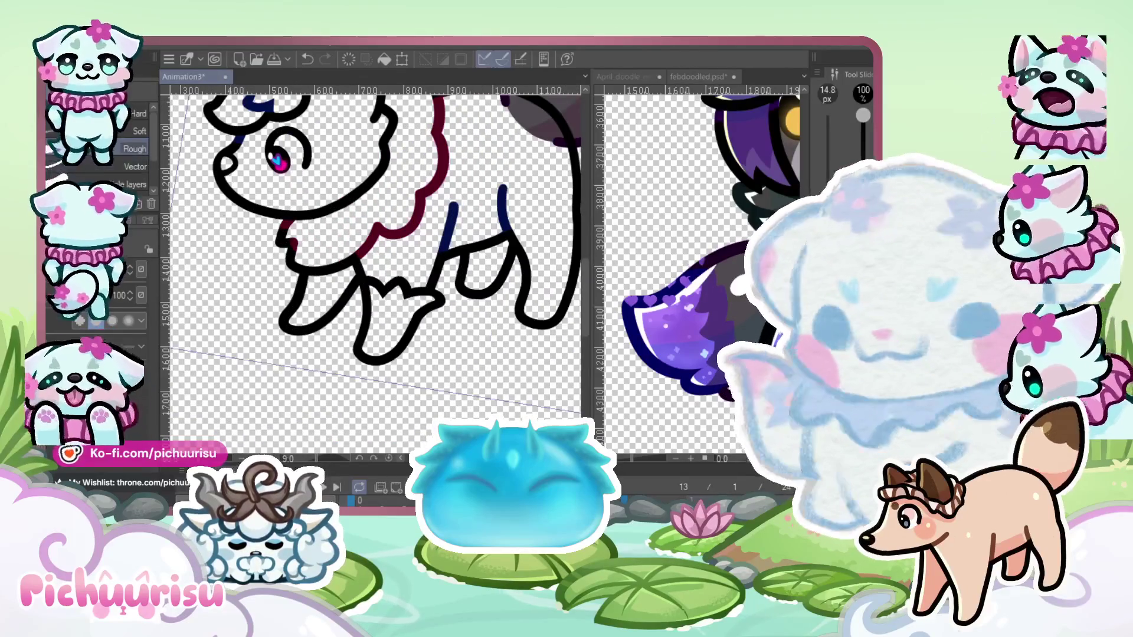
key(p)
scroll(311, 288, up, 5)
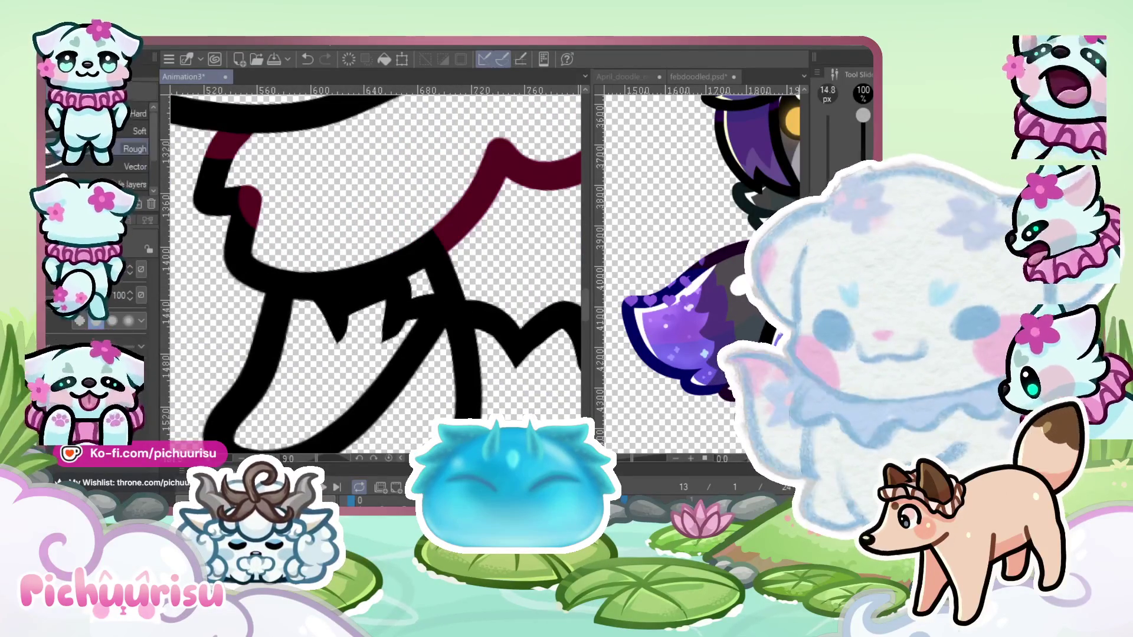
scroll(339, 344, up, 3)
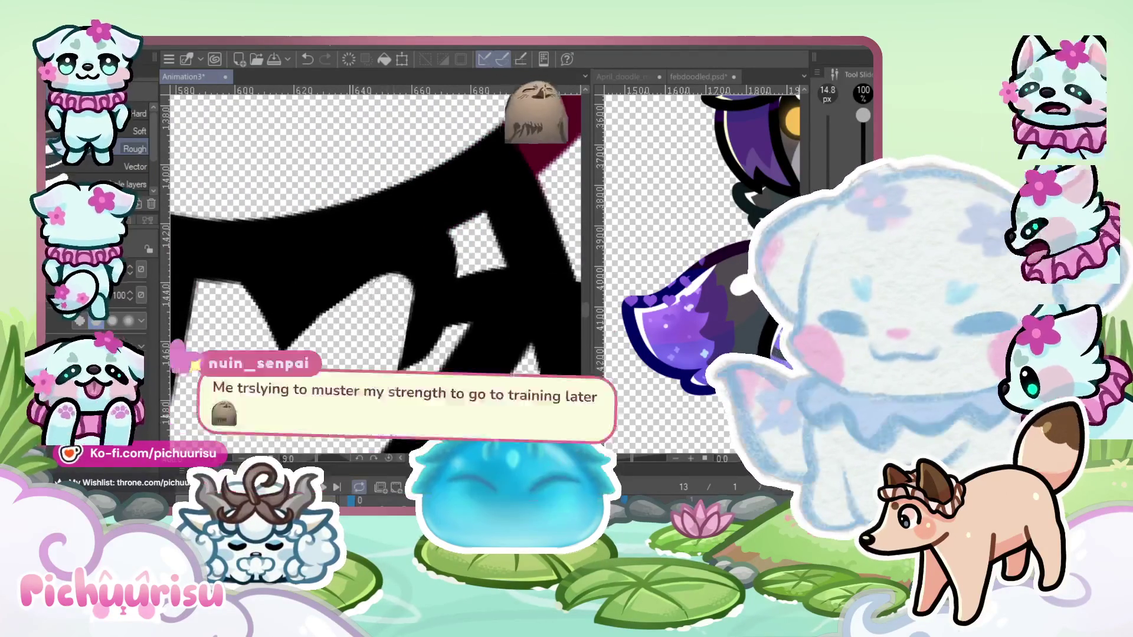
scroll(311, 284, down, 3)
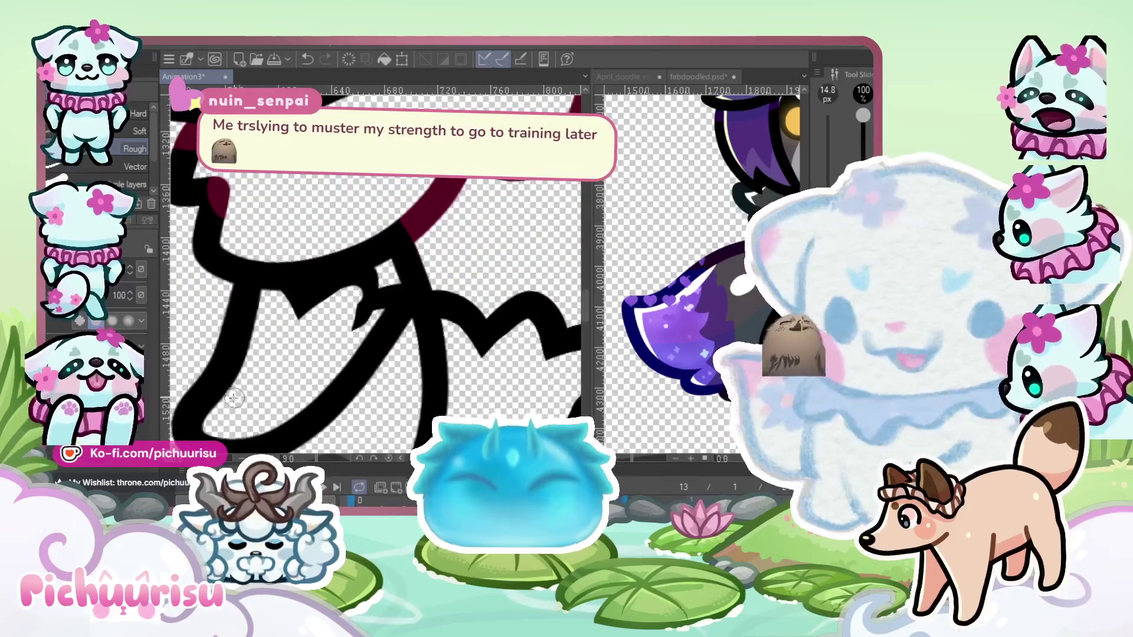
scroll(287, 302, up, 4)
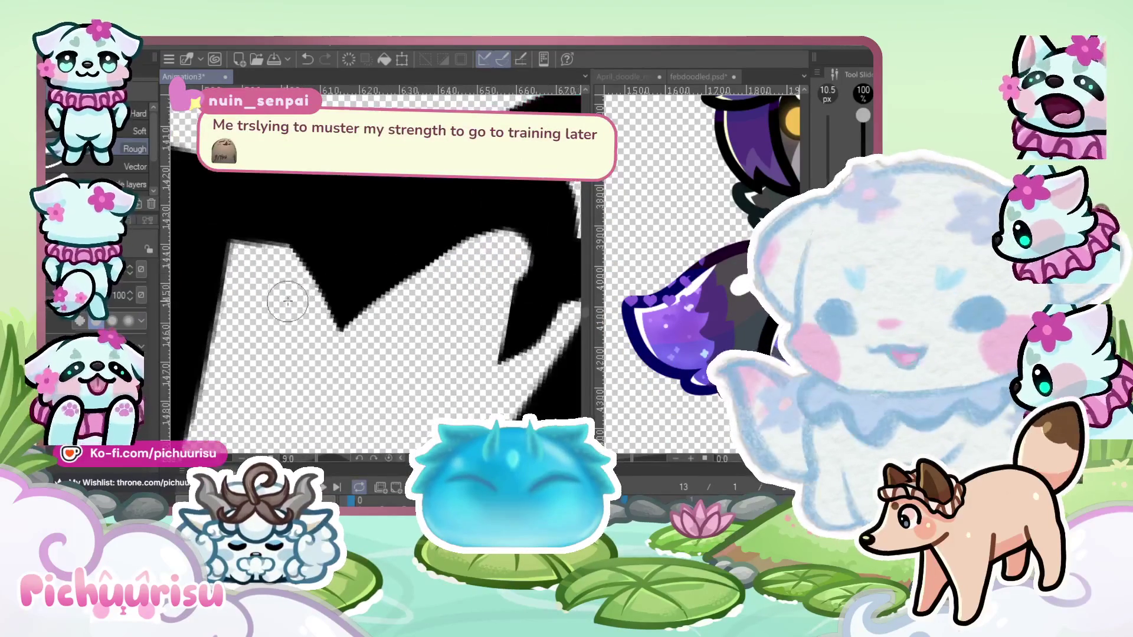
scroll(311, 319, down, 2)
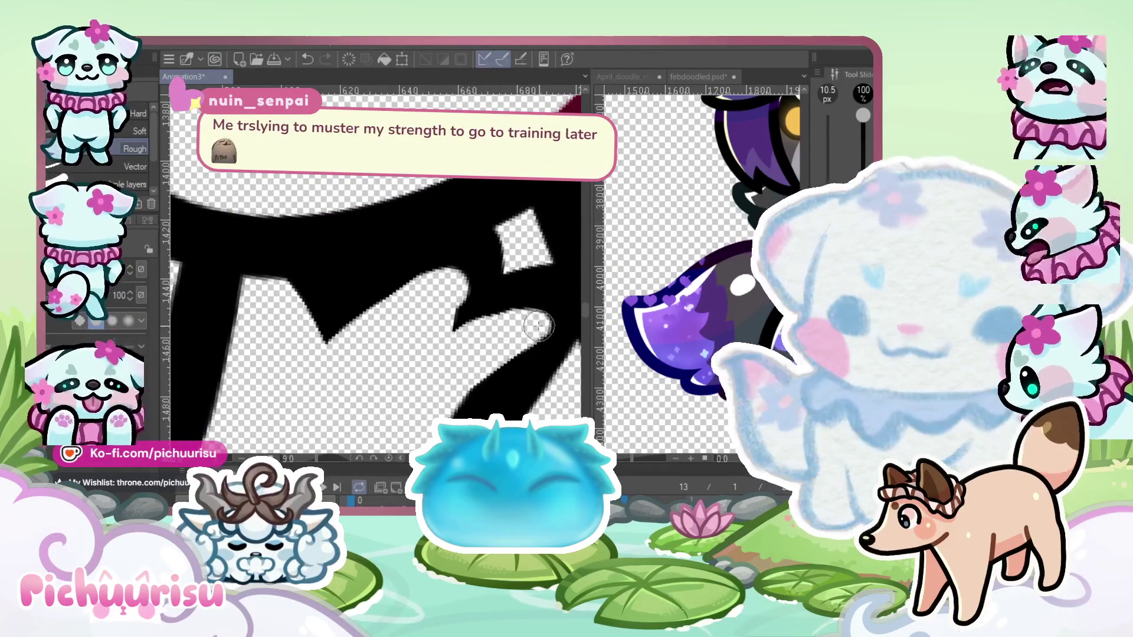
scroll(538, 326, down, 2)
scroll(344, 297, up, 2)
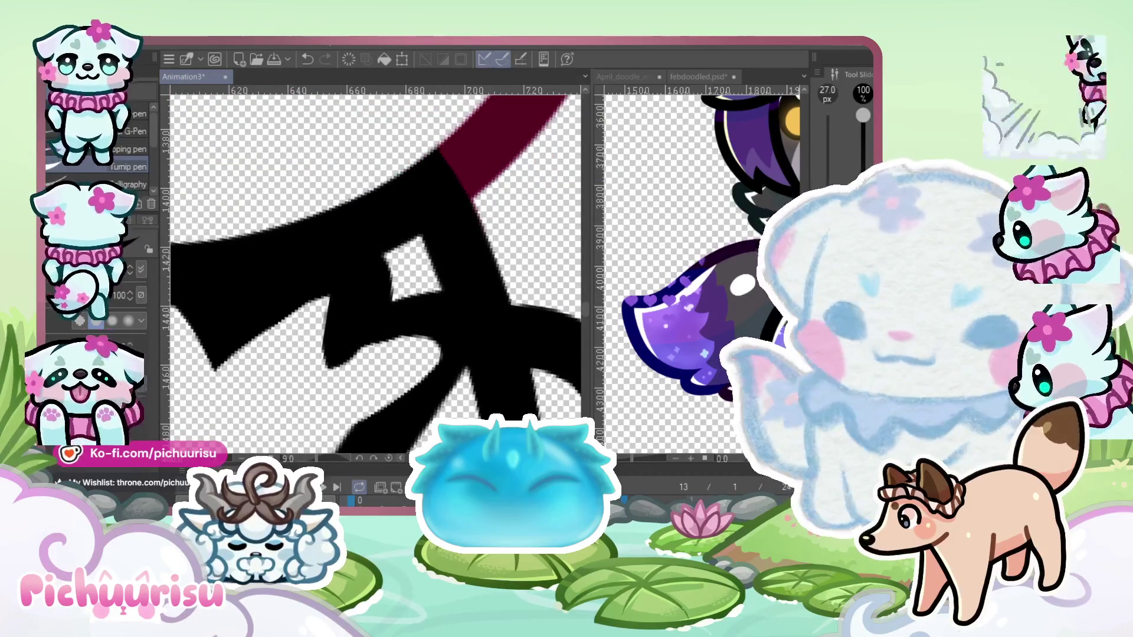
Alternate between eraser and pen while scanning the chest for stray lineart
key(e)
scroll(304, 316, up, 2)
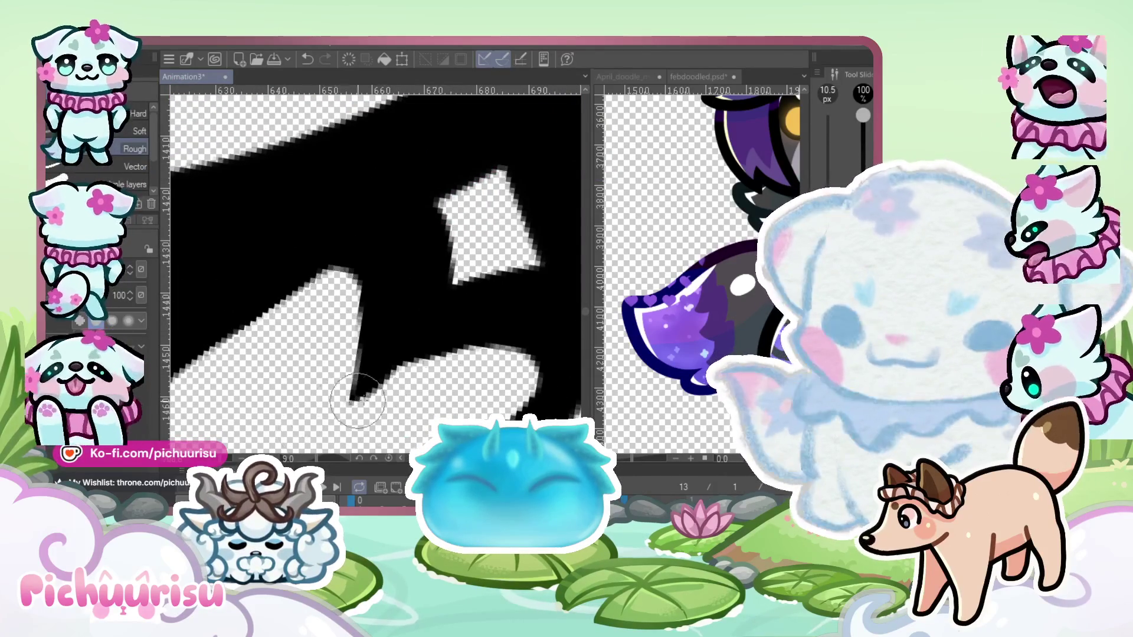
scroll(334, 283, down, 5)
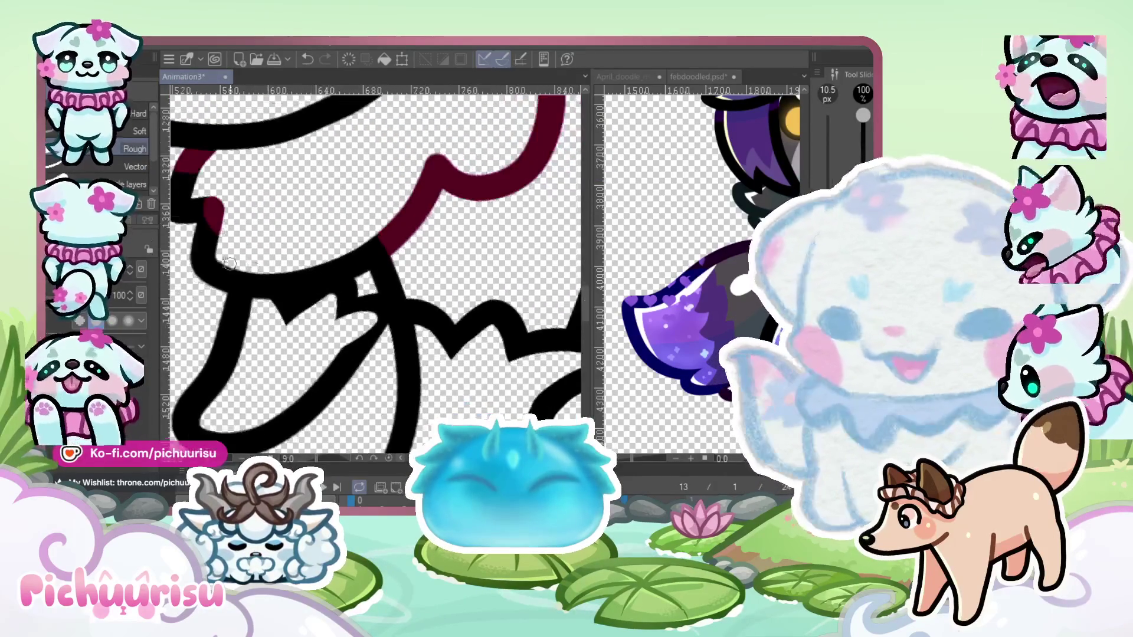
key(p)
scroll(366, 342, up, 3)
scroll(366, 342, down, 7)
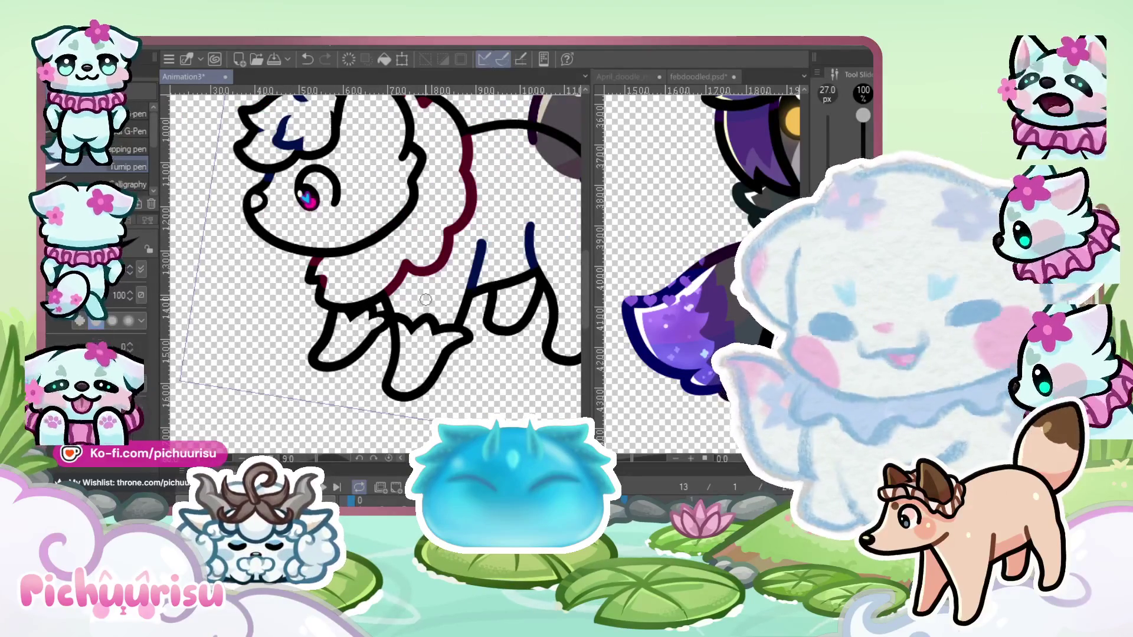
scroll(415, 314, up, 8)
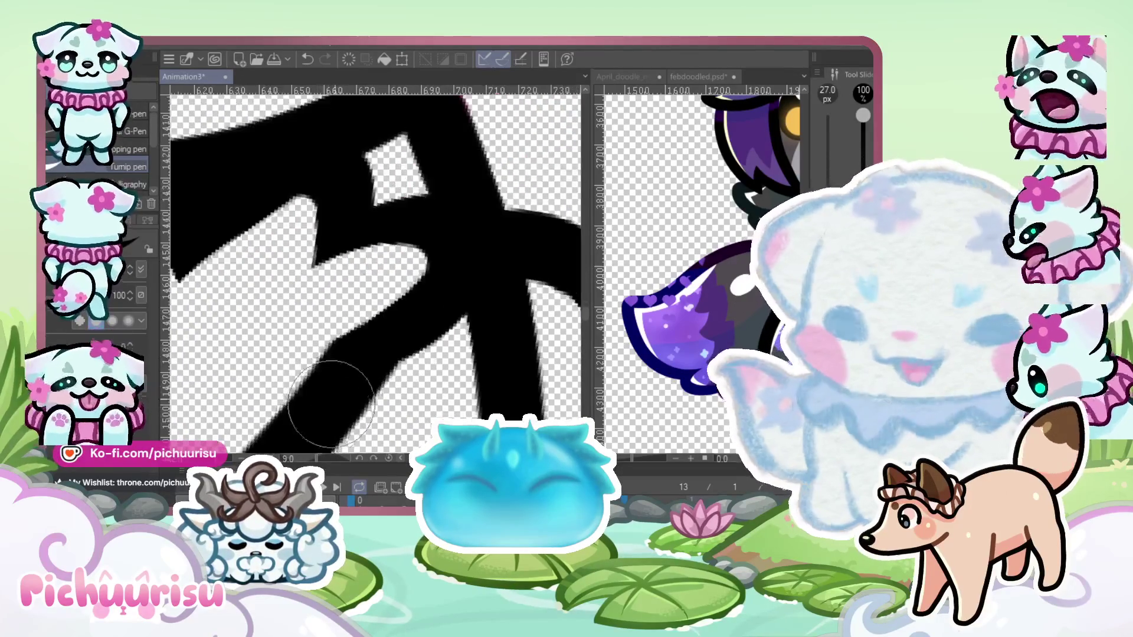
scroll(454, 284, down, 3)
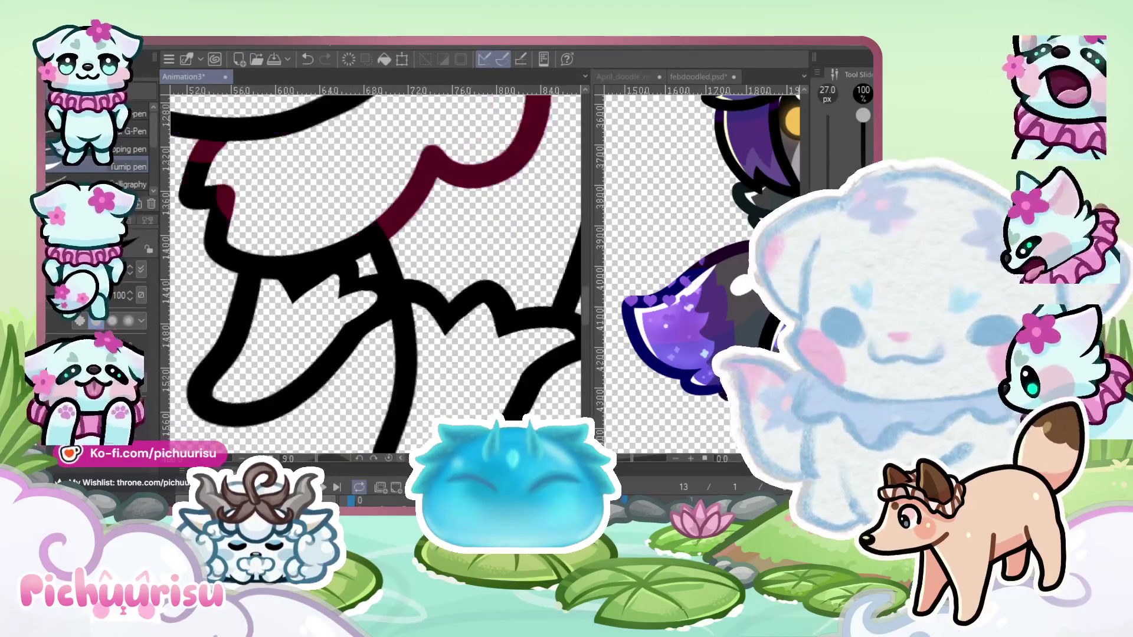
scroll(334, 309, up, 4)
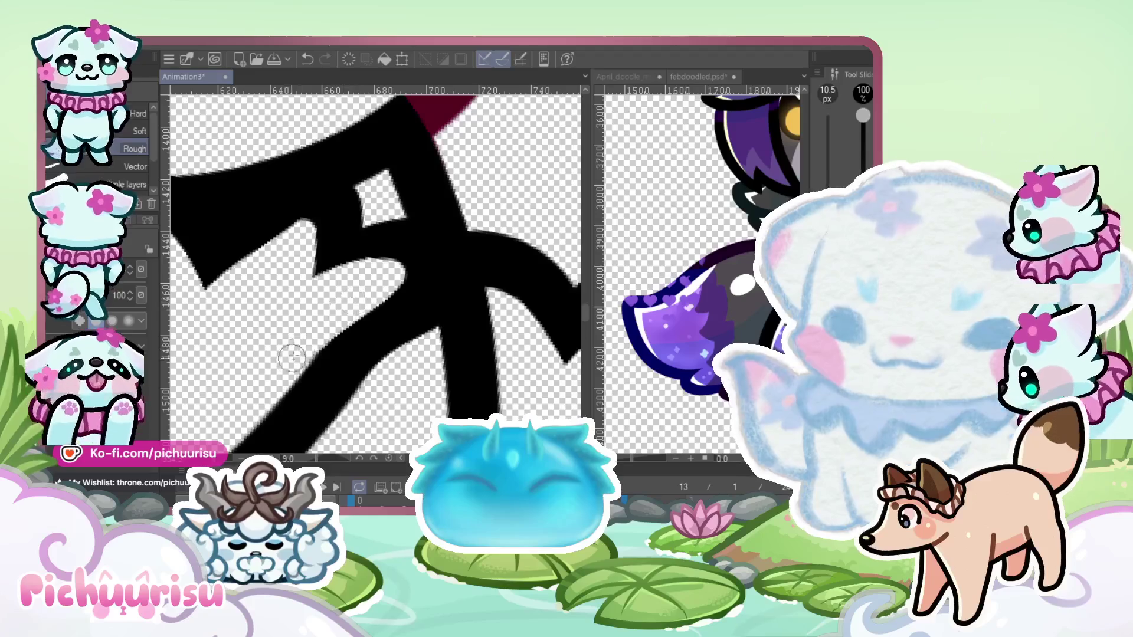
key(p)
scroll(315, 230, up, 1)
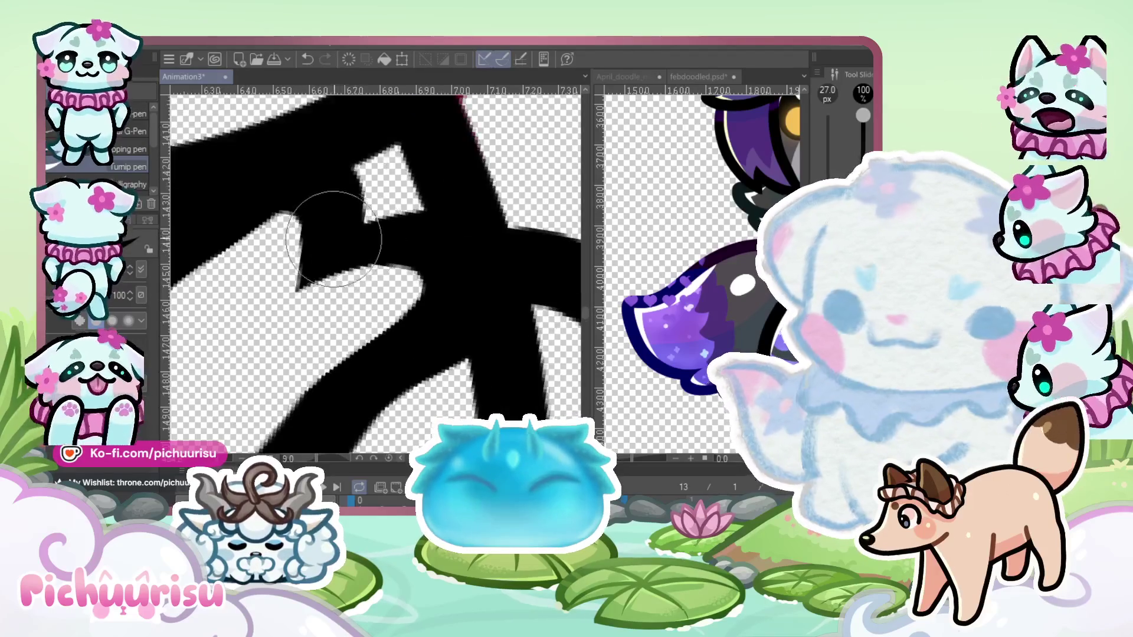
scroll(393, 227, down, 3)
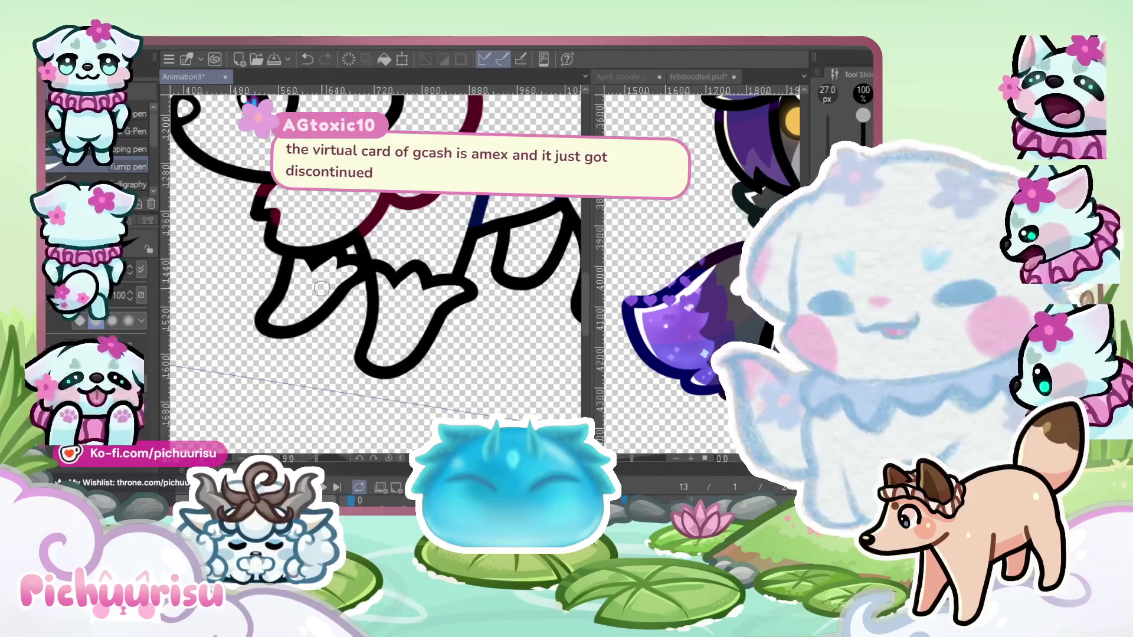
scroll(411, 326, down, 4)
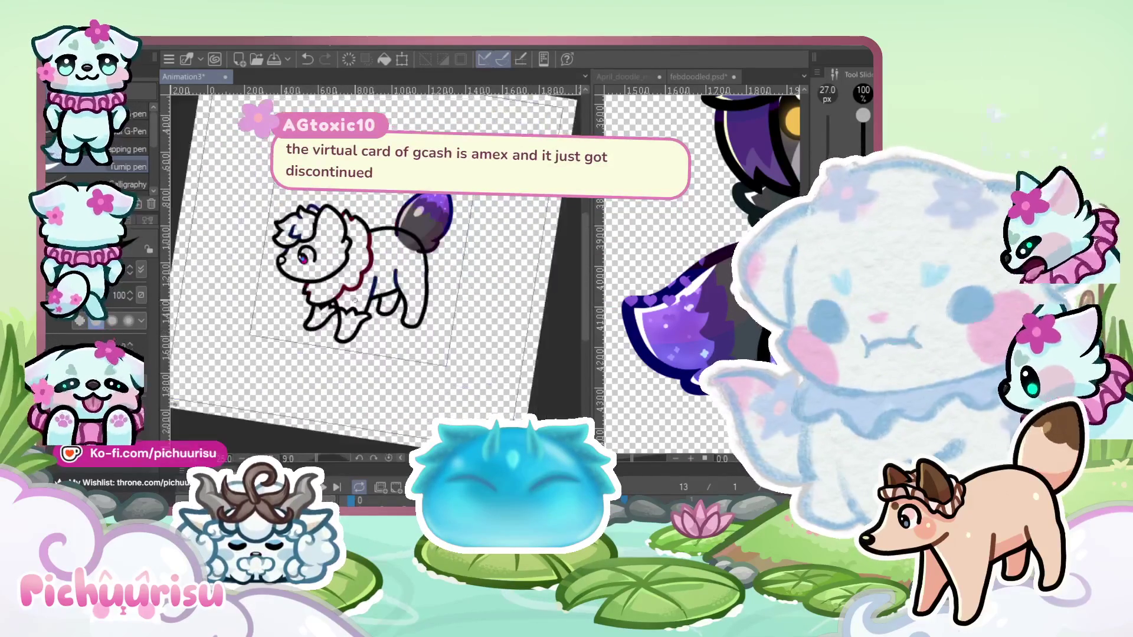
scroll(383, 289, down, 2)
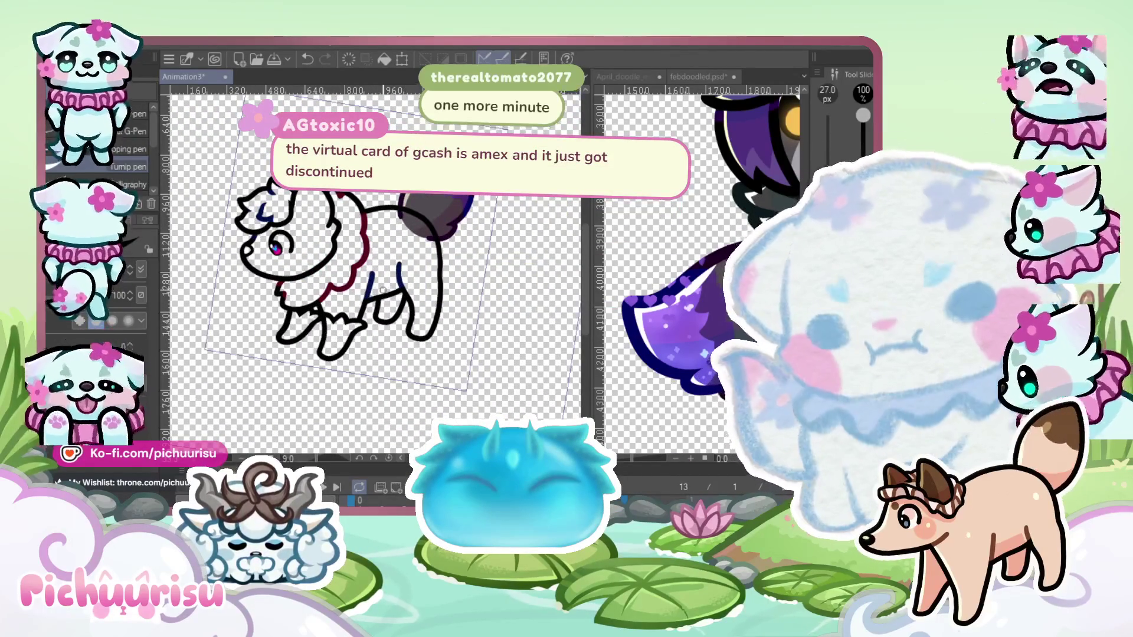
scroll(382, 290, down, 1)
scroll(382, 290, up, 3)
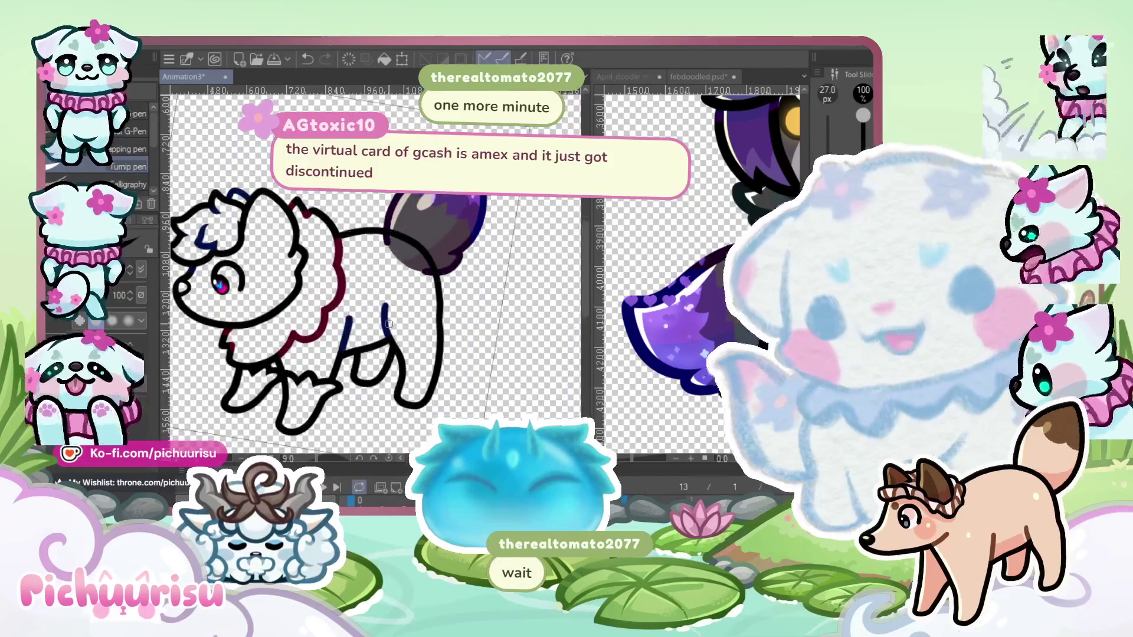
scroll(405, 268, up, 1)
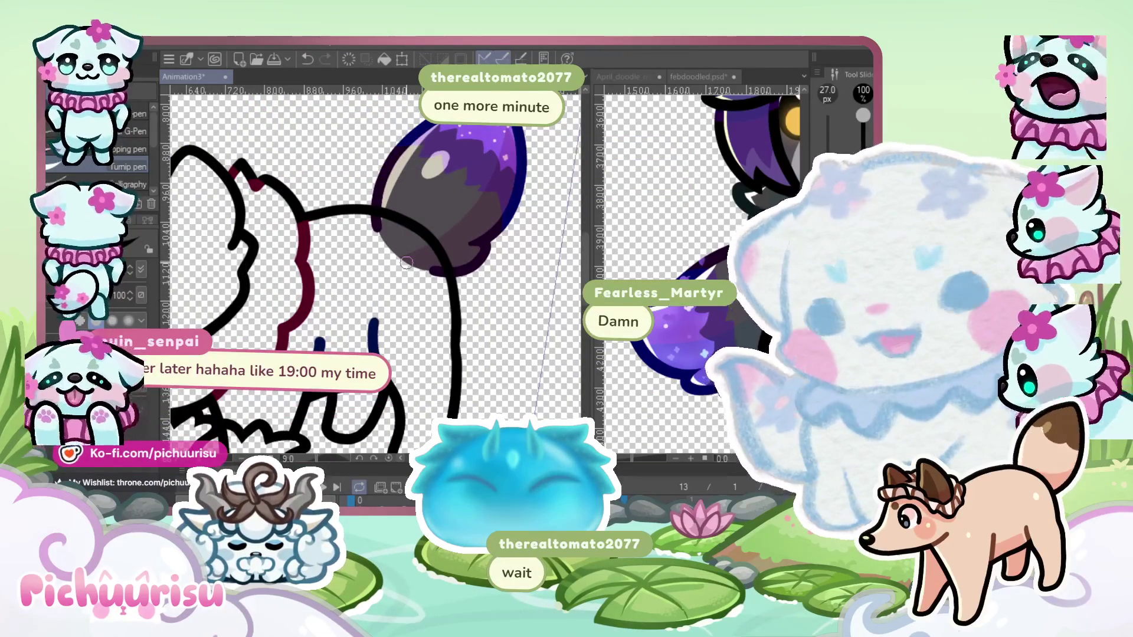
Draw a long dark-red outline down the cat's body with the pen
key(e)
scroll(225, 284, down, 2)
scroll(224, 283, up, 1)
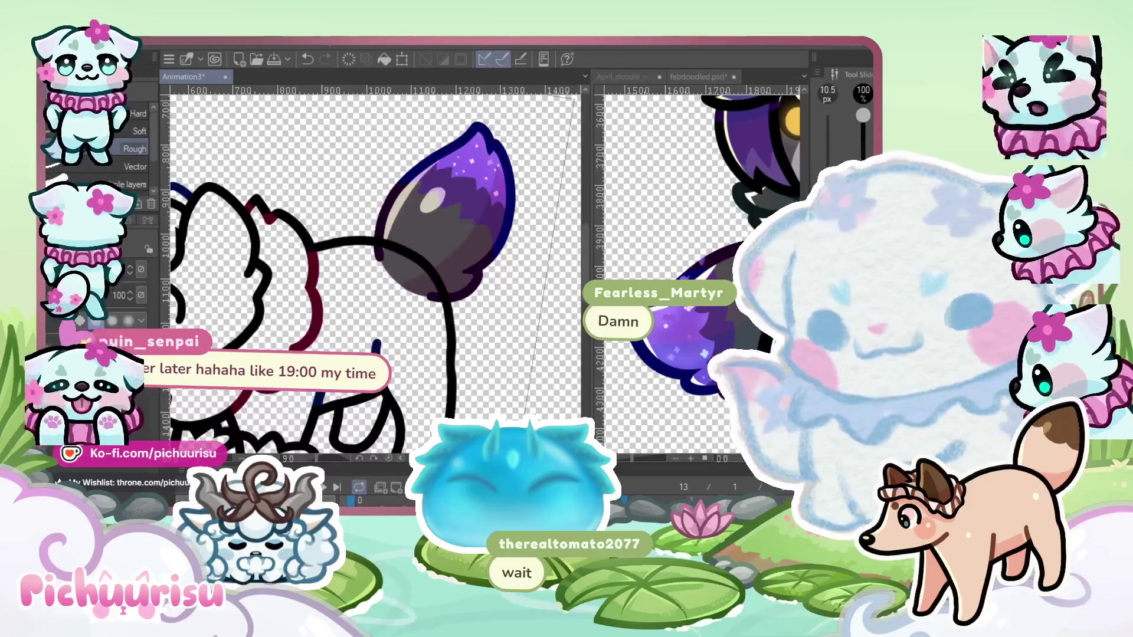
scroll(302, 256, up, 1)
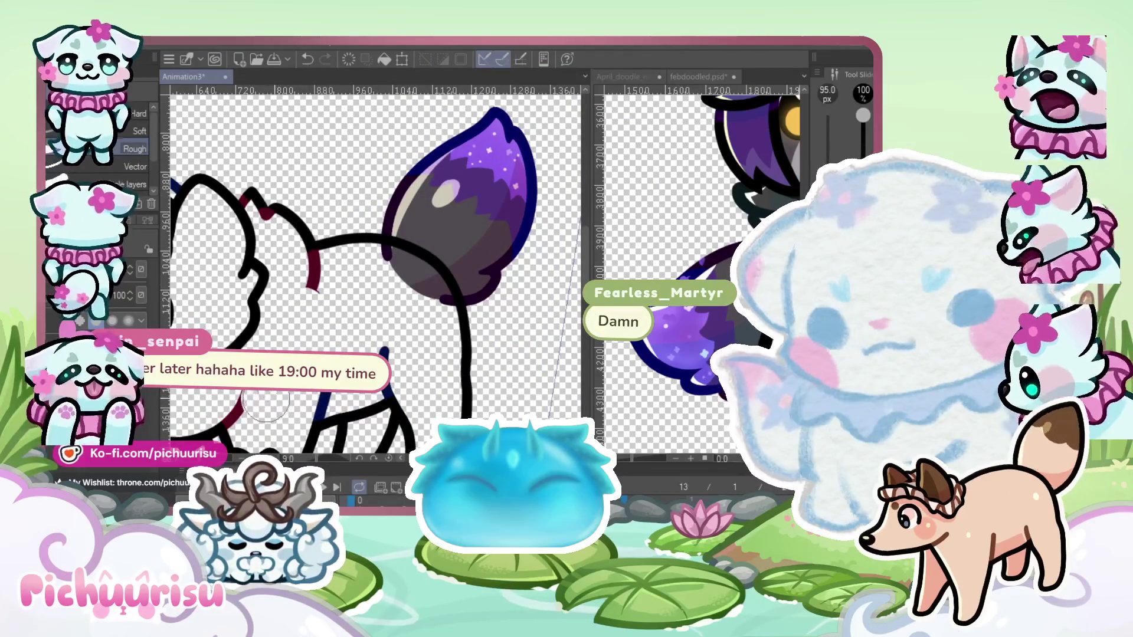
scroll(264, 400, down, 1)
scroll(336, 269, up, 2)
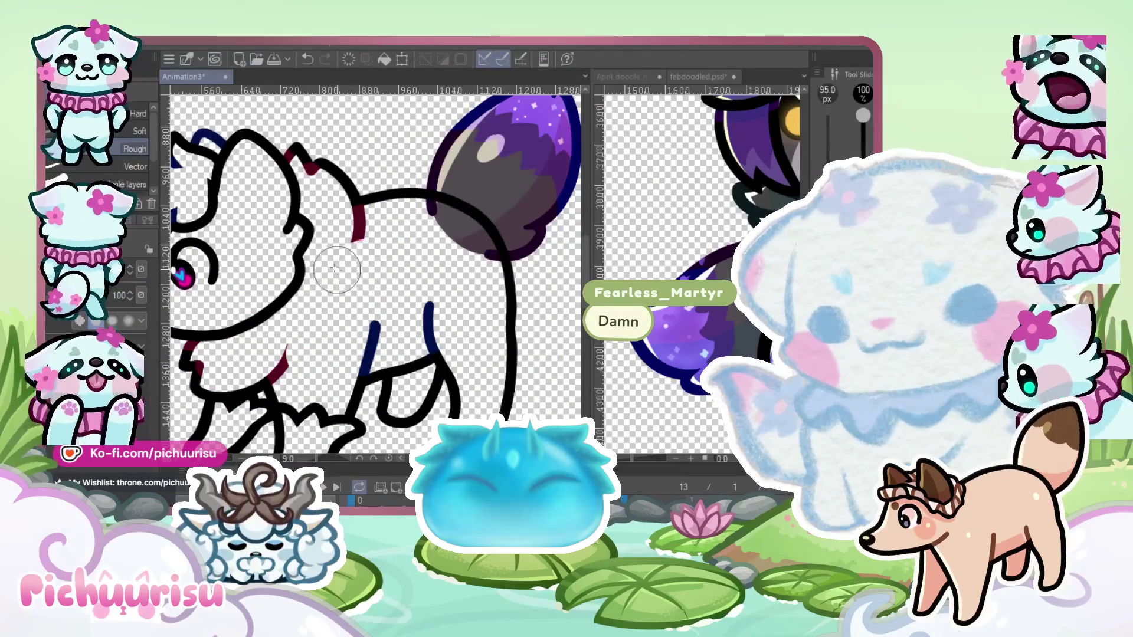
key(p)
scroll(363, 228, up, 1)
mouse_move(353, 241)
mouse_down()
mouse_move(333, 337)
mouse_move(255, 361)
mouse_up()
Add a dark-red chest fur stroke curving down-left, undoing and redrawing the poor attempts
scroll(260, 354, down, 2)
drag(315, 324, 242, 400)
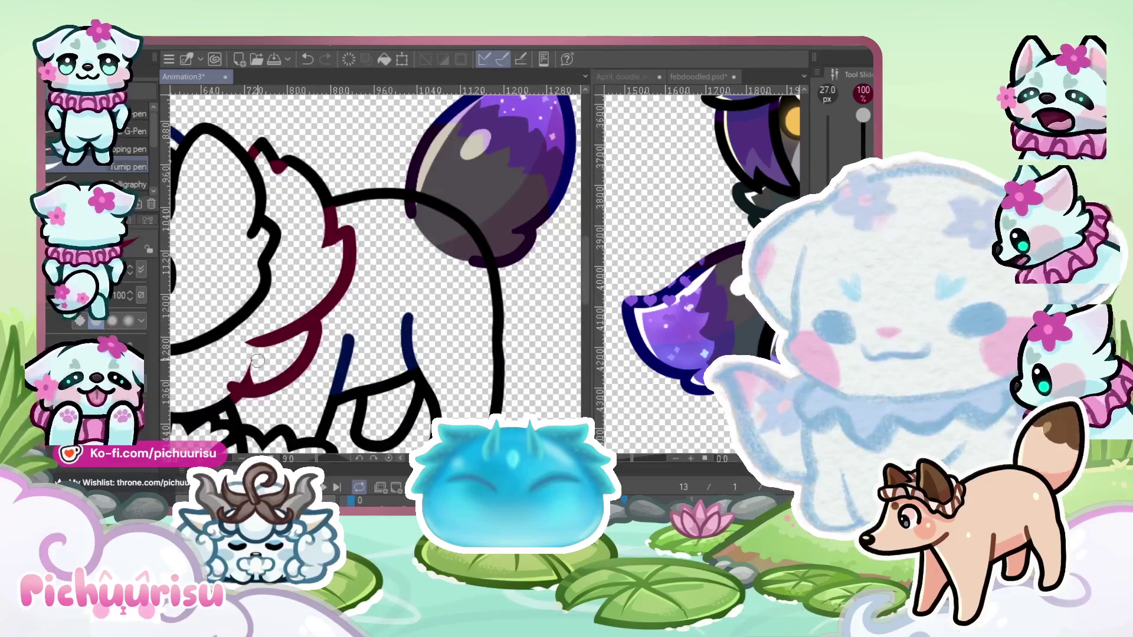
scroll(254, 378, down, 3)
scroll(267, 326, up, 4)
key(ctrl+z)
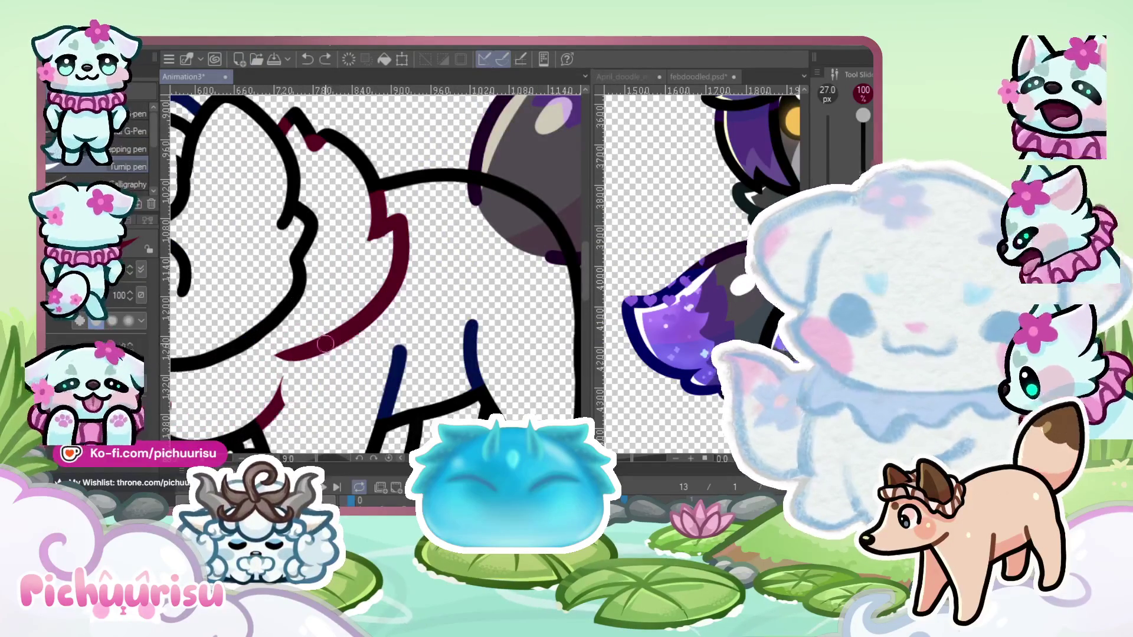
drag(358, 346, 255, 394)
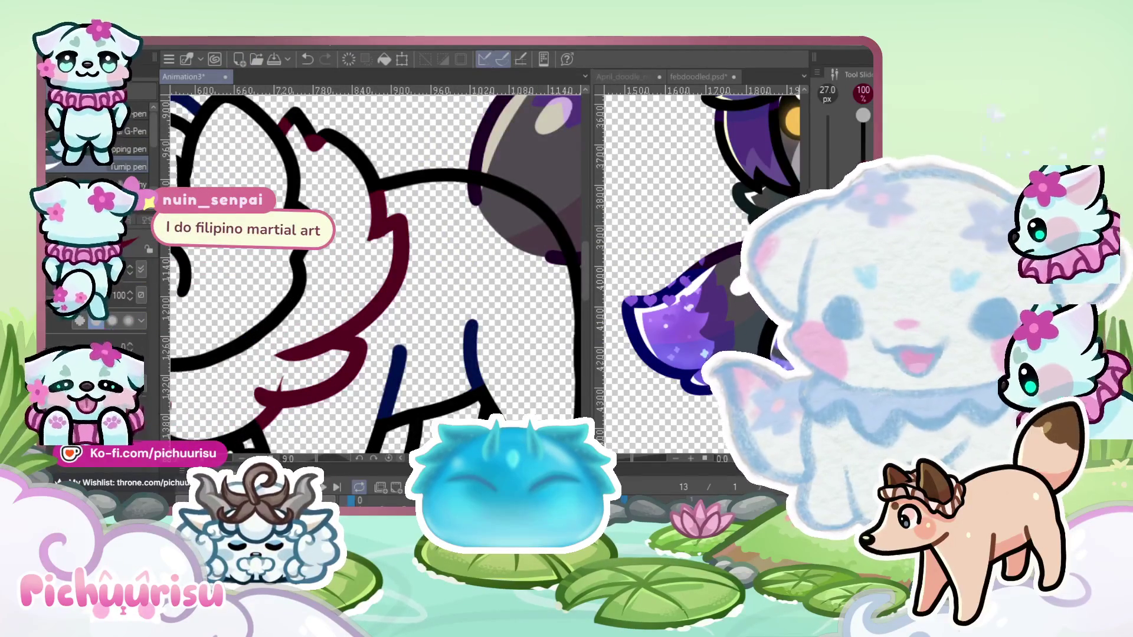
scroll(294, 326, up, 4)
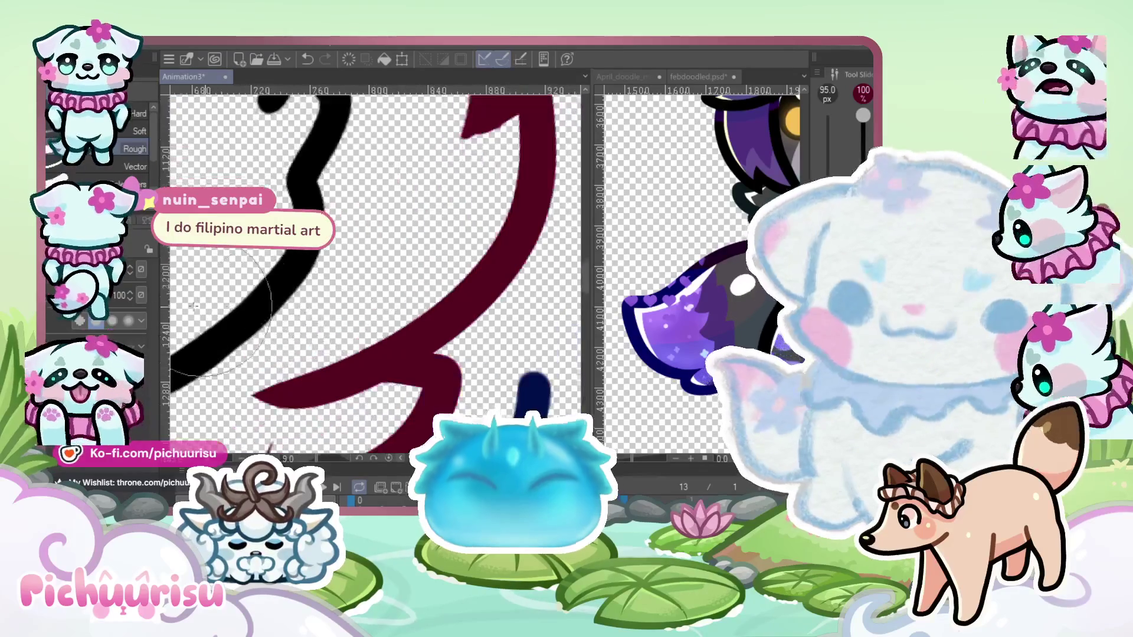
key(ctrl+z)
Scroll over the chest to review the remaining dark-red fur lines
scroll(330, 339, down, 3)
scroll(452, 314, up, 5)
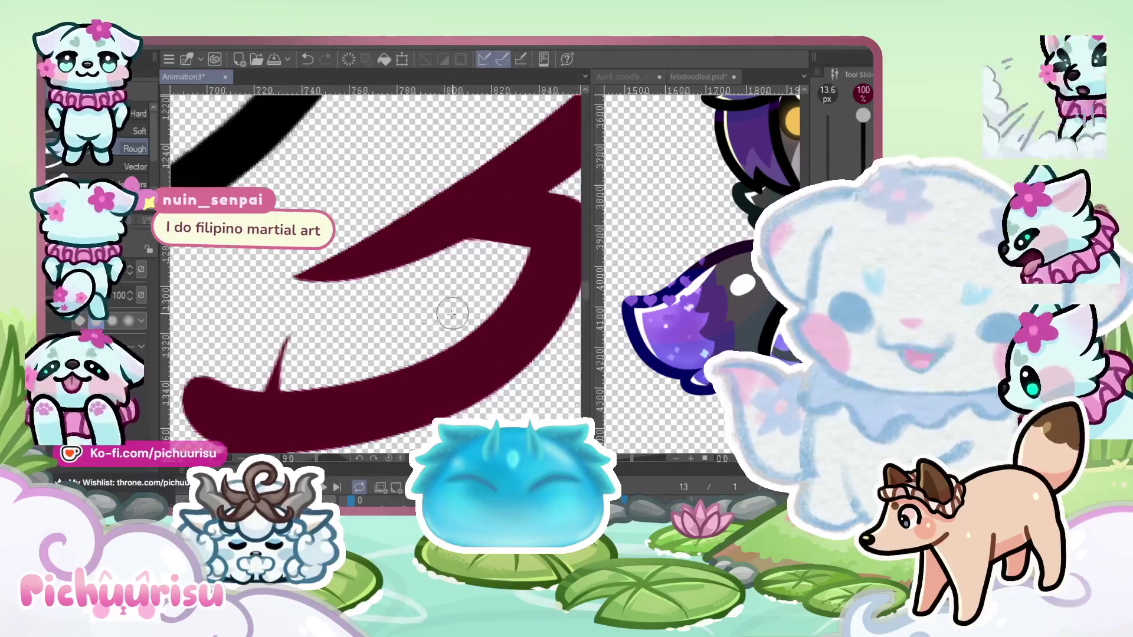
scroll(285, 328, down, 6)
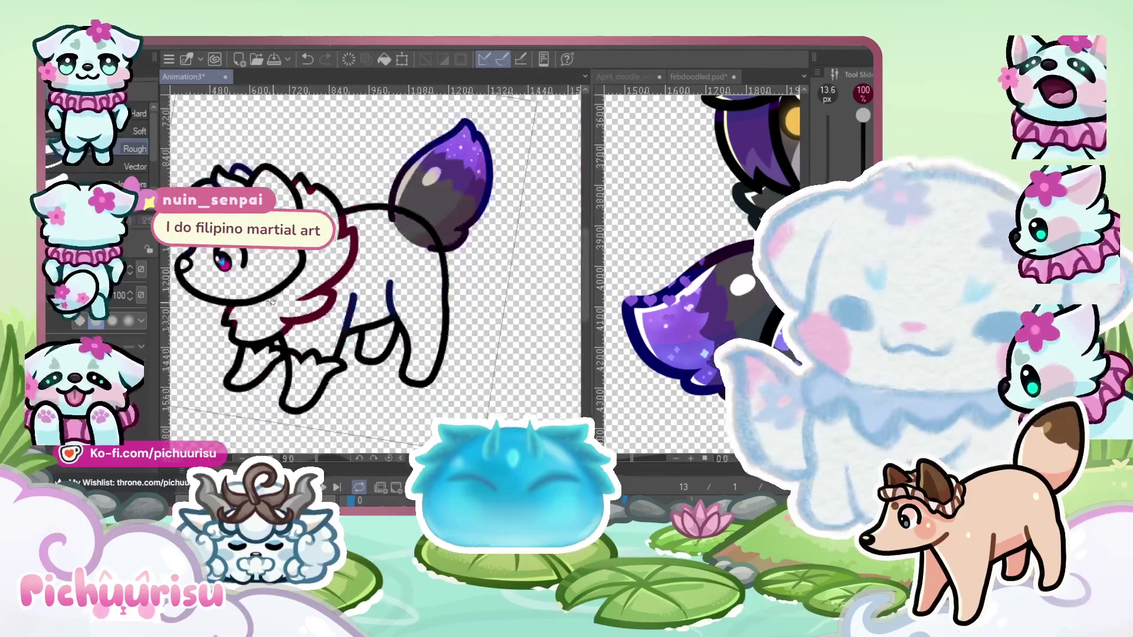
scroll(273, 302, down, 2)
scroll(275, 301, up, 1)
scroll(274, 264, down, 1)
scroll(288, 303, up, 1)
scroll(288, 304, up, 8)
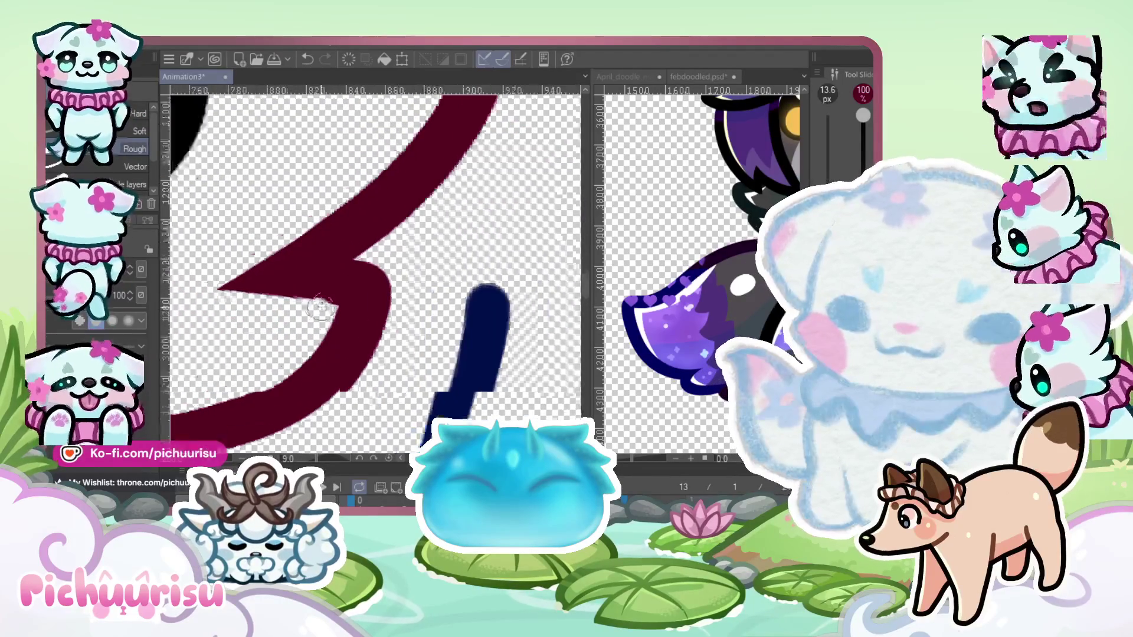
scroll(320, 307, up, 2)
scroll(281, 363, down, 10)
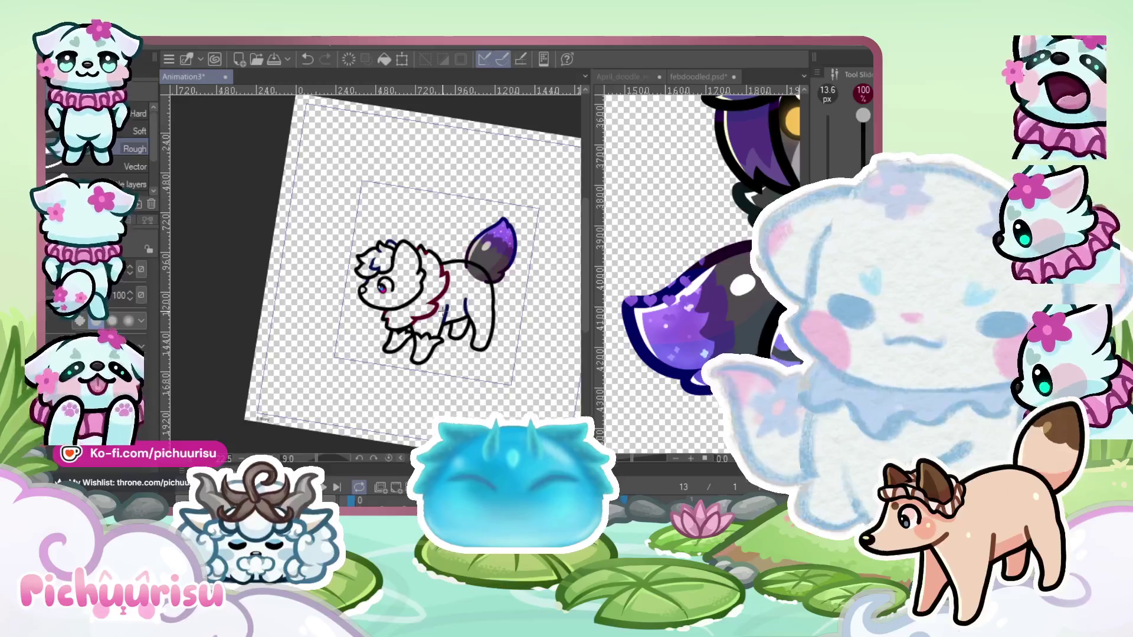
scroll(375, 307, up, 3)
scroll(374, 307, up, 2)
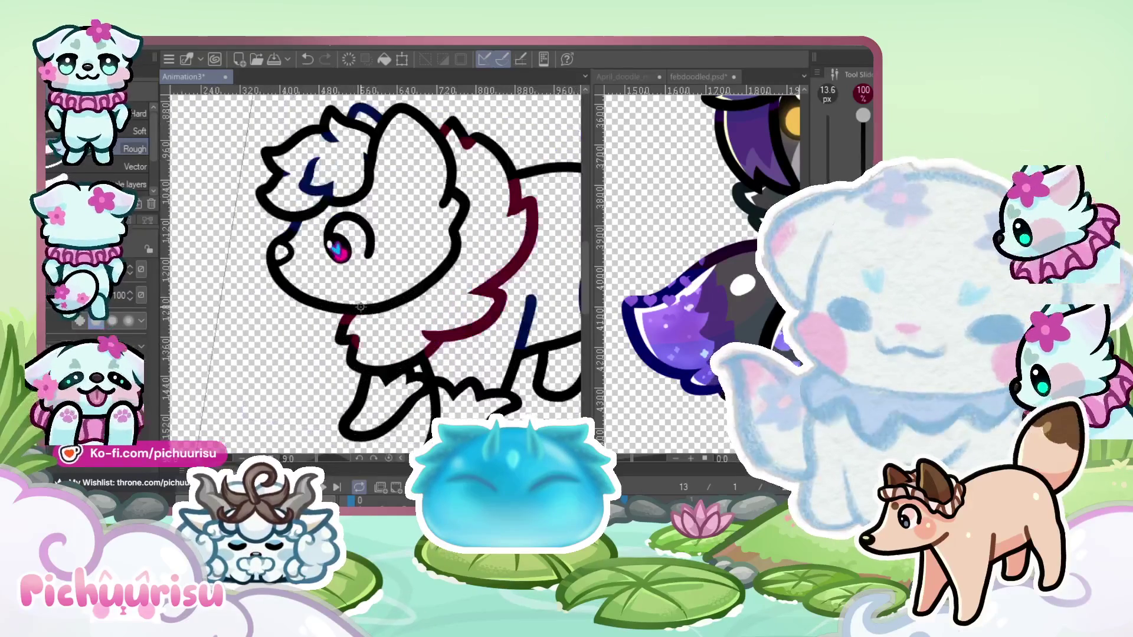
scroll(400, 324, up, 3)
mouse_move(464, 231)
mouse_down()
mouse_move(454, 278)
mouse_move(360, 392)
mouse_move(256, 342)
mouse_up()
scroll(256, 342, down, 5)
scroll(253, 341, up, 4)
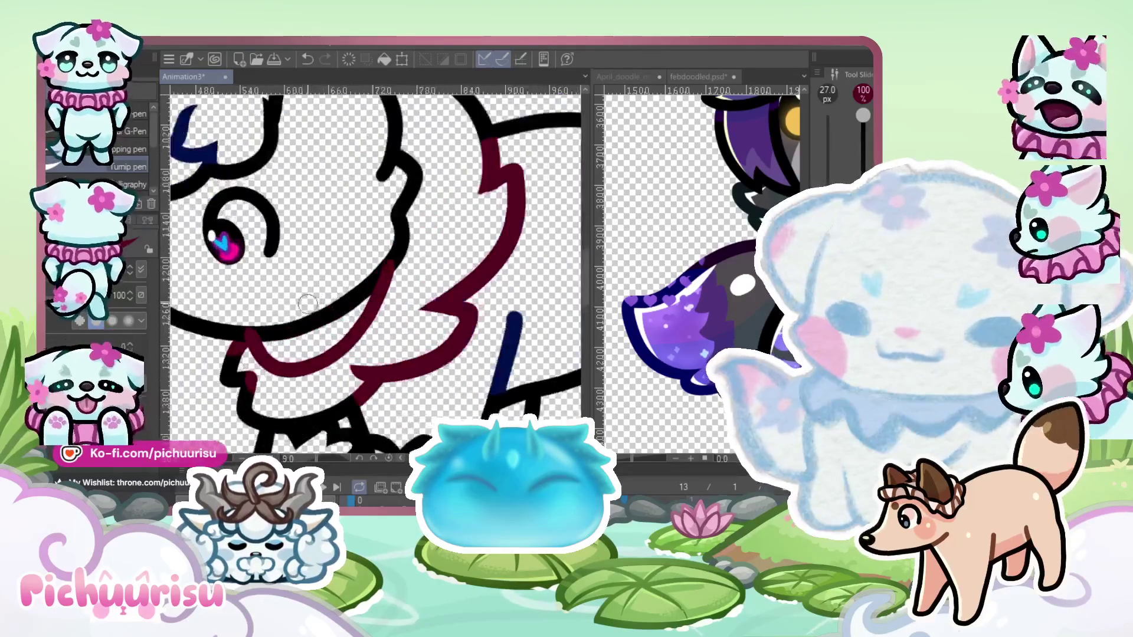
key(ctrl+z)
mouse_move(242, 337)
mouse_down()
mouse_move(293, 378)
mouse_move(413, 253)
mouse_up()
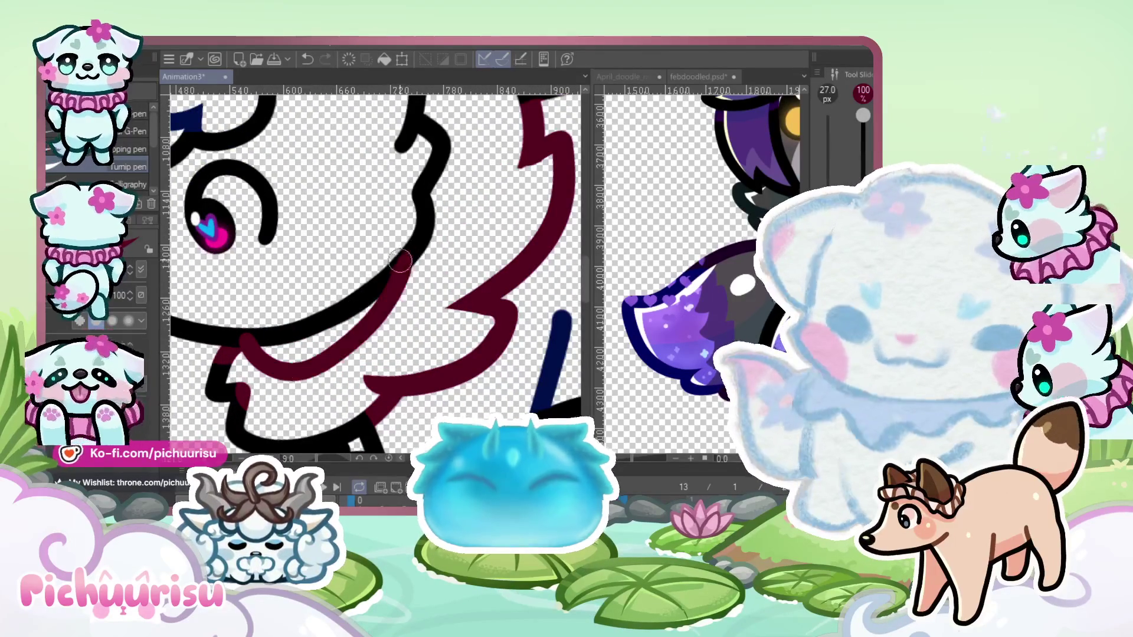
scroll(321, 302, down, 5)
scroll(321, 303, up, 4)
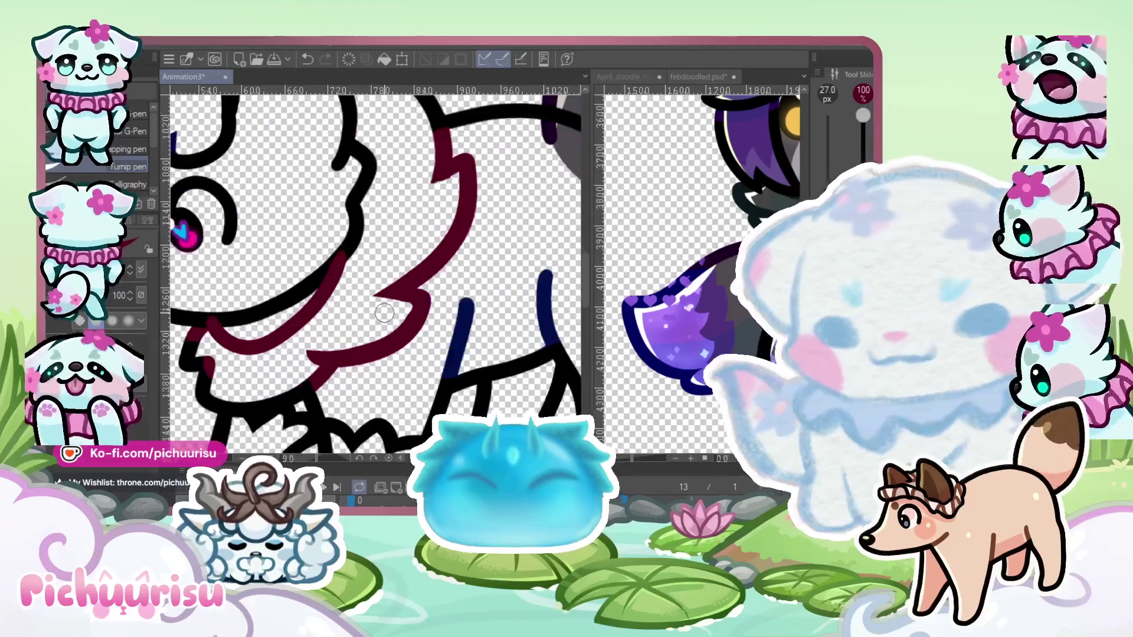
key(e)
scroll(217, 360, up, 3)
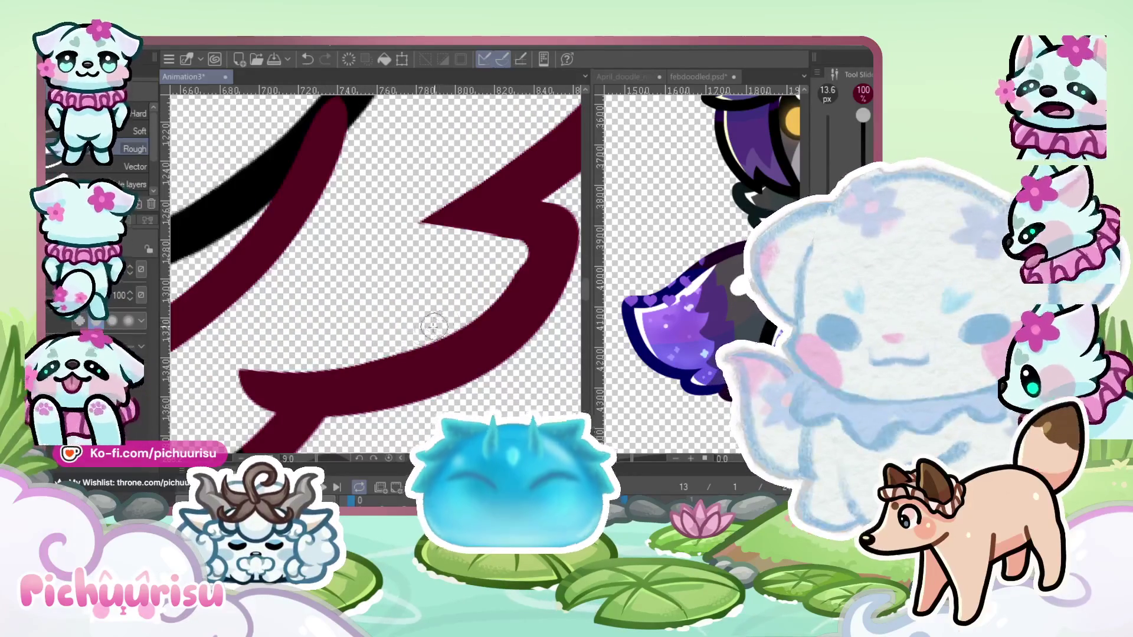
scroll(217, 361, up, 3)
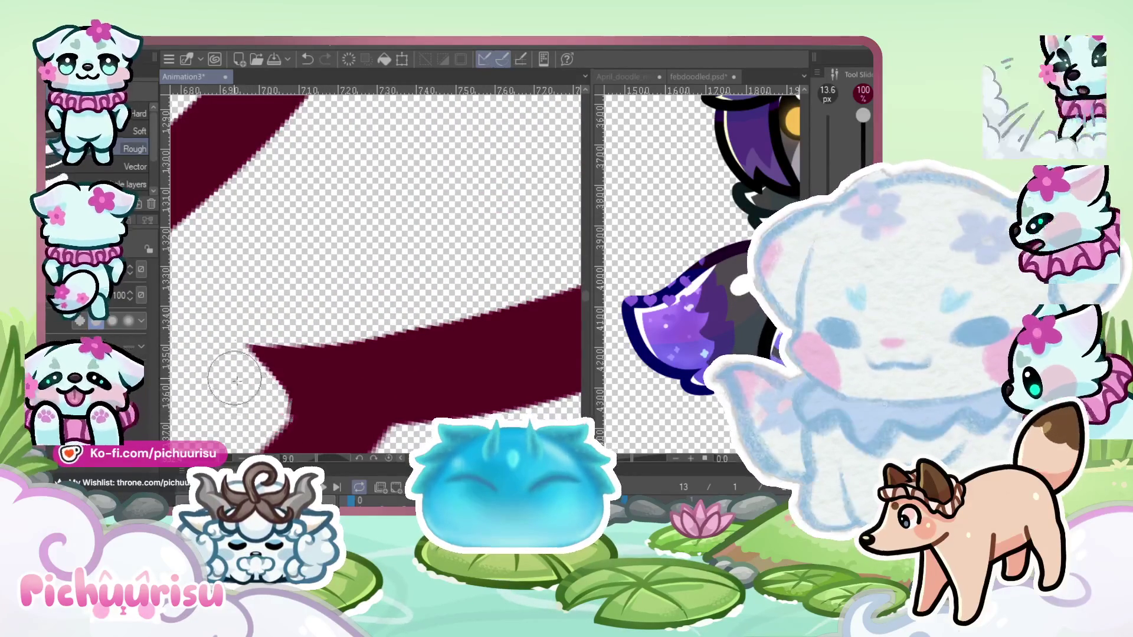
scroll(341, 365, down, 6)
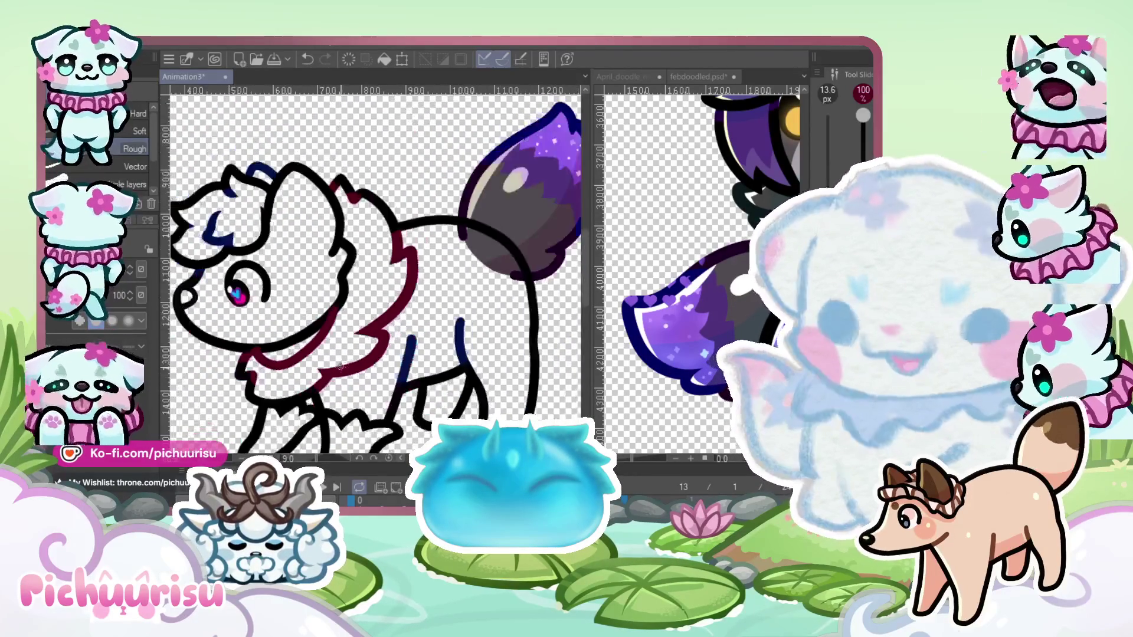
scroll(704, 355, down, 3)
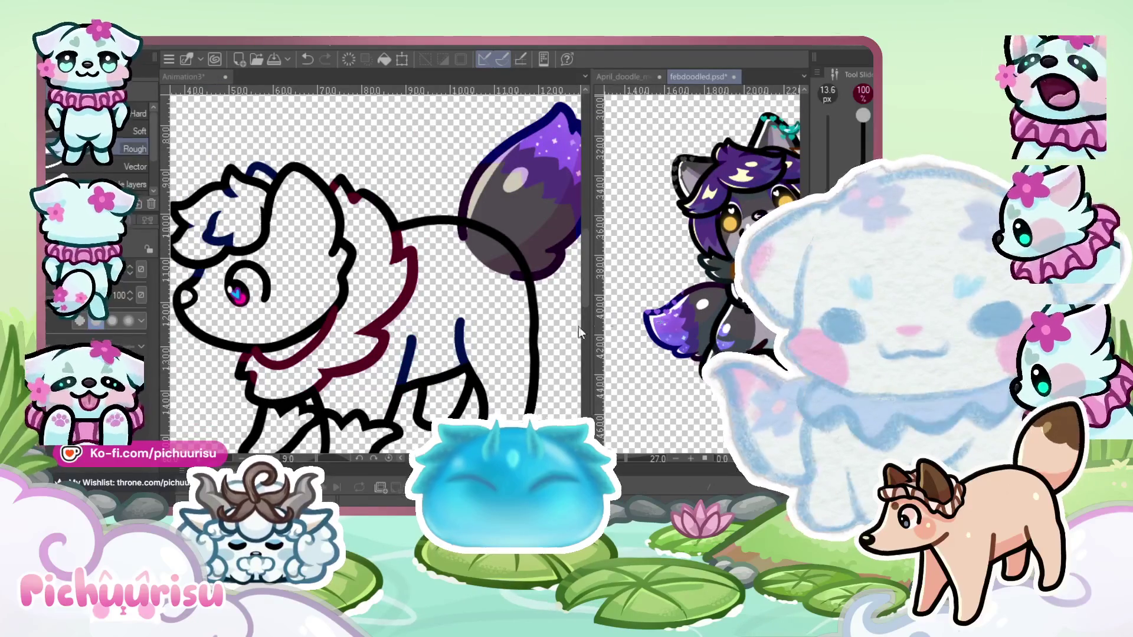
scroll(354, 282, down, 3)
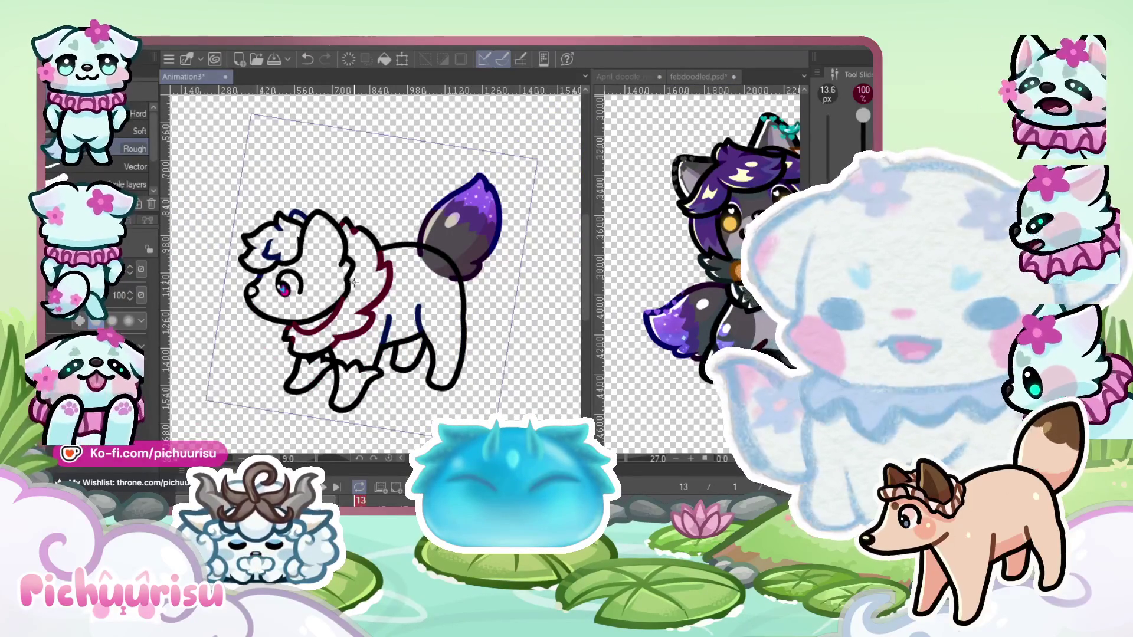
scroll(250, 288, up, 2)
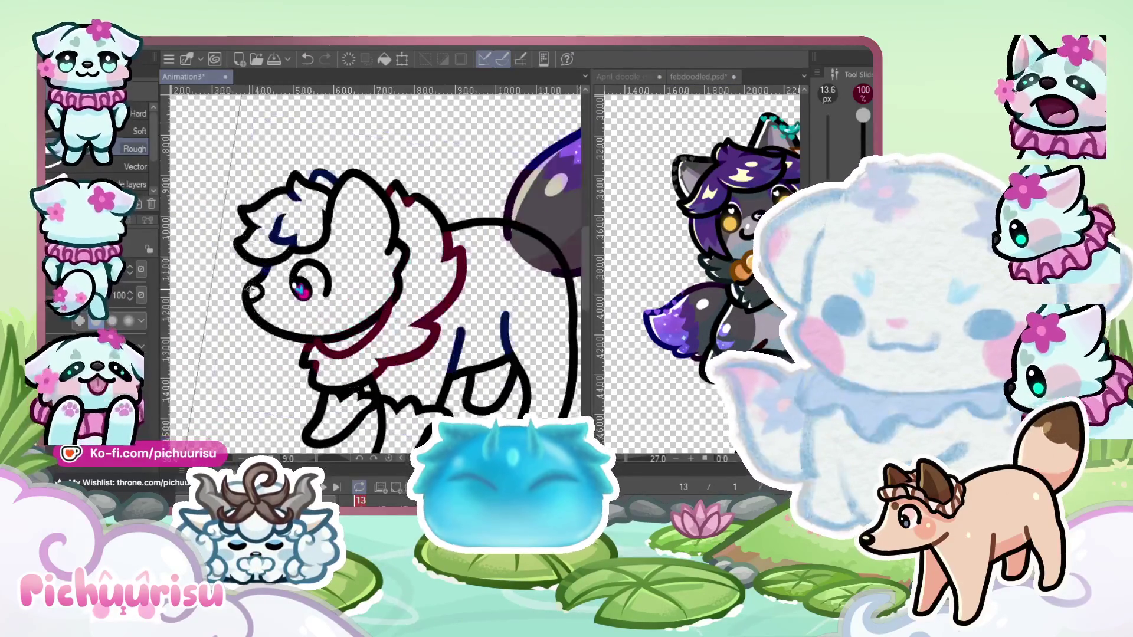
scroll(285, 312, up, 2)
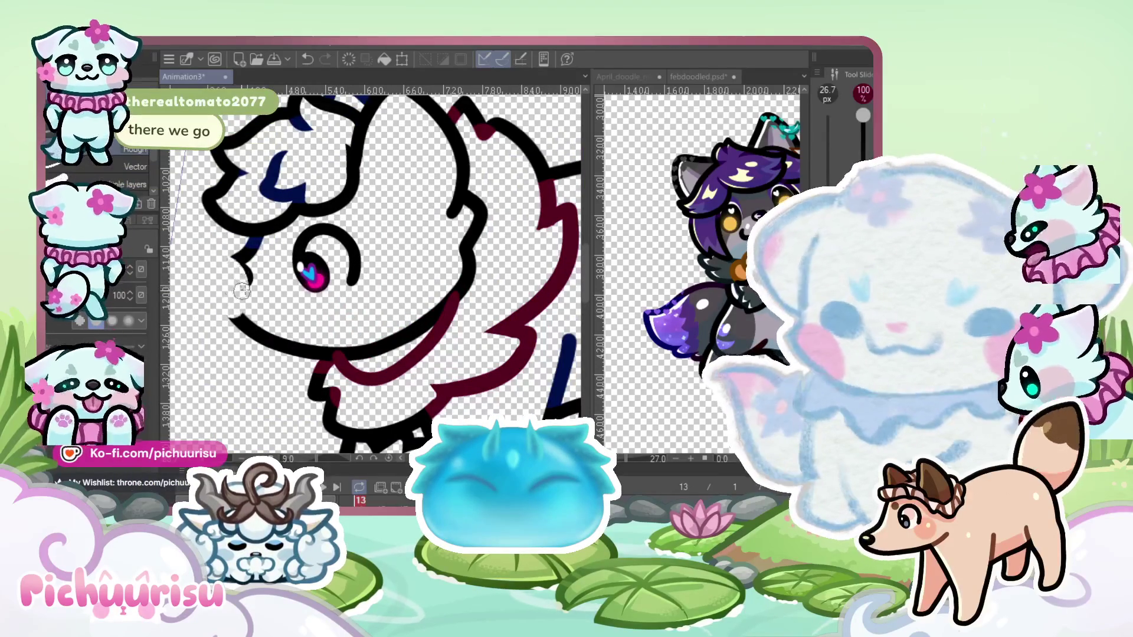
Erase the end of the black lower-face line and trace a navy nose-to-chin line
drag(258, 319, 282, 345)
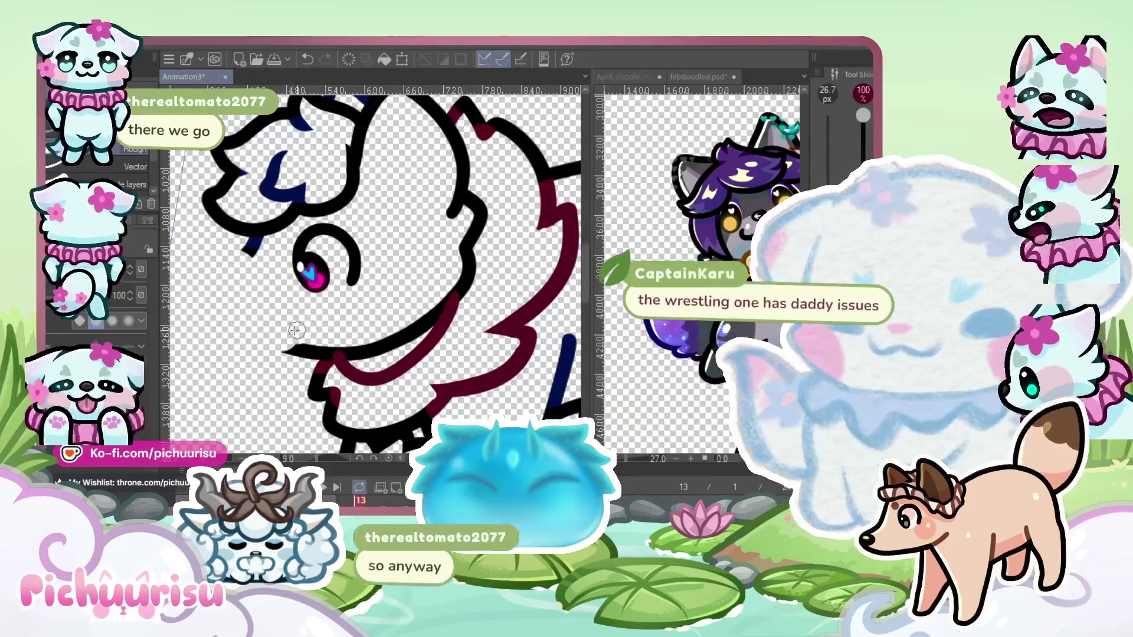
mouse_move(260, 233)
mouse_down()
mouse_move(227, 275)
mouse_move(277, 359)
mouse_move(327, 357)
mouse_up()
scroll(236, 277, down, 2)
scroll(217, 271, up, 2)
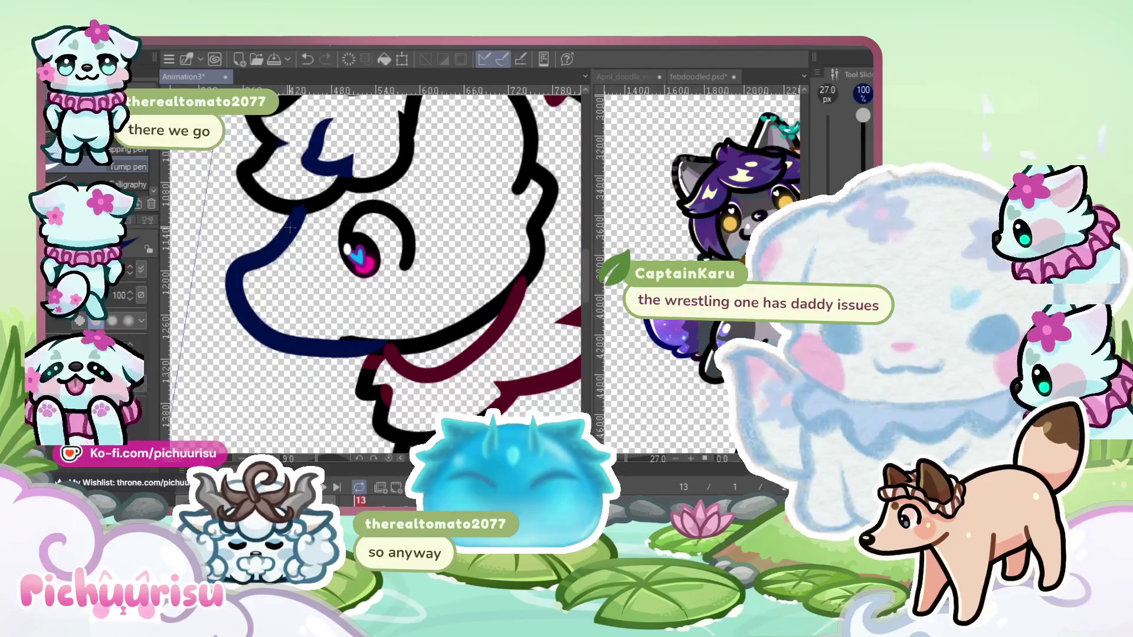
key(ctrl+z)
Redraw the navy chin curve several times until it is smooth and rounded
mouse_move(304, 204)
mouse_down()
mouse_move(250, 265)
mouse_move(381, 342)
mouse_up()
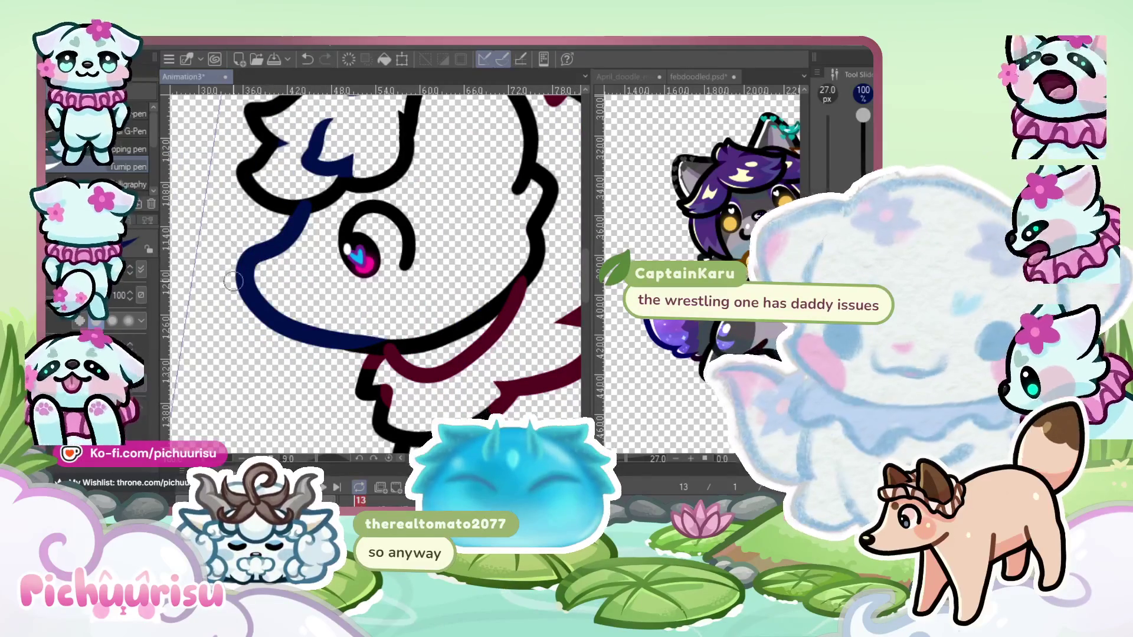
key(ctrl+z)
mouse_move(307, 200)
mouse_down()
mouse_move(281, 242)
mouse_move(359, 347)
mouse_up()
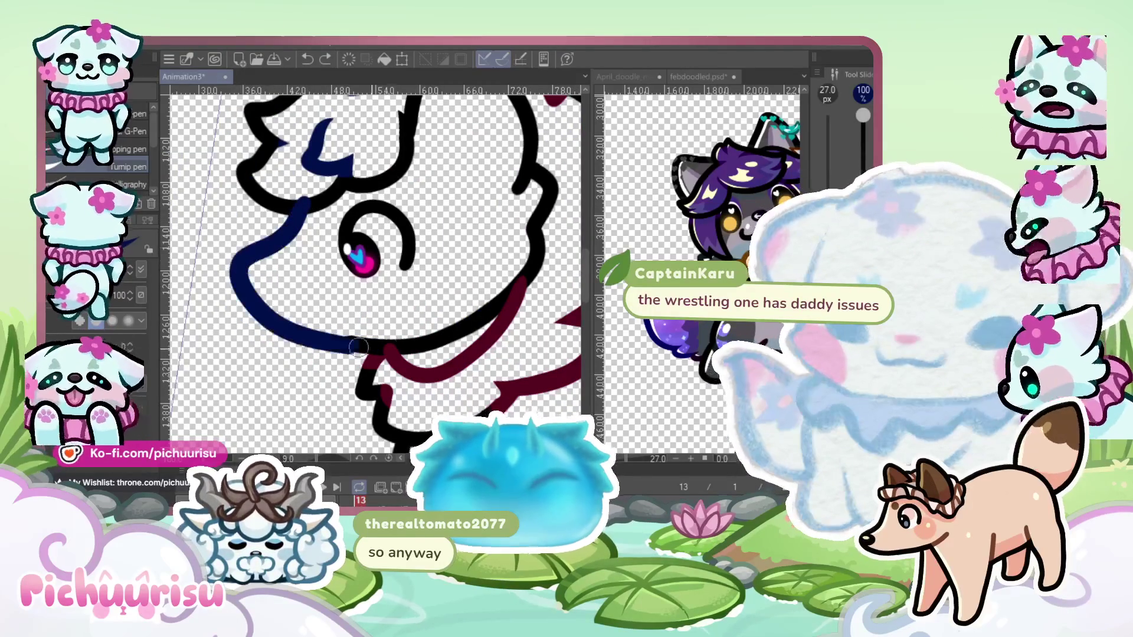
key(ctrl+z)
mouse_move(304, 203)
mouse_down()
mouse_move(278, 242)
mouse_move(384, 342)
mouse_up()
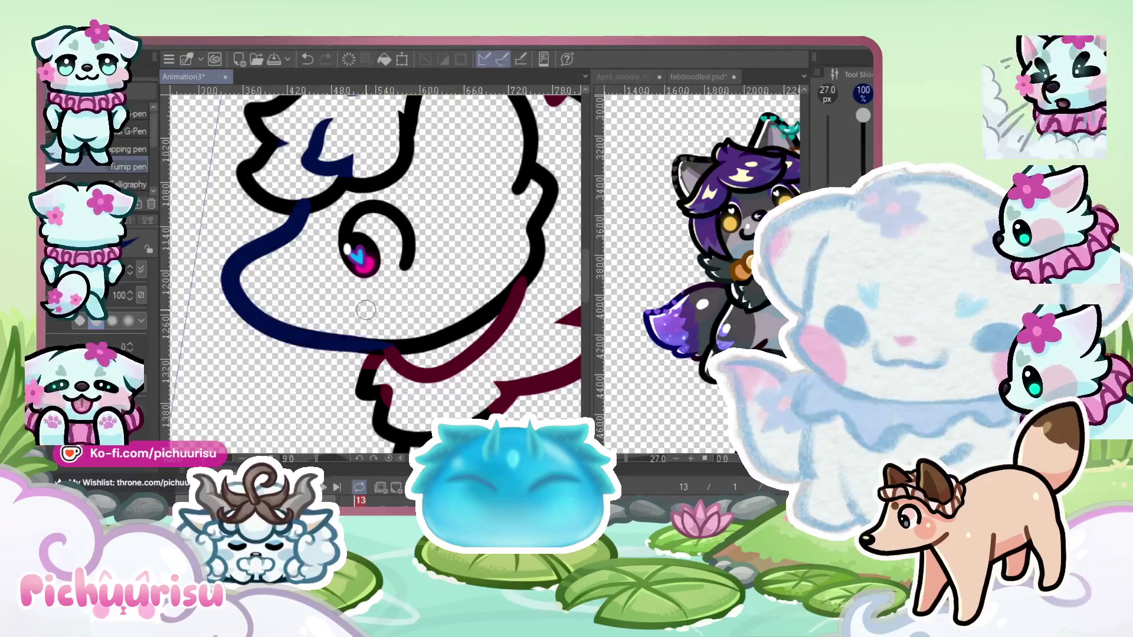
key(ctrl+z)
mouse_move(304, 204)
mouse_down()
mouse_move(248, 295)
mouse_move(378, 342)
mouse_up()
scroll(378, 266, down, 5)
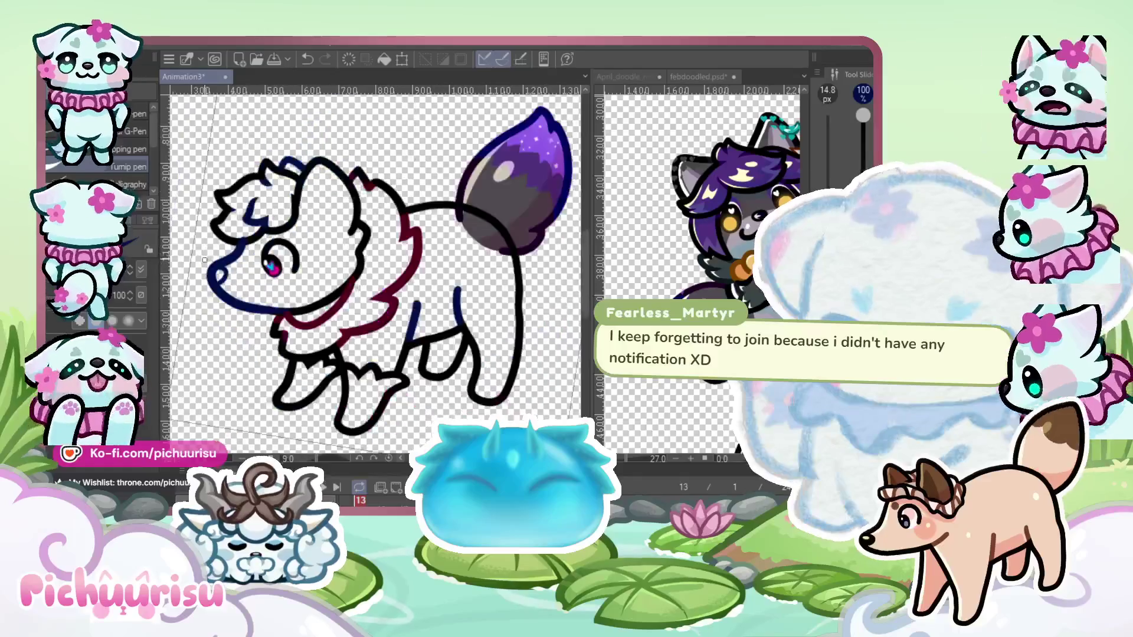
scroll(378, 266, up, 5)
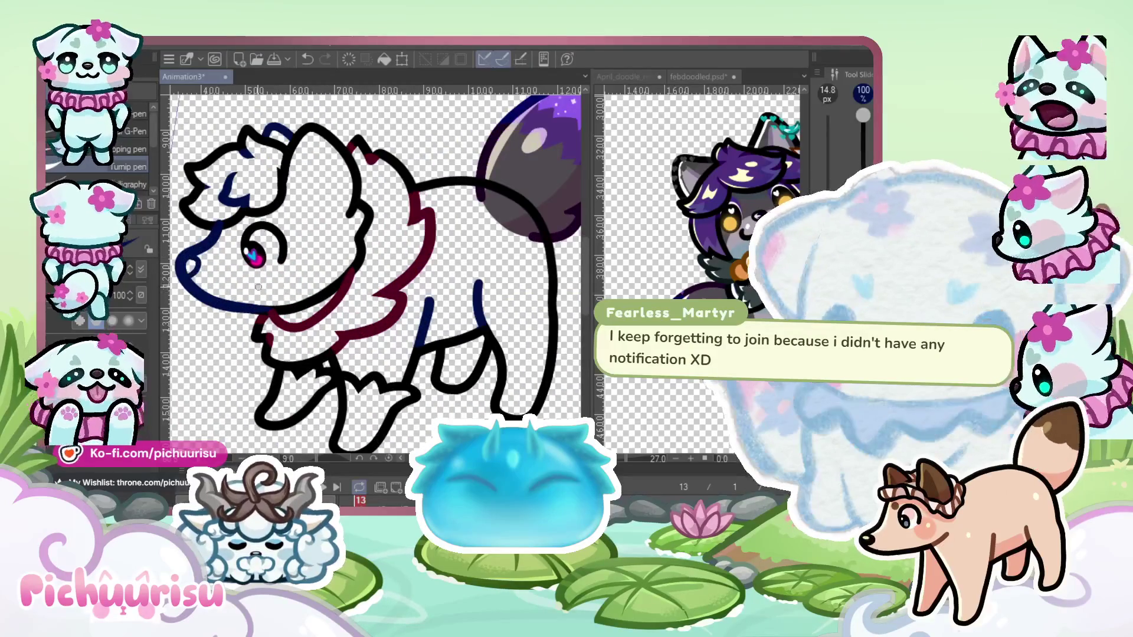
Rotate the canvas nearly upside down and erase to touch up the navy chin curve
key(e)
scroll(378, 265, down, 5)
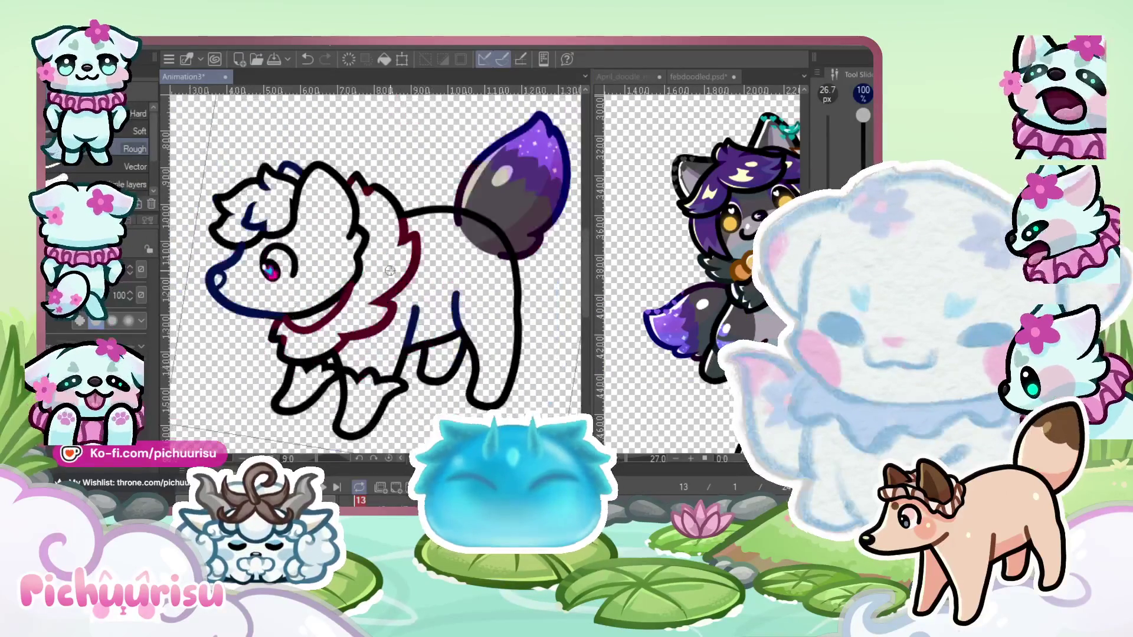
drag(396, 269, 442, 309)
scroll(441, 308, up, 5)
scroll(442, 308, up, 2)
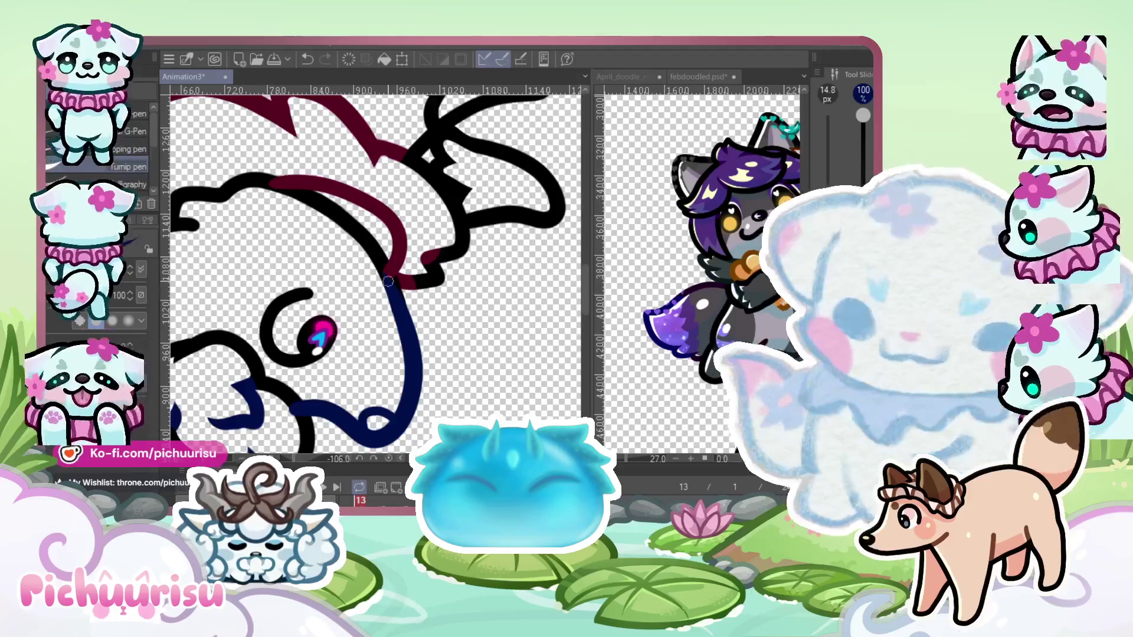
scroll(389, 282, up, 2)
drag(381, 252, 420, 372)
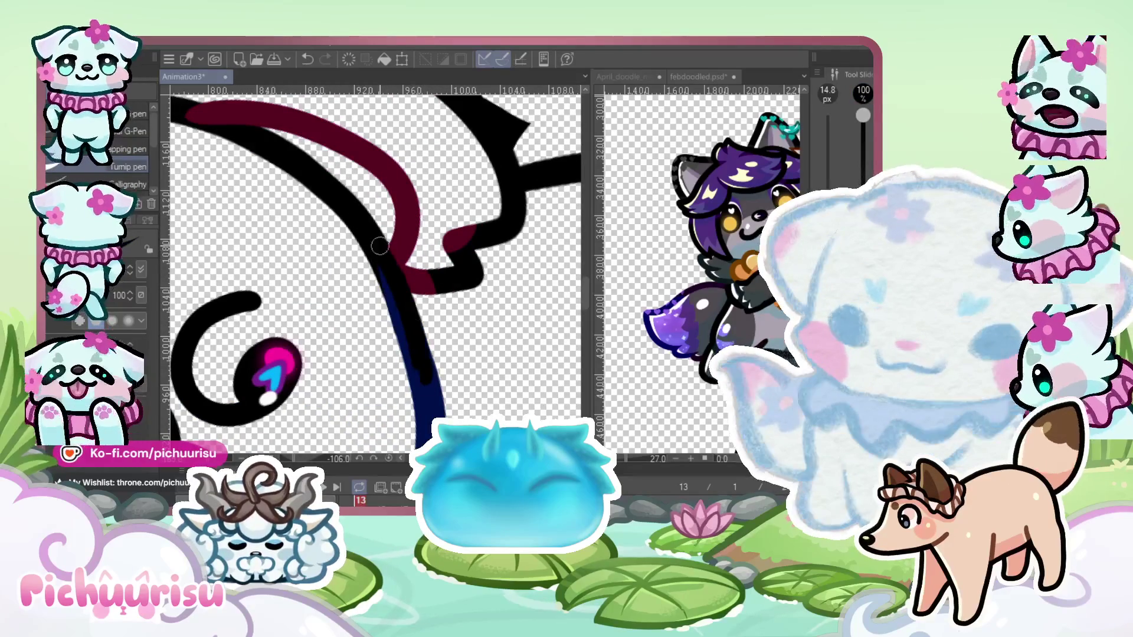
scroll(359, 238, down, 6)
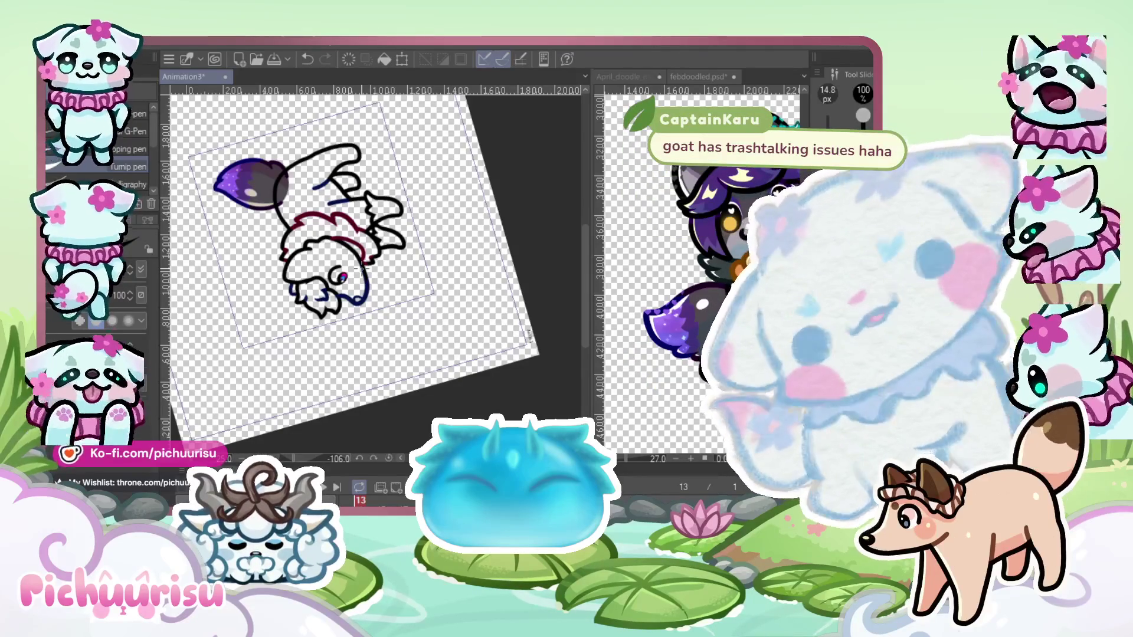
Straighten the canvas back upright and zoom in on the cat's head
key(minus)
key(minus)
key(minus)
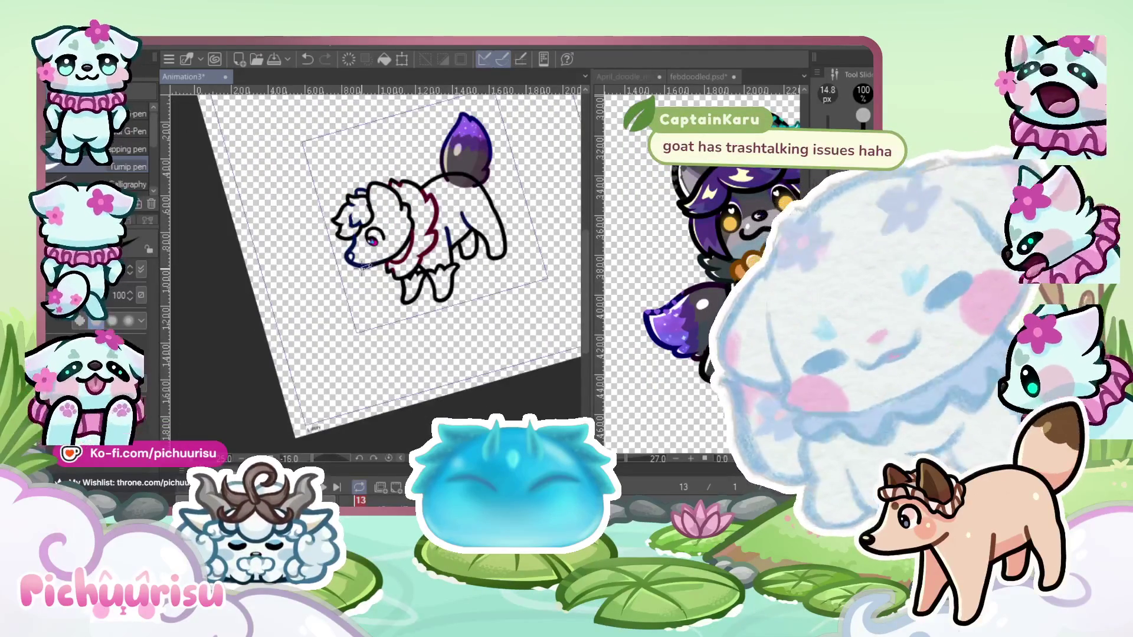
key(minus)
scroll(361, 267, up, 5)
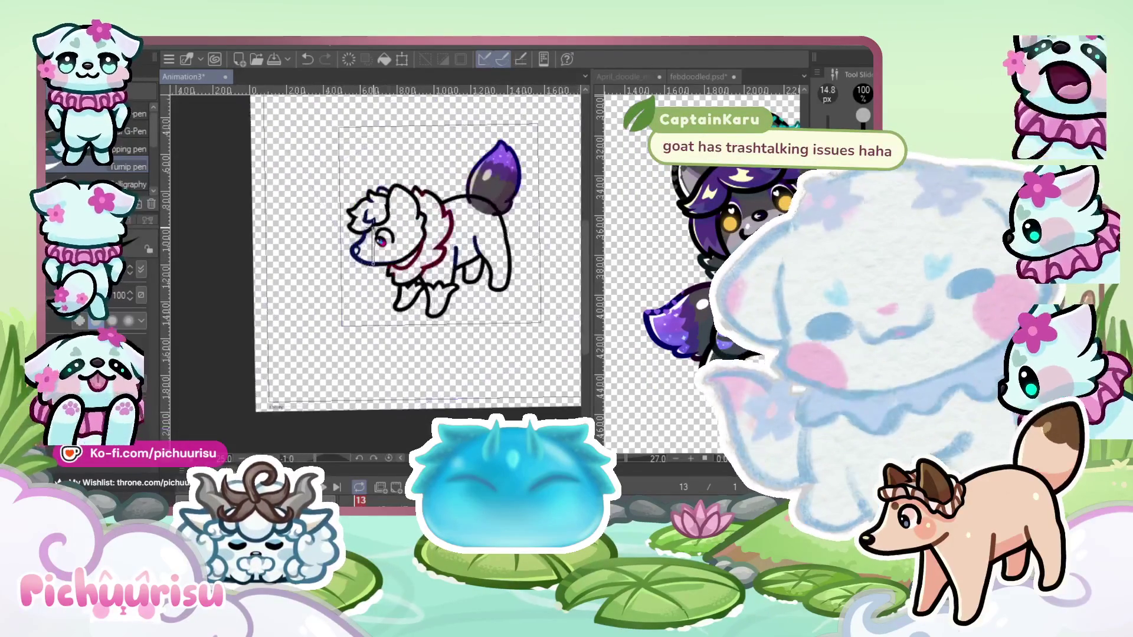
key(m)
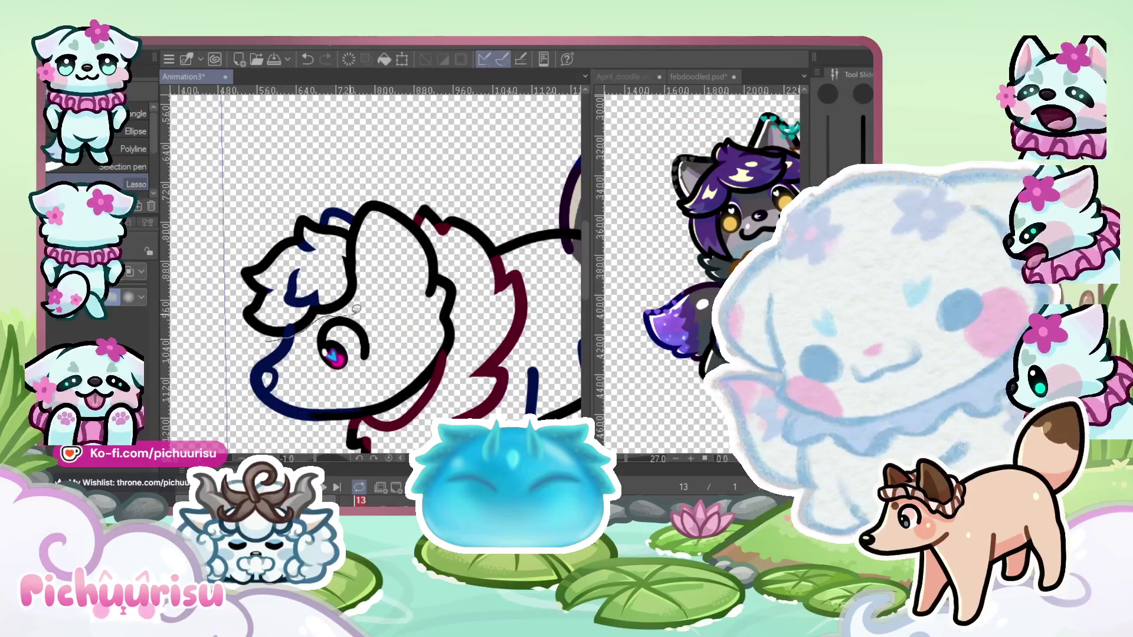
Lasso-select the old lines on top of the head and delete them
mouse_move(423, 309)
mouse_down()
mouse_move(438, 297)
mouse_move(443, 252)
mouse_up()
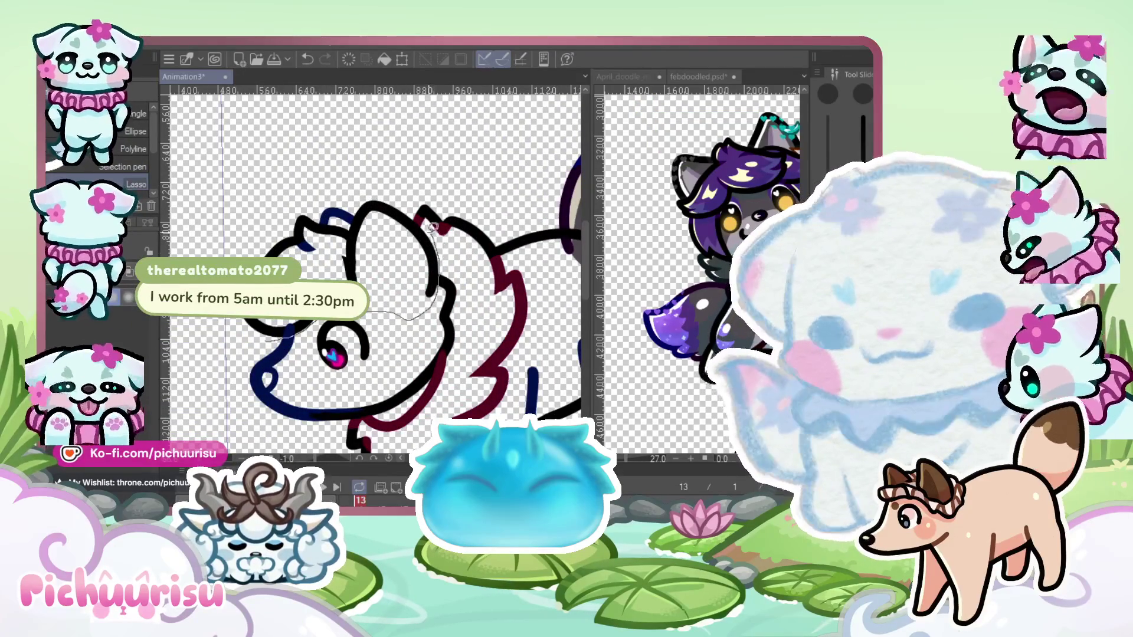
drag(221, 212, 207, 336)
key(Delete)
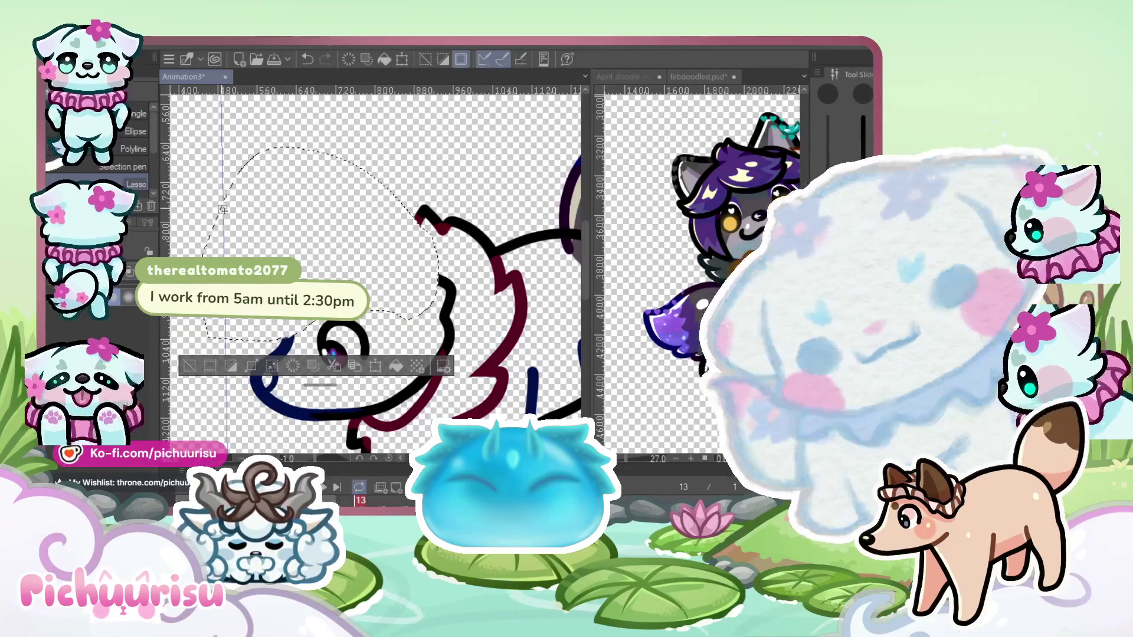
key(ctrl+d)
scroll(392, 153, down, 2)
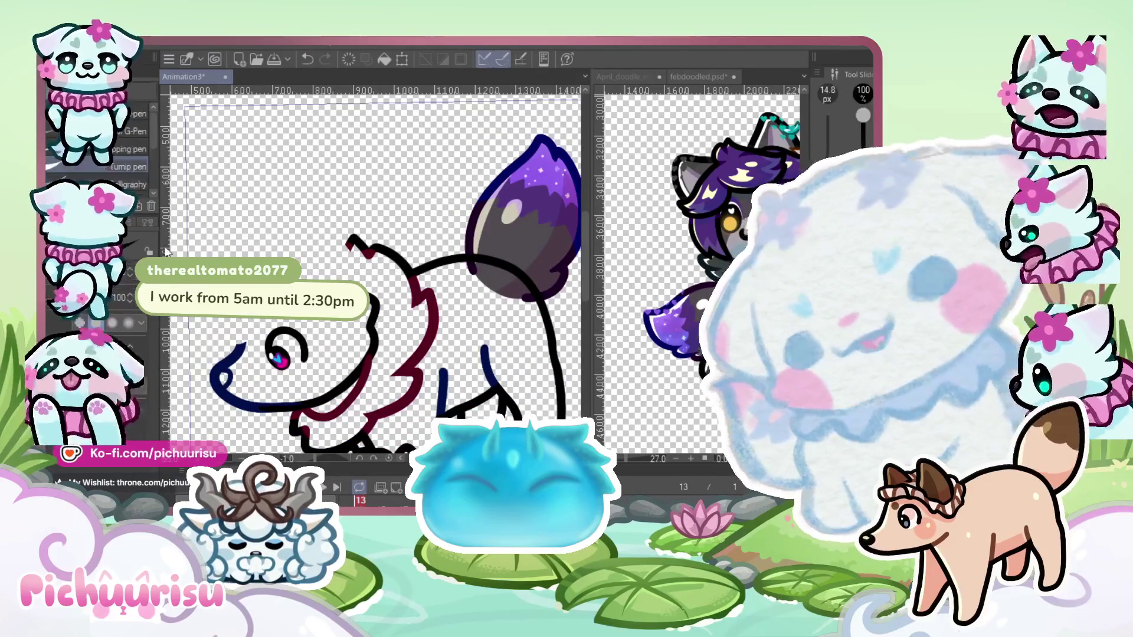
scroll(317, 272, up, 1)
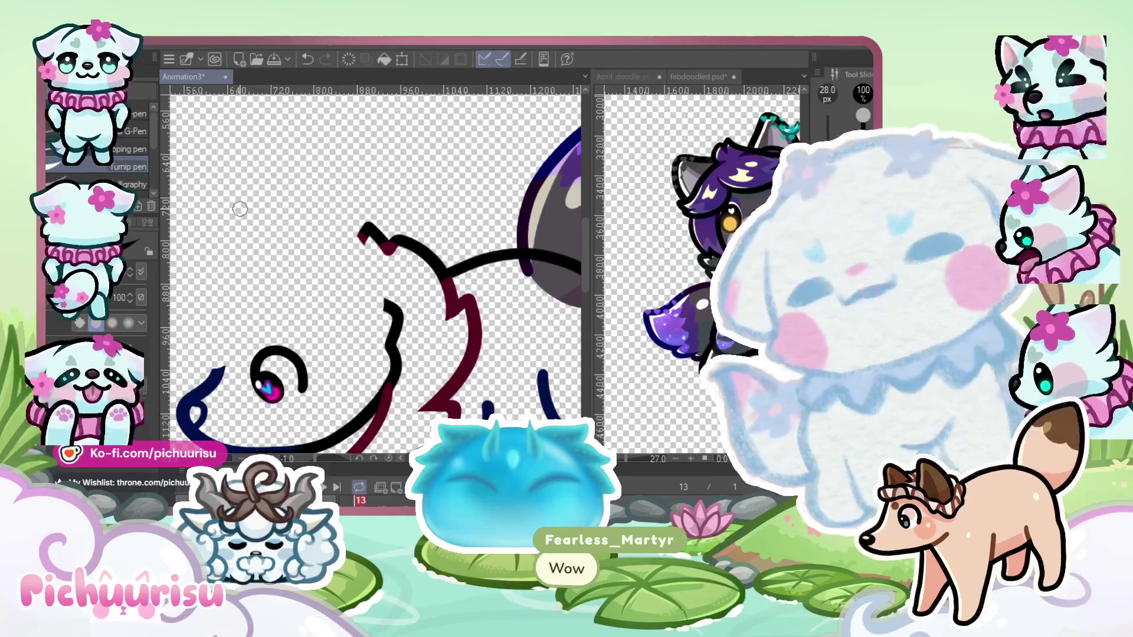
Retry the ear stroke several times, then fill the gap between the ear and head lines
mouse_move(277, 277)
mouse_down()
mouse_move(303, 204)
mouse_move(365, 331)
mouse_up()
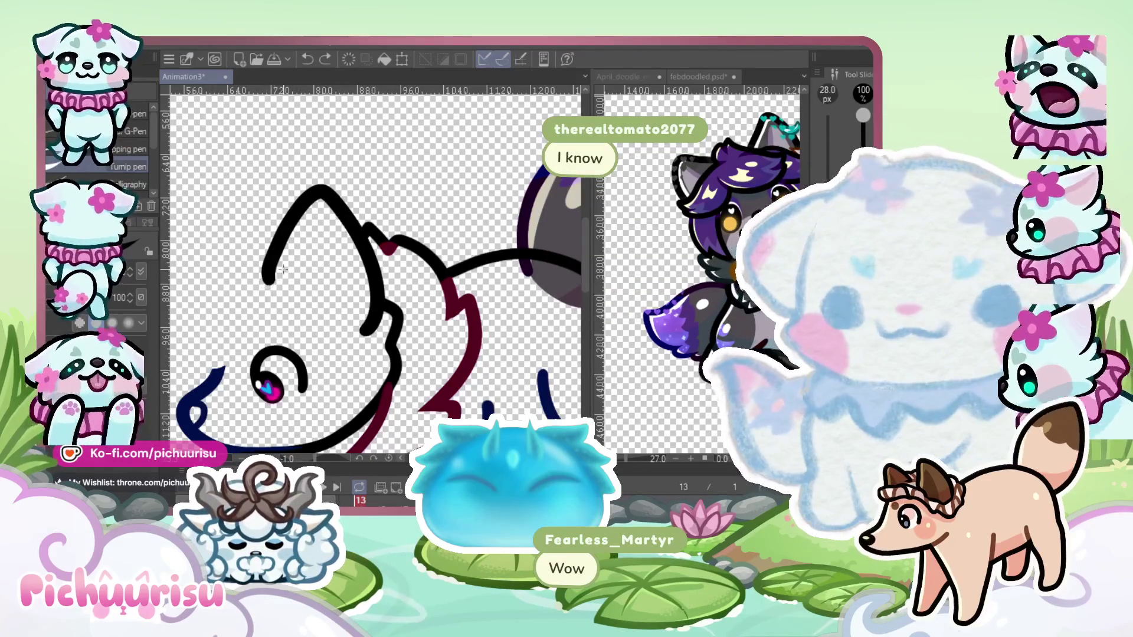
key(ctrl+z)
mouse_move(266, 282)
mouse_down()
mouse_move(330, 198)
mouse_move(369, 334)
mouse_up()
key(ctrl+z)
mouse_move(269, 285)
mouse_down()
mouse_move(319, 199)
mouse_move(369, 336)
mouse_move(269, 278)
mouse_move(338, 222)
mouse_move(365, 335)
mouse_up()
key(ctrl+z)
scroll(229, 240, down, 2)
scroll(317, 284, up, 6)
drag(317, 283, 326, 282)
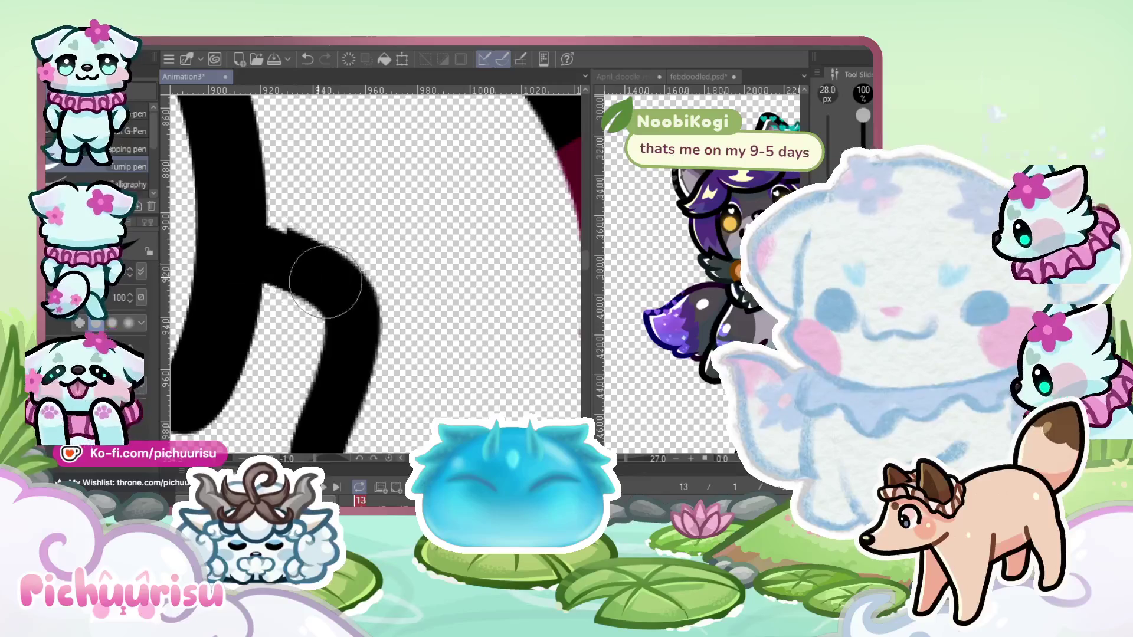
Add a black stroke curving down from the ear hook
scroll(260, 243, down, 6)
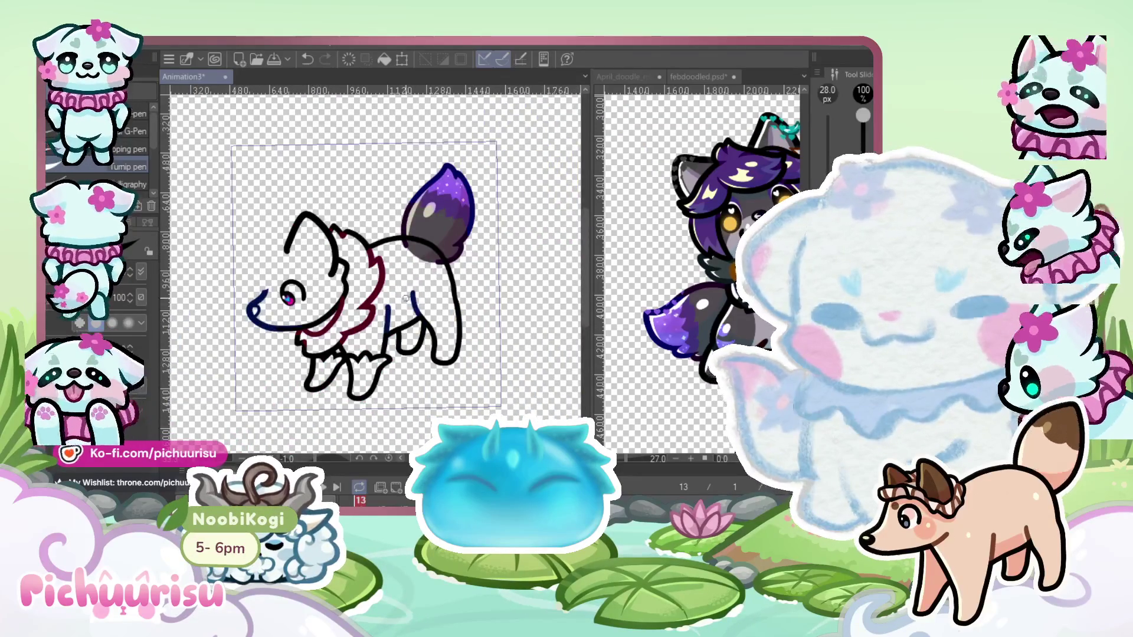
scroll(442, 287, right, 2)
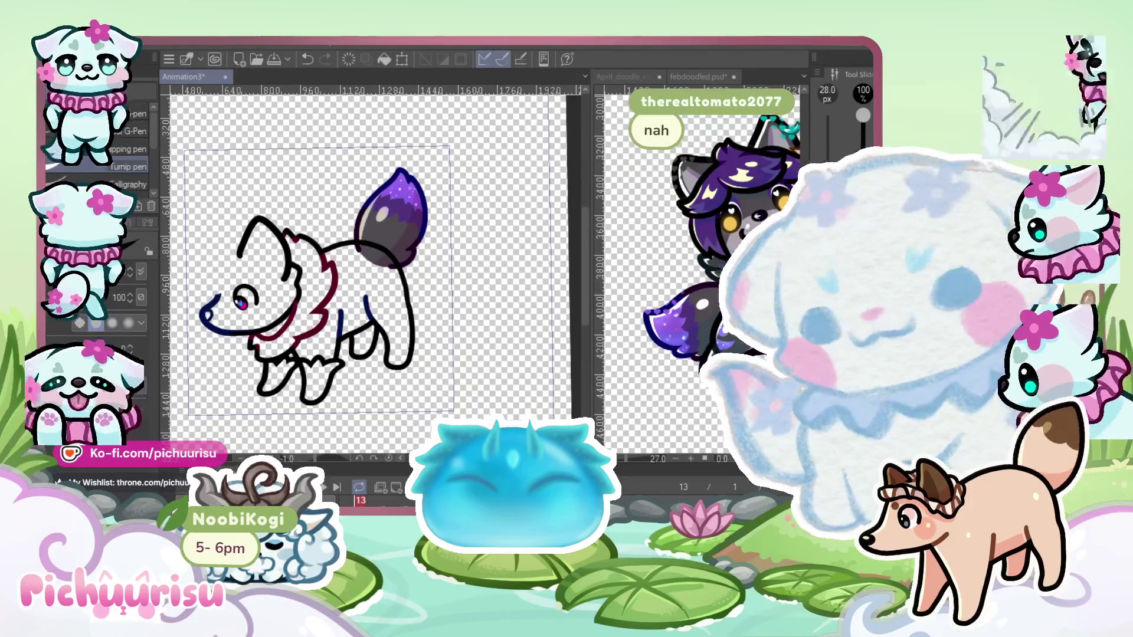
scroll(478, 278, up, 3)
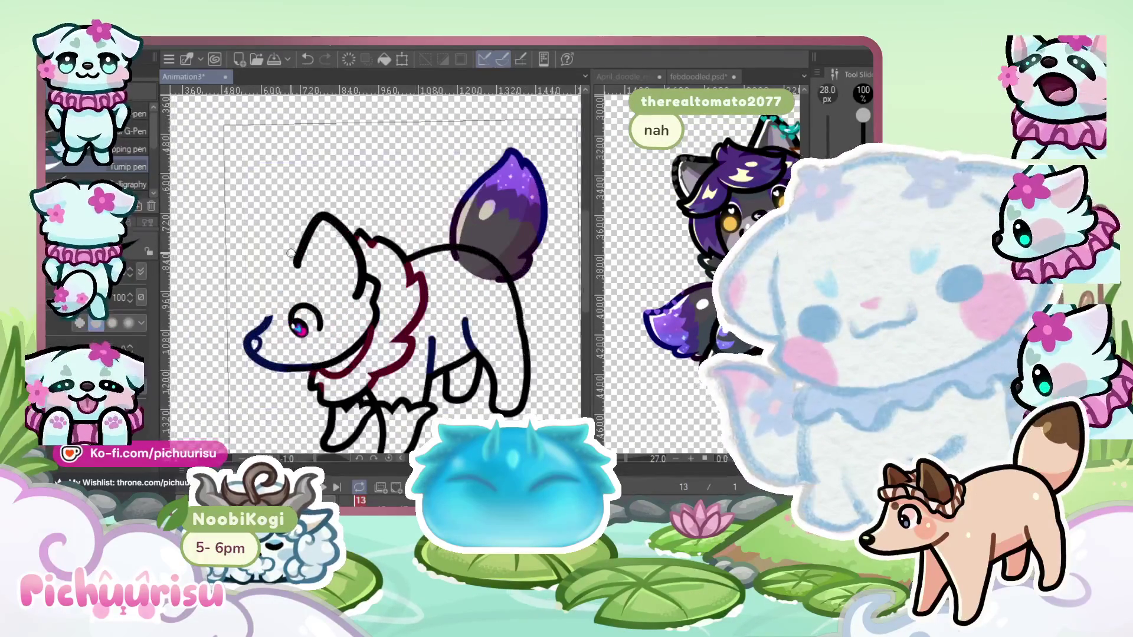
scroll(306, 240, up, 3)
scroll(329, 317, down, 5)
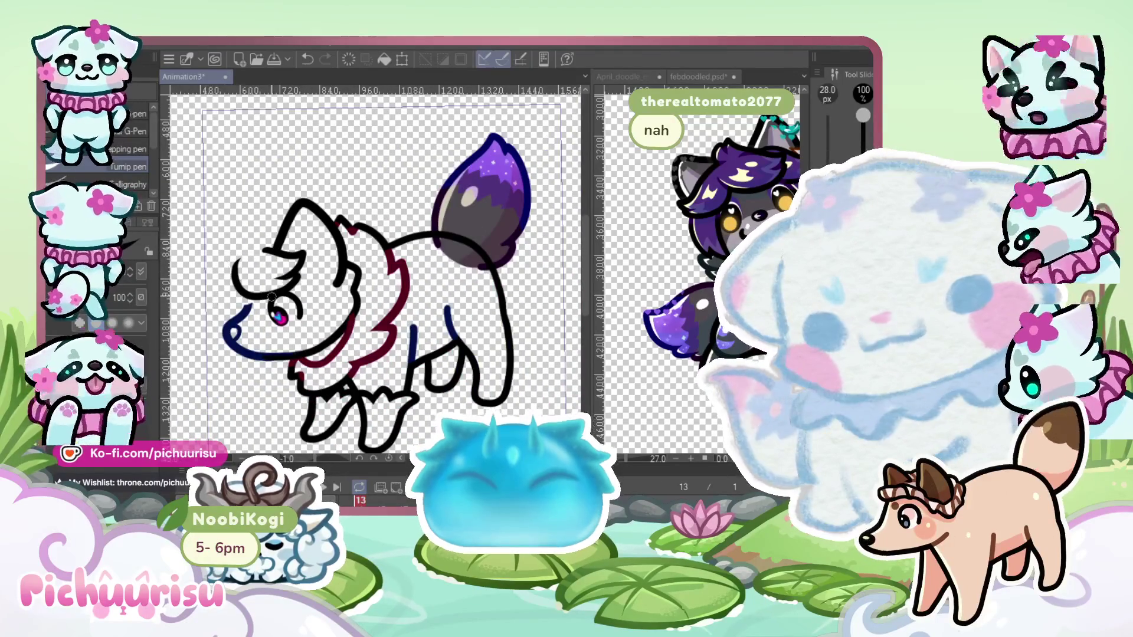
scroll(272, 295, up, 5)
scroll(262, 247, down, 3)
scroll(260, 233, up, 5)
mouse_move(260, 233)
mouse_down()
mouse_move(185, 305)
mouse_move(307, 354)
mouse_up()
scroll(301, 330, down, 3)
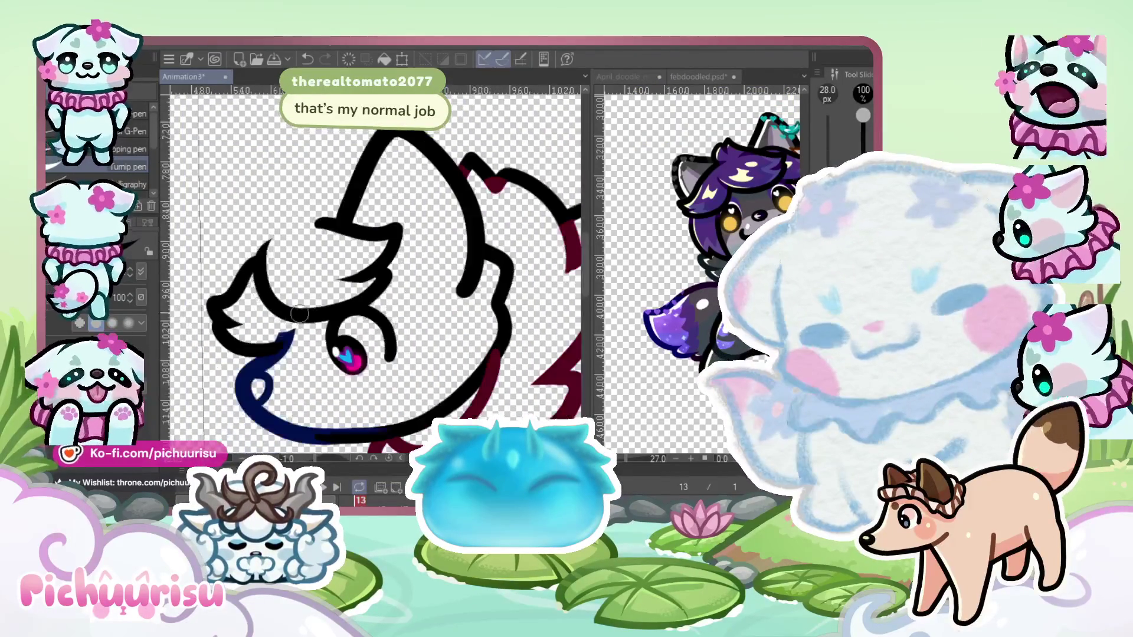
scroll(300, 302, up, 4)
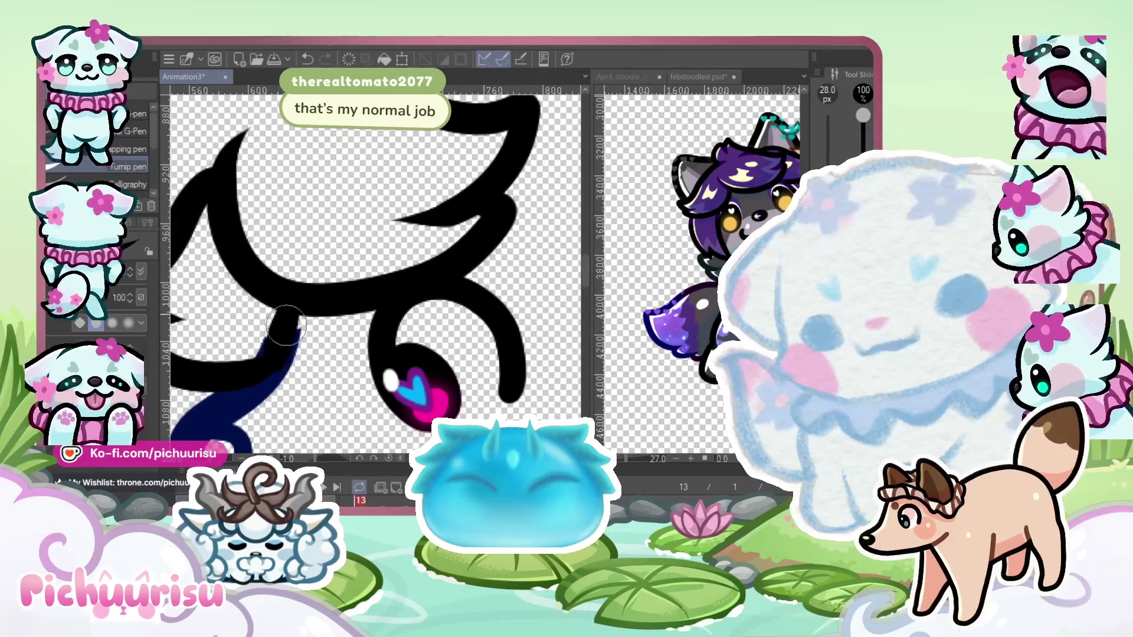
scroll(288, 314, down, 4)
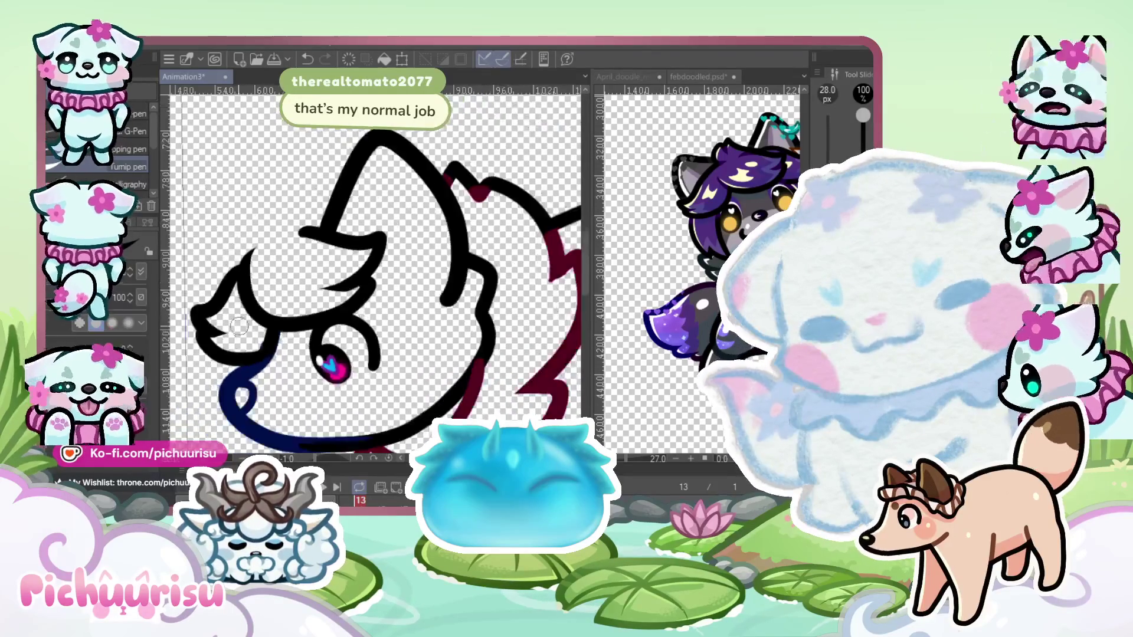
scroll(307, 239, up, 3)
Replace the ear's top line and lower-edge curve with one curve drawn from its left side
mouse_move(275, 269)
mouse_down()
mouse_move(357, 260)
mouse_move(422, 286)
mouse_up()
drag(416, 331, 307, 362)
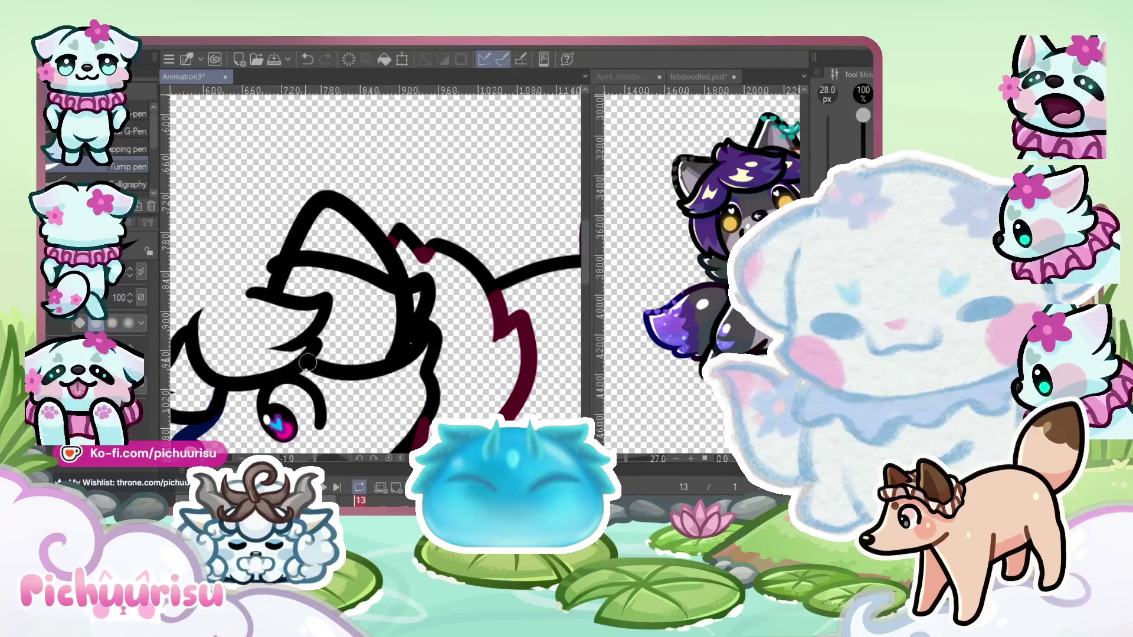
scroll(308, 363, down, 4)
scroll(250, 258, up, 5)
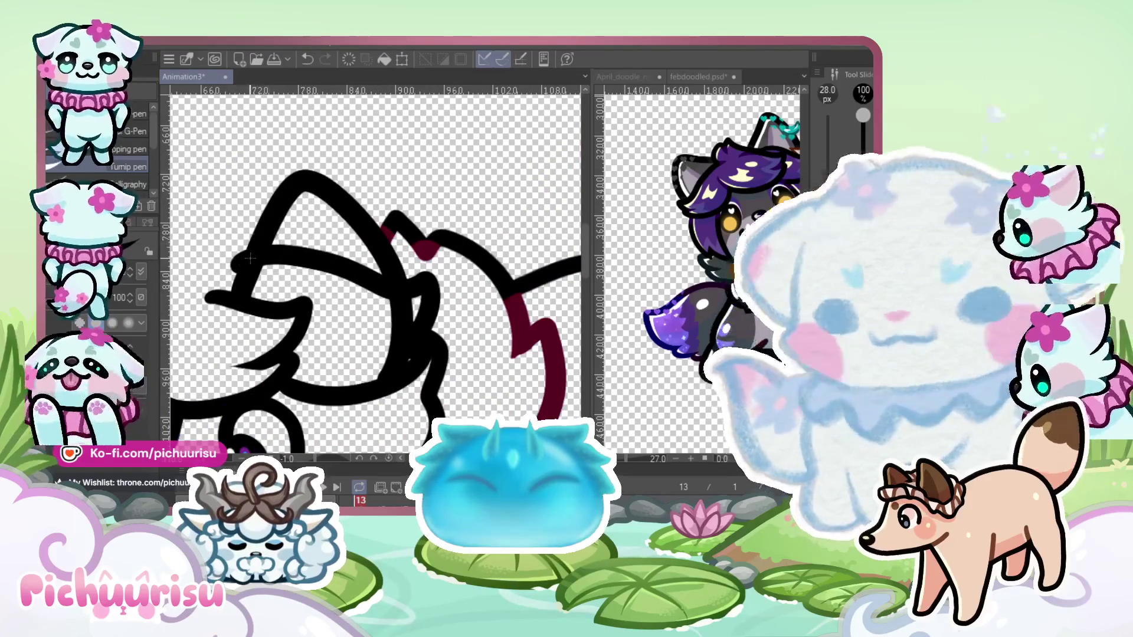
key(ctrl+z)
key(ctrl+z)
mouse_move(219, 262)
mouse_down()
mouse_move(287, 251)
mouse_move(327, 350)
mouse_move(260, 386)
mouse_move(354, 407)
mouse_up()
scroll(297, 372, up, 3)
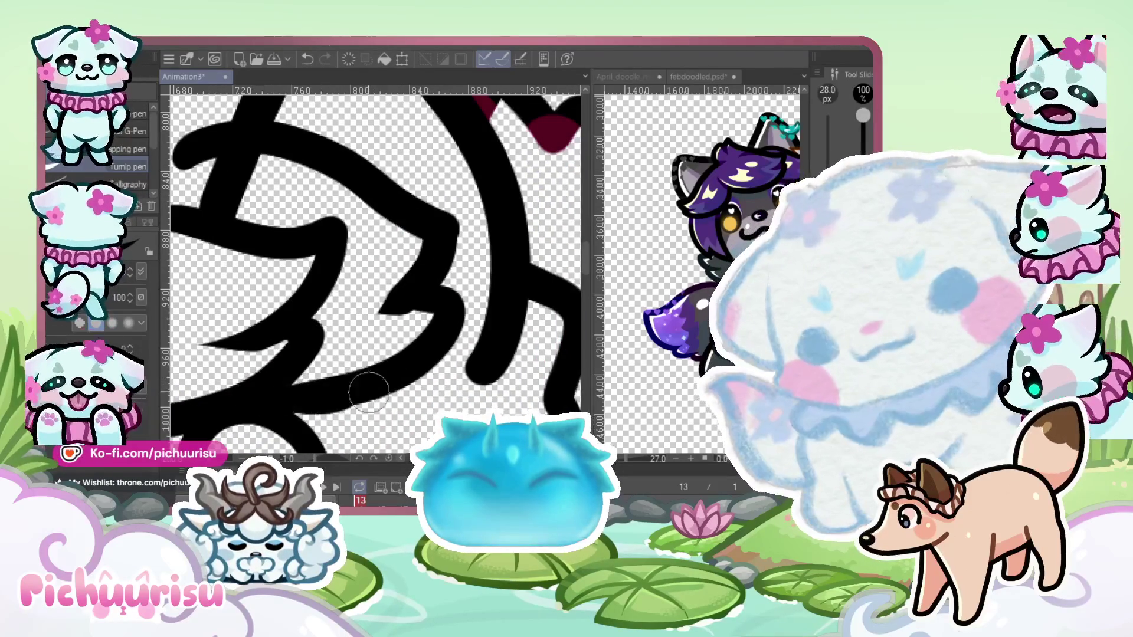
scroll(453, 272, down, 4)
scroll(453, 272, down, 3)
scroll(367, 325, up, 3)
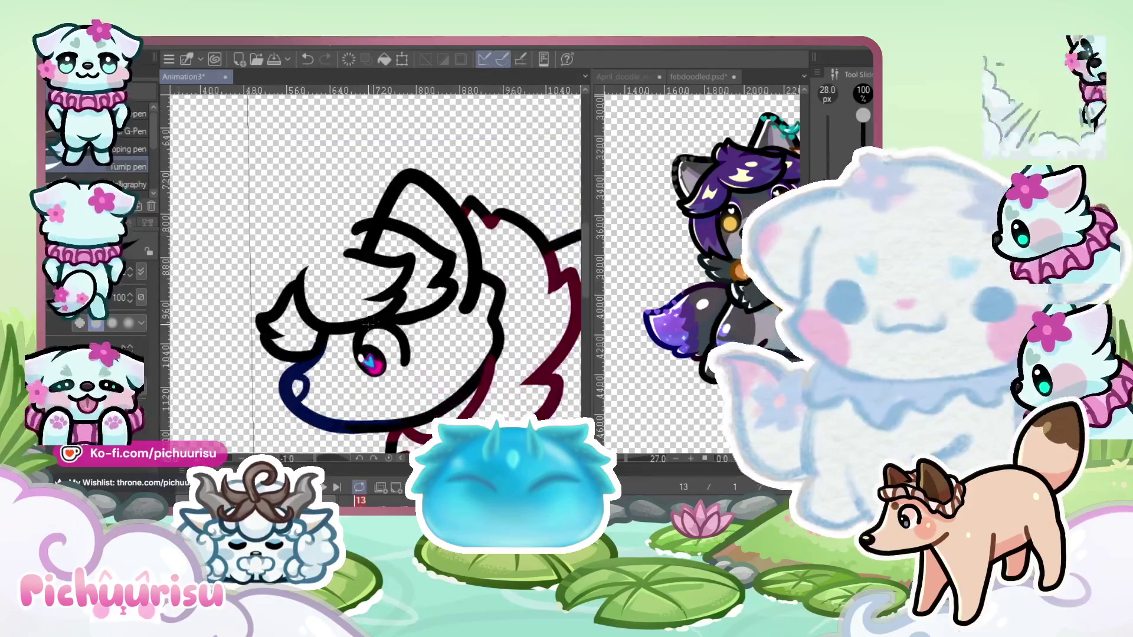
Replace the unwanted inner ear strokes with a new curved inner ear line and a stroke below the hook
key(ctrl+z)
scroll(460, 276, up, 1)
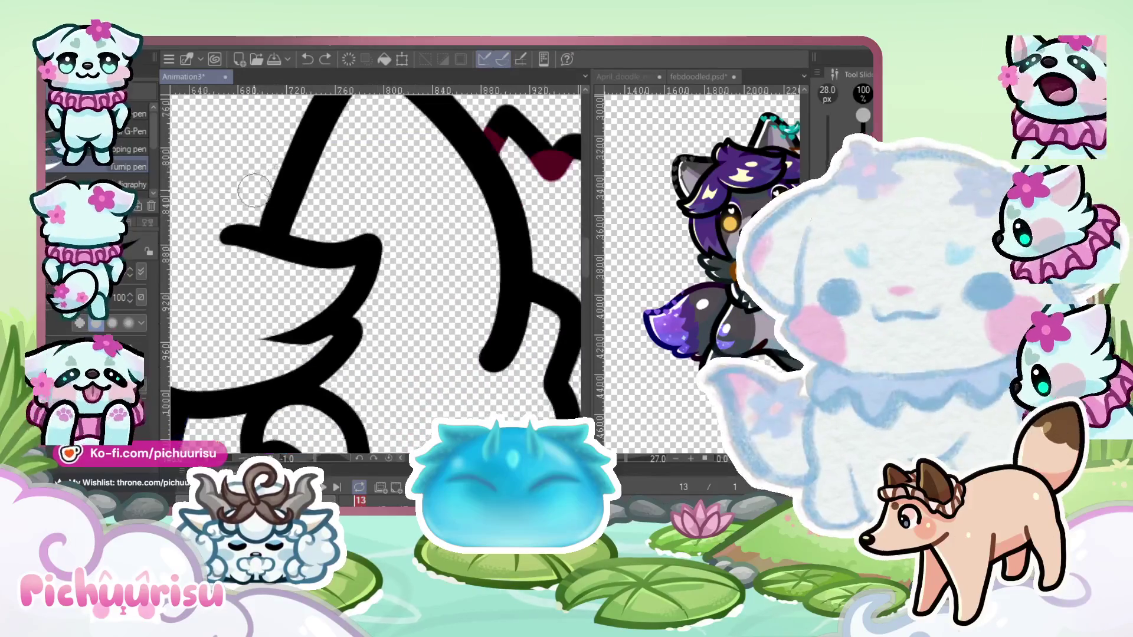
drag(248, 190, 423, 229)
drag(460, 295, 330, 378)
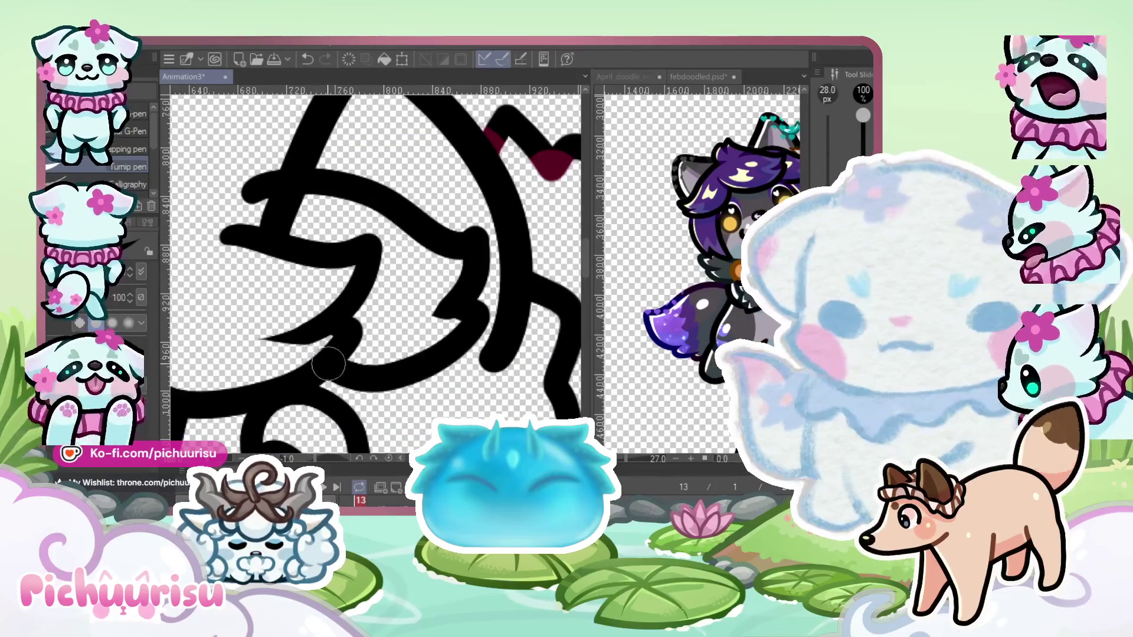
scroll(377, 271, down, 2)
scroll(377, 271, up, 1)
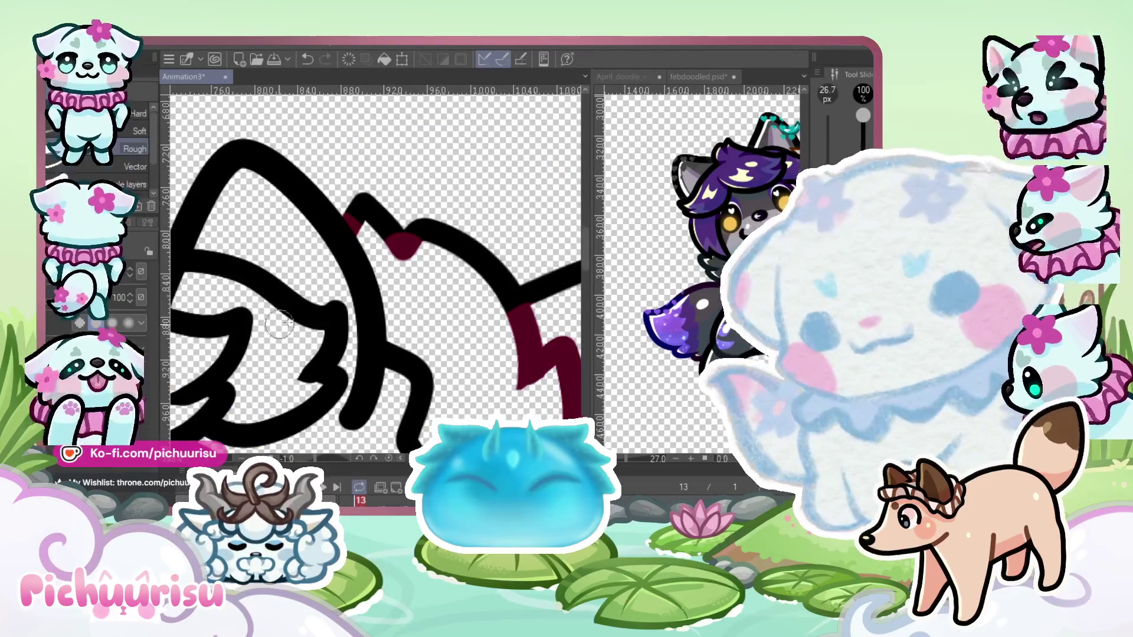
Trim and reshape the stroke edges inside the ear
scroll(279, 324, up, 5)
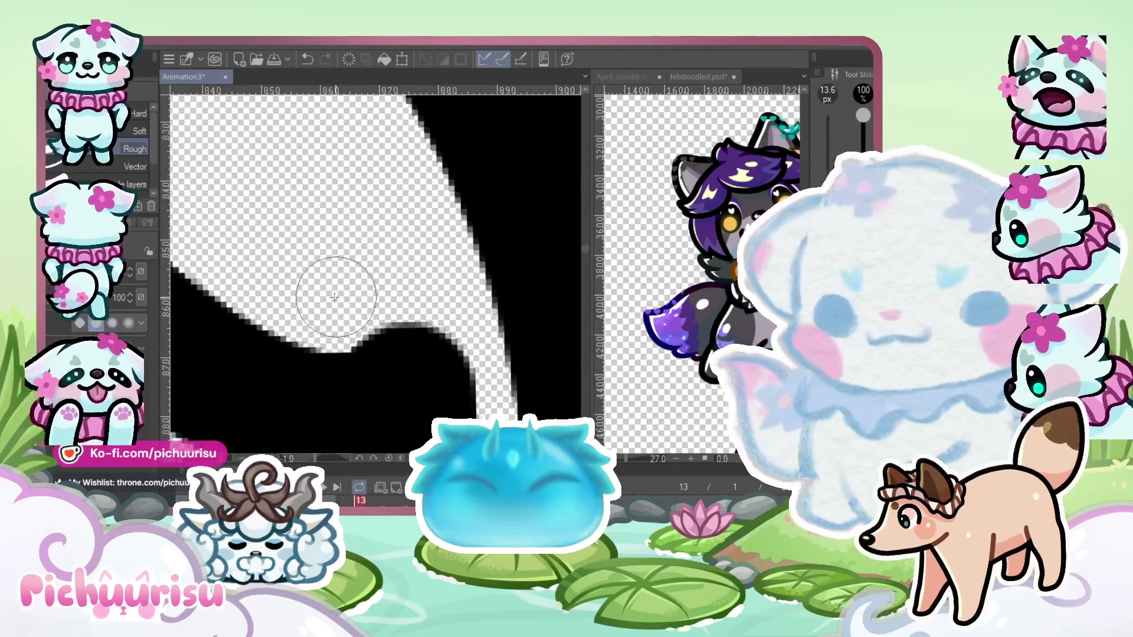
scroll(385, 276, down, 3)
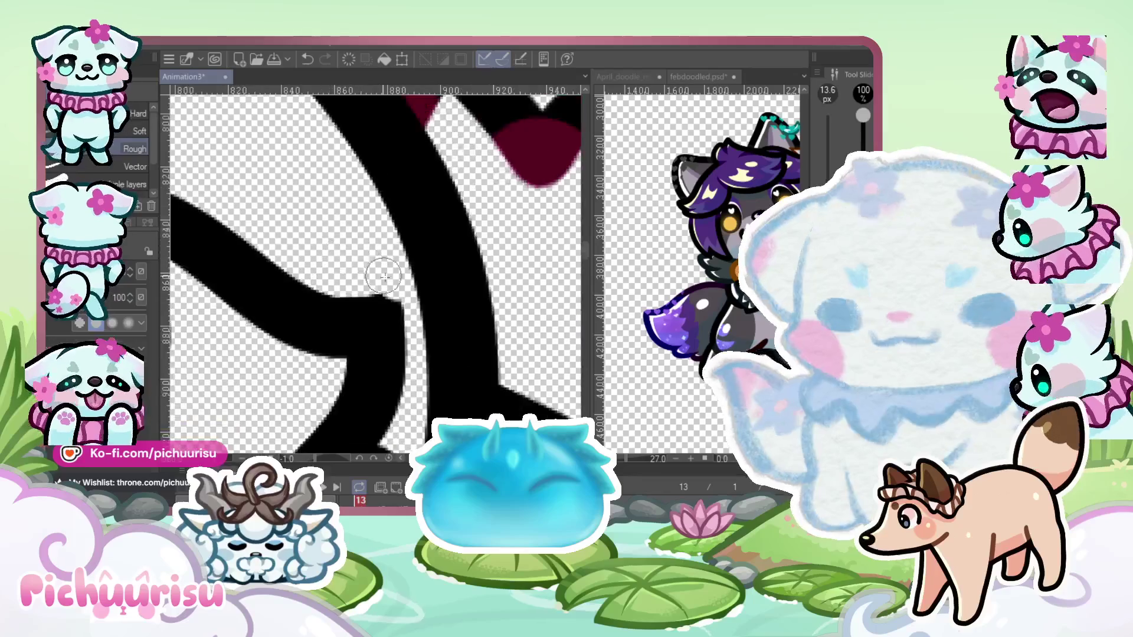
scroll(384, 276, up, 4)
scroll(313, 286, down, 3)
mouse_move(314, 286)
mouse_down()
mouse_move(330, 319)
mouse_move(286, 240)
mouse_move(195, 272)
mouse_up()
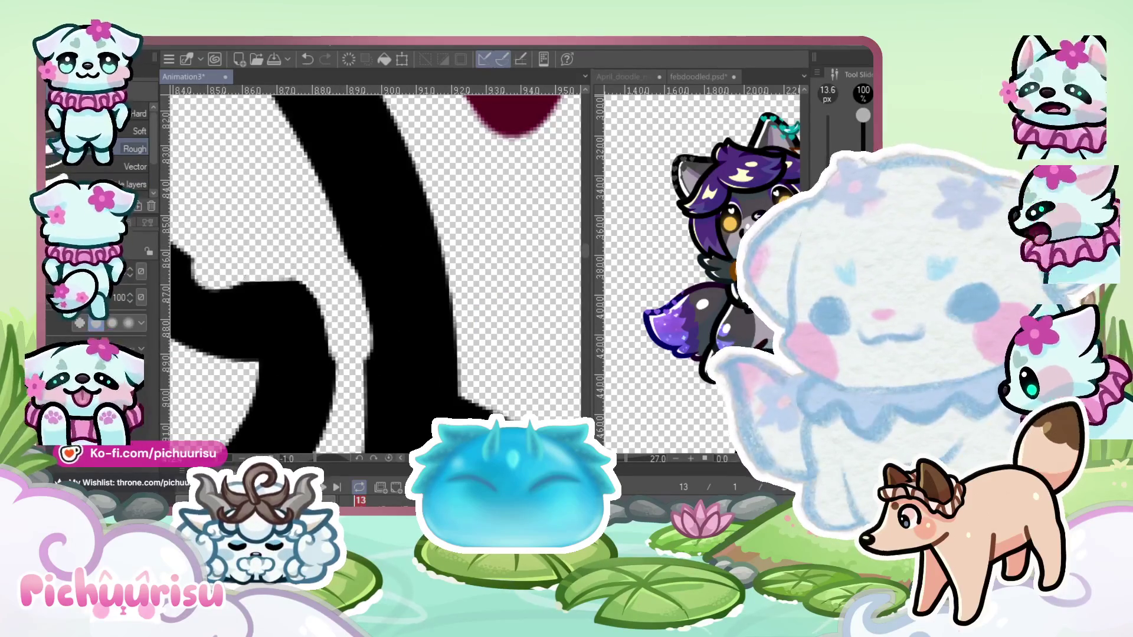
scroll(278, 309, down, 3)
key(p)
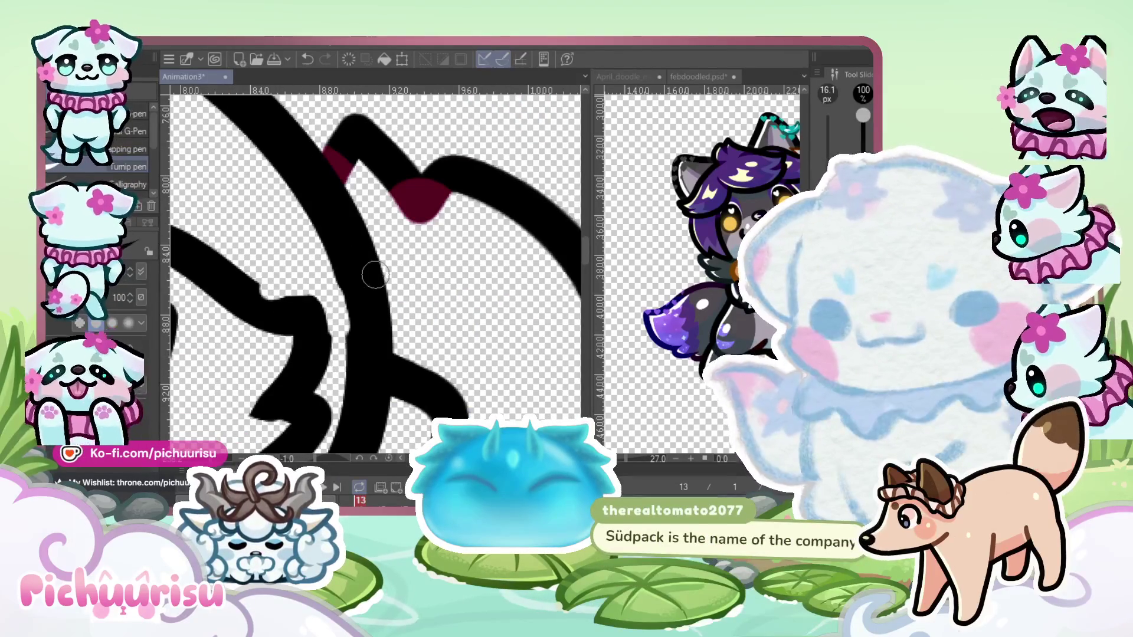
scroll(242, 296, up, 3)
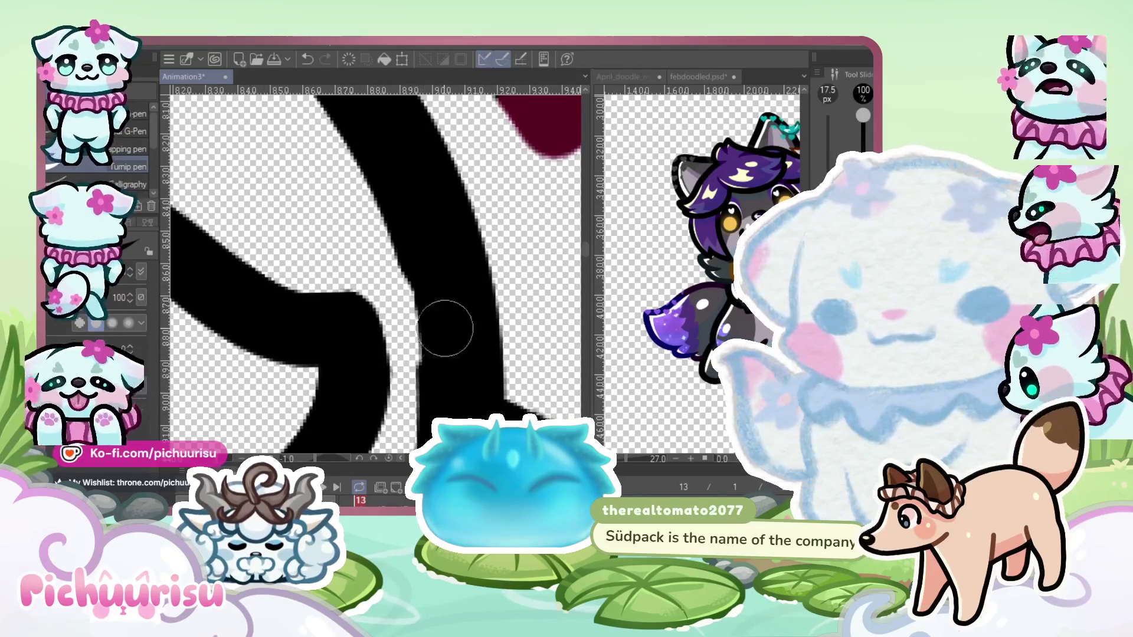
scroll(375, 329, down, 8)
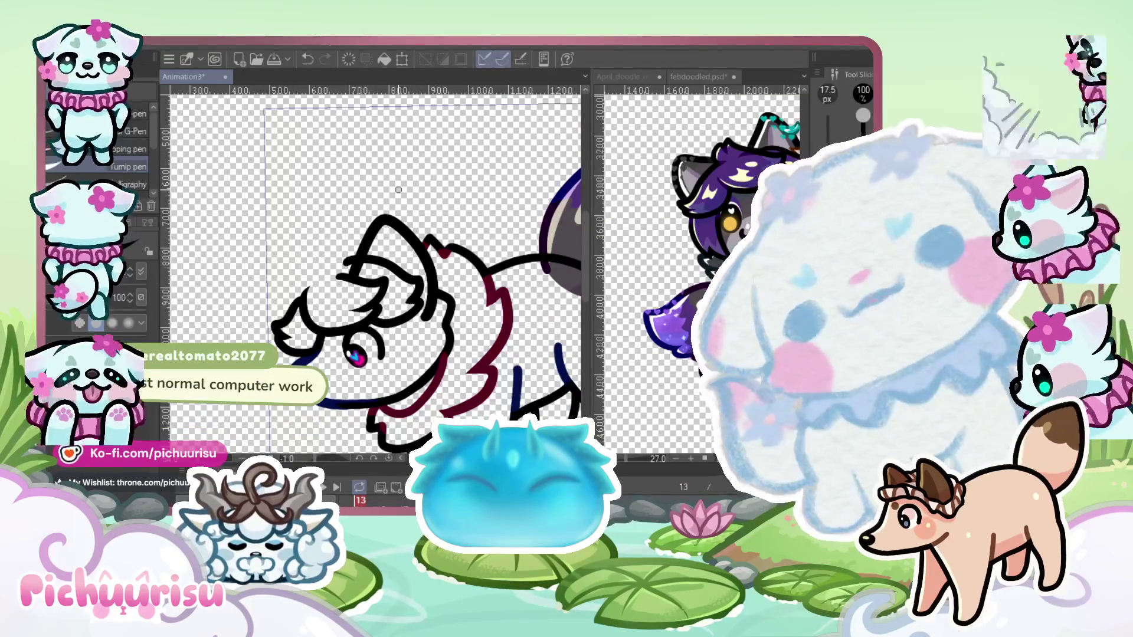
scroll(407, 201, up, 4)
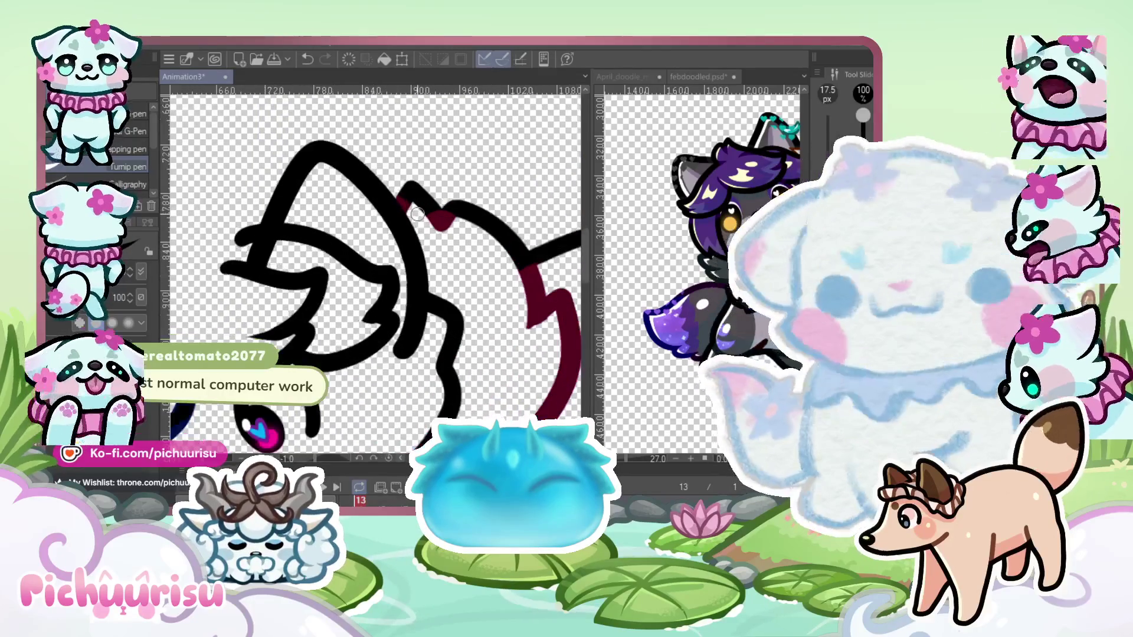
Add a V-shaped fur tuft below the chin
key(e)
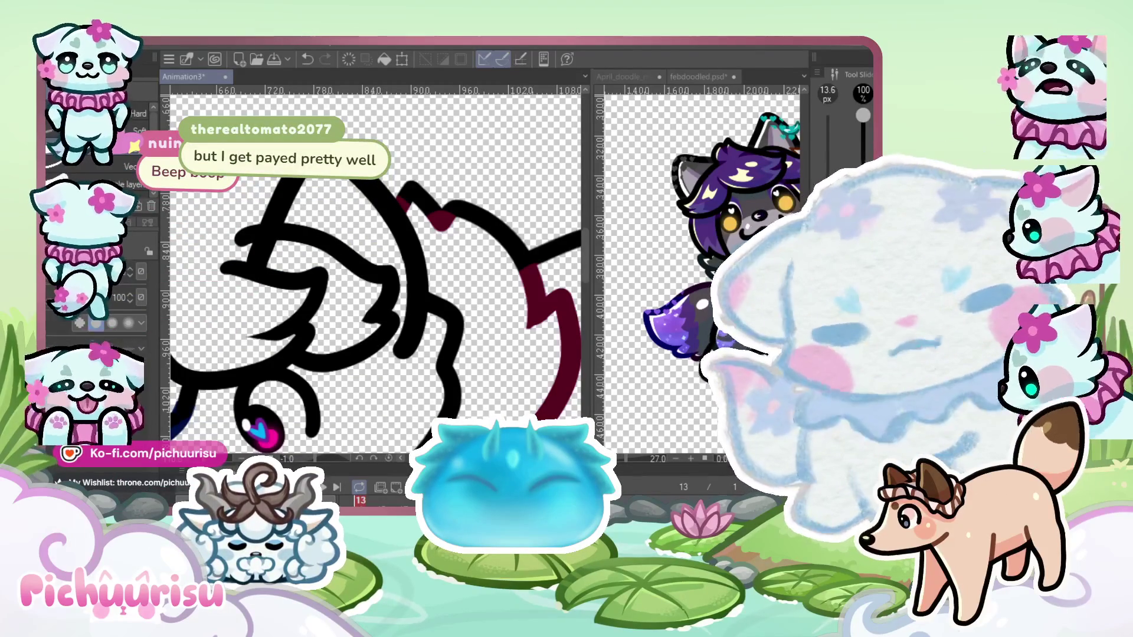
scroll(475, 293, down, 2)
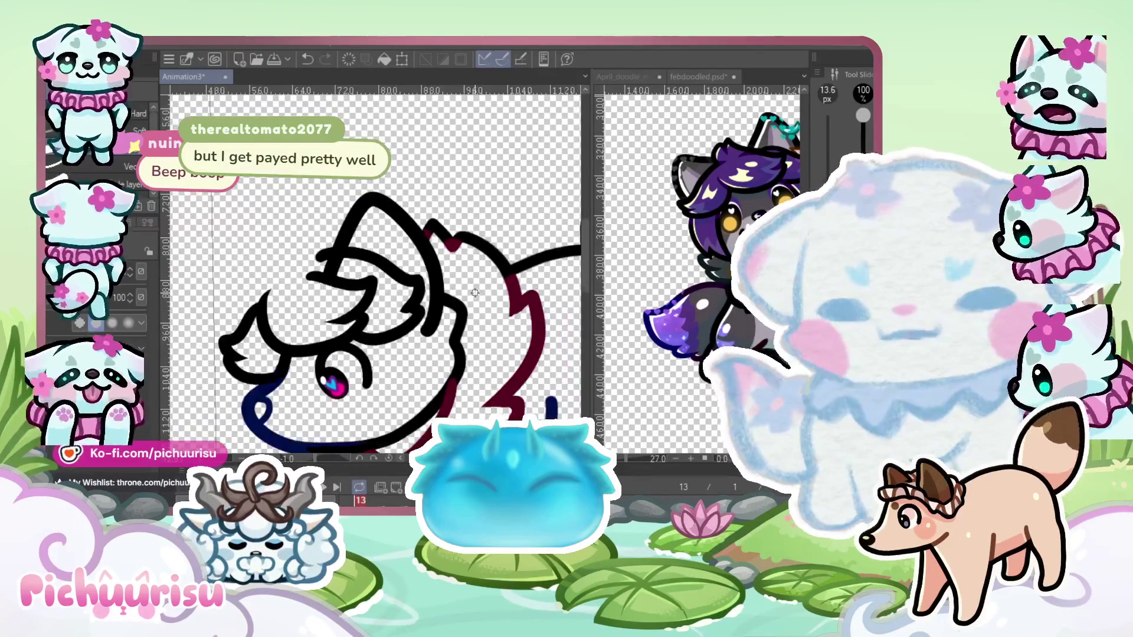
scroll(332, 267, up, 4)
scroll(173, 353, up, 4)
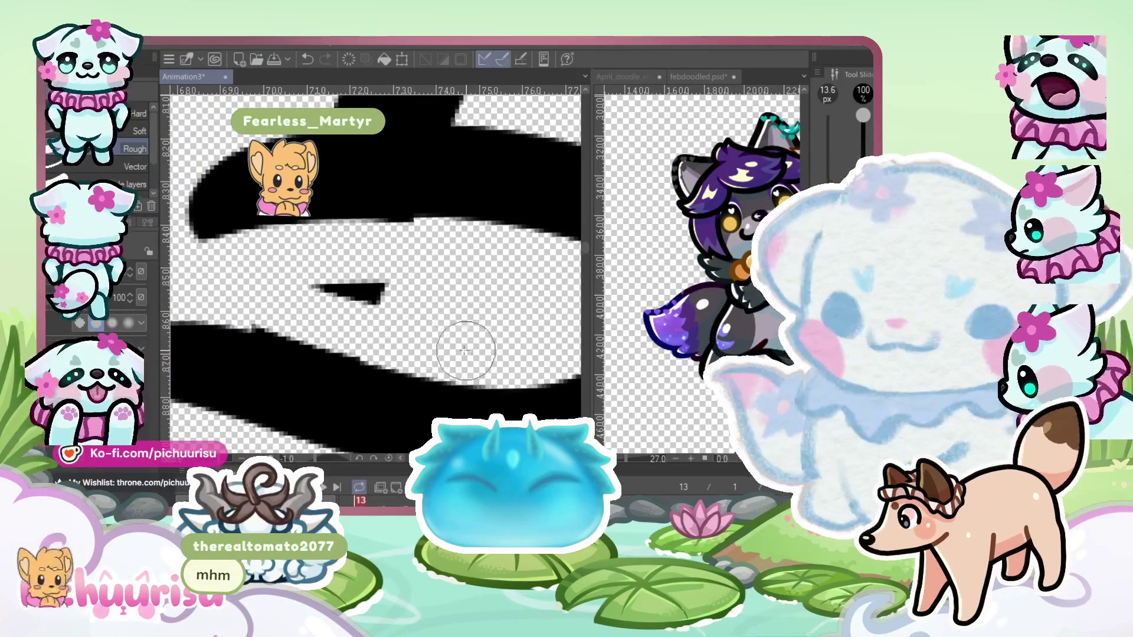
scroll(455, 316, down, 4)
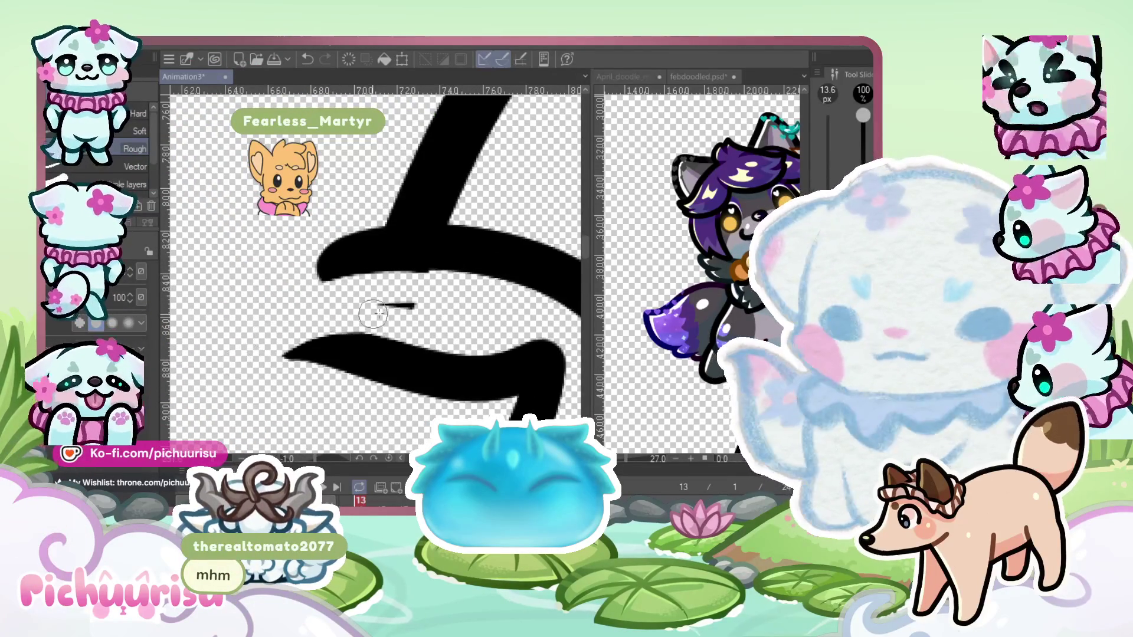
scroll(440, 294, up, 3)
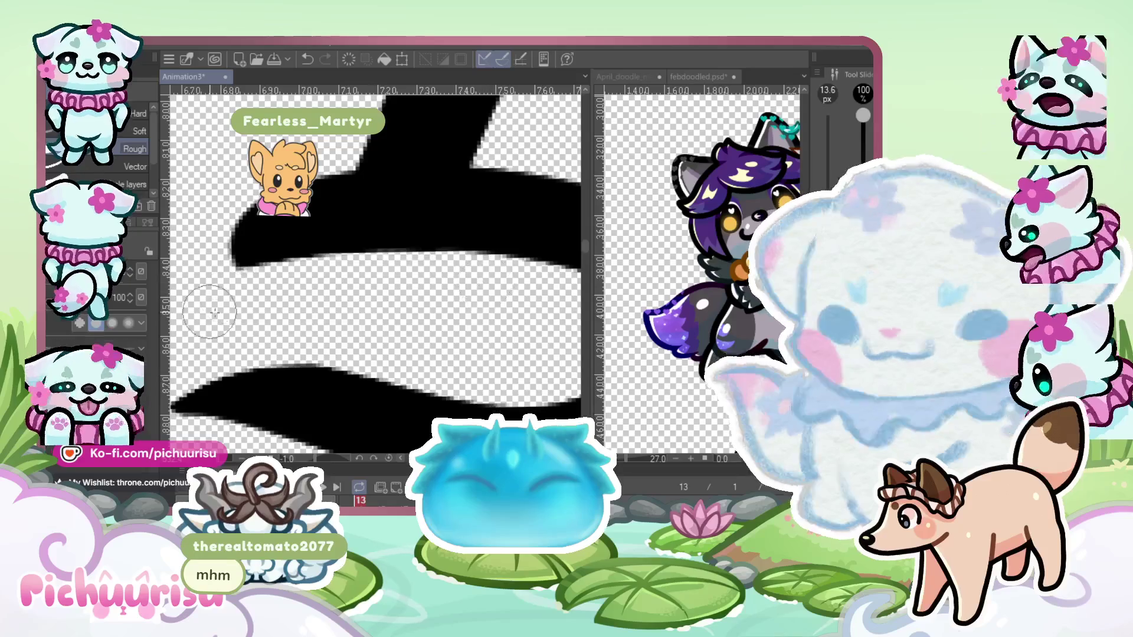
scroll(354, 290, down, 2)
scroll(354, 290, down, 4)
scroll(257, 341, up, 5)
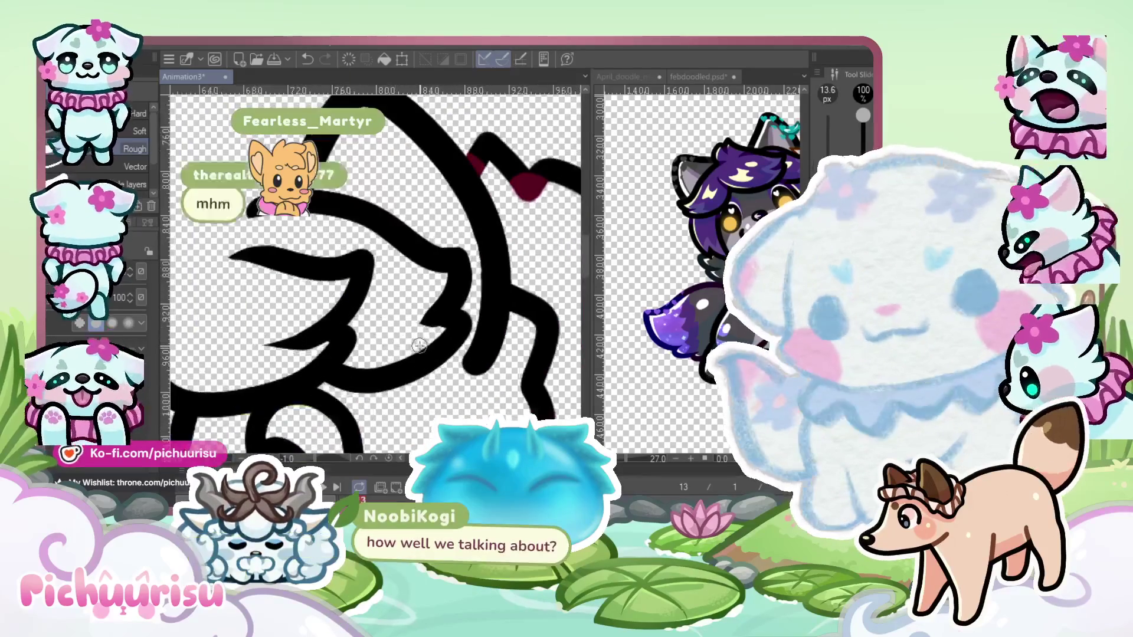
scroll(257, 341, down, 2)
scroll(323, 336, up, 4)
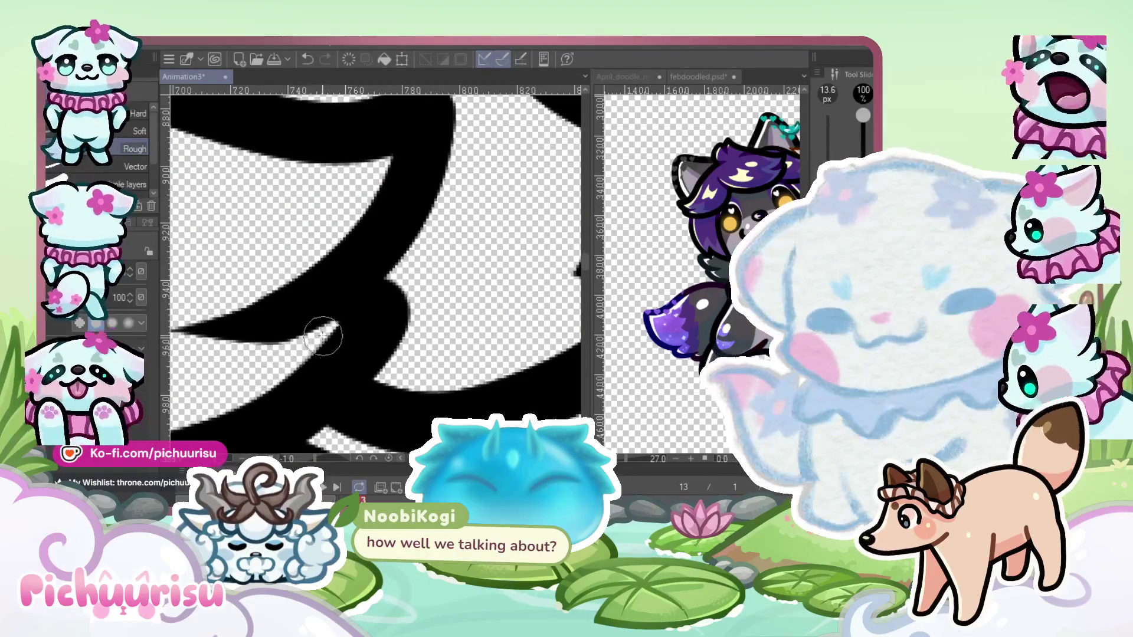
scroll(322, 331, up, 1)
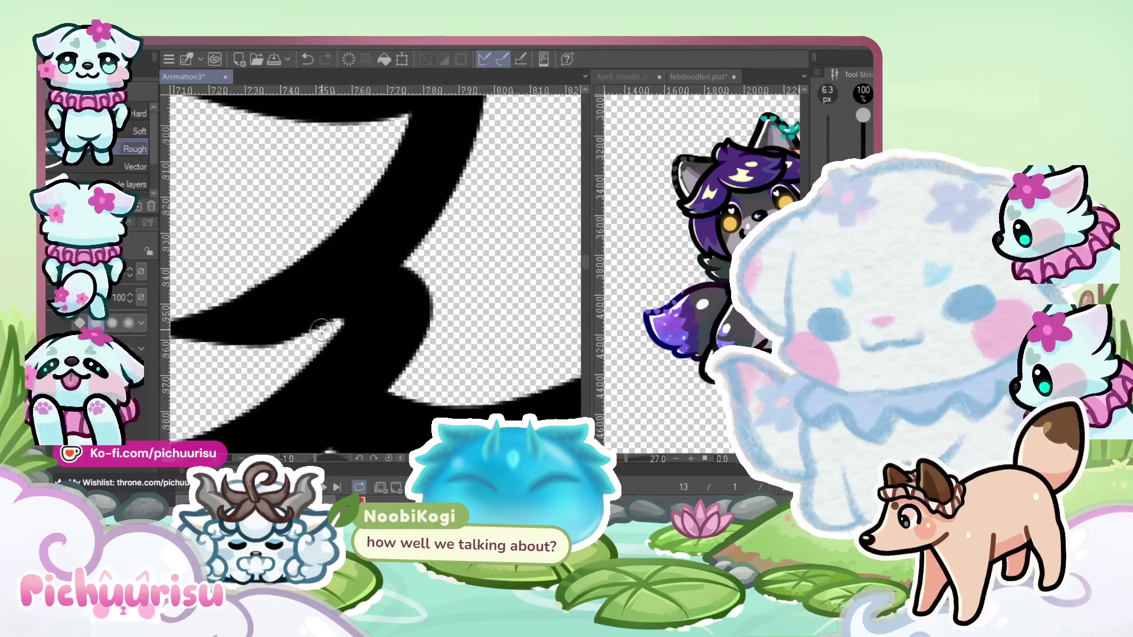
scroll(330, 327, down, 3)
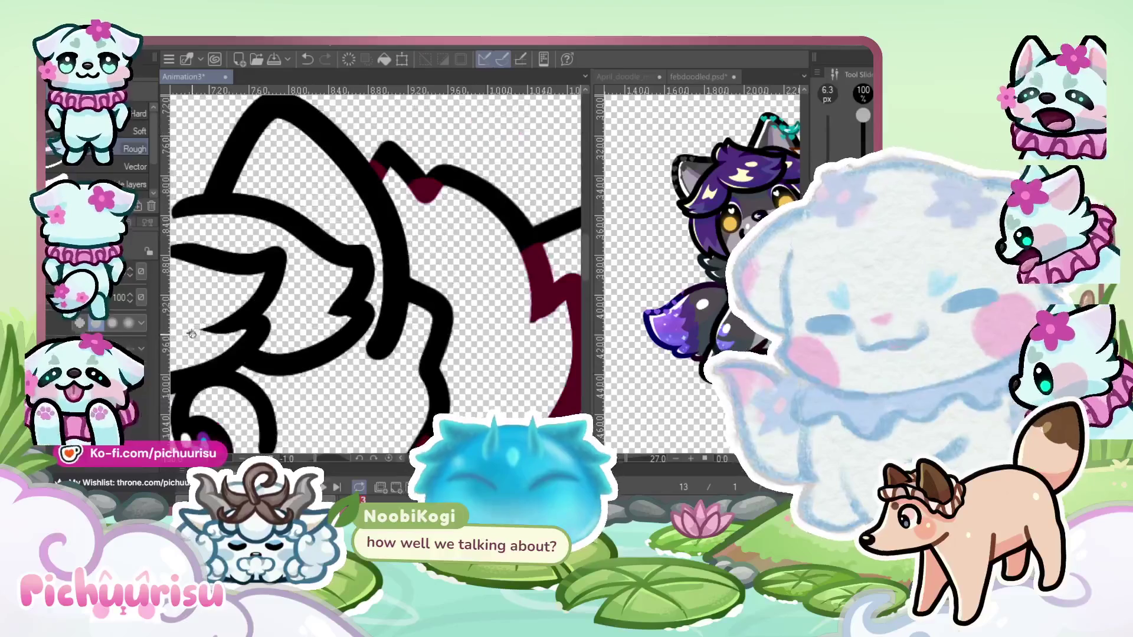
scroll(330, 327, up, 3)
scroll(331, 327, up, 2)
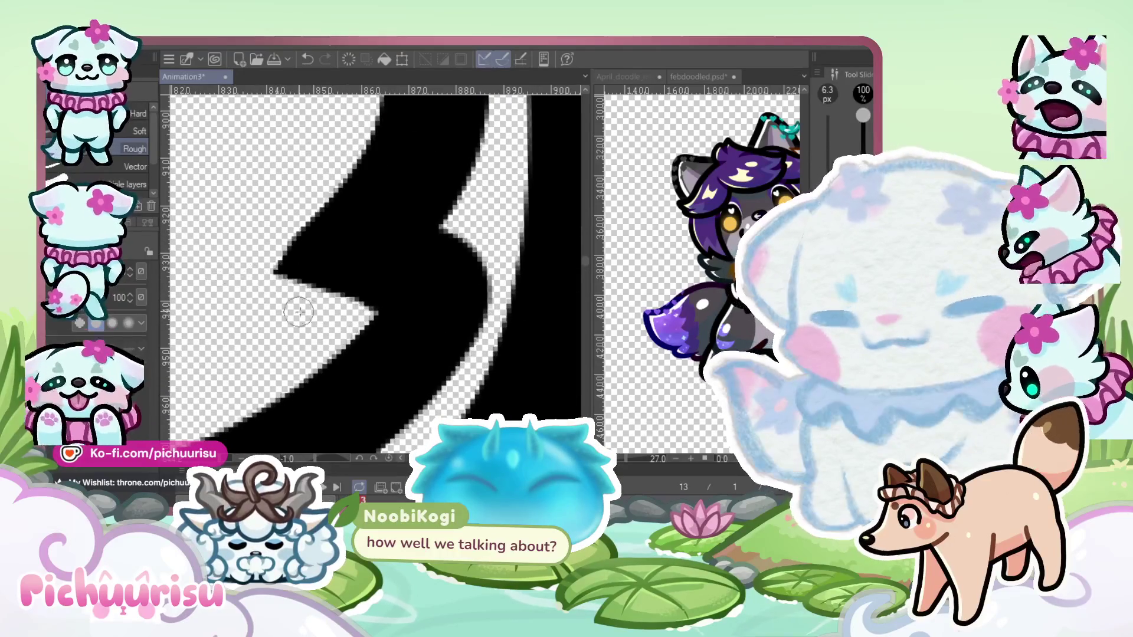
scroll(298, 313, down, 2)
scroll(293, 272, up, 2)
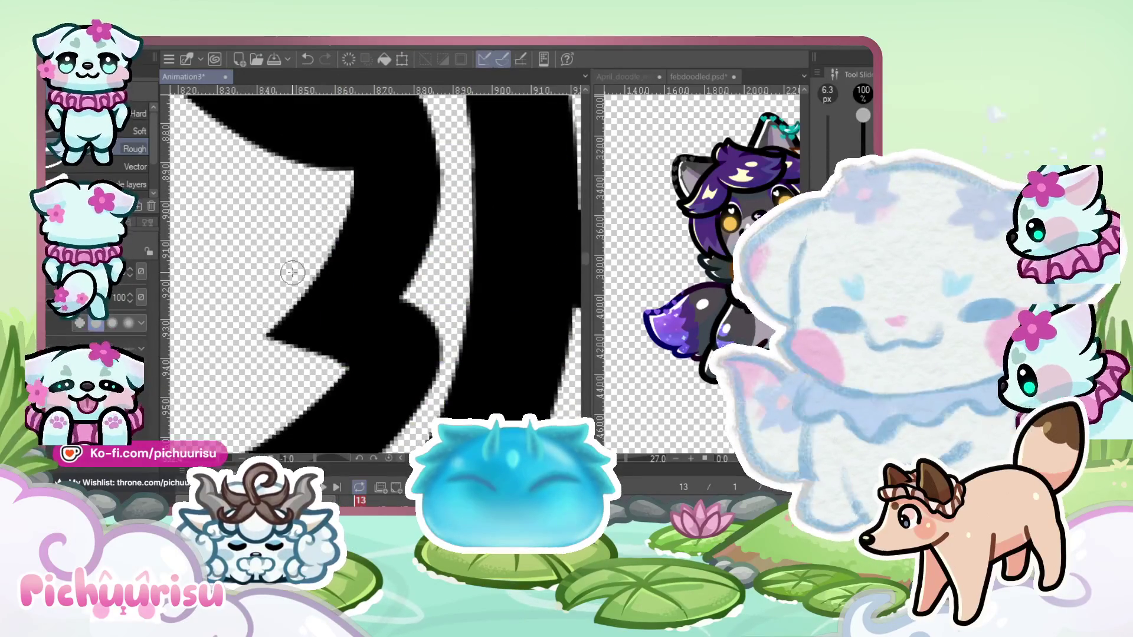
scroll(293, 273, down, 6)
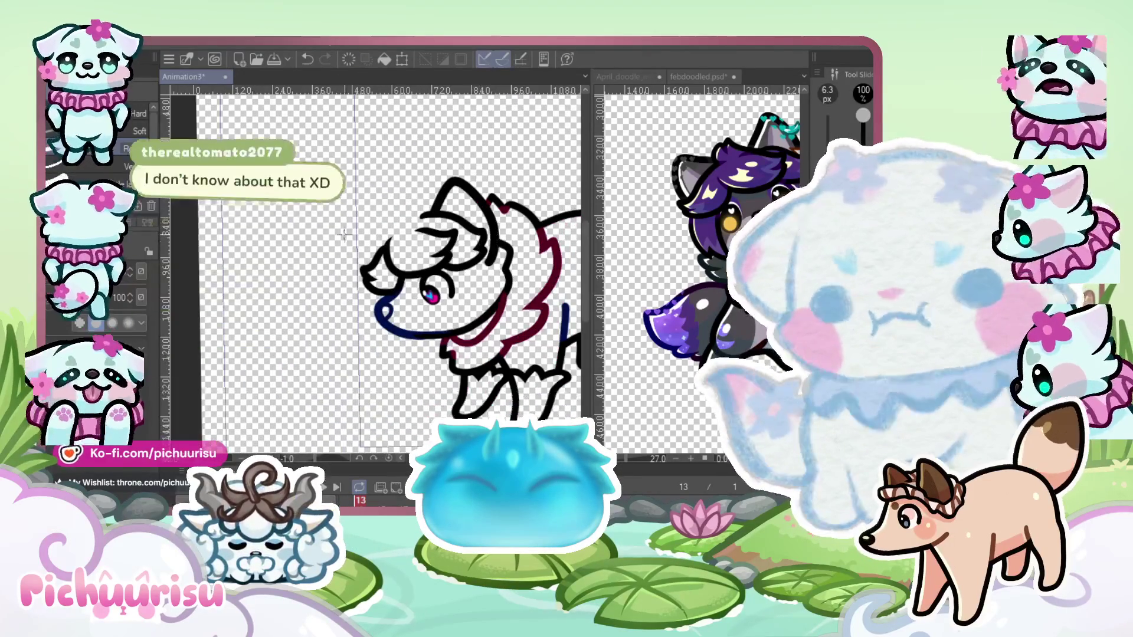
scroll(344, 235, up, 4)
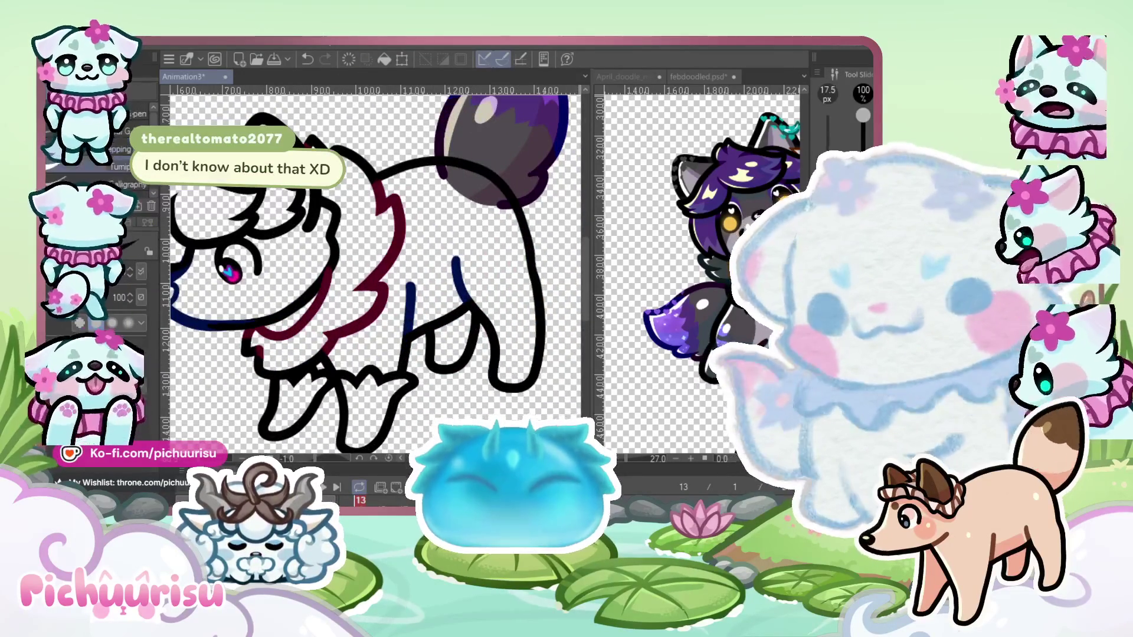
scroll(317, 343, up, 4)
drag(260, 321, 313, 363)
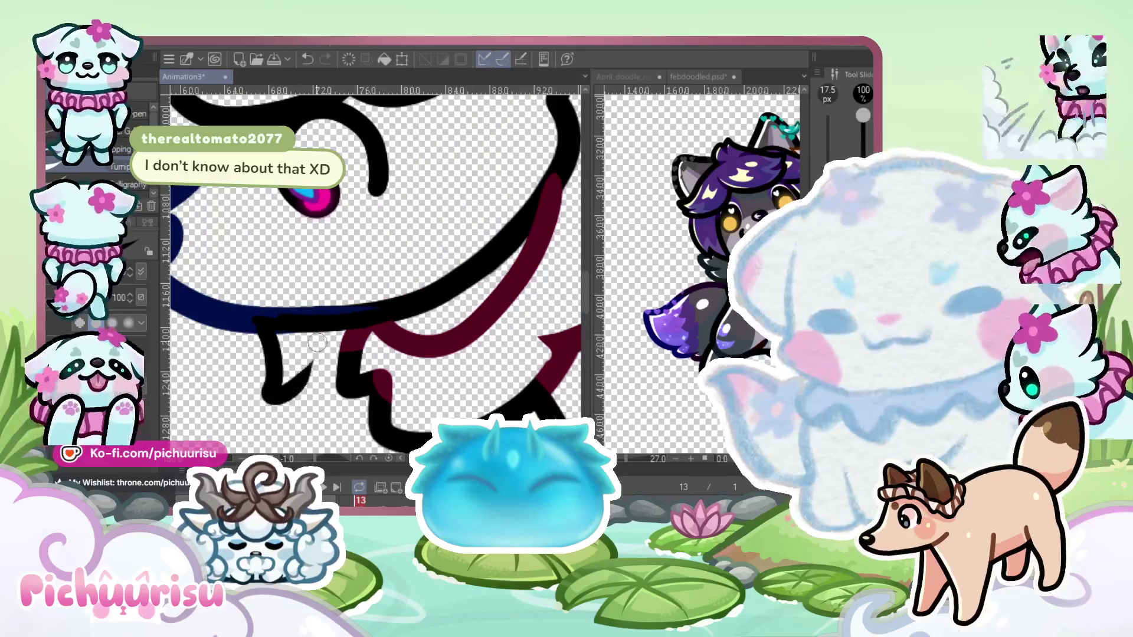
scroll(298, 381, down, 4)
scroll(262, 370, up, 1)
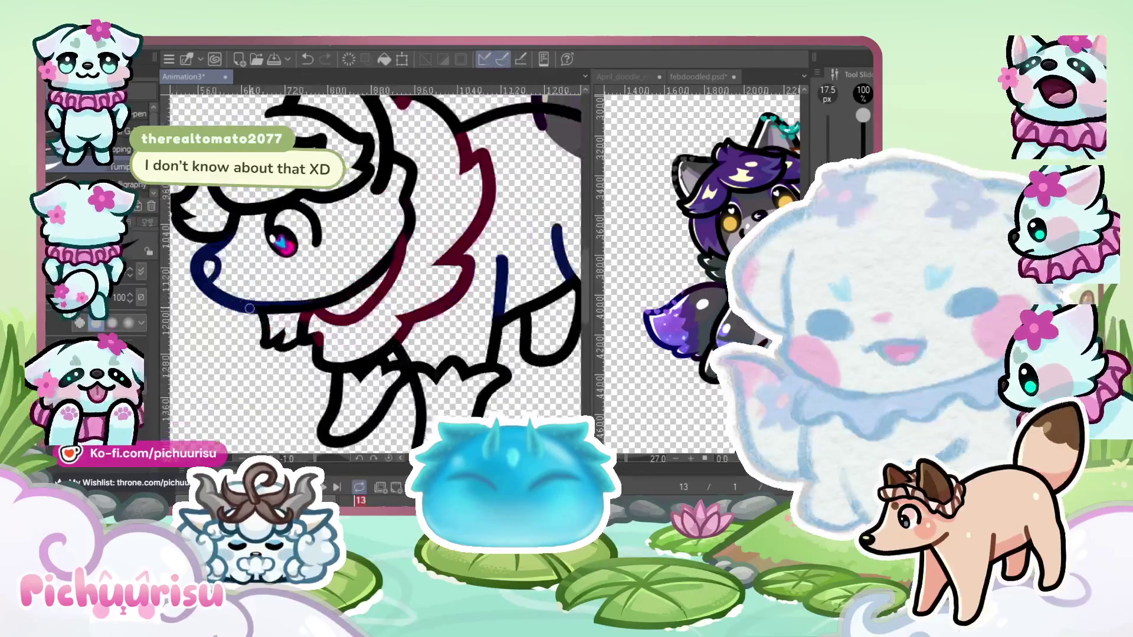
scroll(260, 370, up, 3)
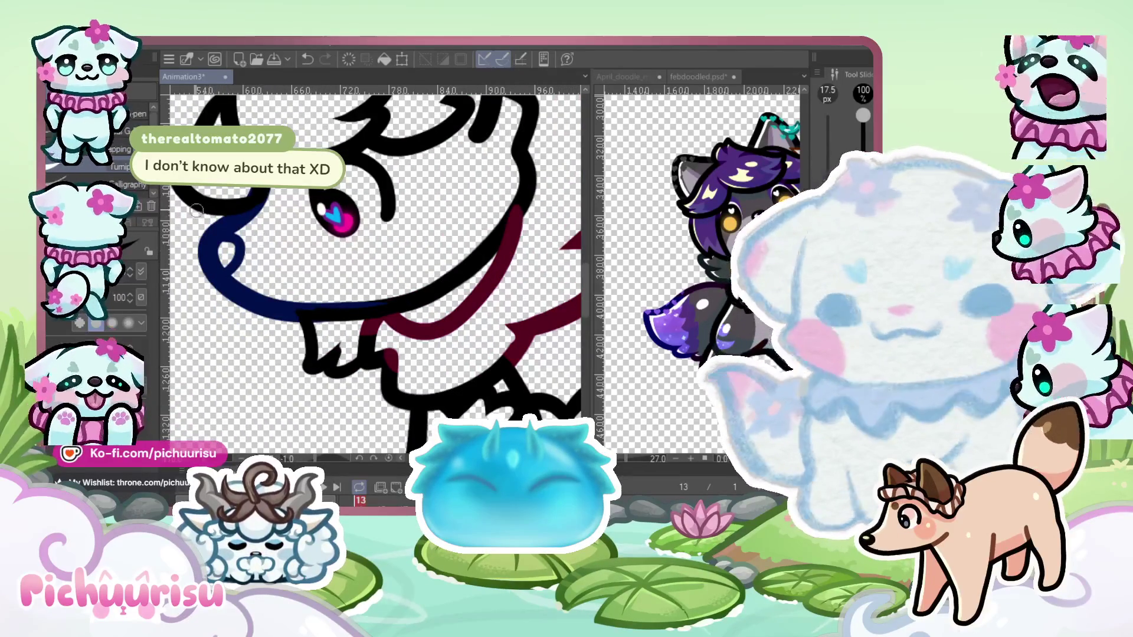
Redraw the chin fur tuft further to the left
key(ctrl+z)
key(ctrl+z)
mouse_move(287, 305)
mouse_down()
mouse_move(292, 326)
mouse_move(347, 352)
mouse_up()
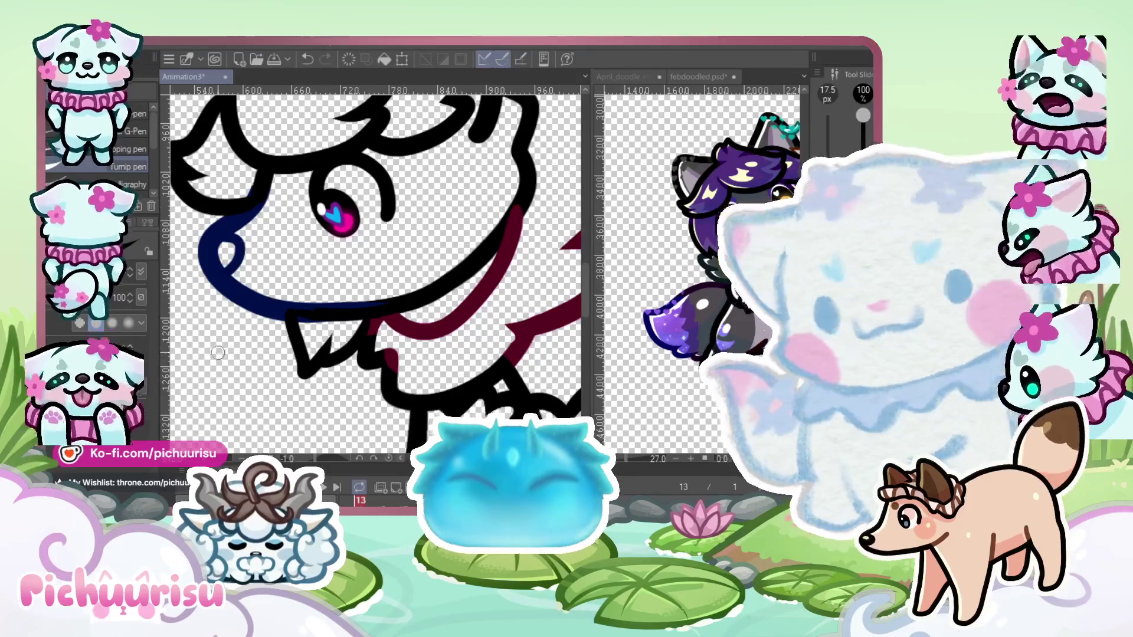
scroll(242, 370, down, 4)
scroll(301, 230, up, 3)
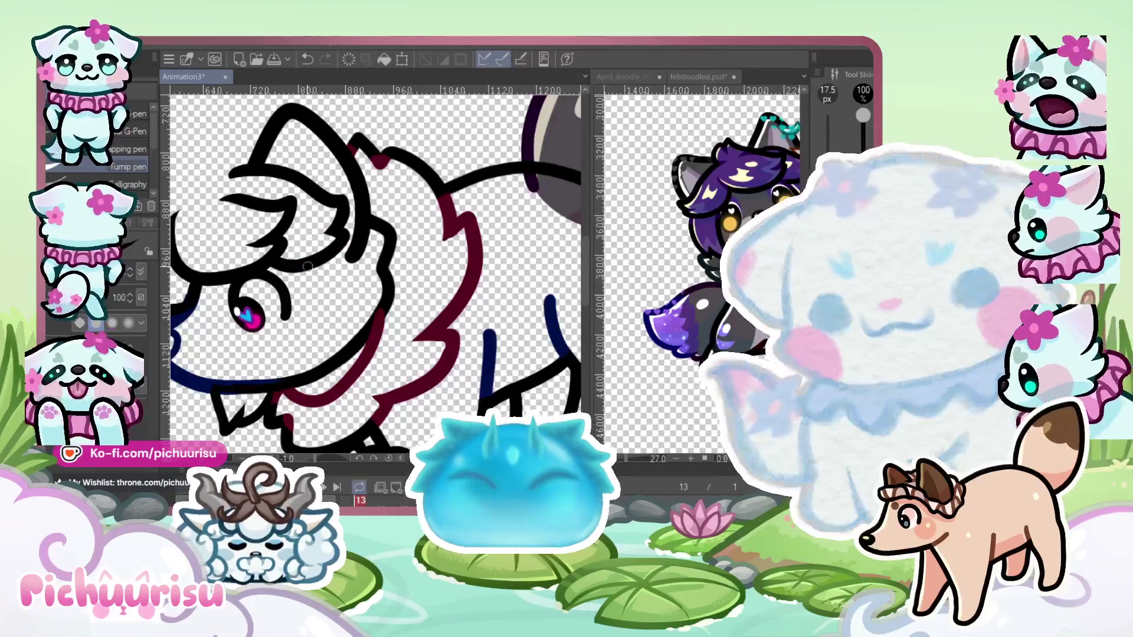
scroll(282, 250, down, 3)
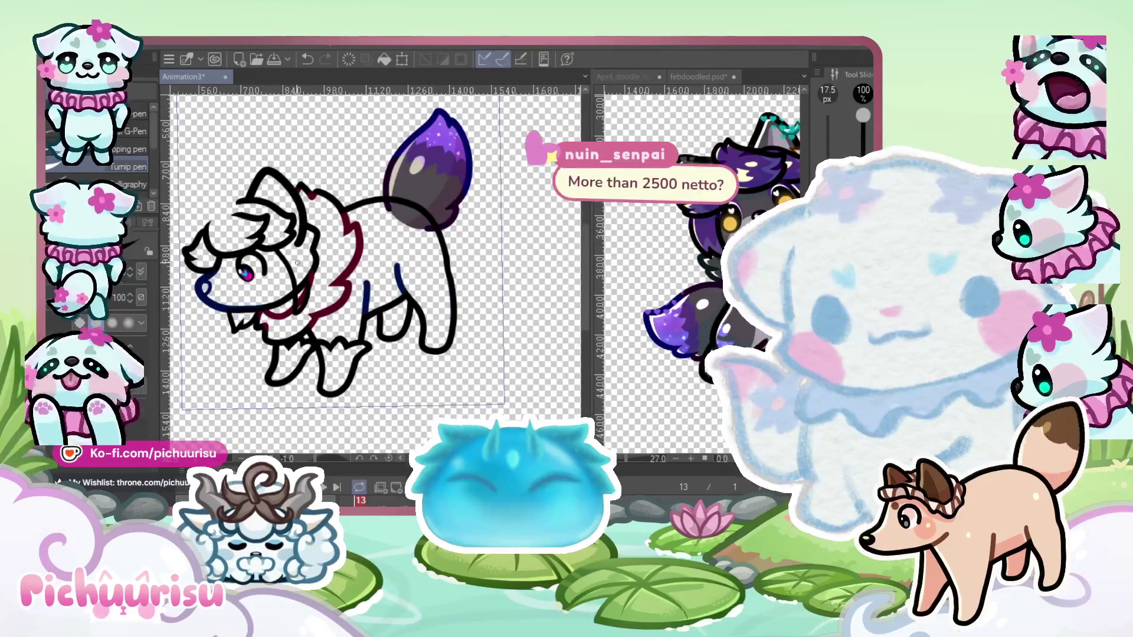
scroll(401, 324, up, 3)
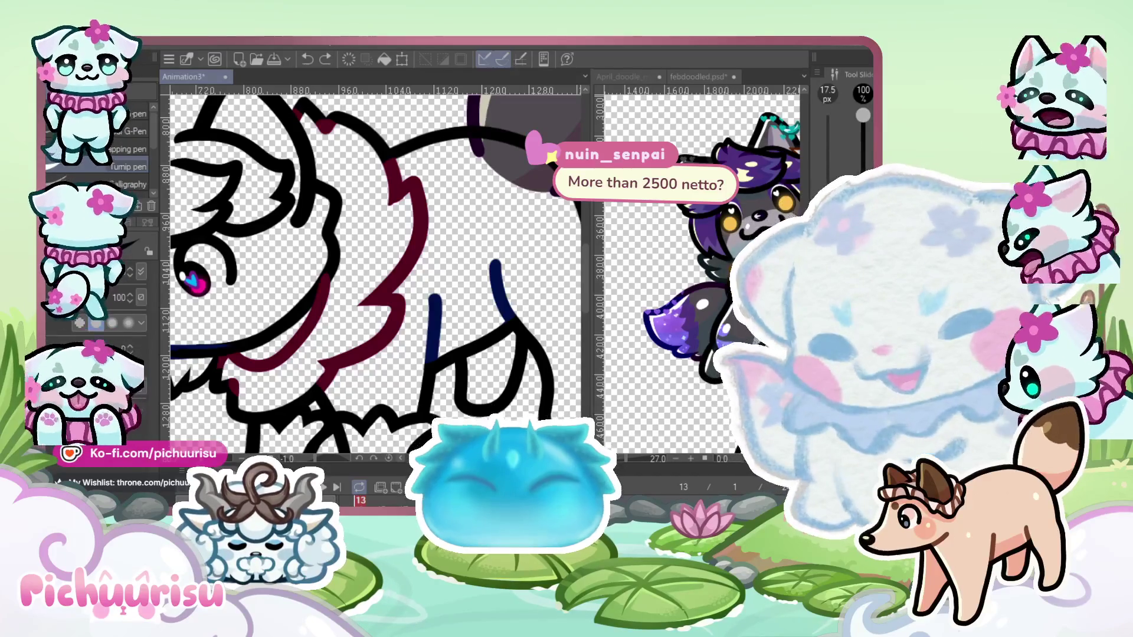
scroll(251, 245, up, 1)
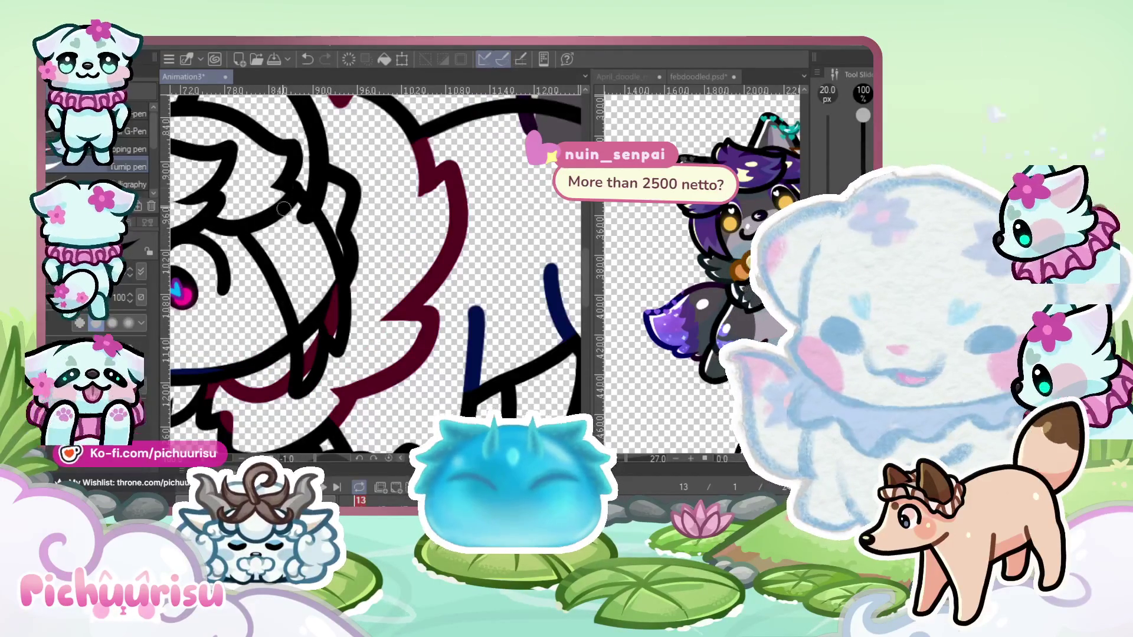
scroll(255, 223, down, 3)
scroll(253, 223, up, 3)
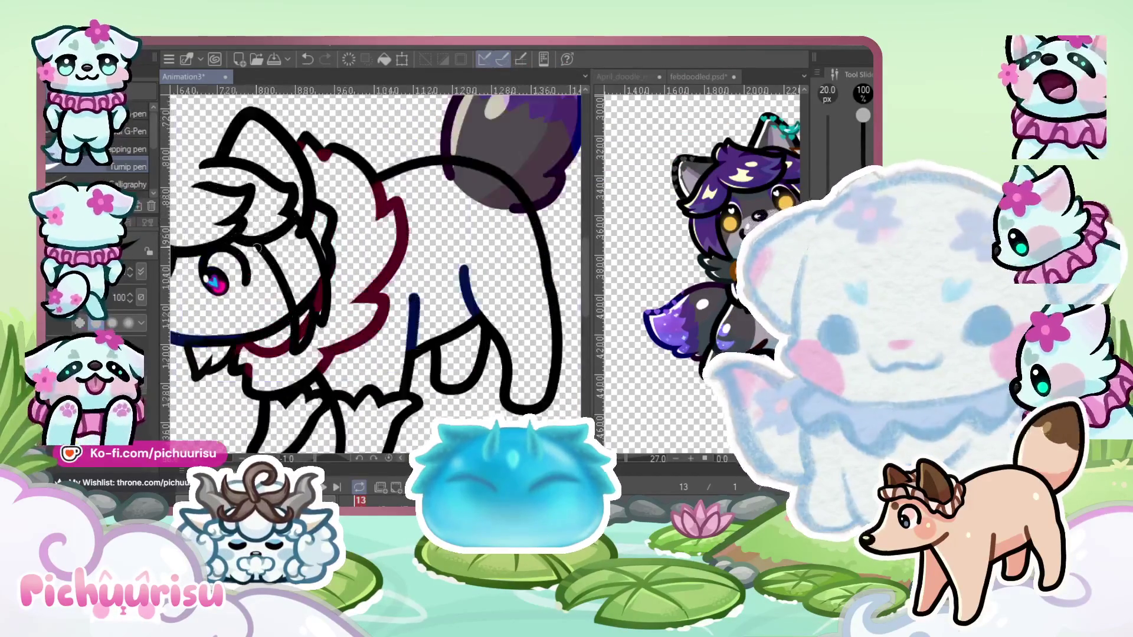
Redraw the head lines from the eye toward the ruff, plus another curved head line
key(ctrl+z)
key(ctrl+z)
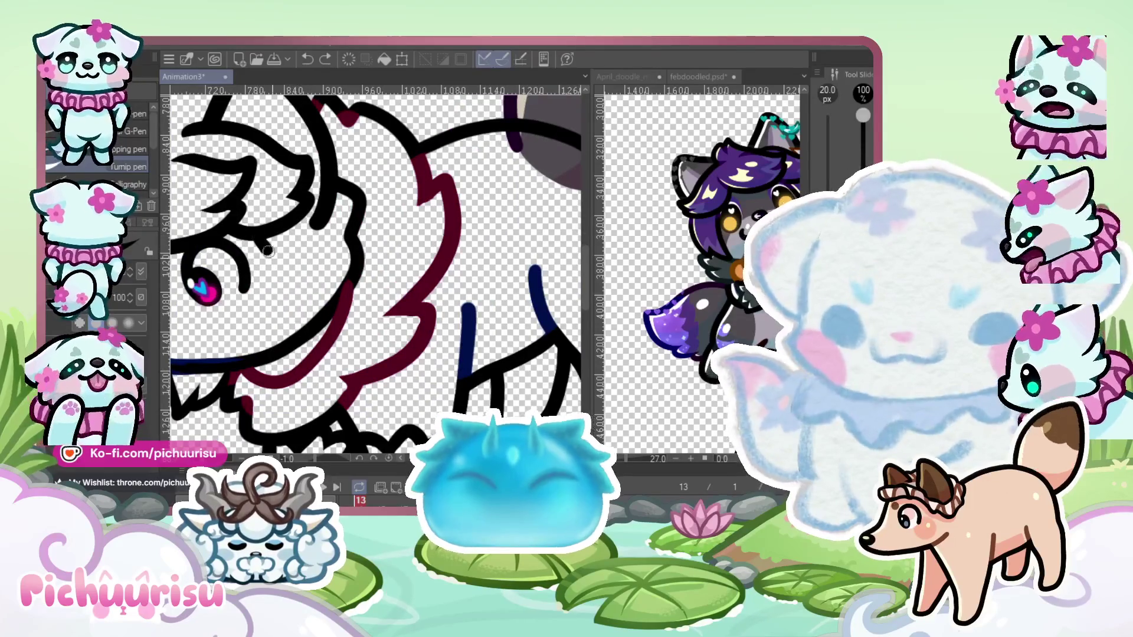
drag(268, 251, 313, 362)
drag(310, 198, 263, 225)
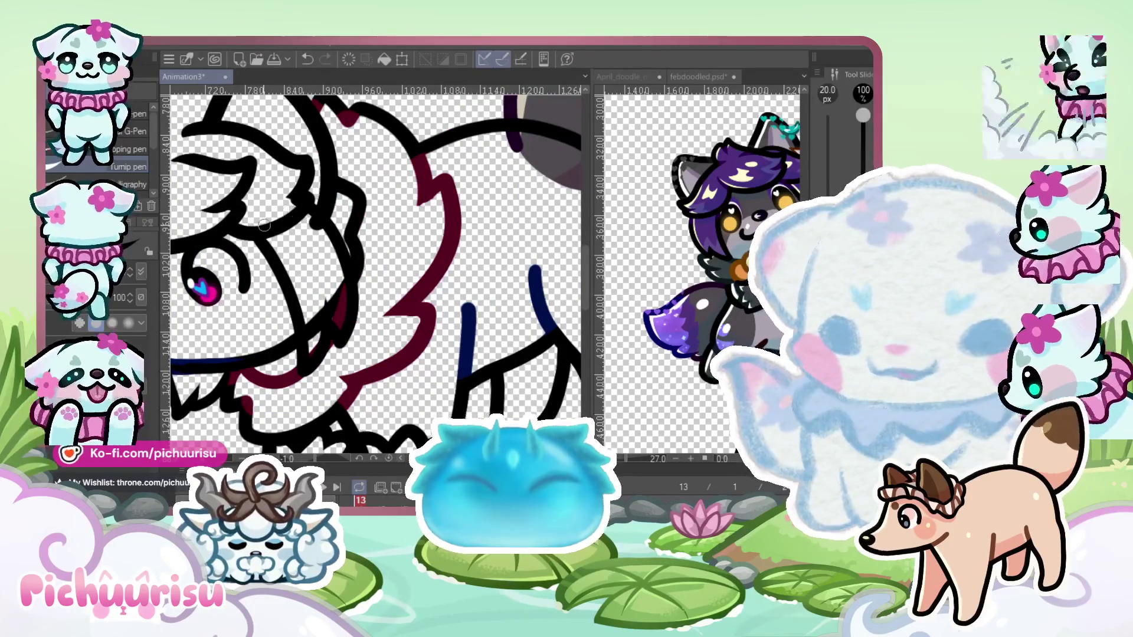
key(e)
scroll(309, 329, up, 3)
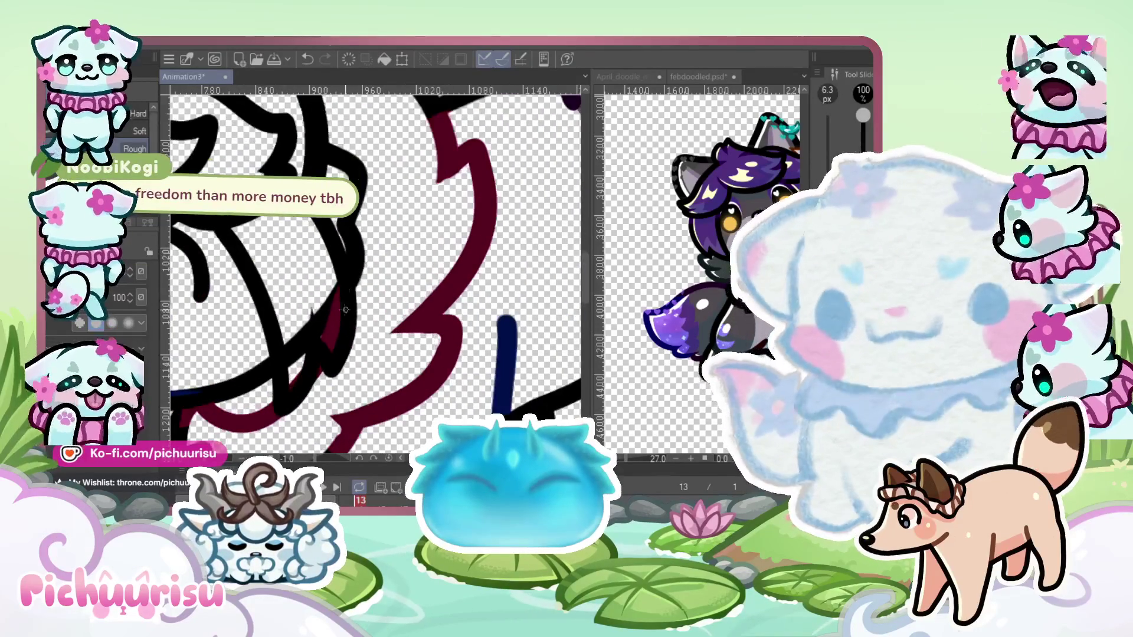
Erase overlaps between the black and maroon strokes by the ruff, leaving a clean gap
scroll(308, 328, up, 2)
drag(342, 368, 276, 290)
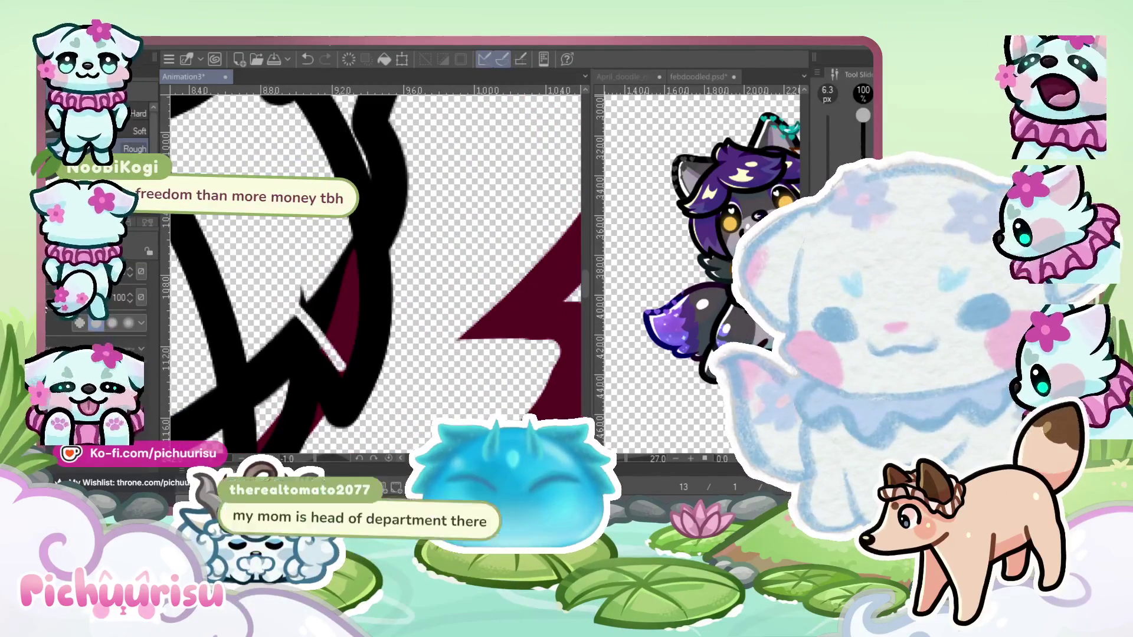
scroll(341, 355, up, 1)
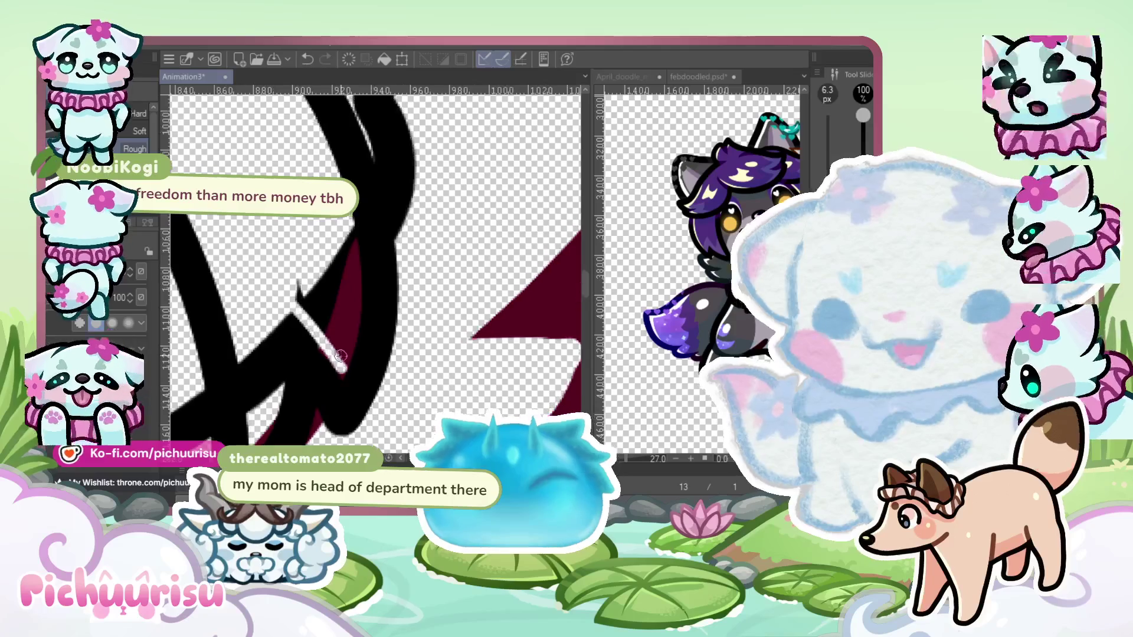
drag(341, 369, 345, 248)
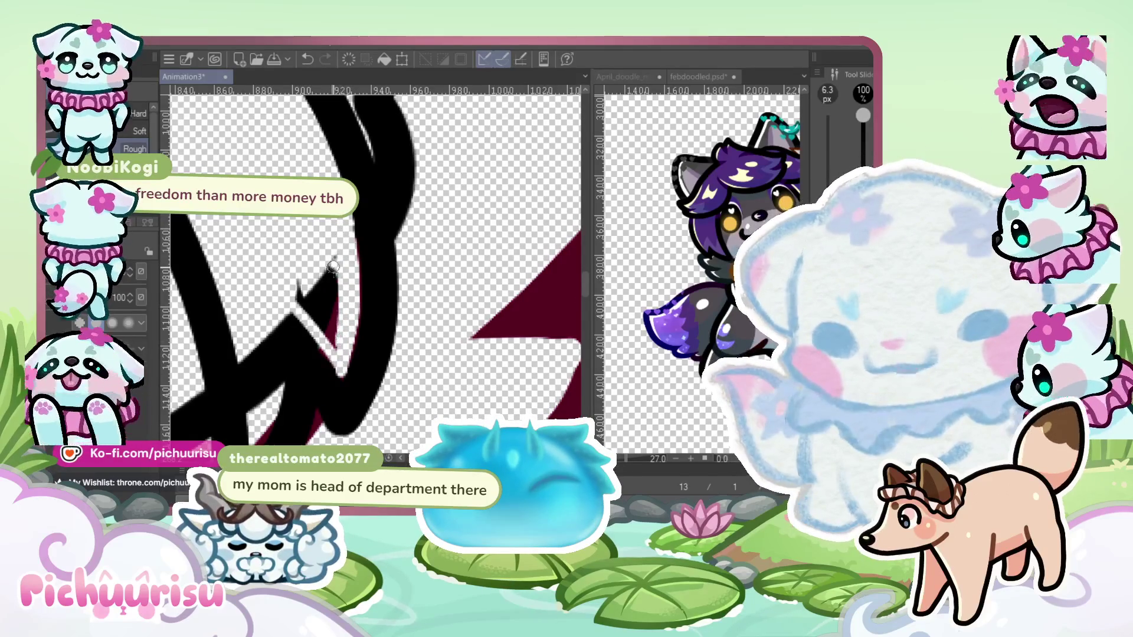
drag(311, 287, 324, 326)
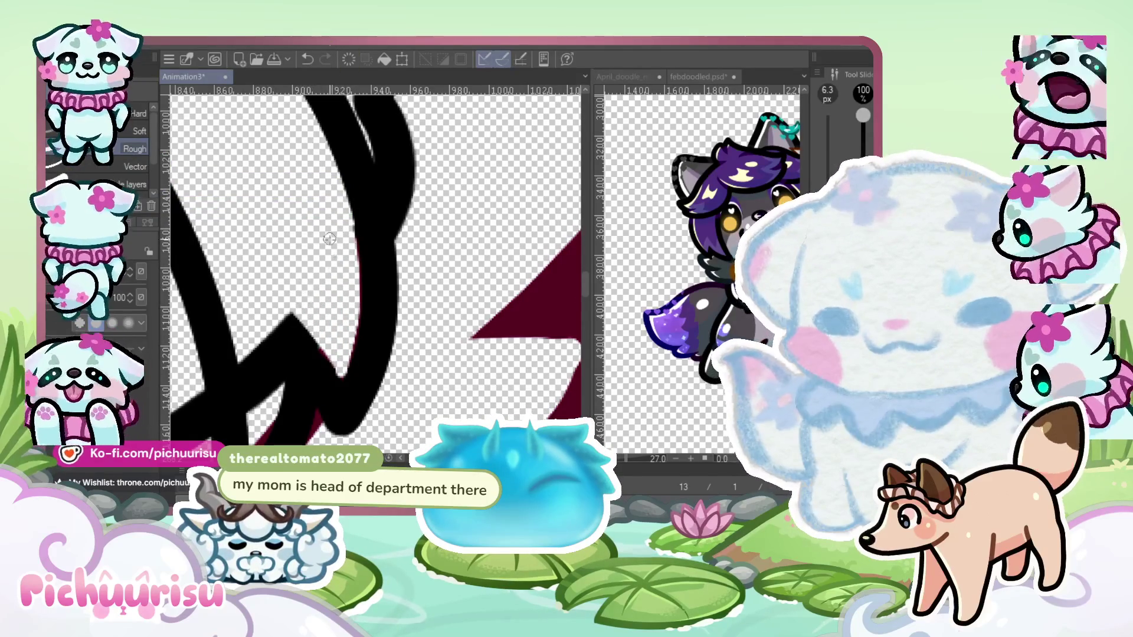
scroll(329, 239, up, 1)
scroll(289, 144, down, 2)
scroll(252, 364, up, 2)
mouse_move(294, 197)
mouse_down()
mouse_move(275, 283)
mouse_move(267, 249)
mouse_move(243, 235)
mouse_up()
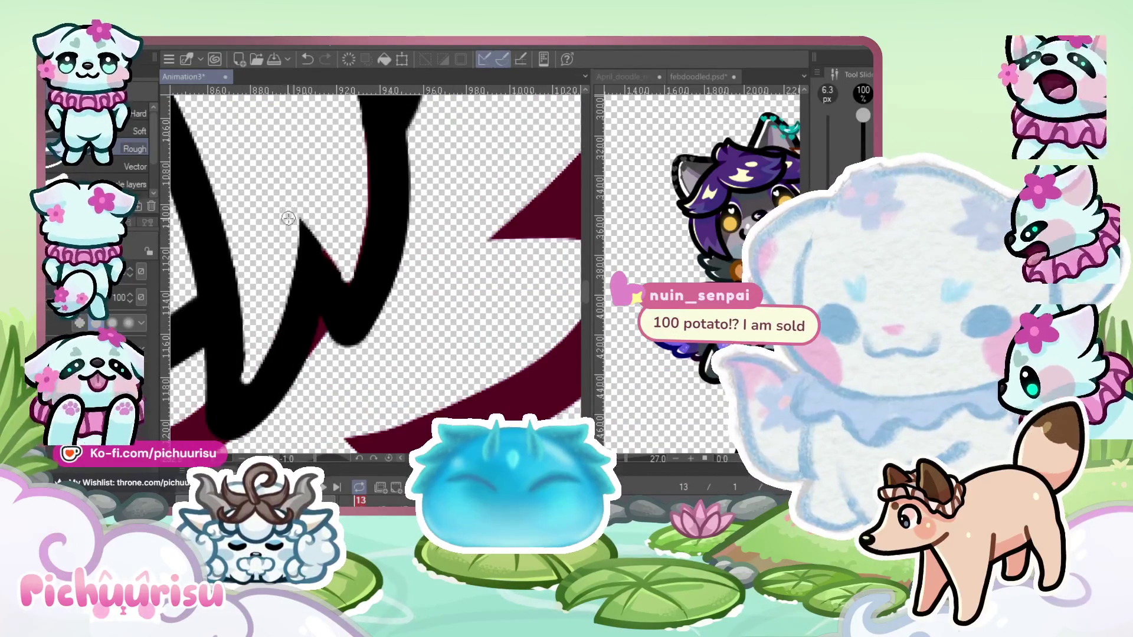
Patch the small gap between the black fur strokes on the chin
scroll(351, 264, up, 2)
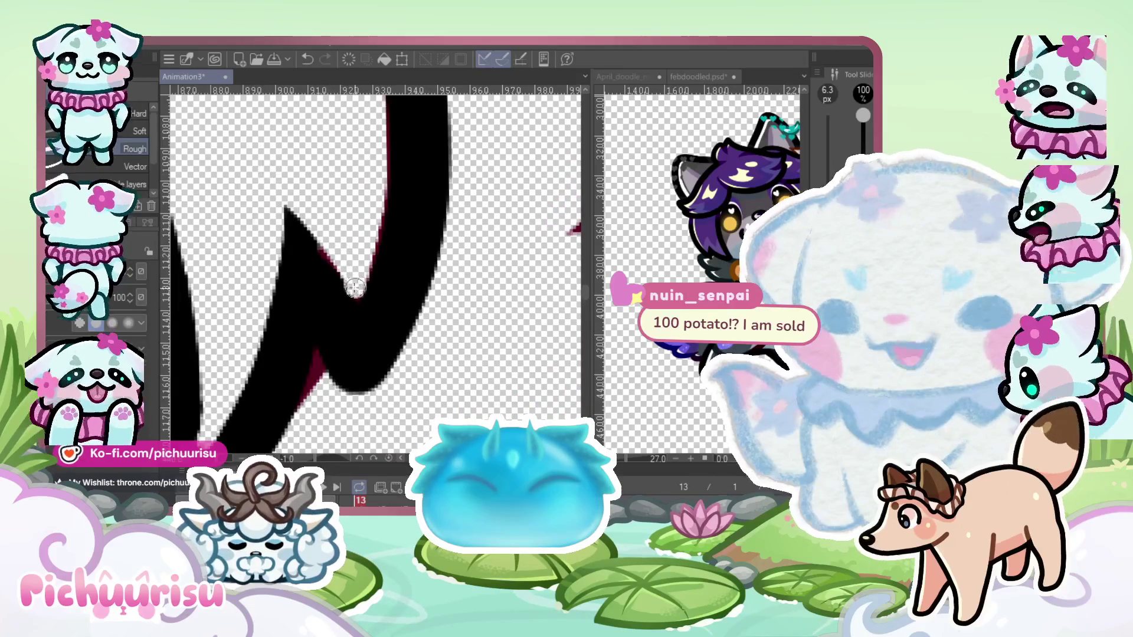
scroll(354, 287, down, 2)
scroll(230, 319, up, 2)
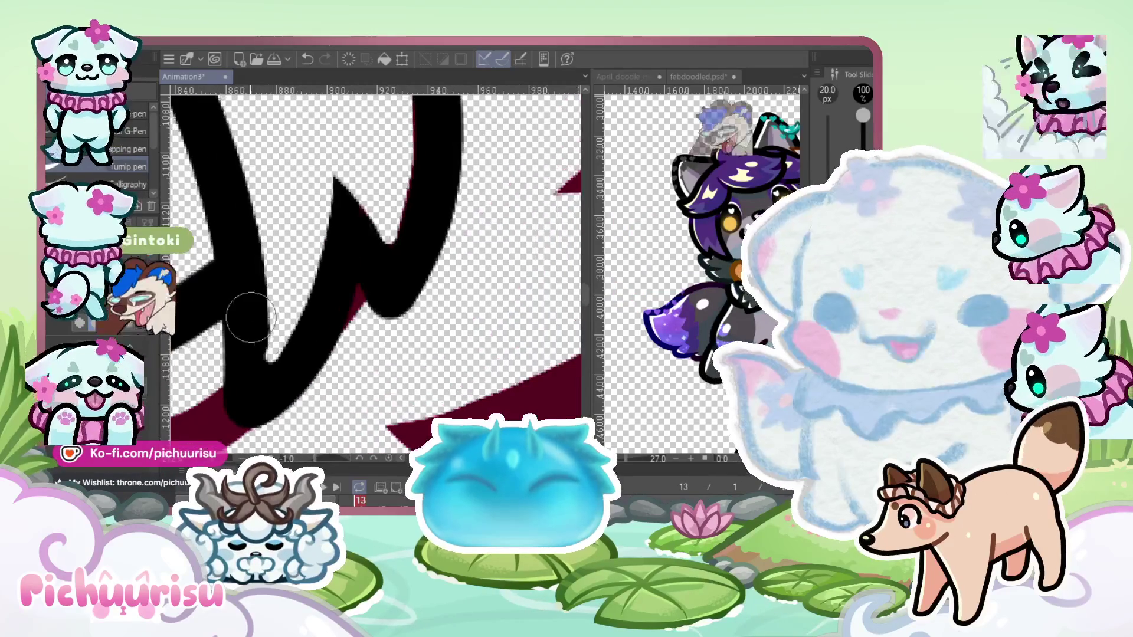
scroll(250, 394, down, 4)
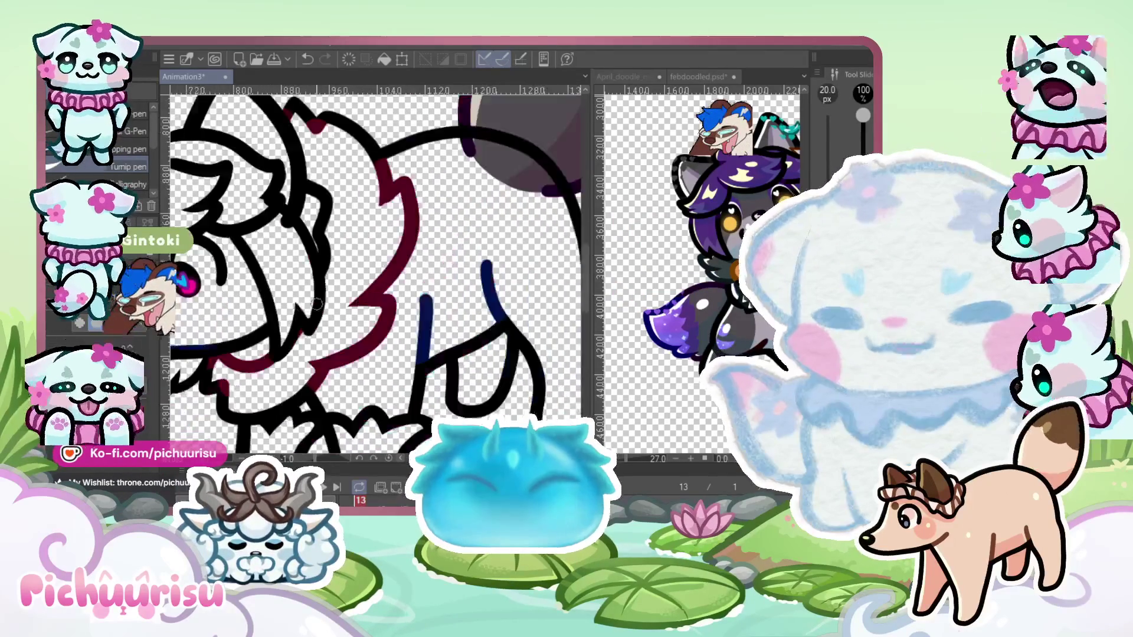
scroll(312, 254, up, 2)
scroll(301, 404, down, 3)
scroll(254, 266, up, 2)
scroll(250, 235, down, 2)
scroll(250, 235, down, 2)
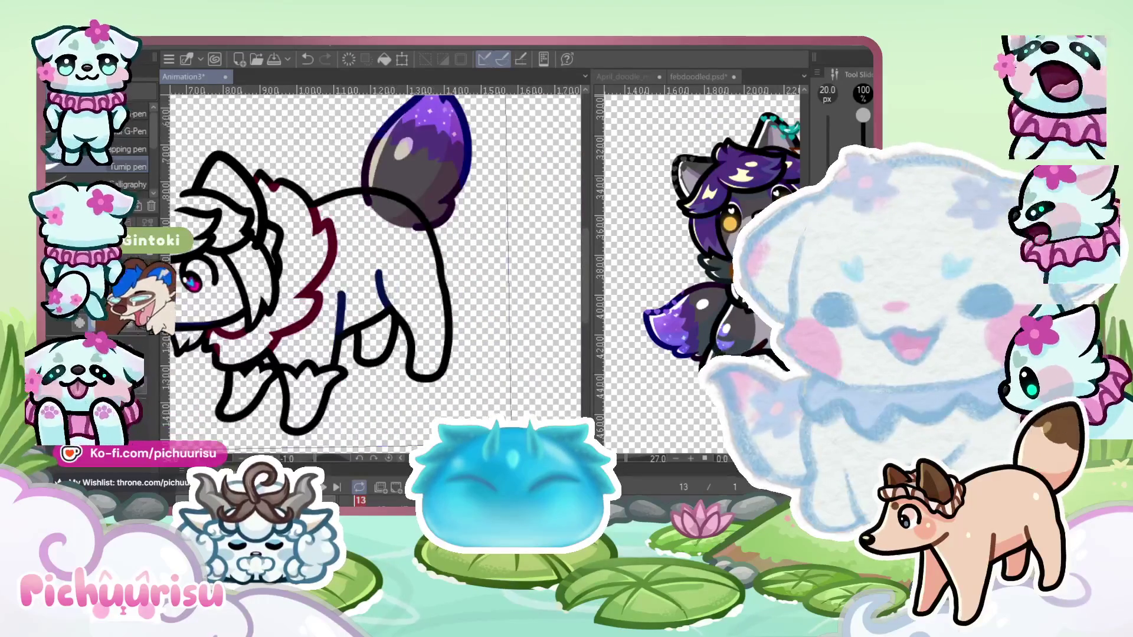
scroll(249, 233, up, 6)
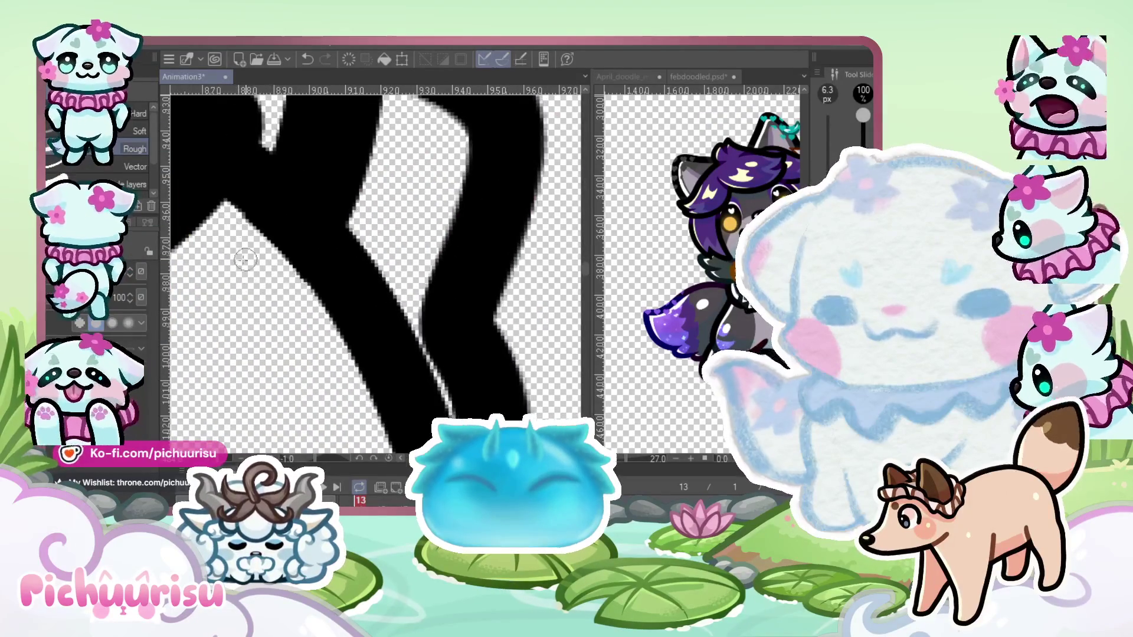
scroll(265, 292, down, 4)
scroll(266, 295, up, 3)
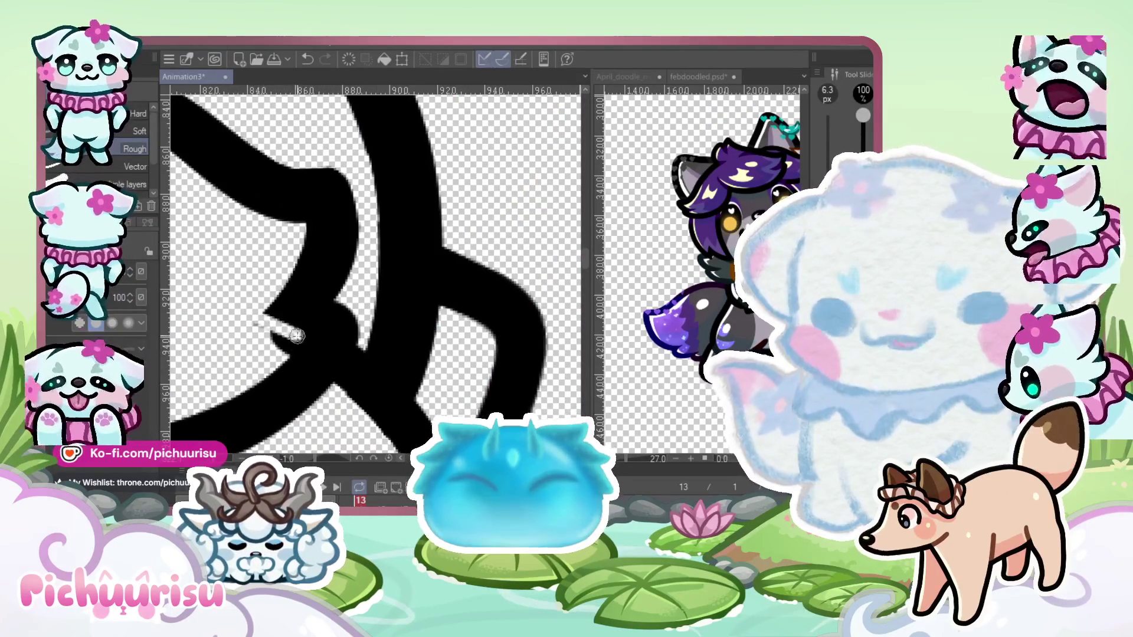
drag(296, 335, 288, 340)
scroll(275, 346, down, 2)
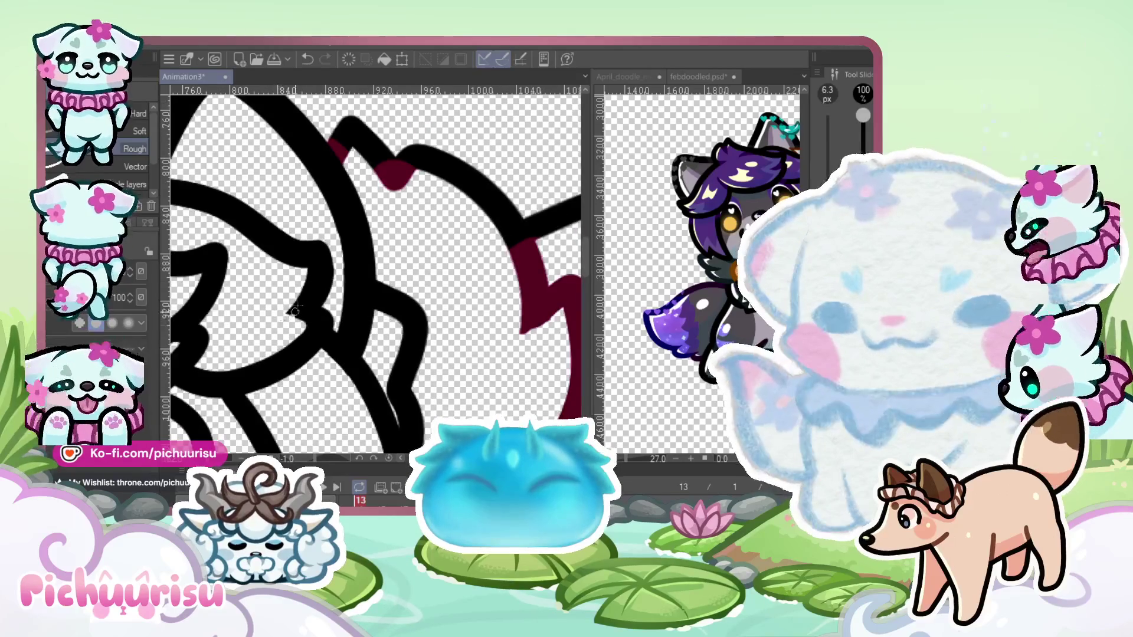
scroll(294, 311, down, 4)
scroll(294, 311, up, 2)
scroll(283, 372, up, 1)
scroll(322, 333, up, 4)
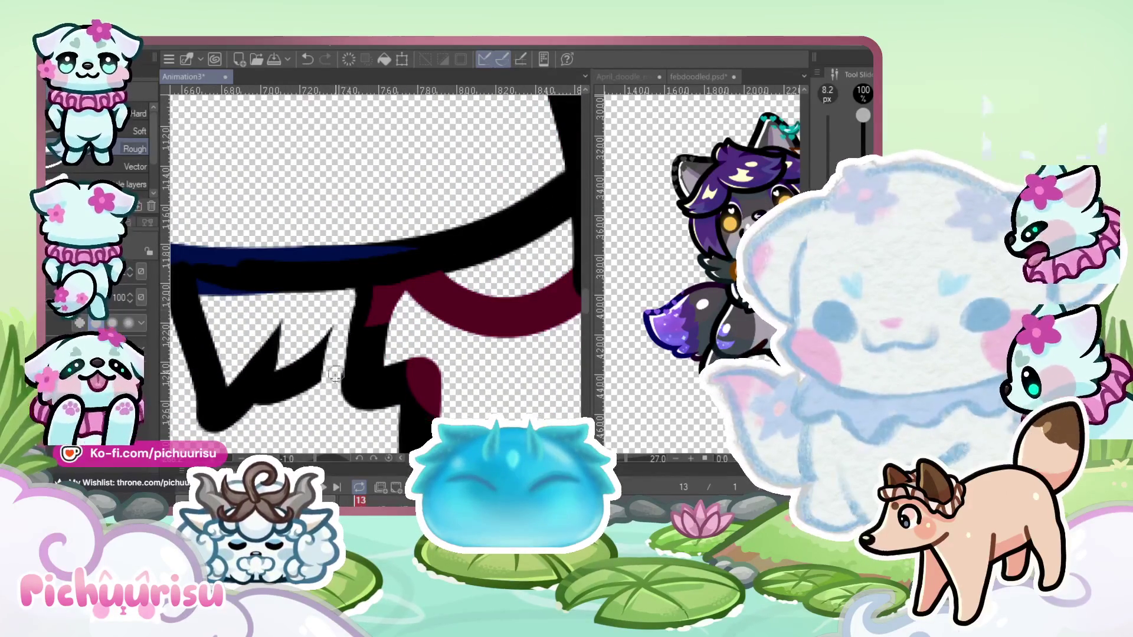
Erase the stray vertical stroke at the cat's chin on frame 13
scroll(308, 405, down, 3)
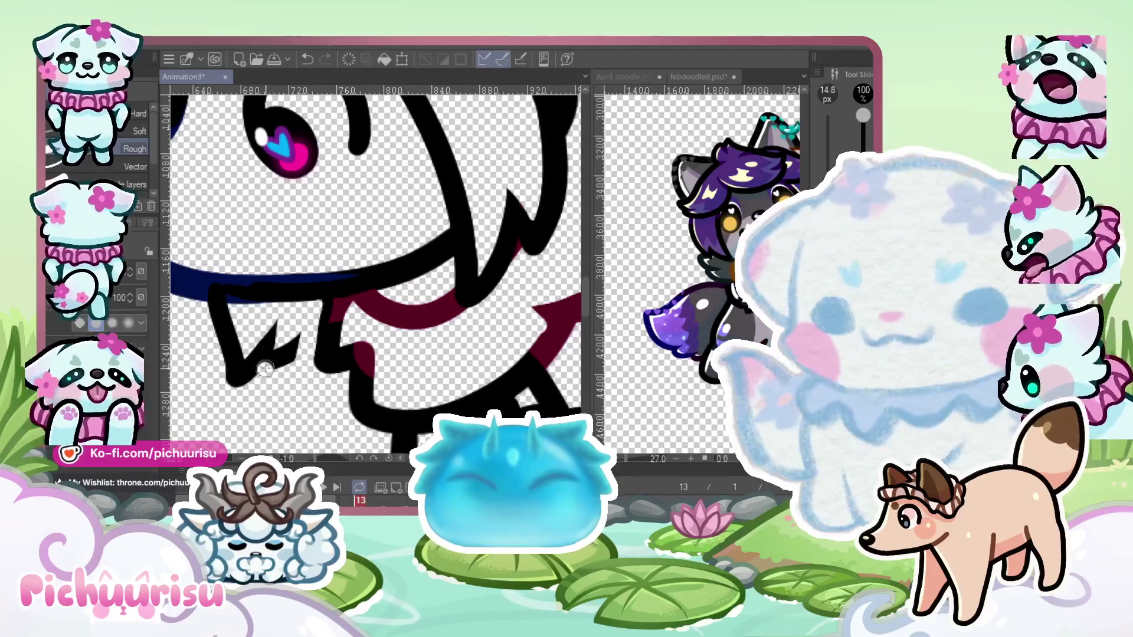
scroll(222, 319, up, 2)
drag(222, 319, 237, 309)
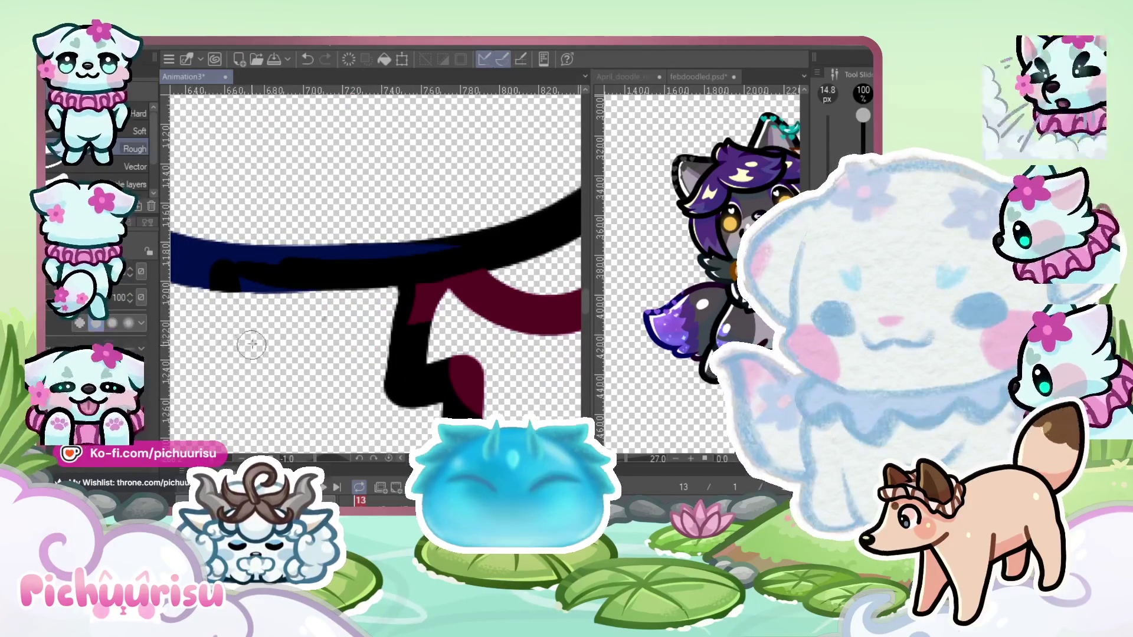
Draw a V-shaped chin stroke below the jaw, undoing and retrying it until it sits right
scroll(252, 345, down, 4)
scroll(271, 300, up, 3)
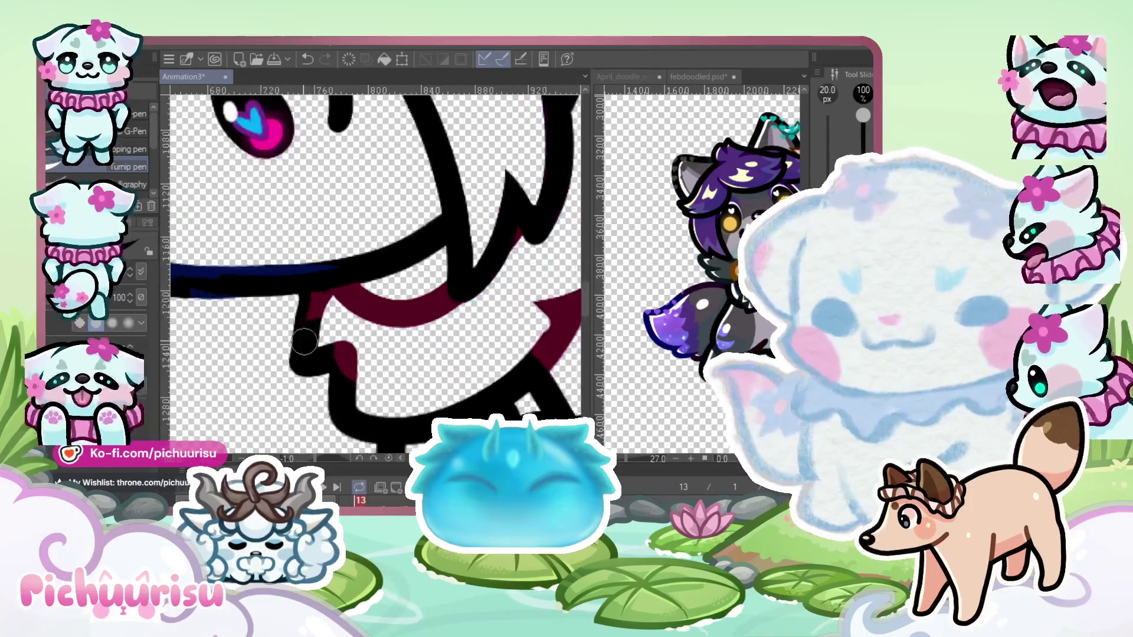
scroll(239, 254, down, 2)
scroll(239, 255, up, 2)
mouse_move(203, 262)
mouse_down()
mouse_move(260, 339)
mouse_move(284, 282)
mouse_up()
scroll(283, 331, down, 4)
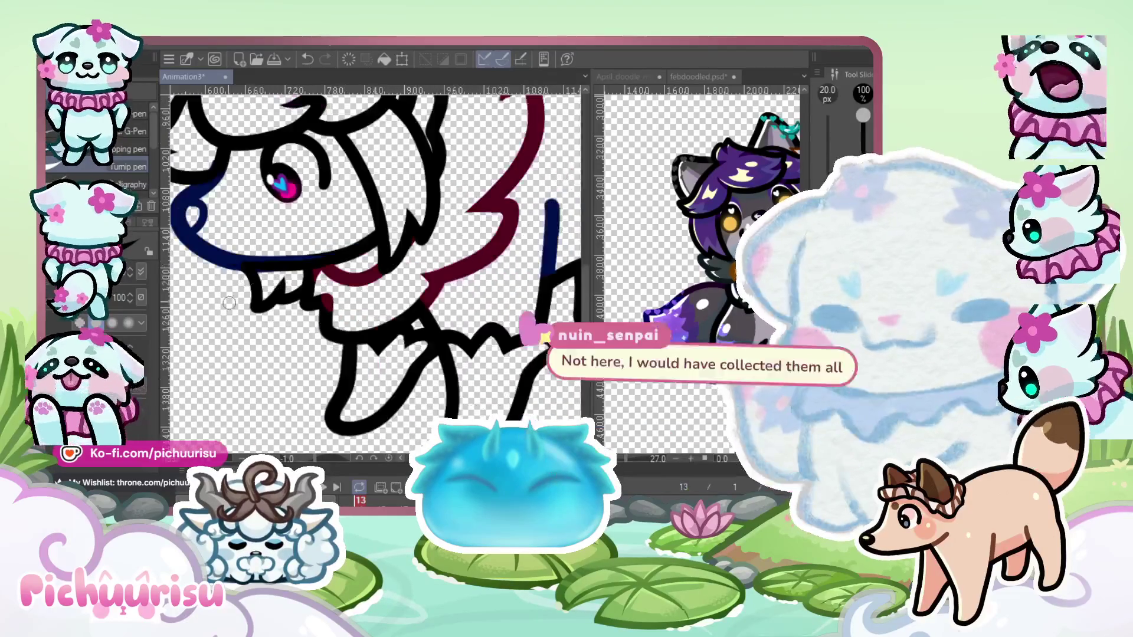
scroll(229, 283, up, 4)
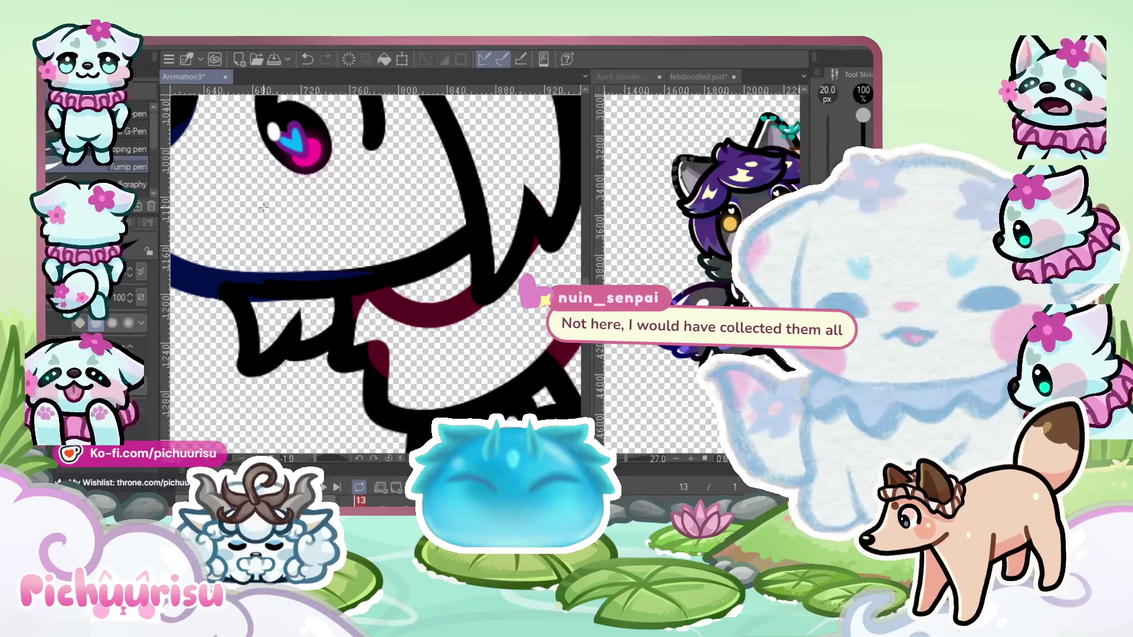
key(ctrl+z)
key(ctrl+z)
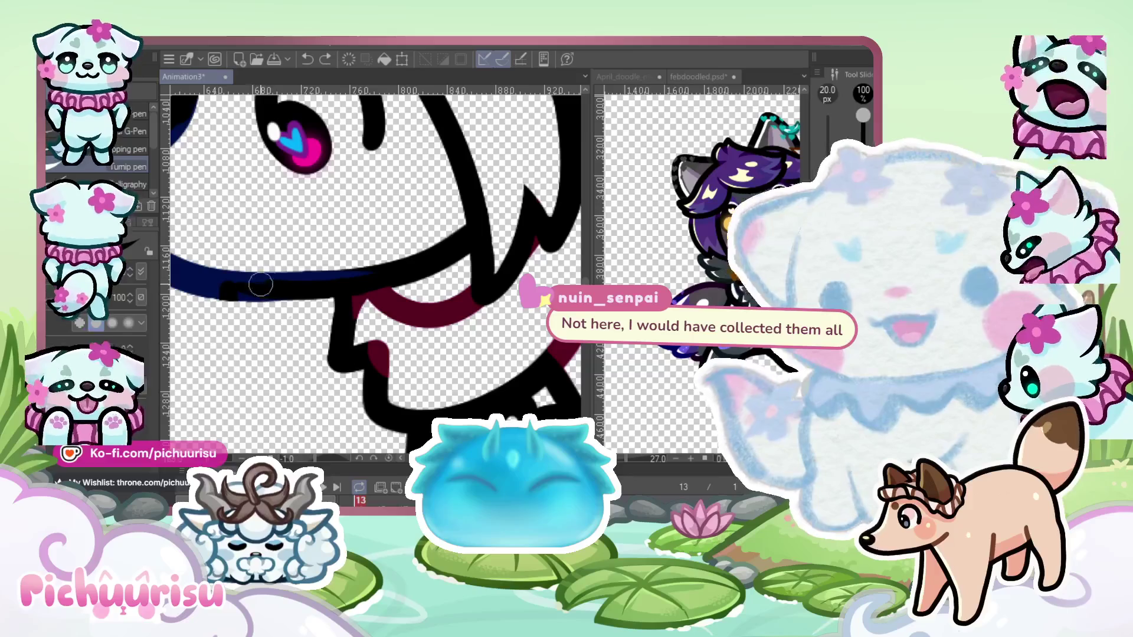
drag(223, 288, 312, 298)
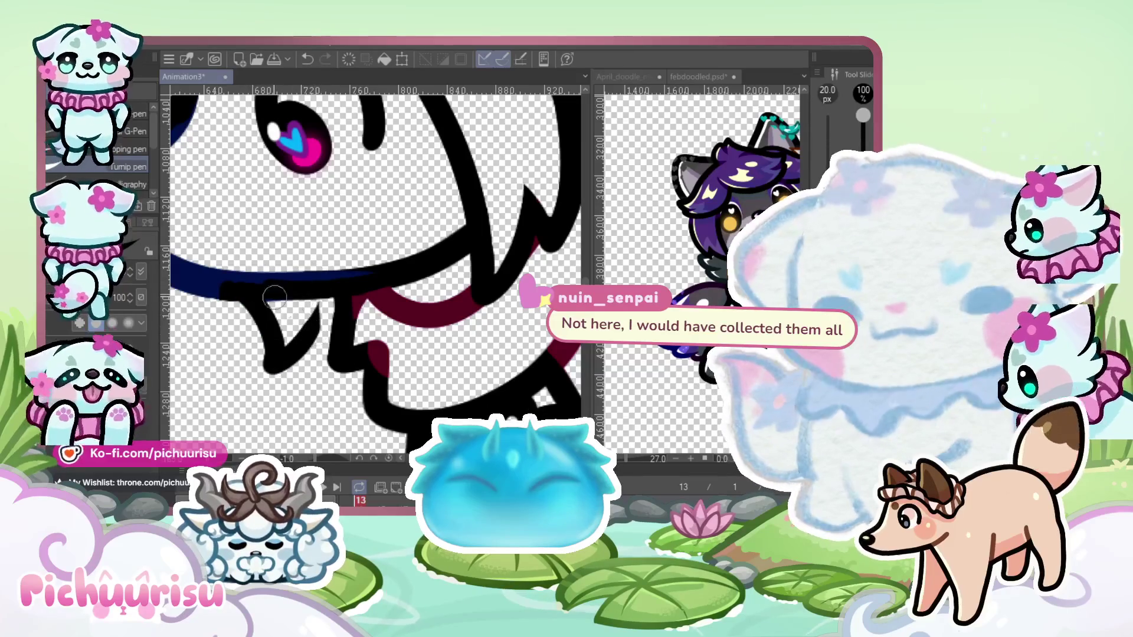
key(ctrl+z)
drag(264, 312, 318, 312)
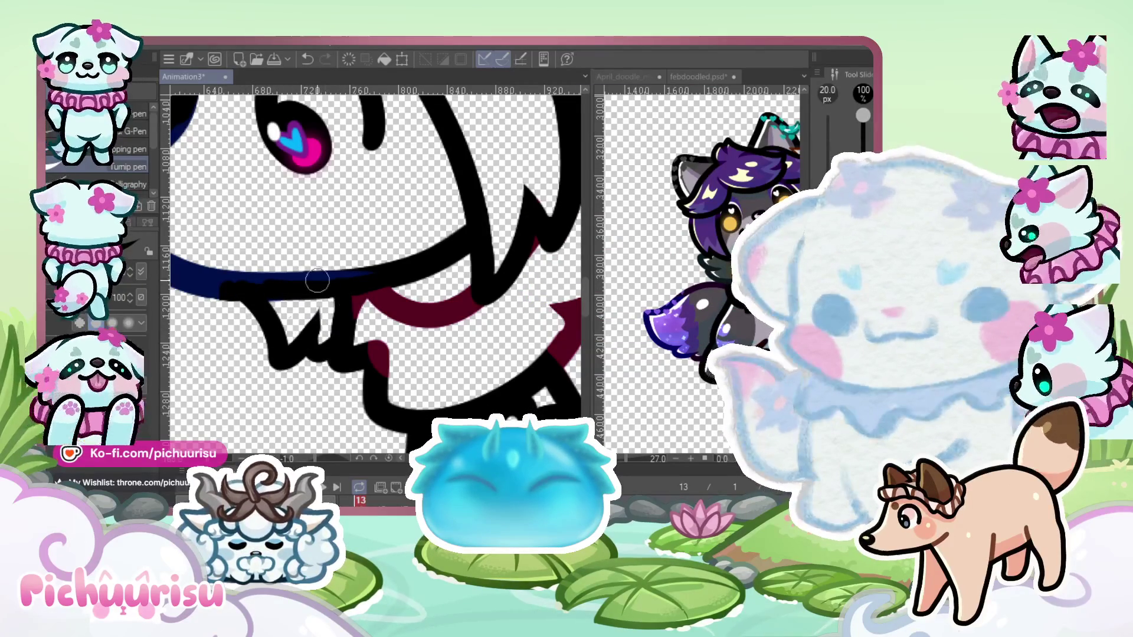
Shrink the eraser to 8.2 px and widen the notch in the chin
key(e)
scroll(383, 312, up, 2)
scroll(265, 389, up, 2)
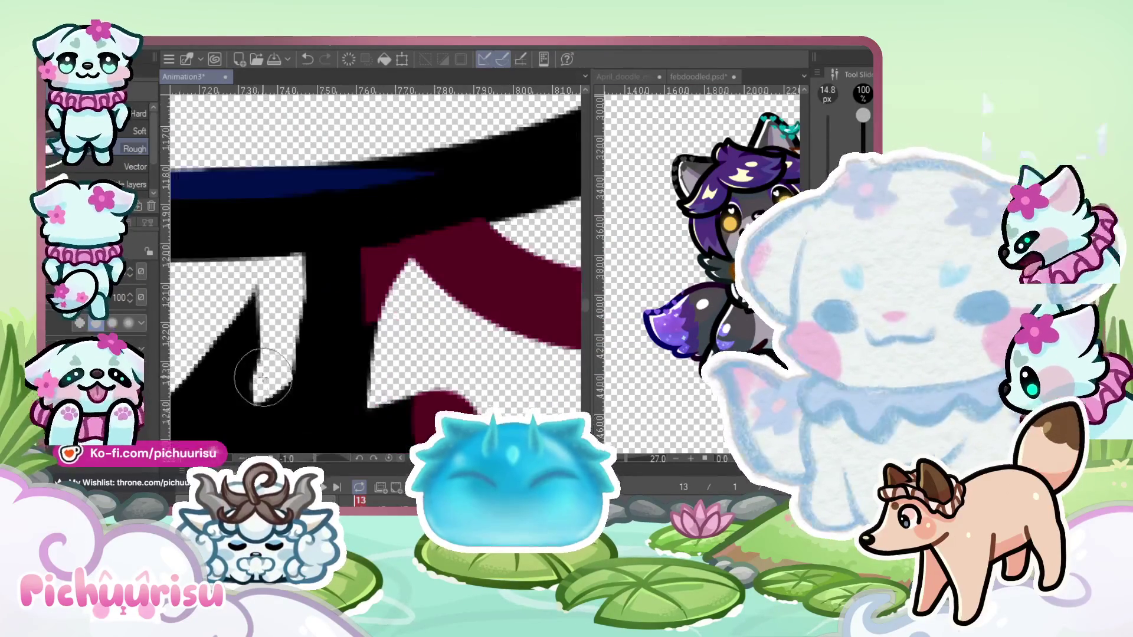
key(bracketleft)
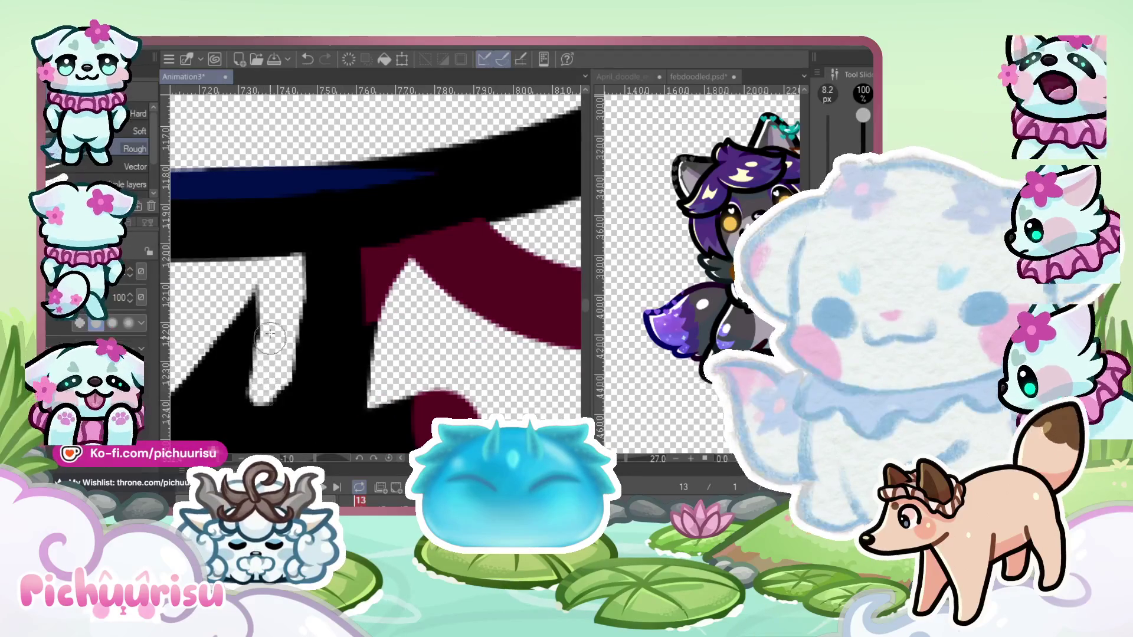
drag(272, 369, 269, 295)
scroll(268, 295, down, 2)
scroll(268, 295, up, 1)
drag(224, 384, 280, 317)
scroll(280, 317, down, 2)
Switch back to the Turnip pen at 20 px for inking
key(p)
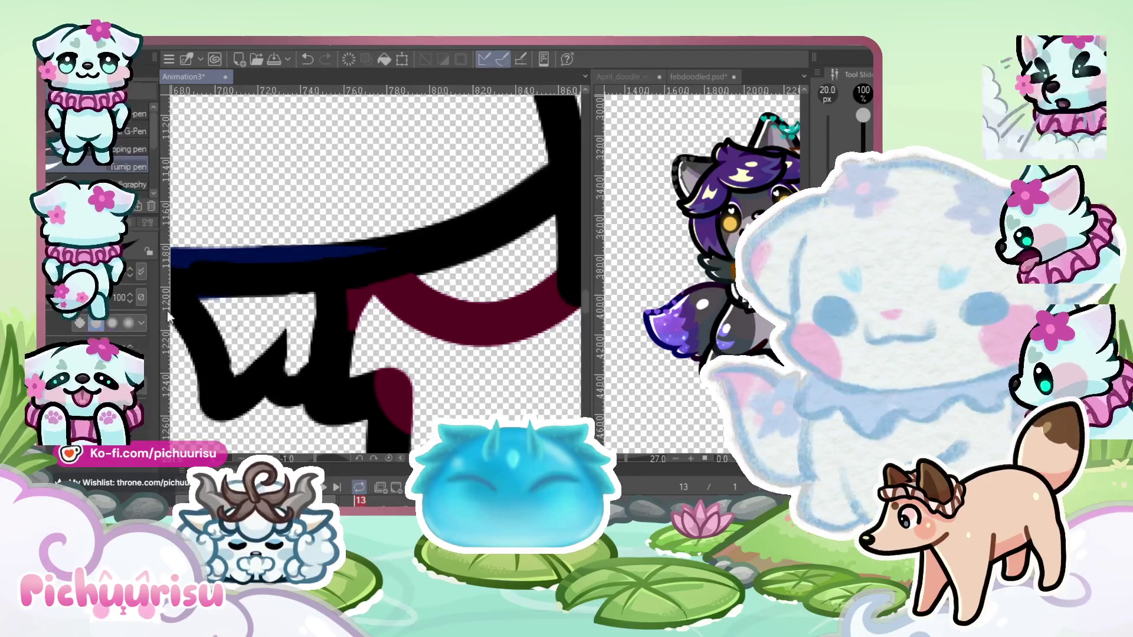
scroll(278, 348, up, 2)
scroll(278, 350, up, 1)
scroll(247, 355, down, 1)
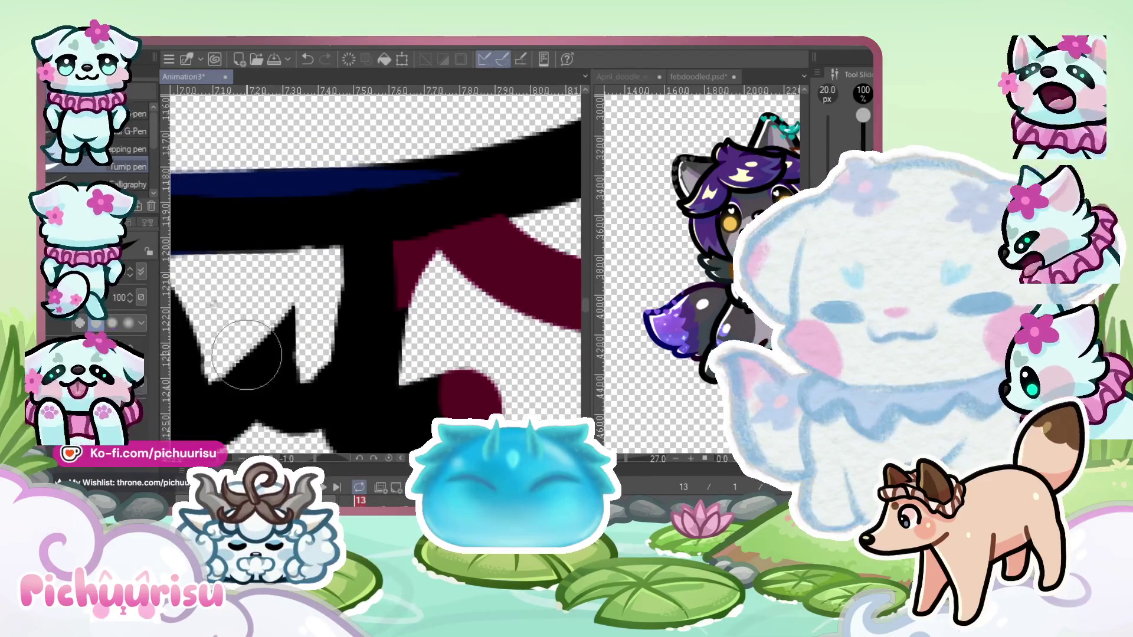
scroll(233, 378, down, 2)
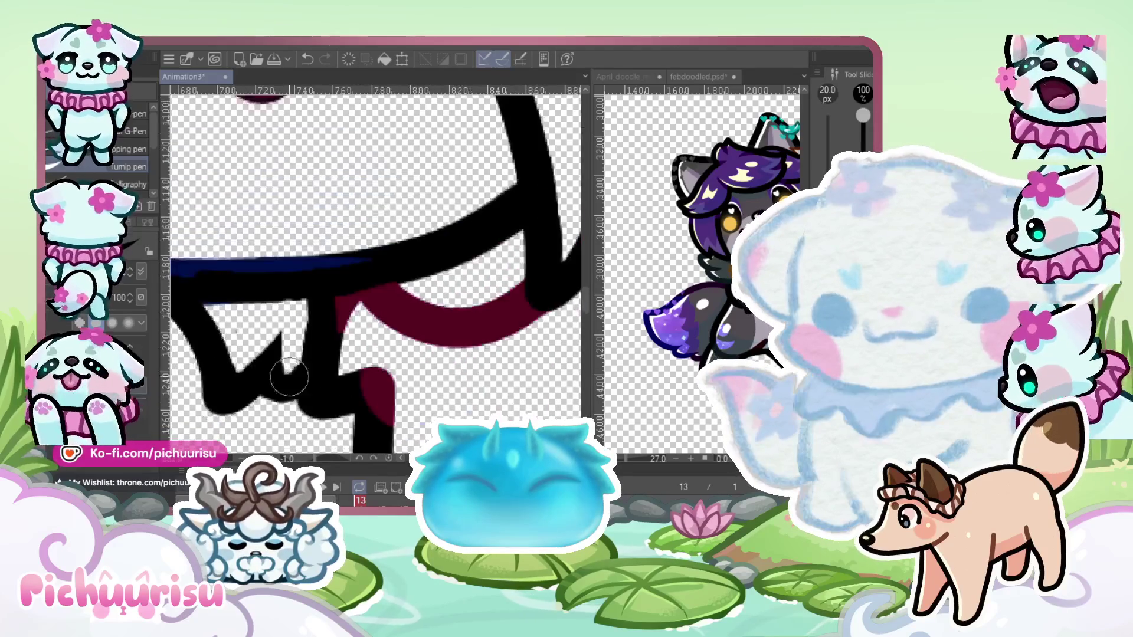
scroll(260, 392, up, 2)
scroll(334, 279, down, 3)
scroll(239, 328, up, 2)
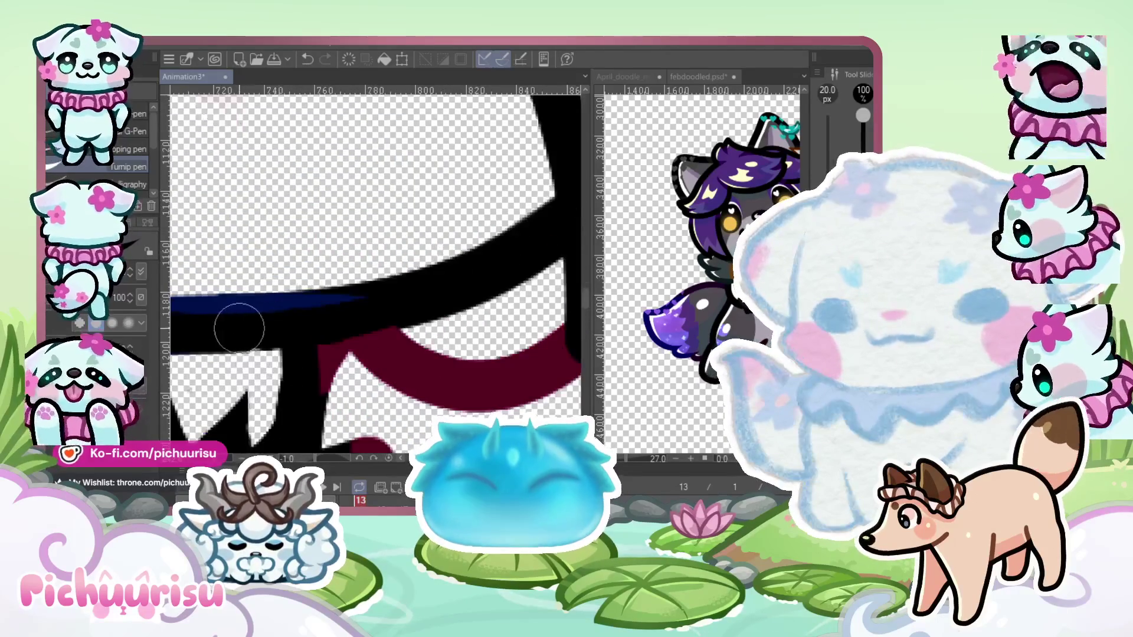
scroll(295, 316, down, 6)
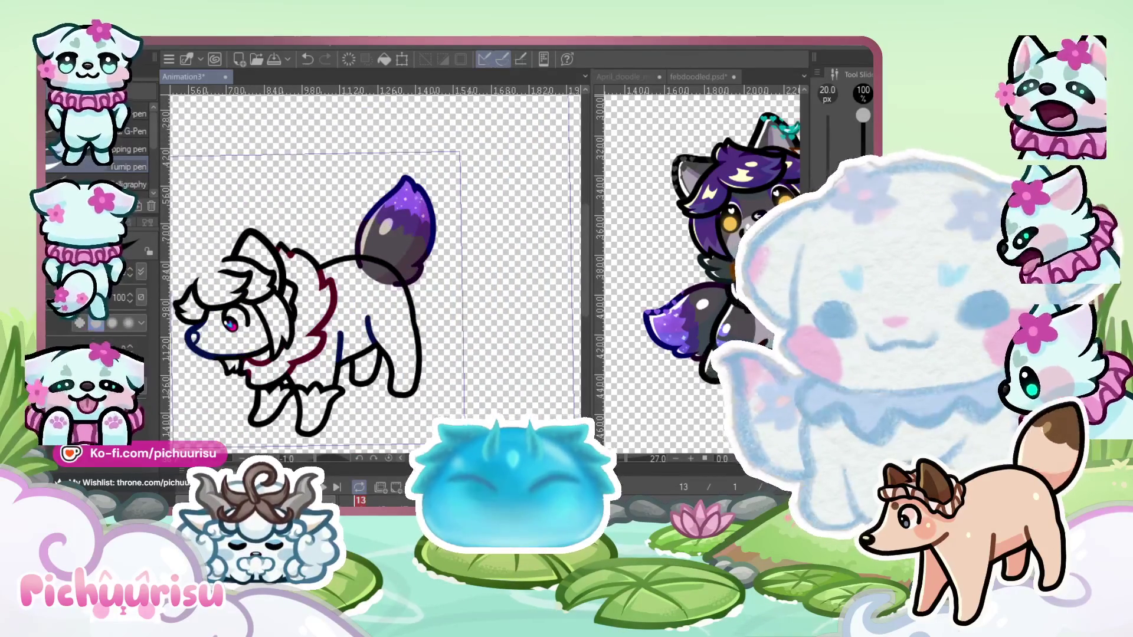
Erase part of the black chest fur line on frame 13
scroll(288, 308, up, 3)
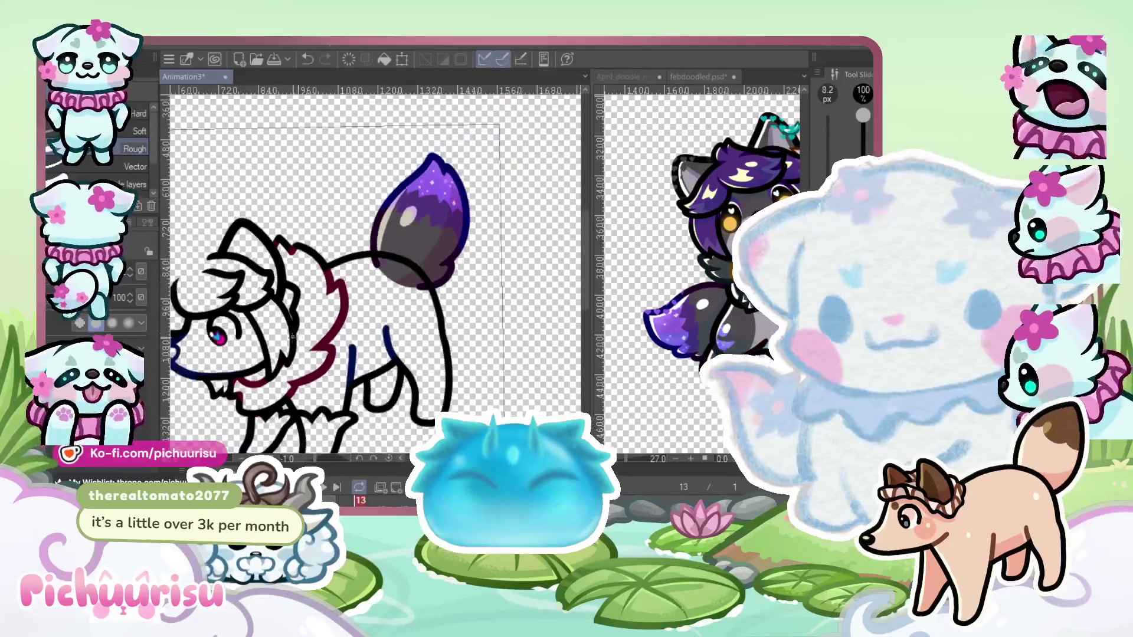
scroll(375, 273, up, 5)
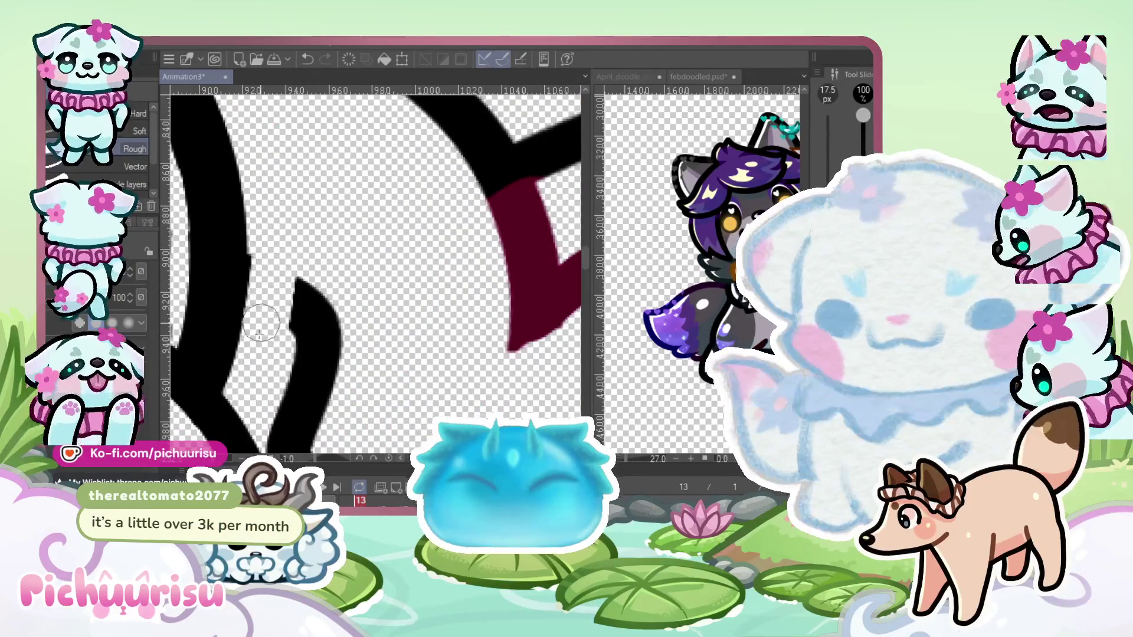
scroll(265, 350, down, 3)
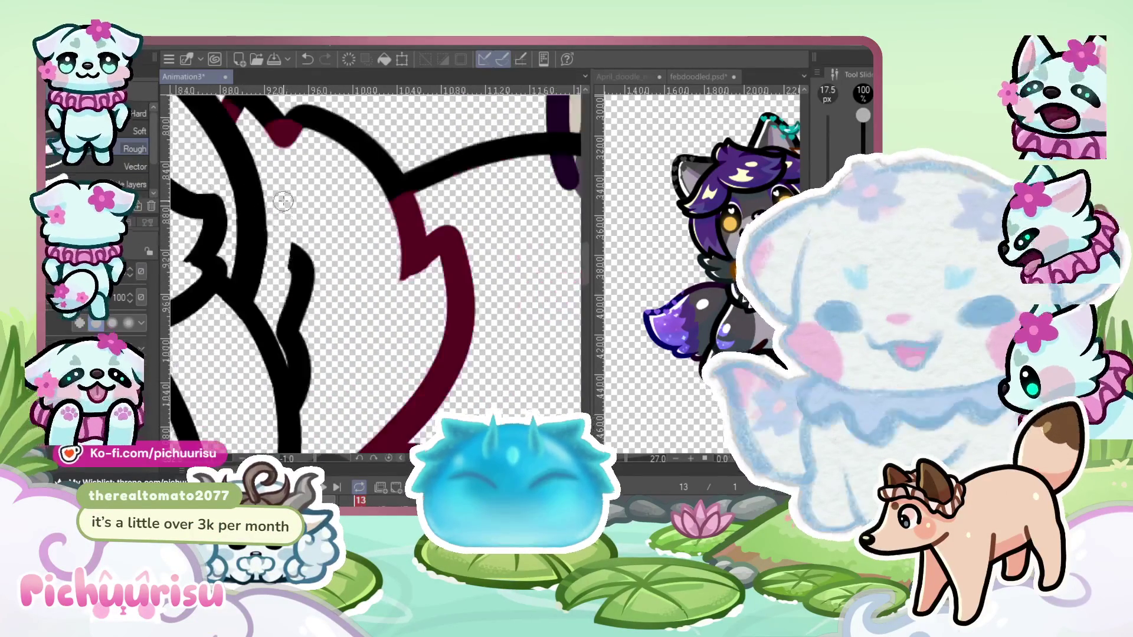
scroll(332, 271, up, 1)
drag(332, 271, 337, 311)
scroll(327, 277, down, 3)
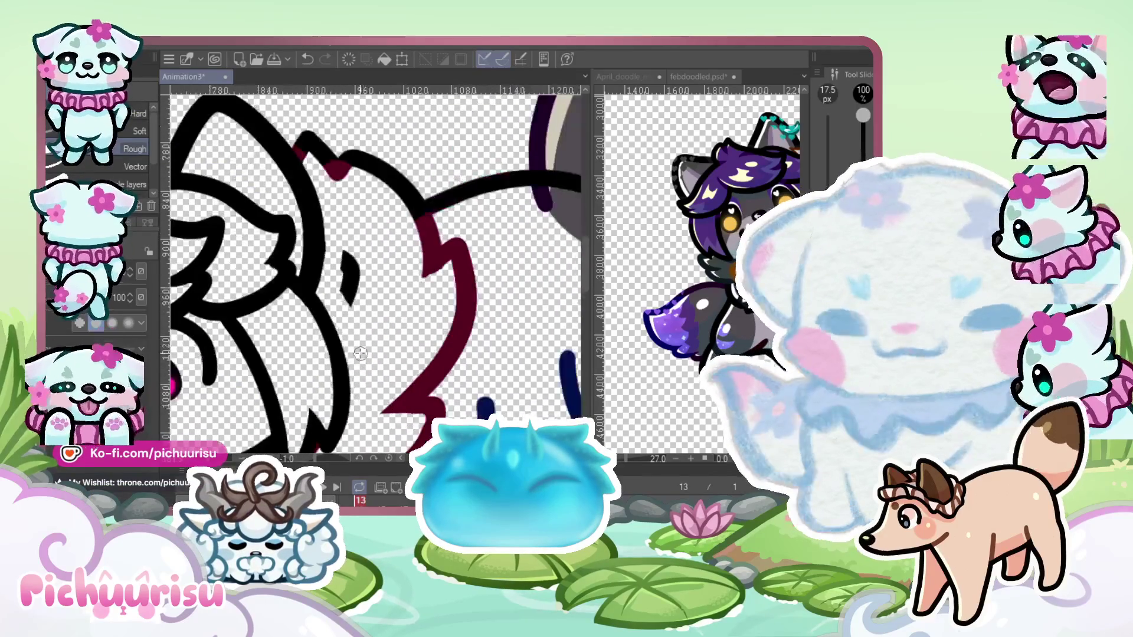
scroll(344, 299, up, 2)
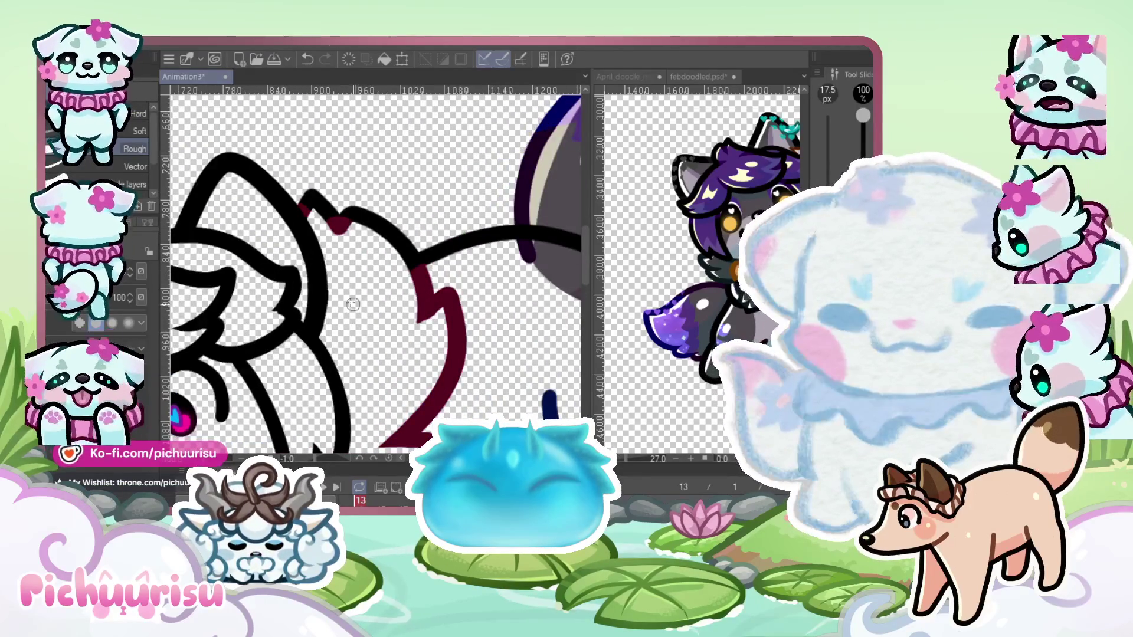
scroll(352, 304, down, 3)
Undo the last stroke, enlarge the pen to 25 px and draw a curved chest fur line
key(p)
scroll(319, 278, up, 3)
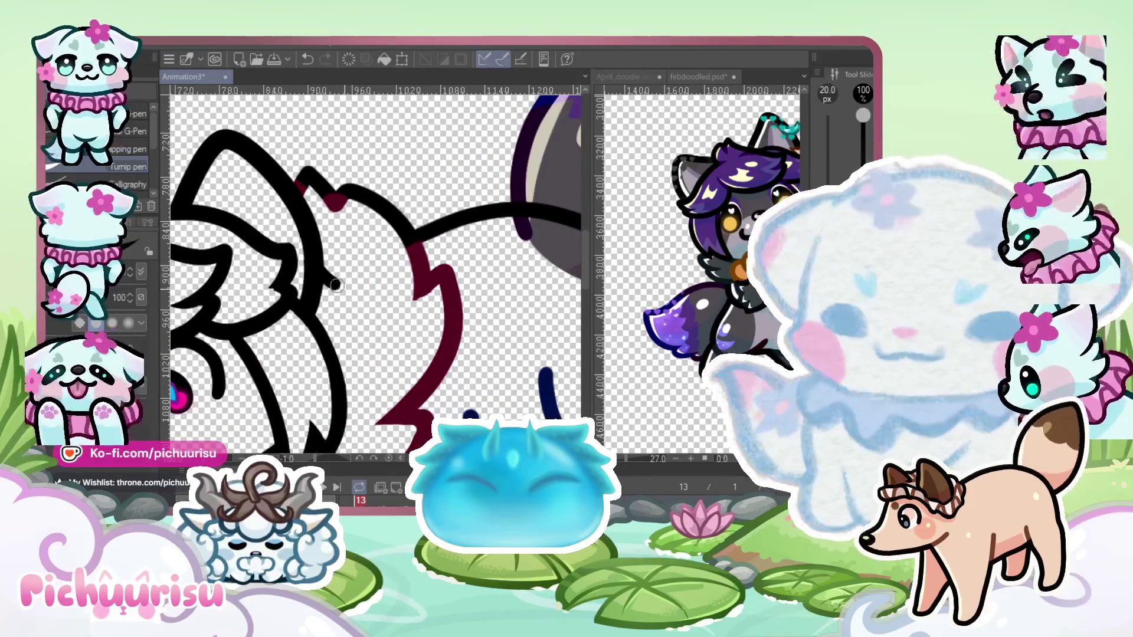
scroll(340, 421, down, 3)
scroll(340, 421, up, 3)
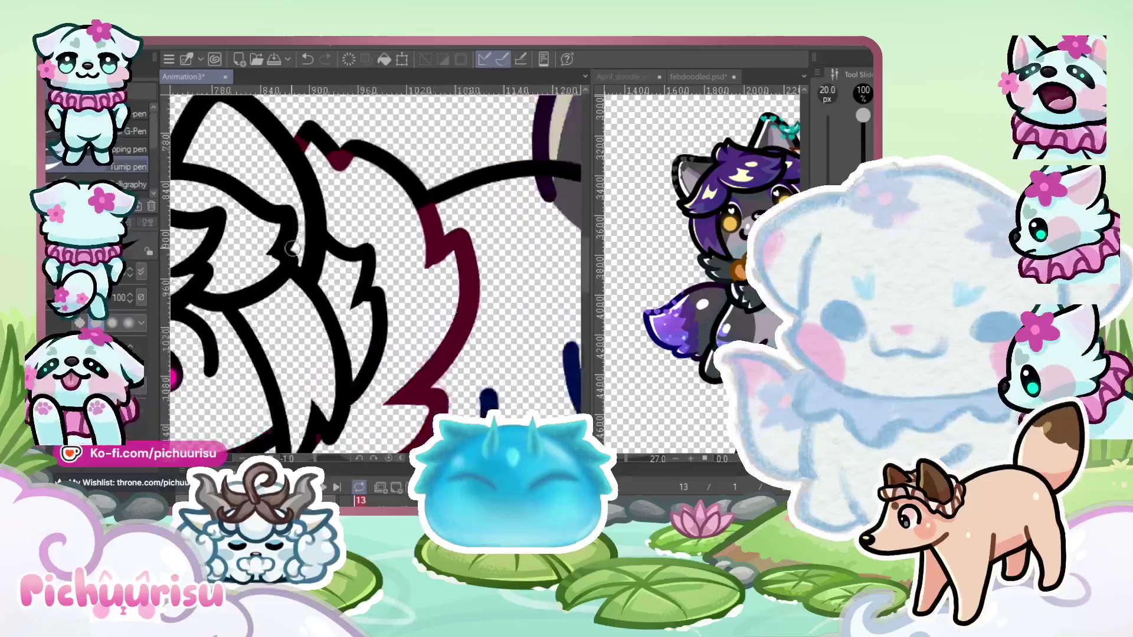
key(ctrl+z)
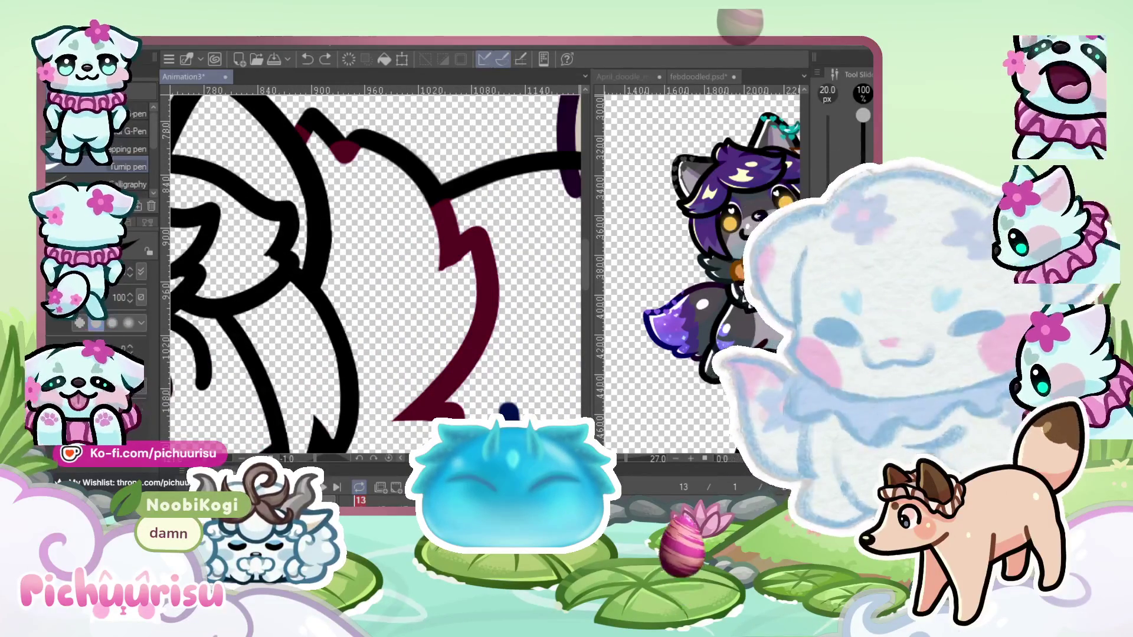
key(bracketright)
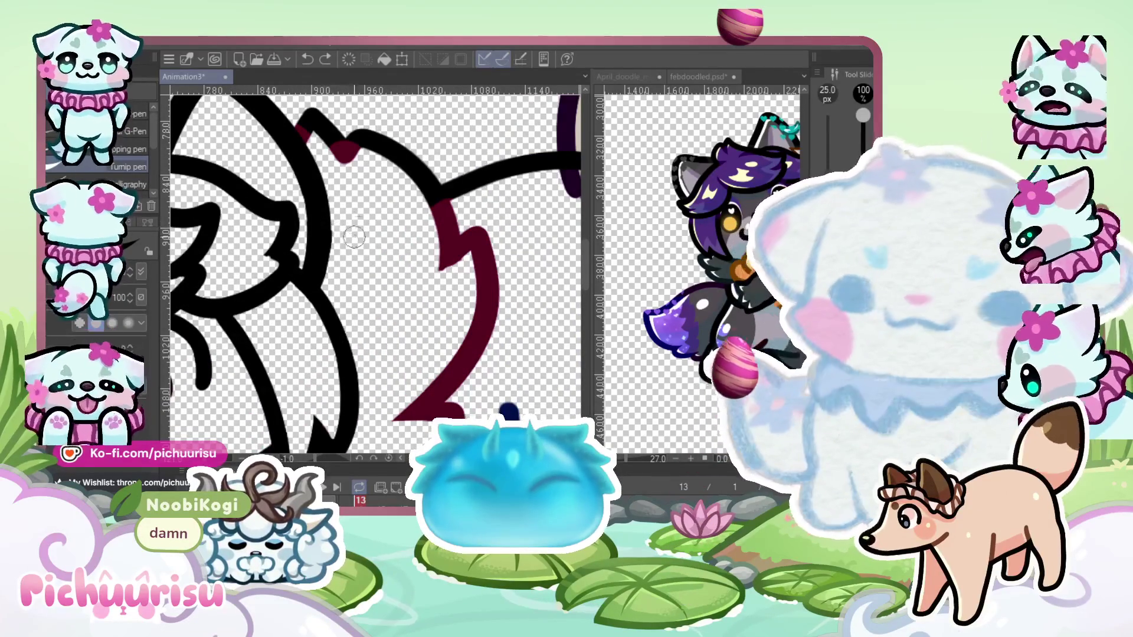
drag(321, 237, 361, 304)
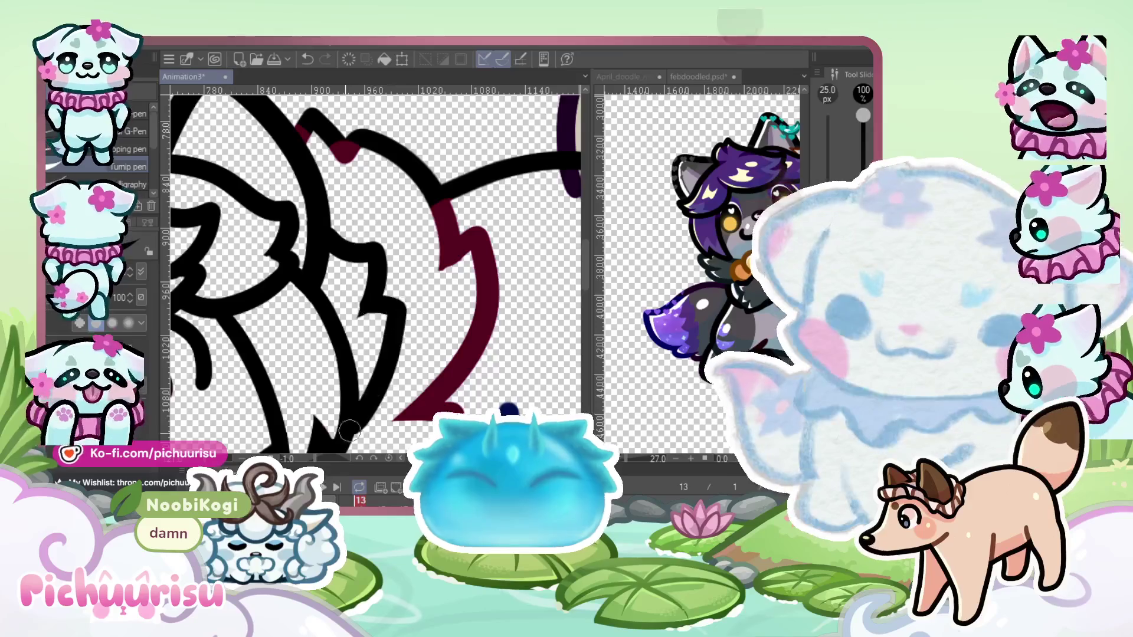
Draw a jagged black fur tuft on the cat's mane
scroll(360, 304, down, 5)
scroll(318, 263, up, 2)
scroll(317, 262, up, 3)
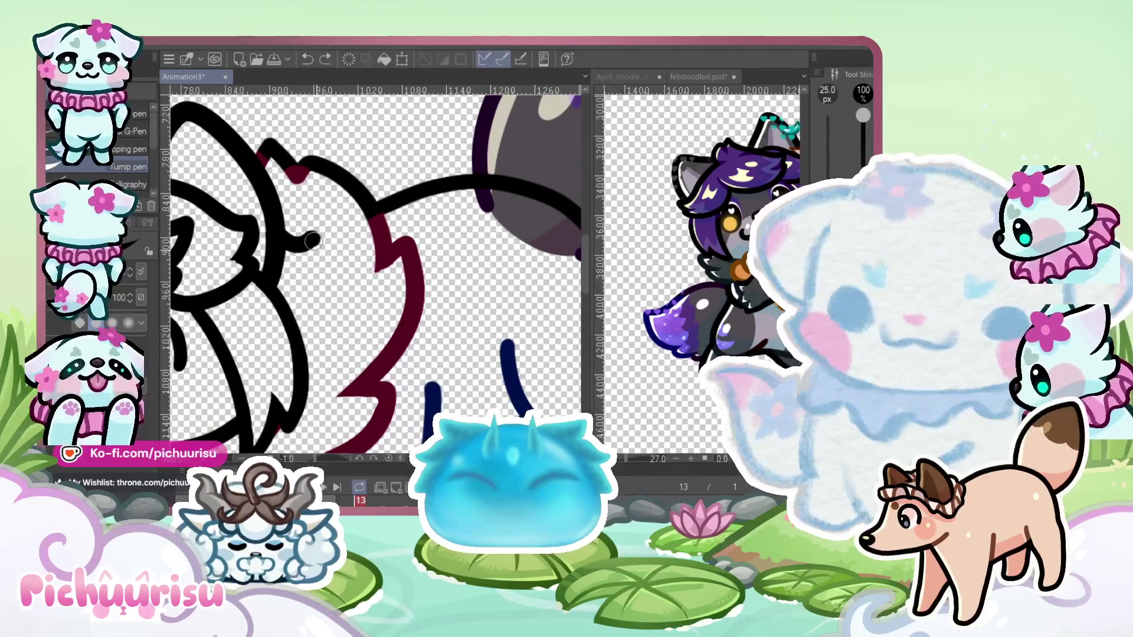
drag(319, 282, 304, 394)
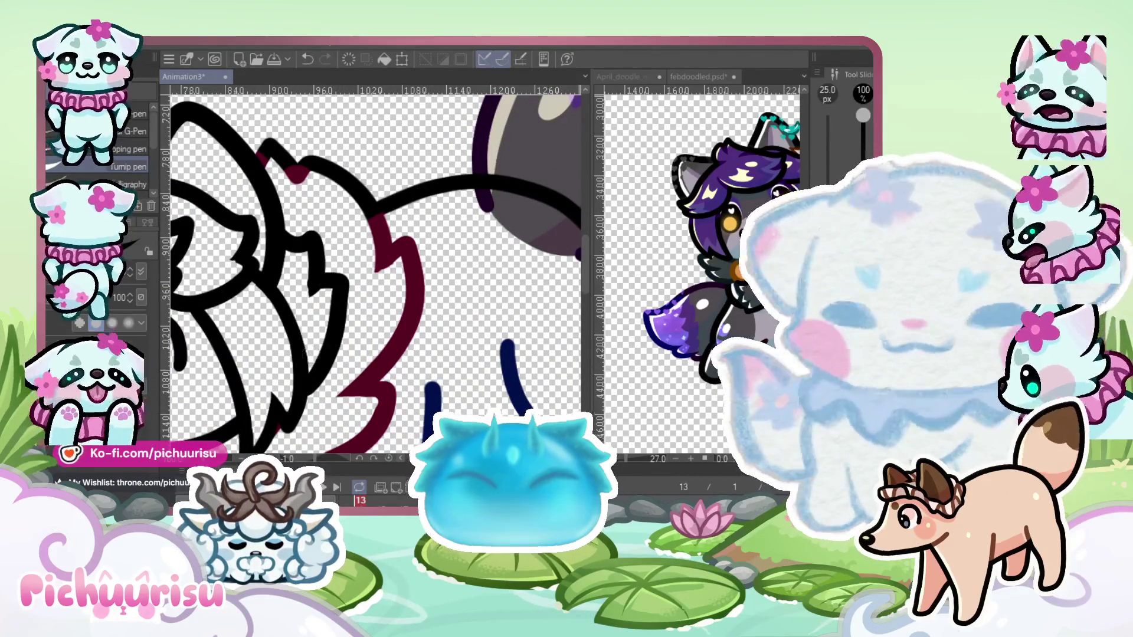
scroll(314, 258, up, 4)
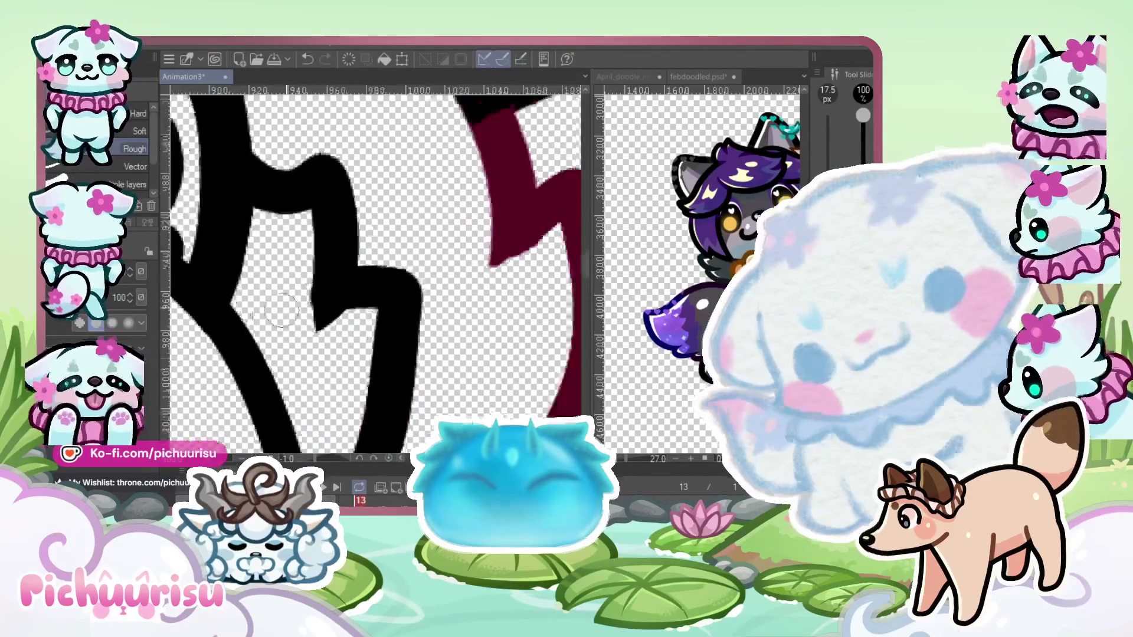
scroll(313, 265, up, 2)
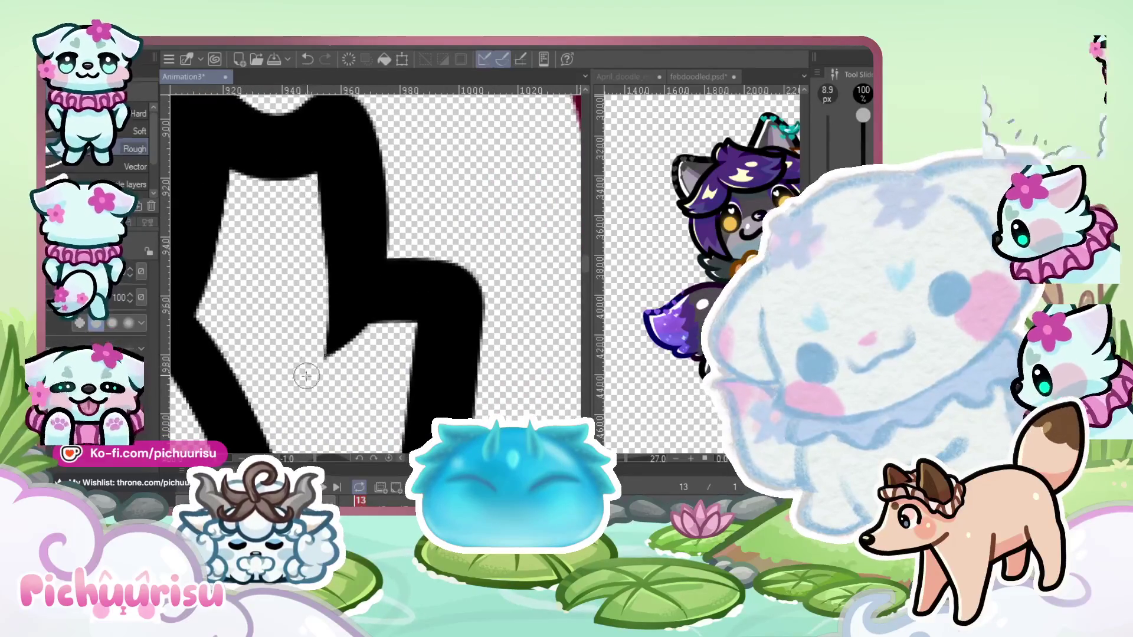
scroll(301, 387, down, 4)
scroll(251, 249, up, 5)
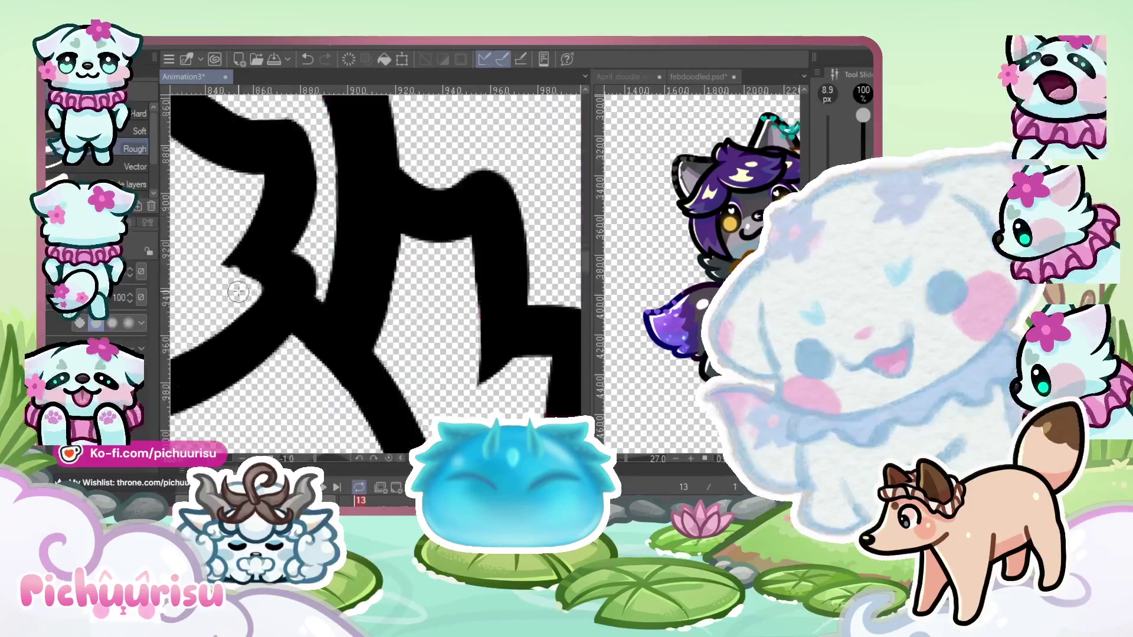
scroll(236, 266, down, 5)
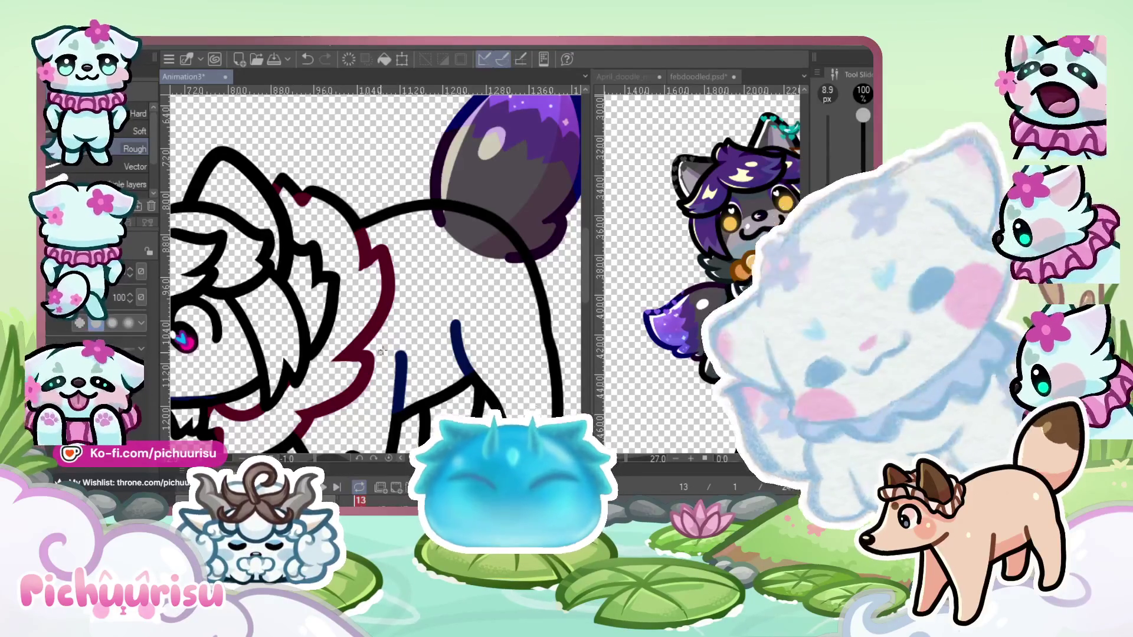
scroll(382, 352, down, 1)
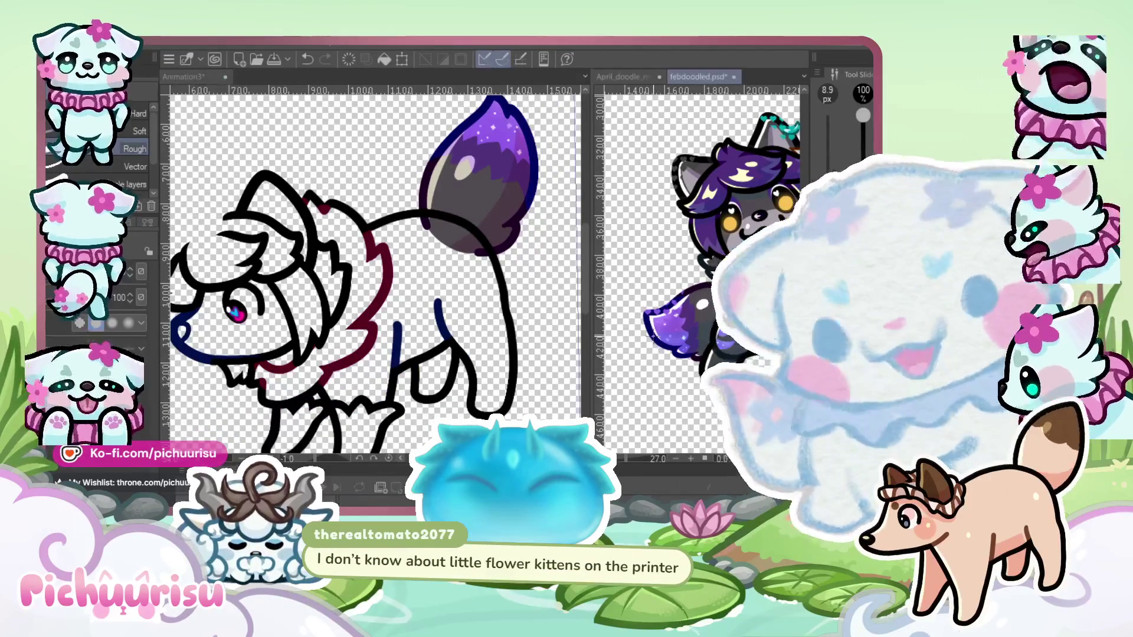
scroll(605, 204, down, 10)
scroll(674, 307, down, 4)
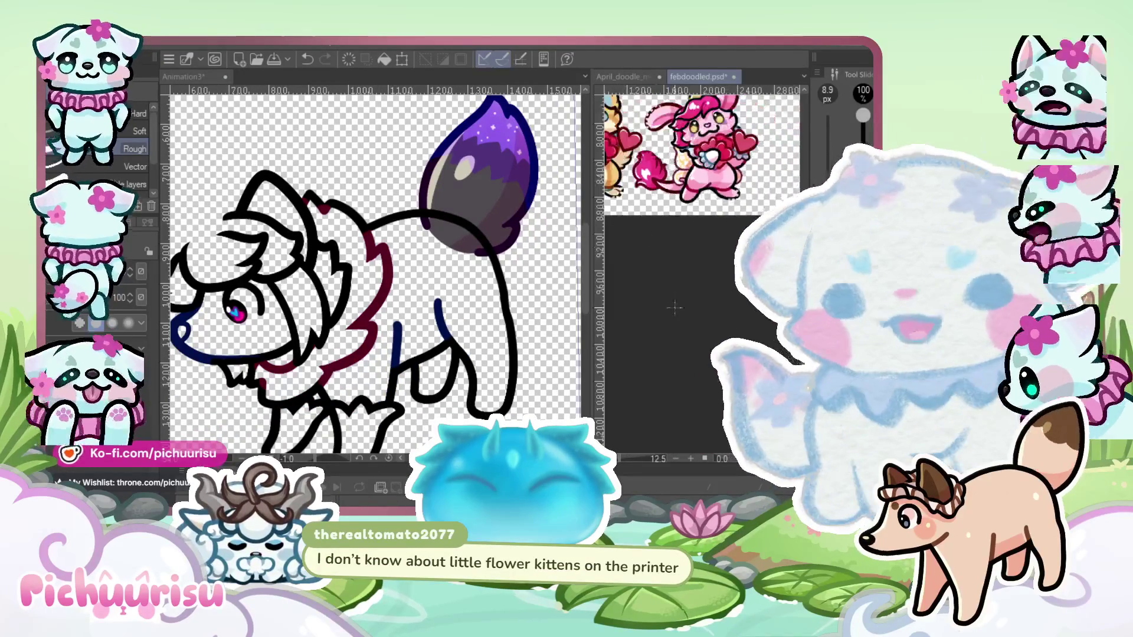
scroll(696, 272, up, 10)
scroll(696, 271, down, 2)
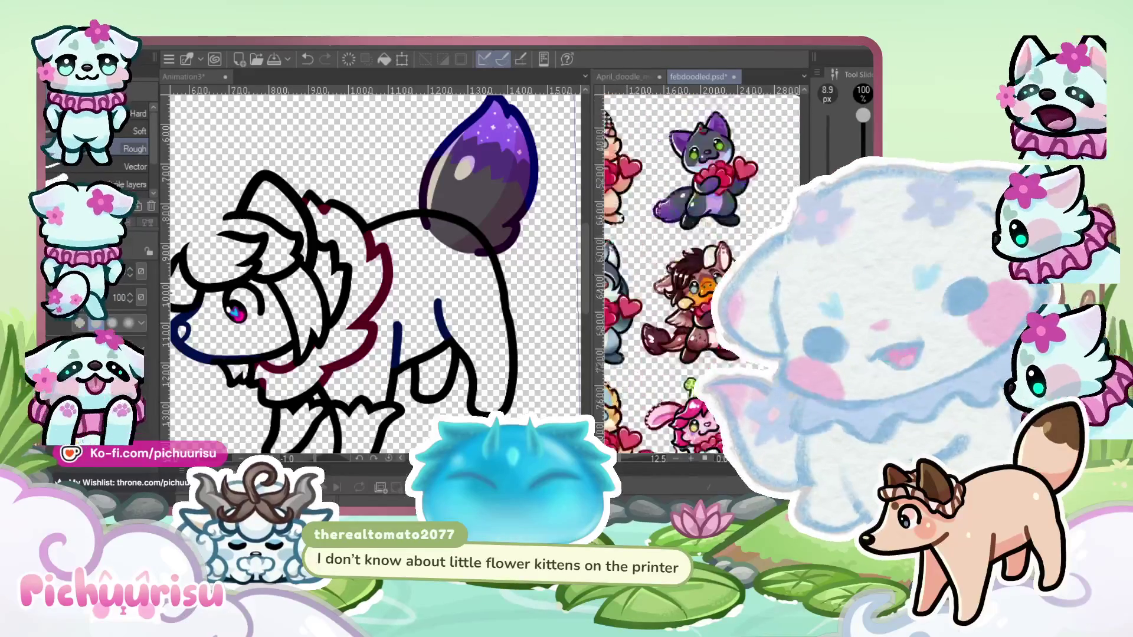
Return to the Animation3 document and extend the head outline upward
click(550, 239)
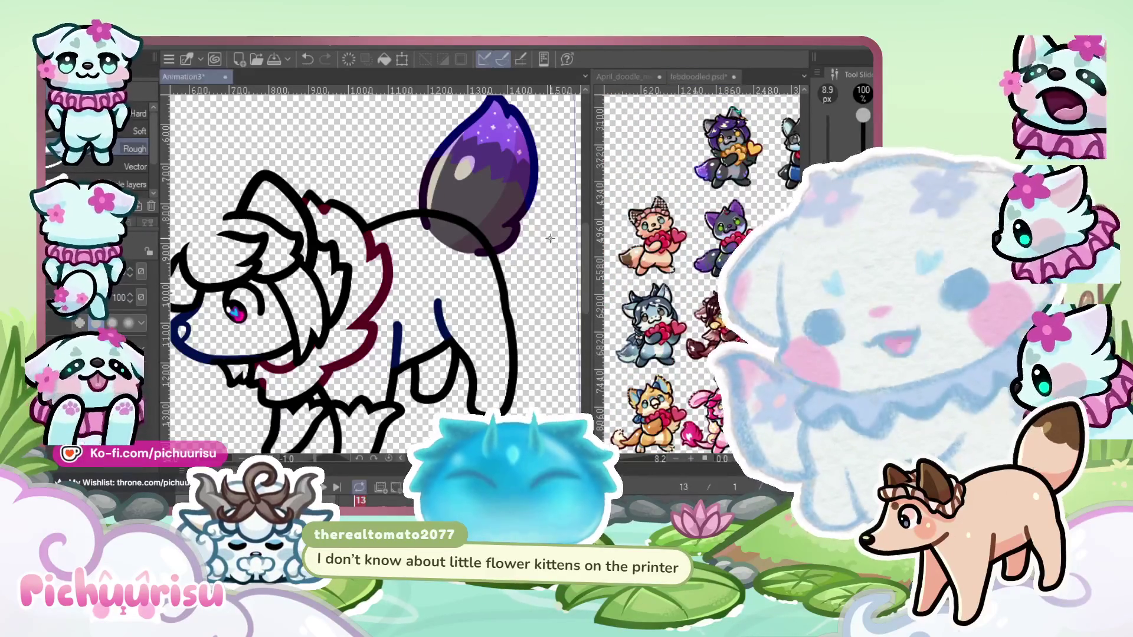
scroll(372, 279, up, 4)
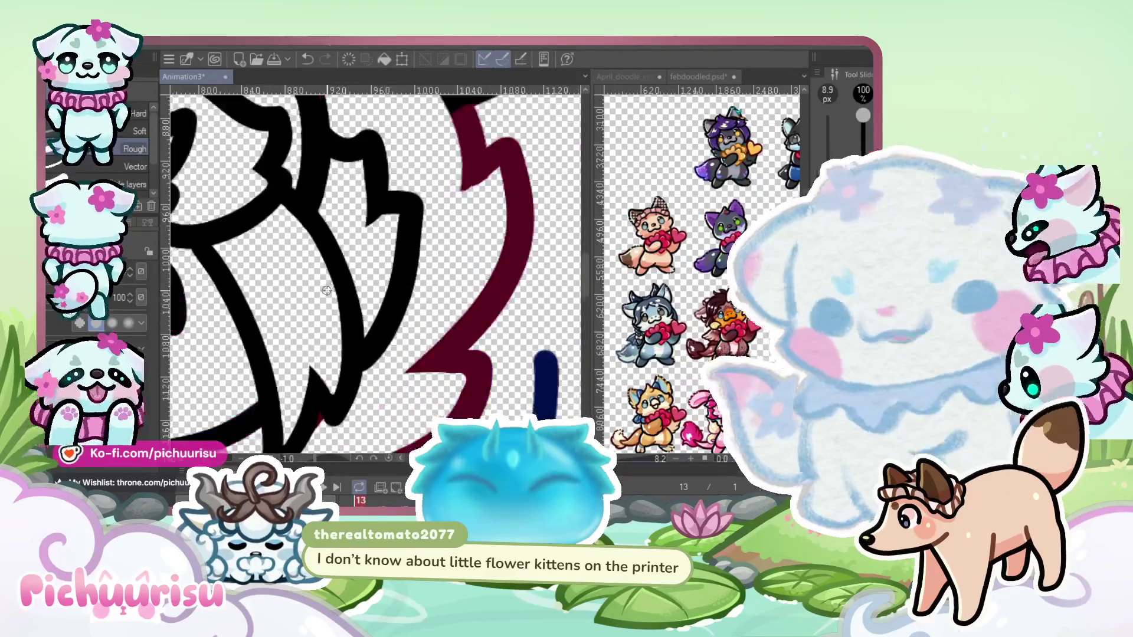
scroll(399, 248, up, 2)
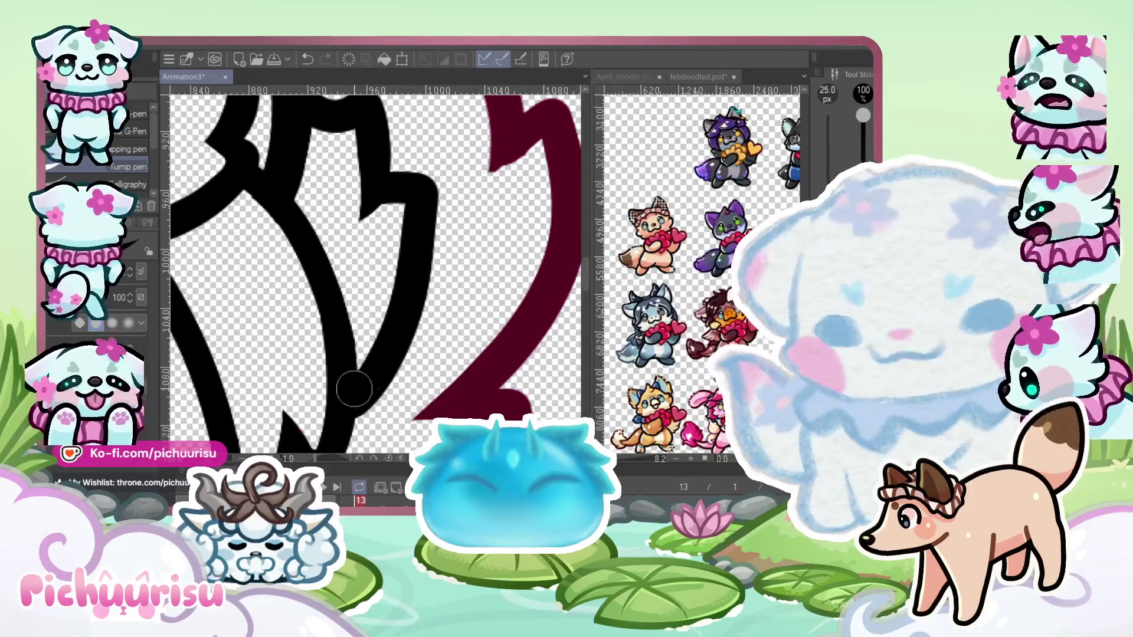
scroll(354, 389, down, 6)
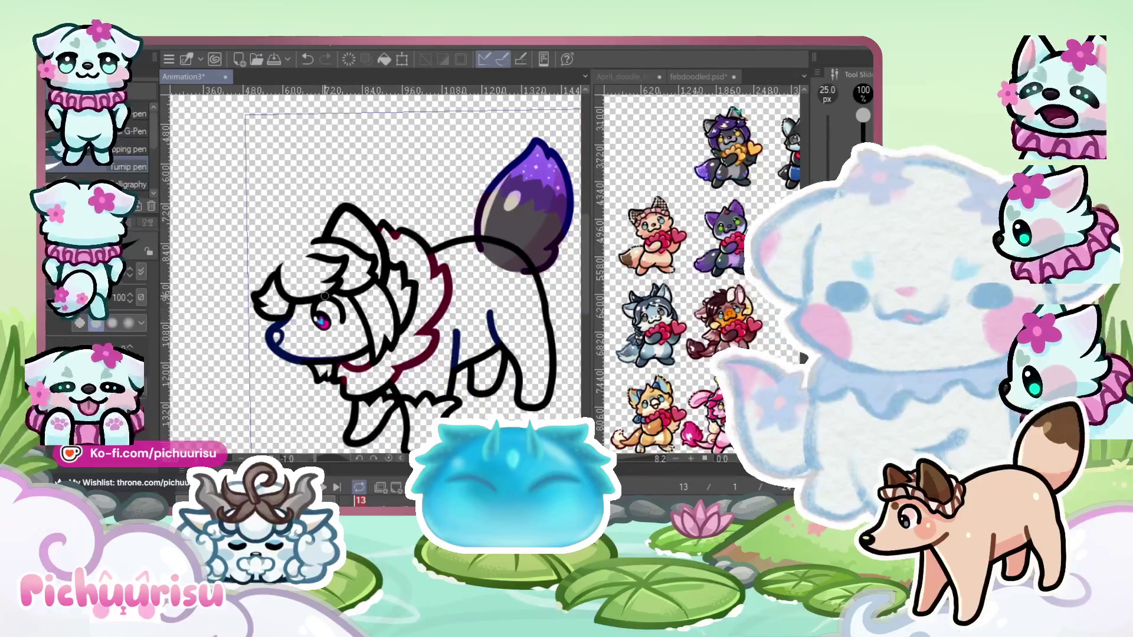
scroll(324, 296, up, 3)
scroll(226, 359, up, 2)
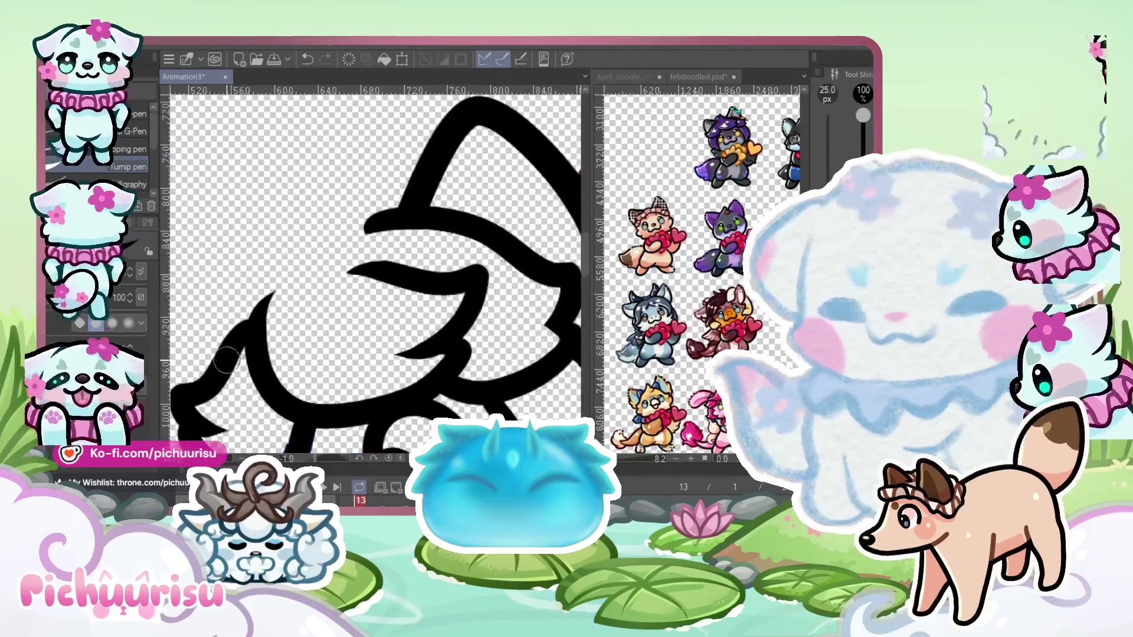
mouse_move(248, 342)
mouse_down()
mouse_move(333, 174)
mouse_move(366, 171)
mouse_up()
scroll(354, 189, up, 2)
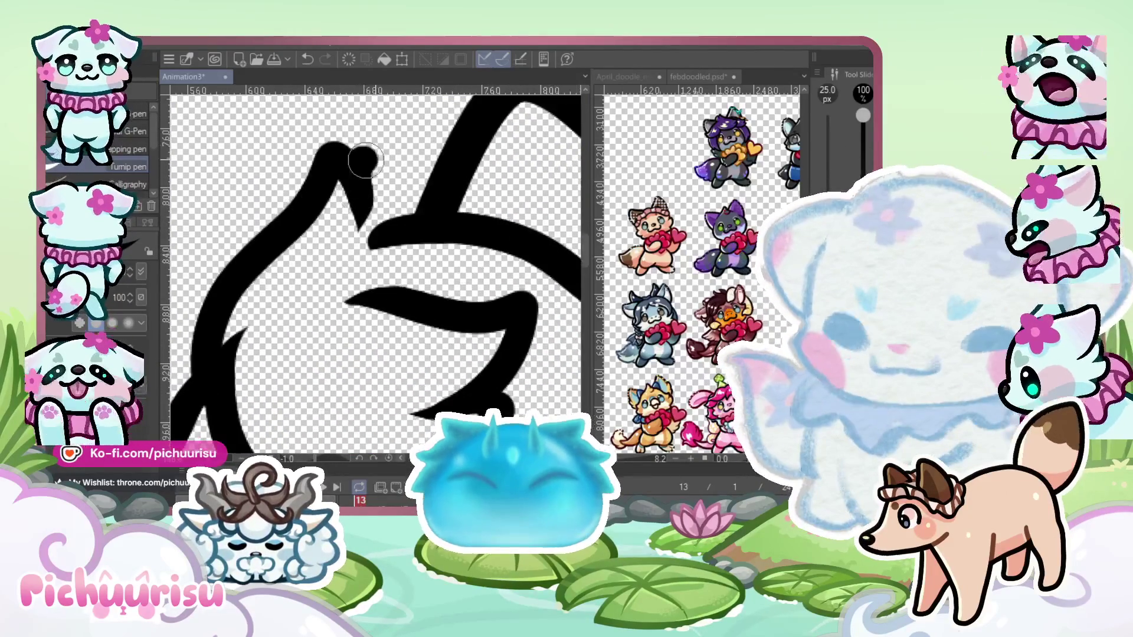
scroll(289, 230, down, 3)
scroll(289, 230, down, 2)
scroll(219, 224, down, 2)
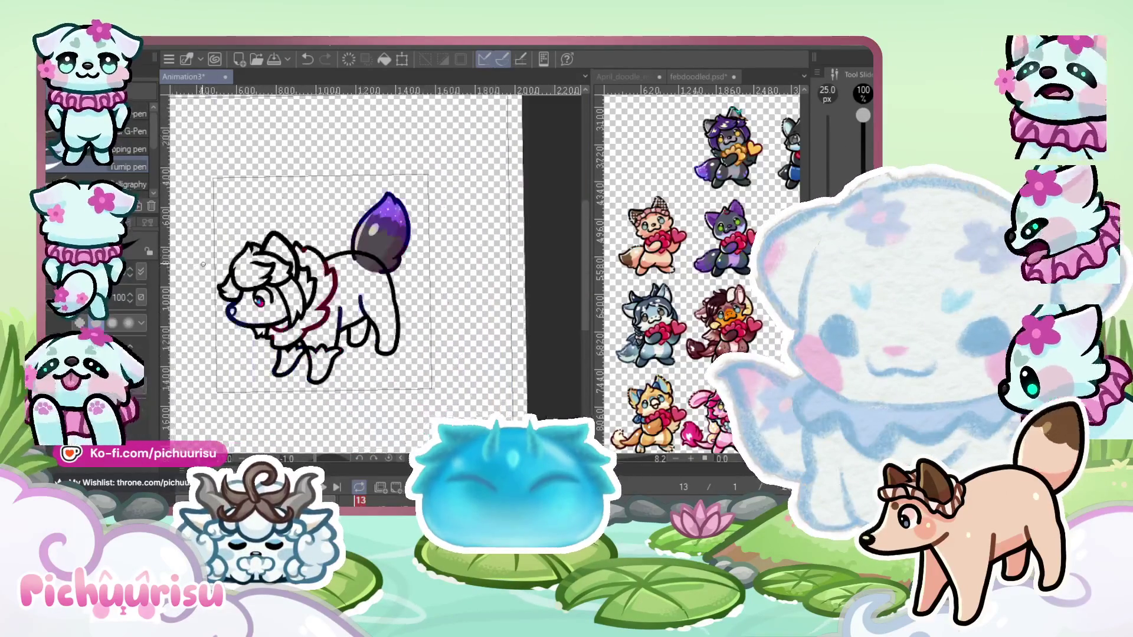
scroll(219, 225, up, 1)
scroll(457, 236, up, 6)
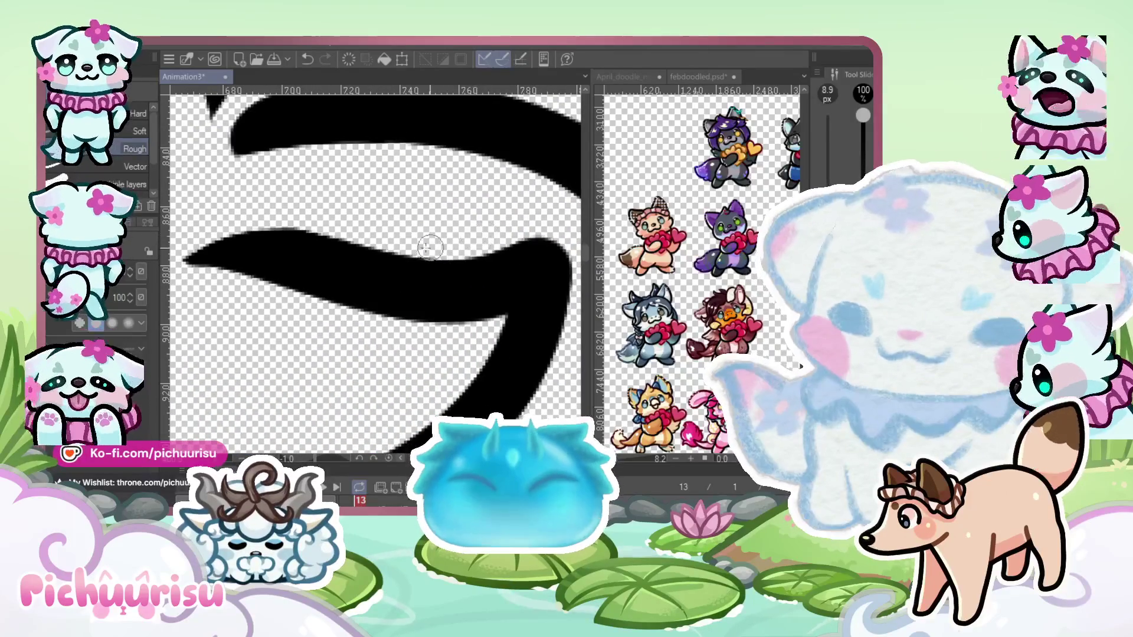
Redraw a smooth curved outline stroke on the head with the pen
scroll(271, 165, down, 2)
scroll(271, 165, up, 2)
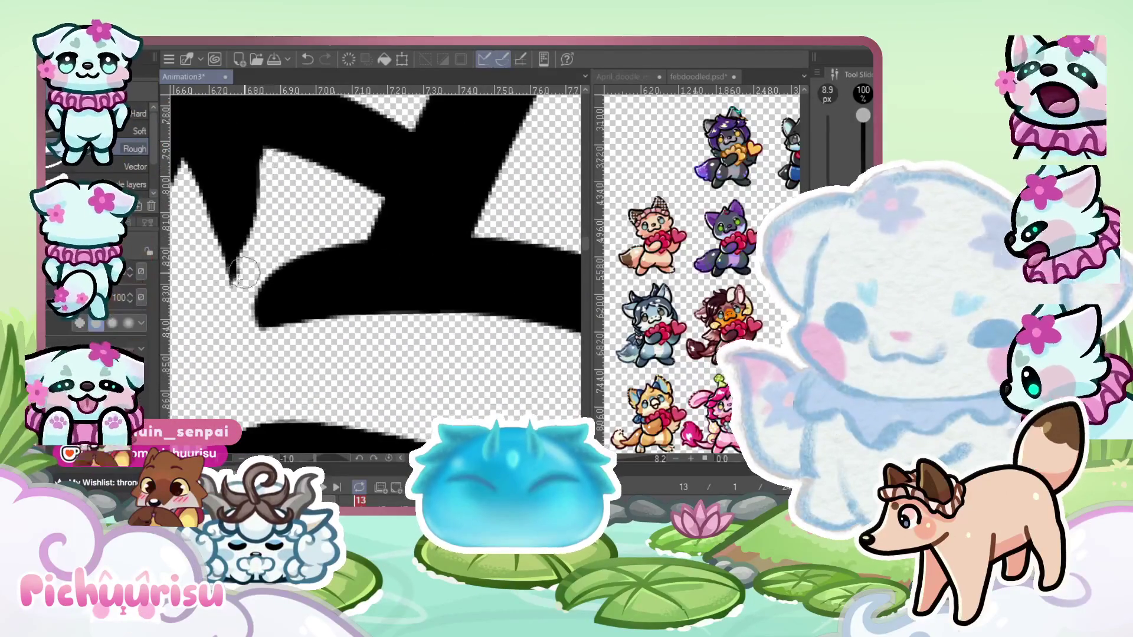
scroll(354, 236, up, 1)
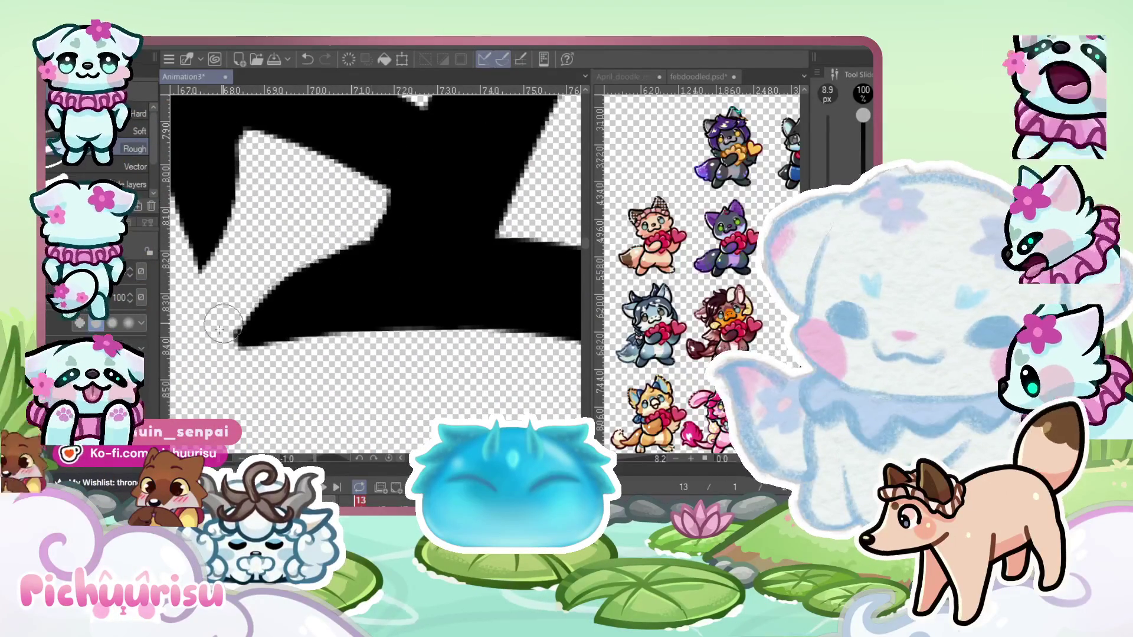
scroll(475, 288, down, 6)
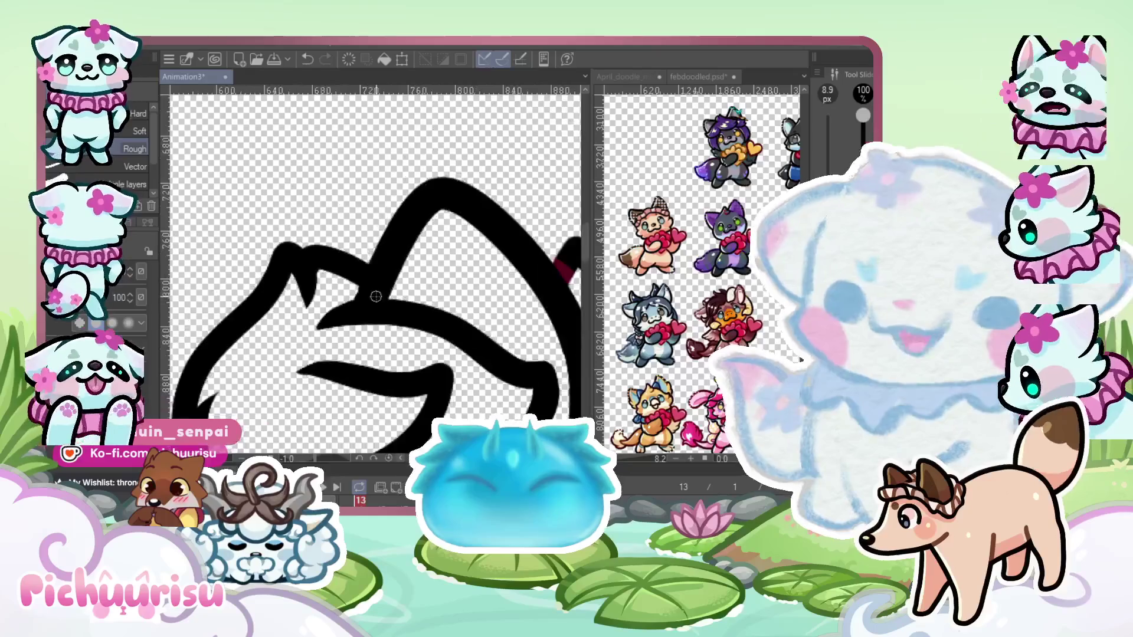
scroll(475, 289, up, 8)
key(p)
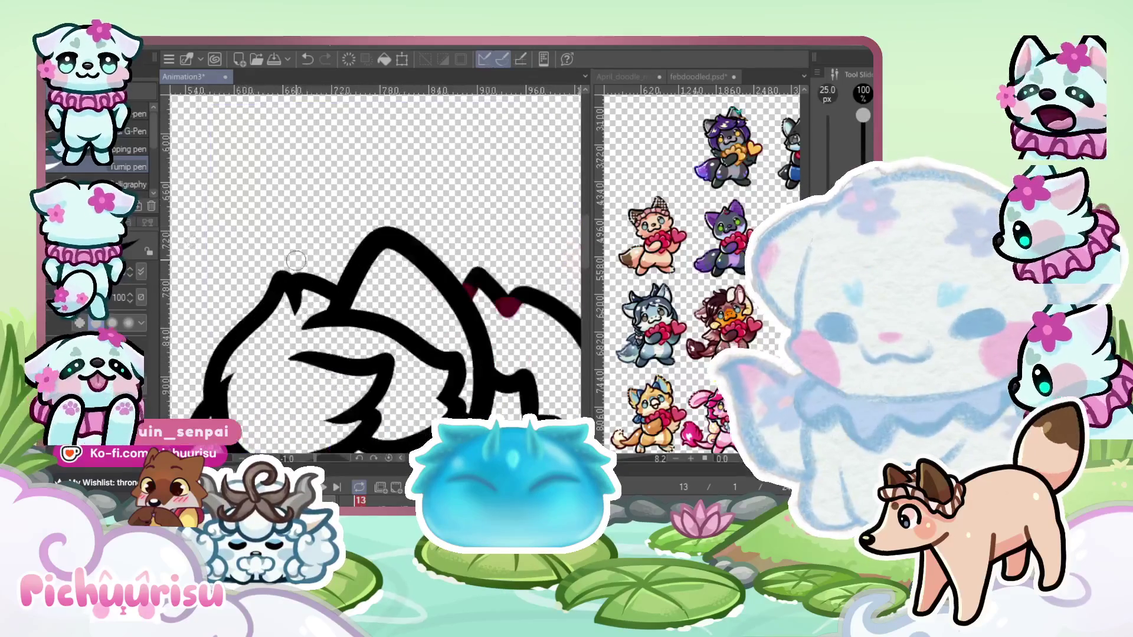
drag(328, 278, 437, 198)
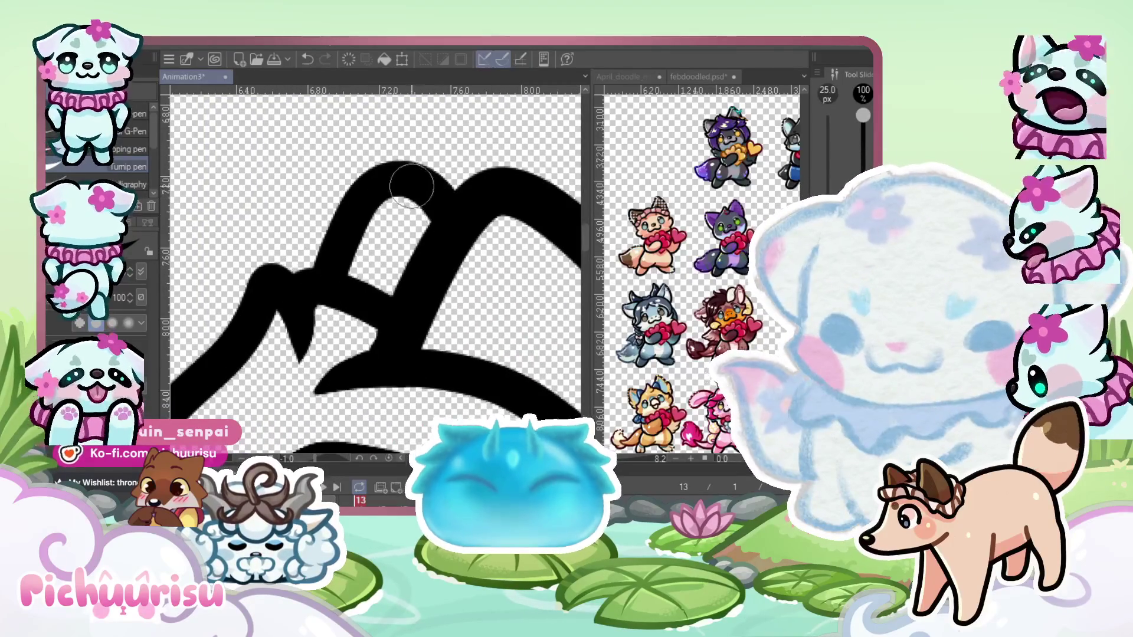
scroll(412, 186, down, 8)
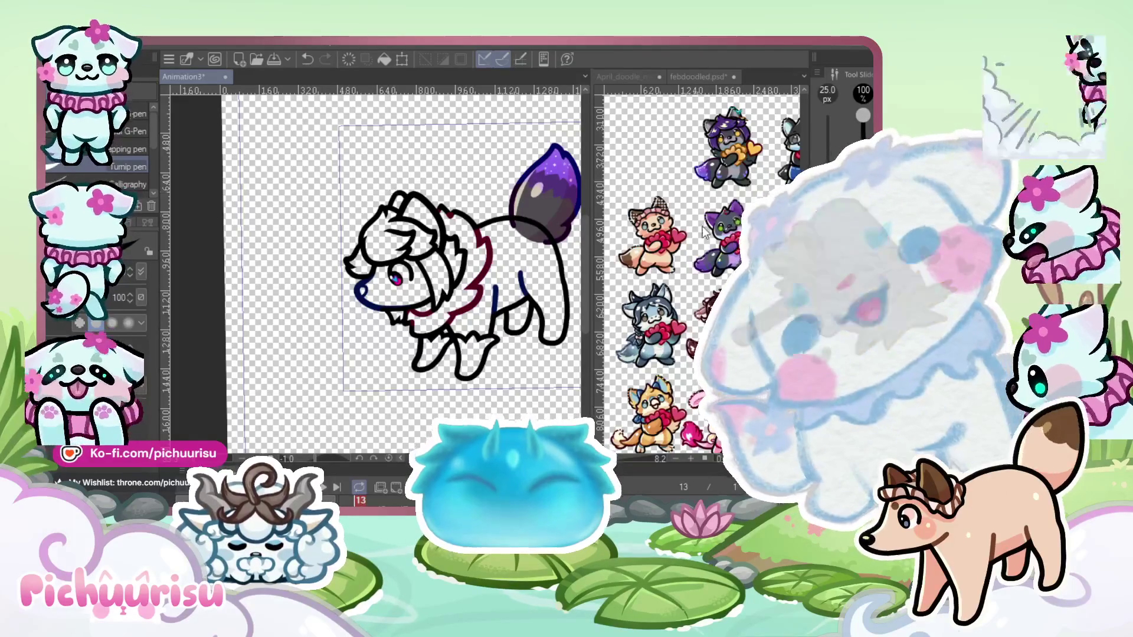
View the febdoodled reference document and straighten its canvas upright
scroll(358, 226, down, 3)
click(665, 258)
scroll(664, 258, up, 2)
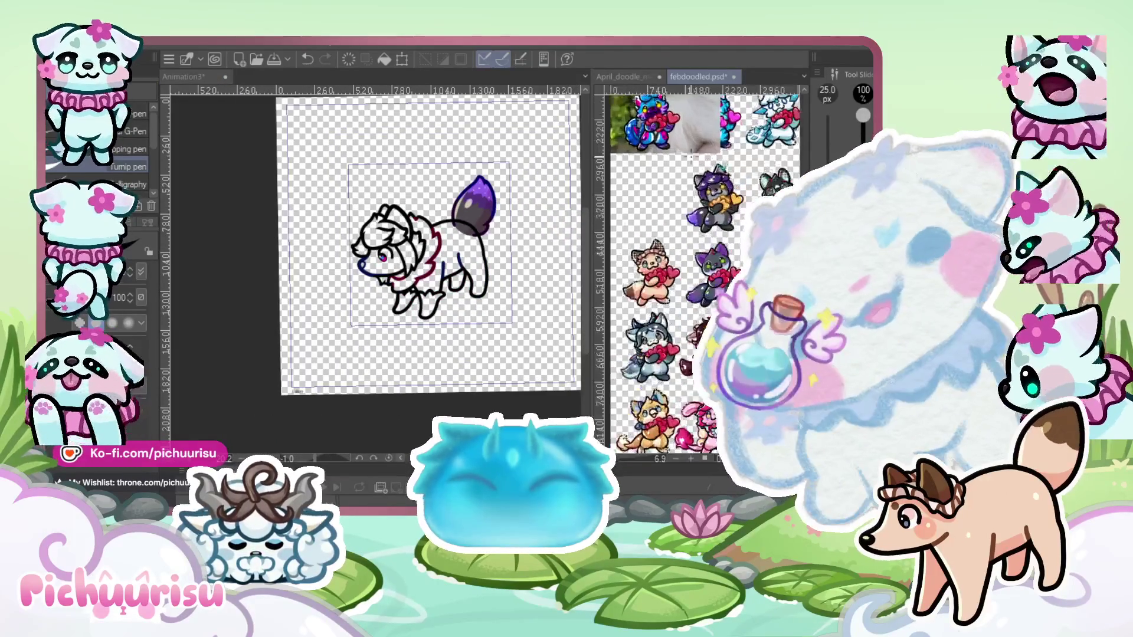
key(ctrl+at)
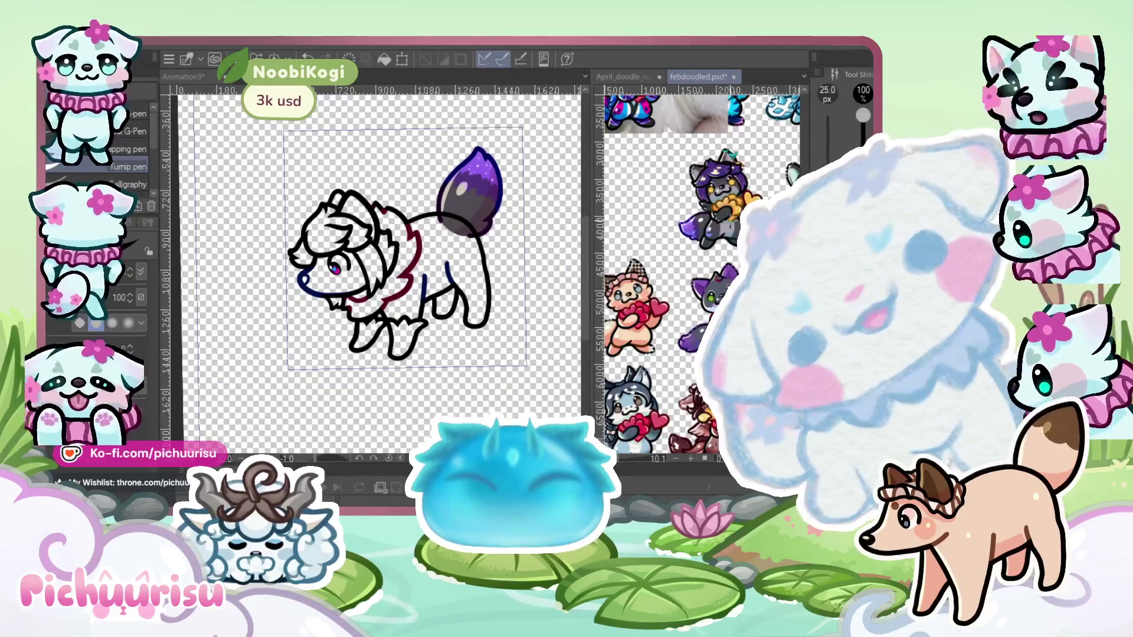
scroll(689, 240, up, 5)
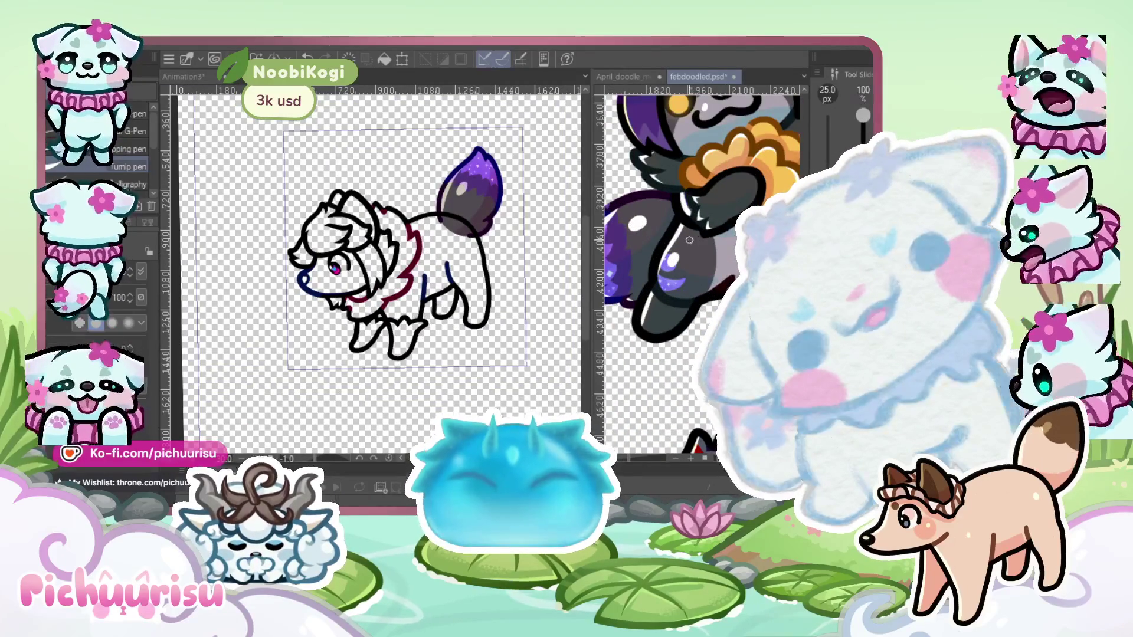
Back in Animation3, auto-select the area inside the cat's lineart and enlarge the liquify brush
click(495, 267)
scroll(482, 254, up, 2)
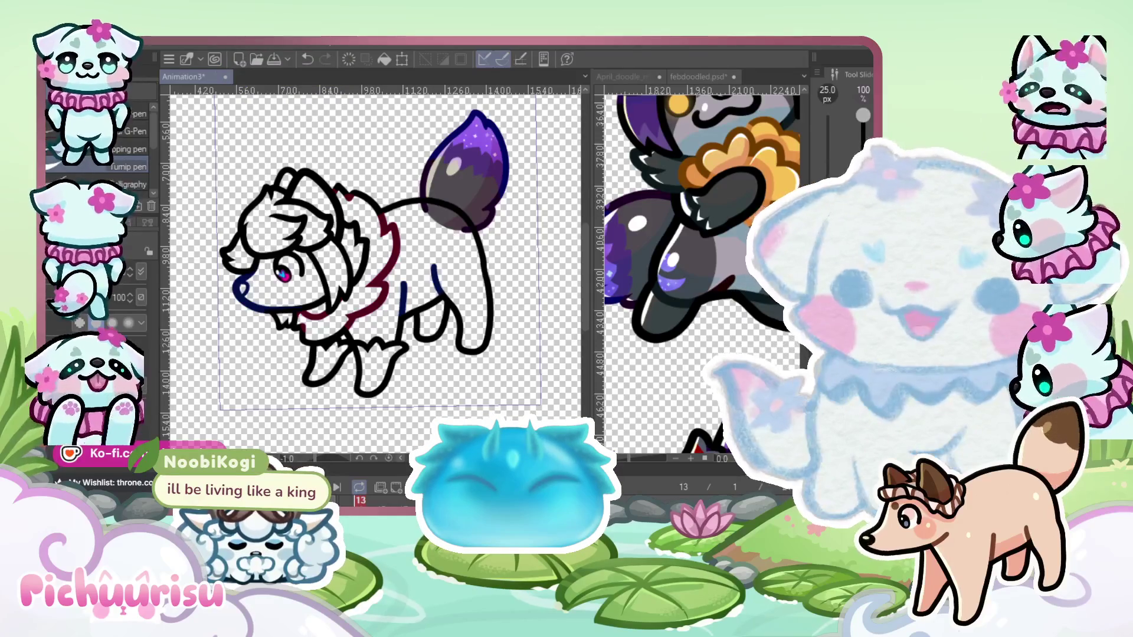
click(368, 155)
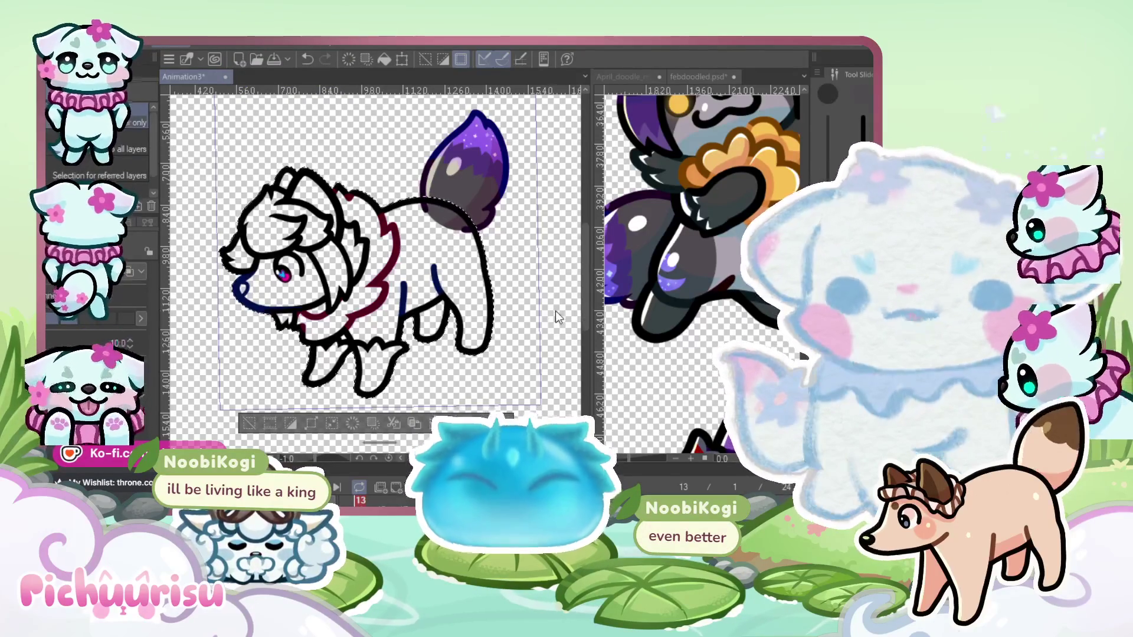
scroll(303, 242, down, 4)
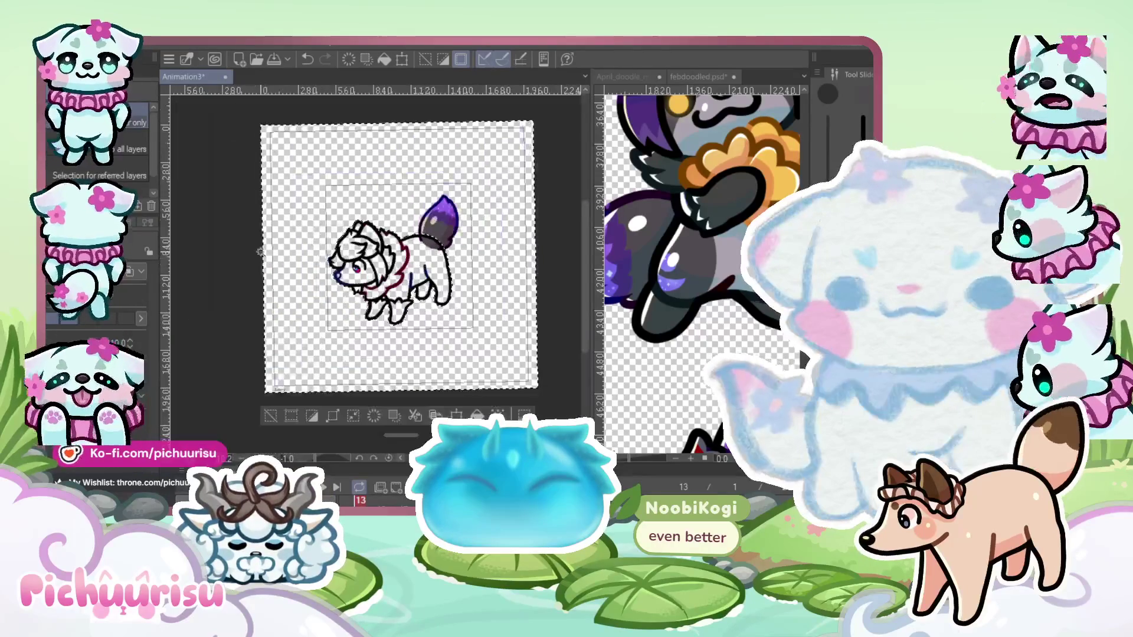
scroll(303, 242, up, 5)
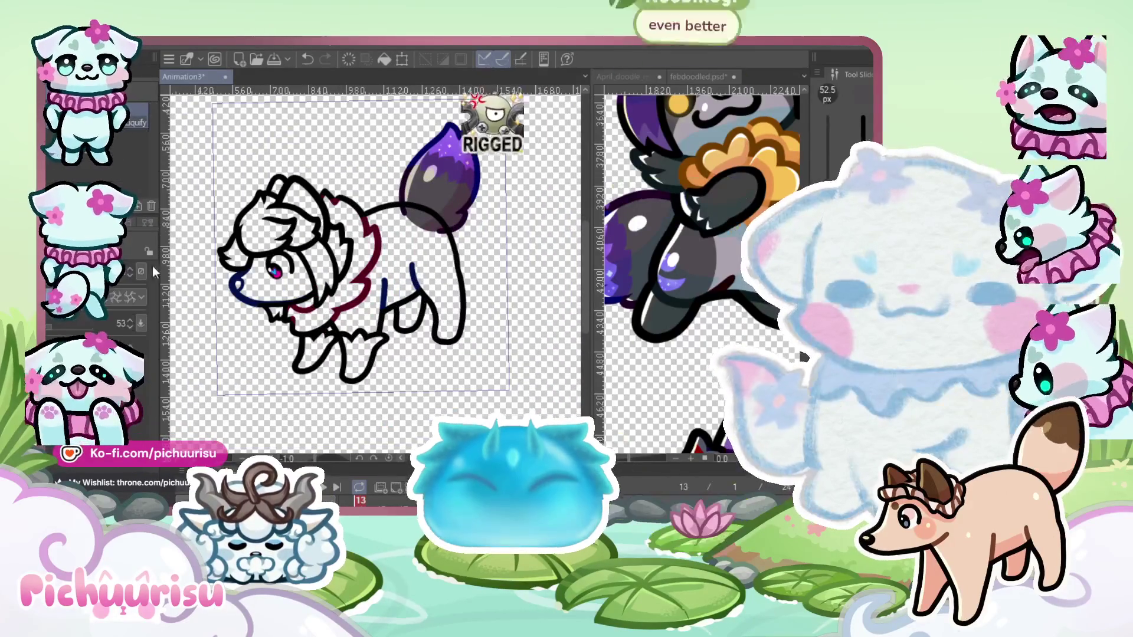
mouse_move(405, 254)
mouse_down()
mouse_move(375, 274)
mouse_move(413, 274)
mouse_up()
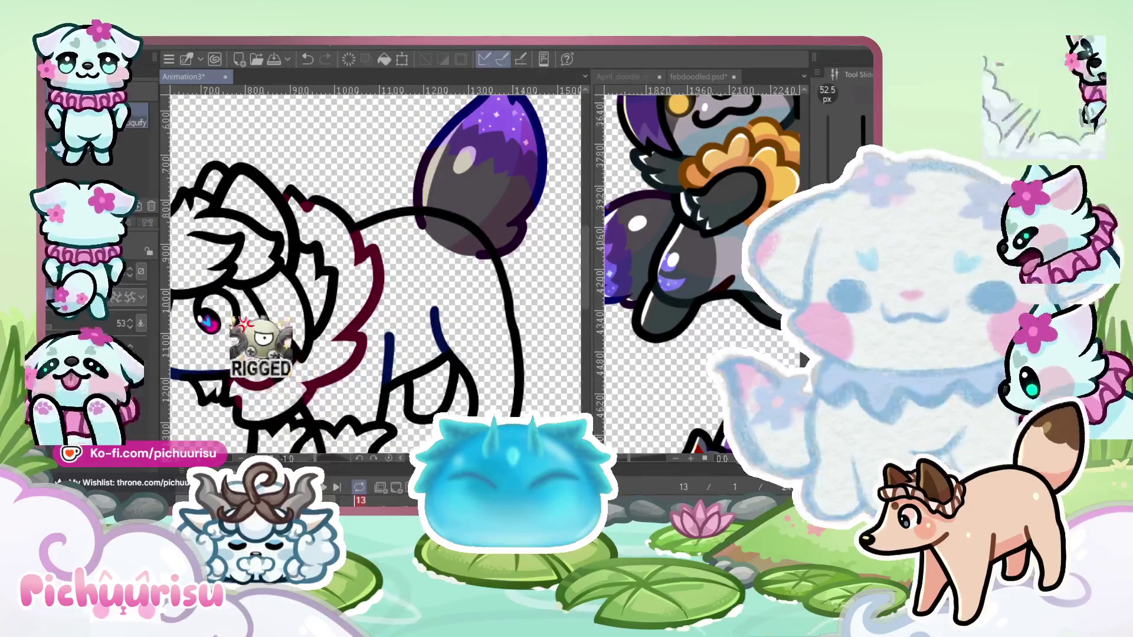
Zoom in and out around frame 13's cat while liquify-warping its head and body outlines
scroll(375, 274, down, 3)
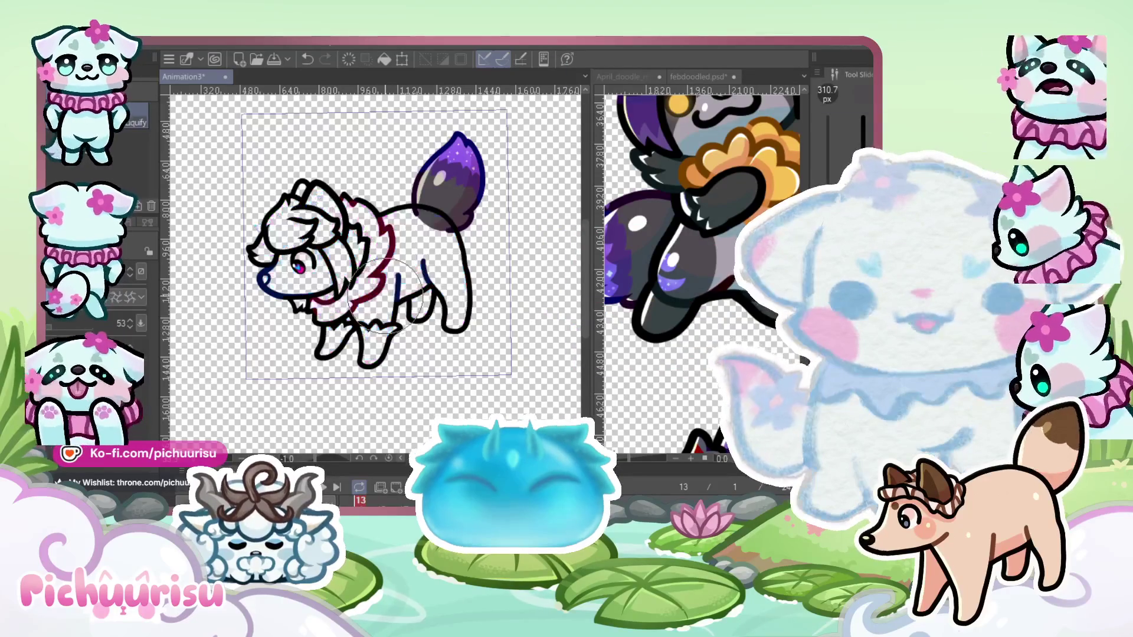
scroll(422, 263, up, 2)
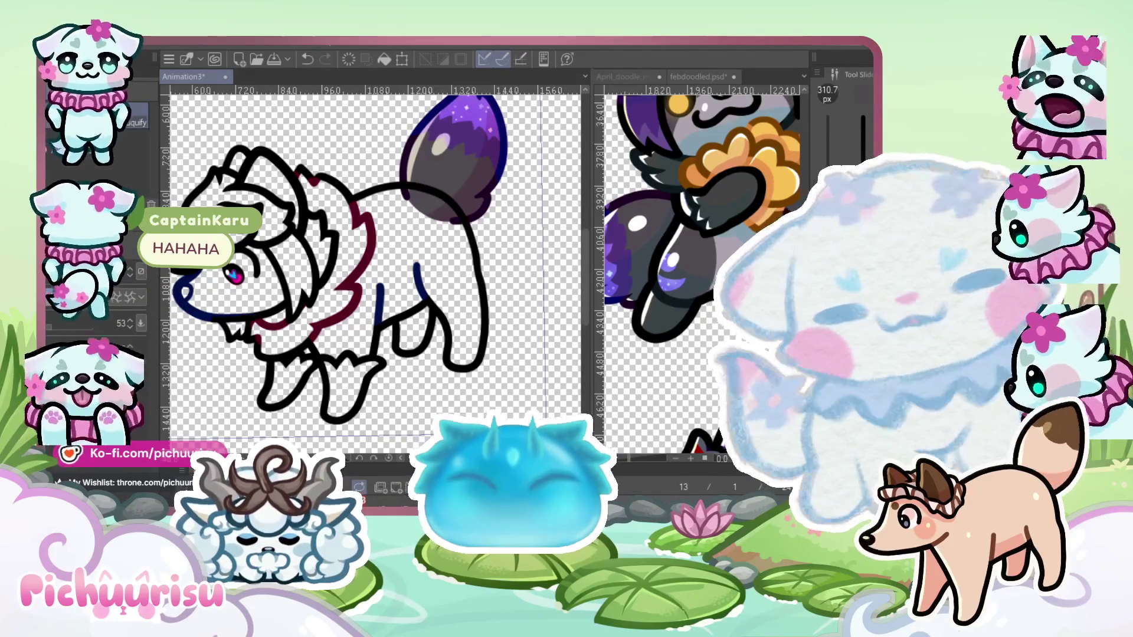
scroll(227, 266, down, 2)
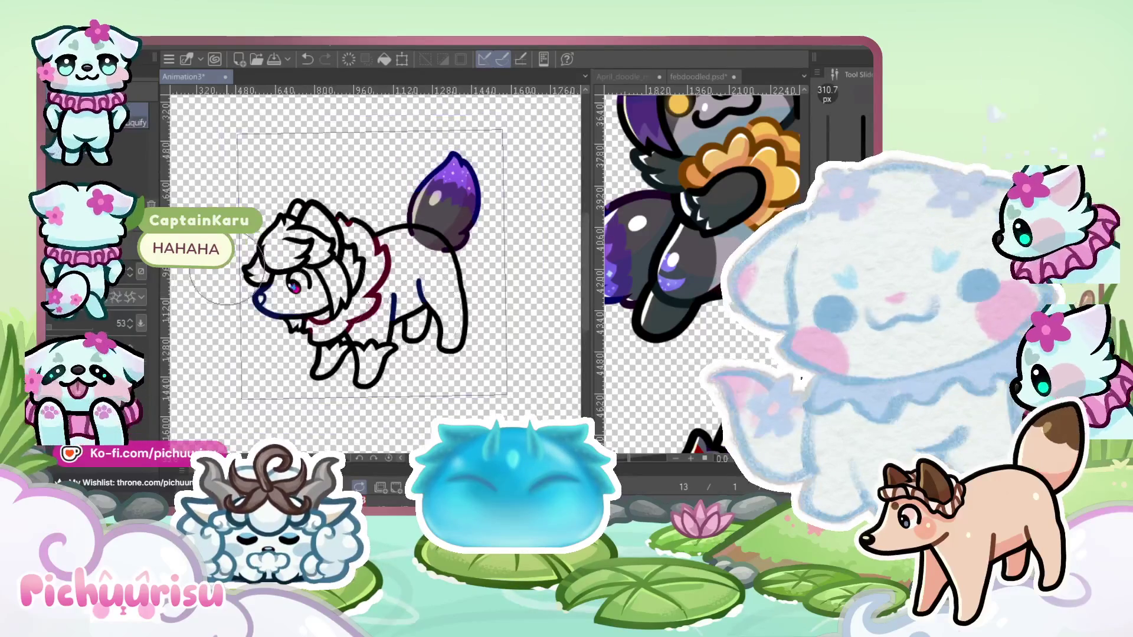
scroll(228, 266, up, 4)
scroll(227, 265, down, 2)
scroll(308, 422, up, 4)
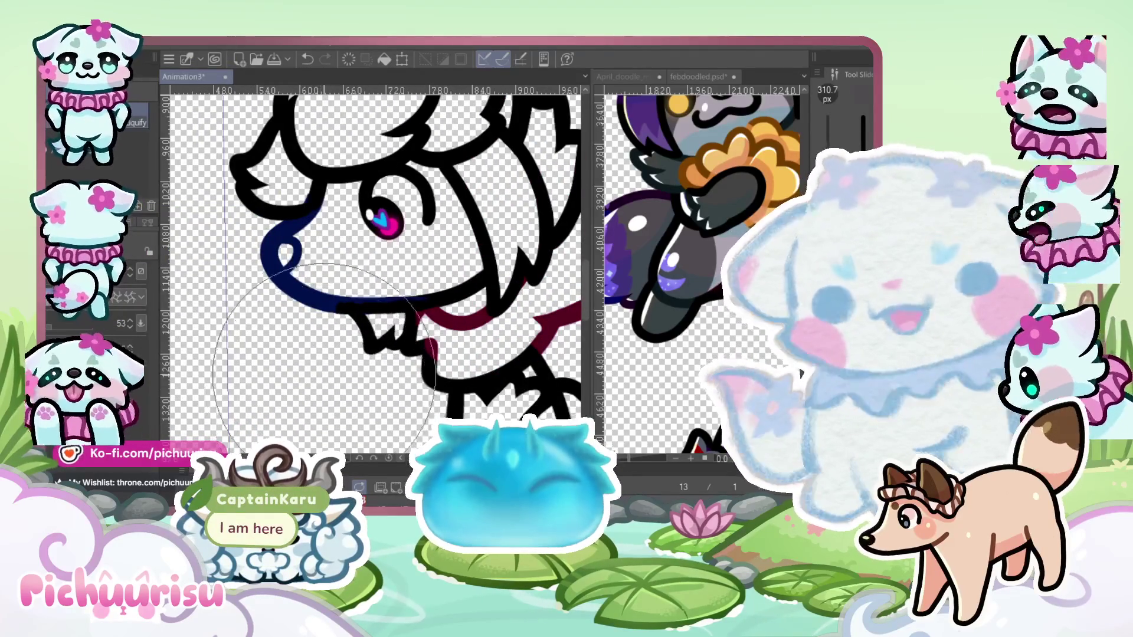
scroll(338, 325, down, 2)
scroll(338, 324, down, 3)
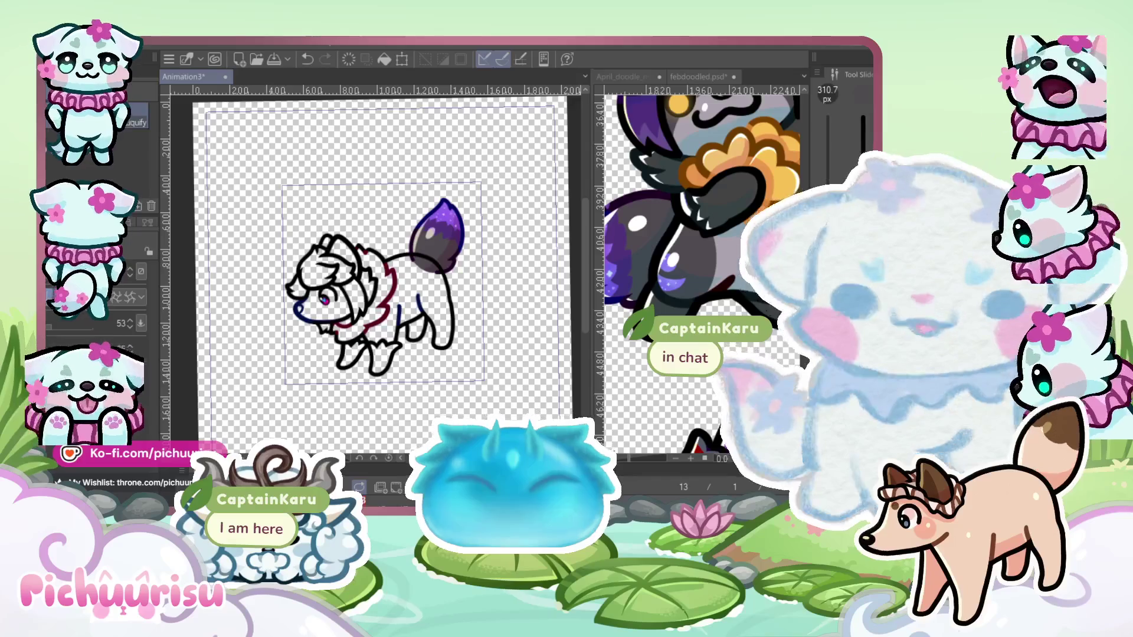
scroll(419, 319, up, 3)
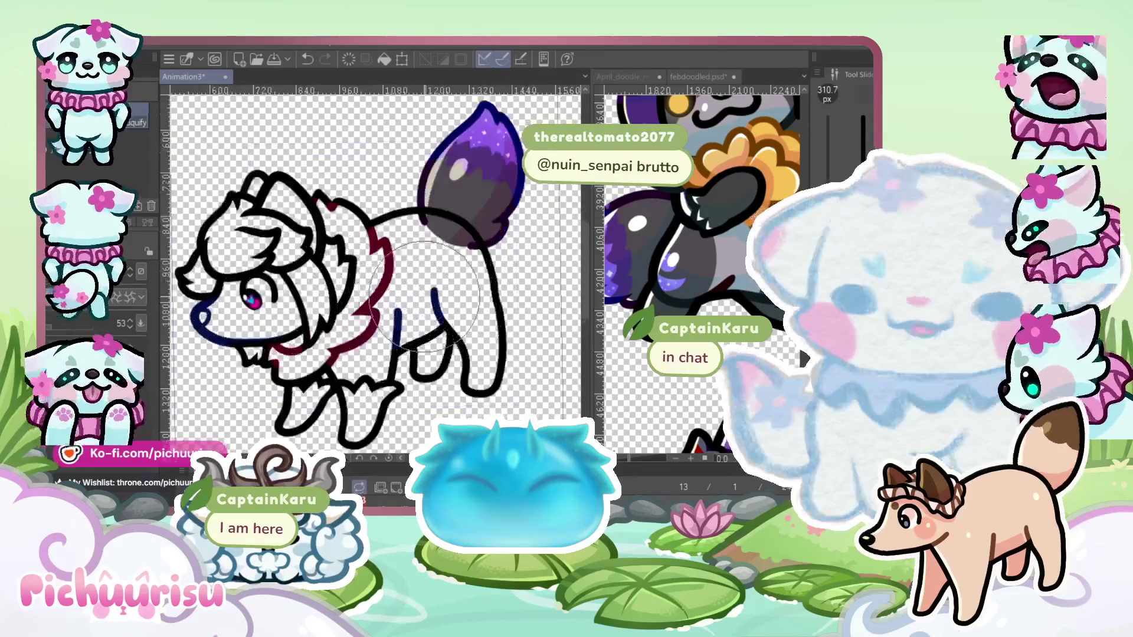
scroll(408, 319, down, 3)
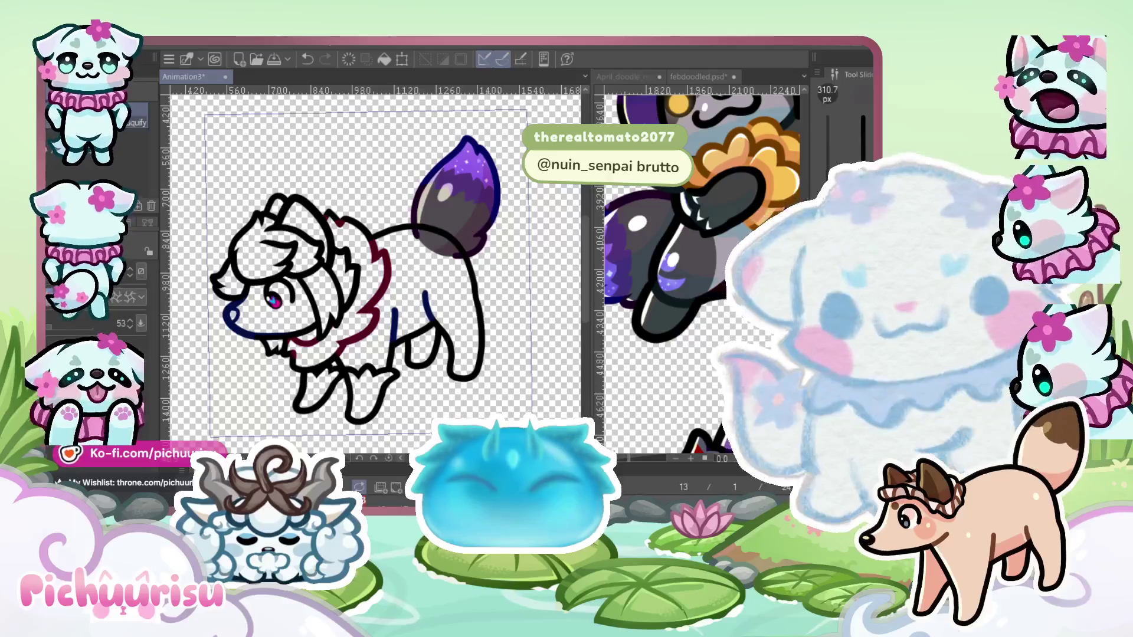
Auto-select the cat's area inside its lineart
key(w)
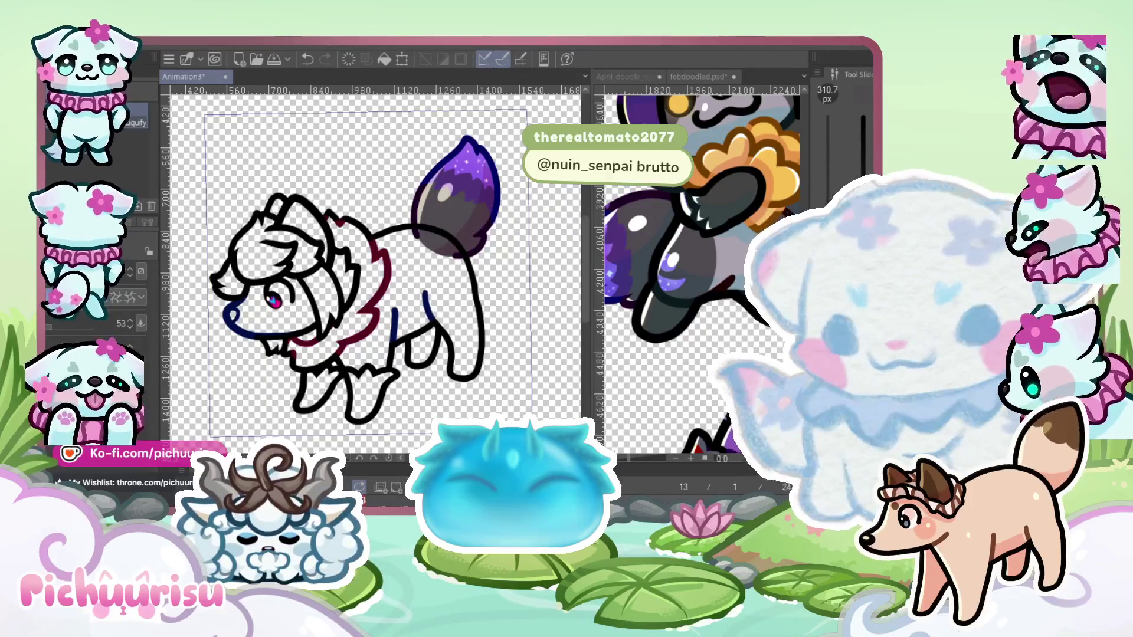
click(315, 170)
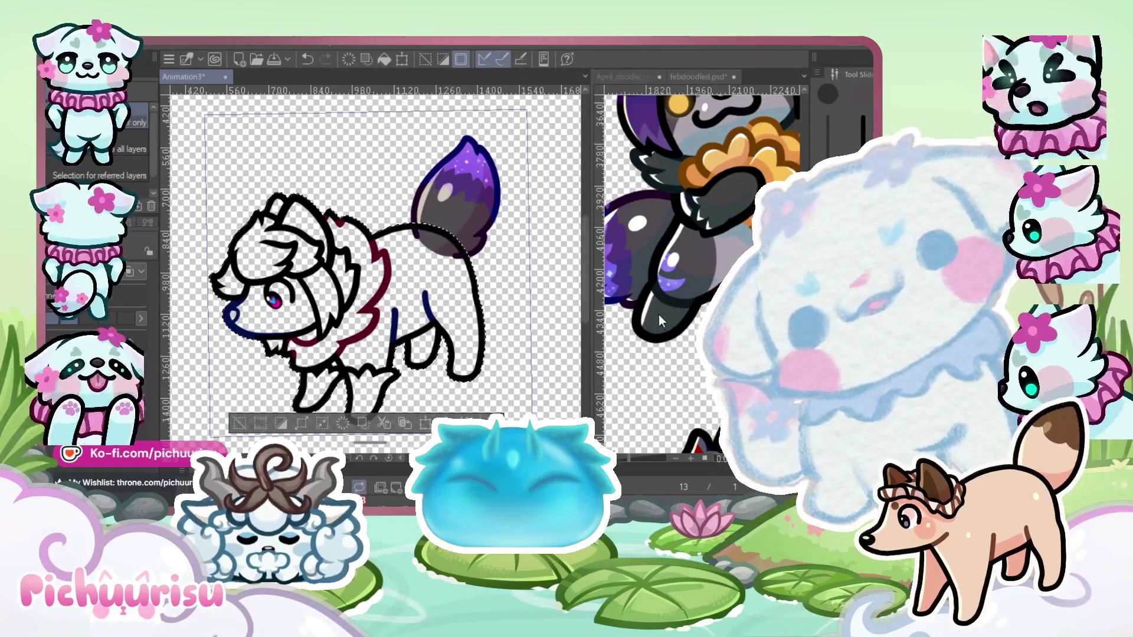
scroll(346, 268, up, 5)
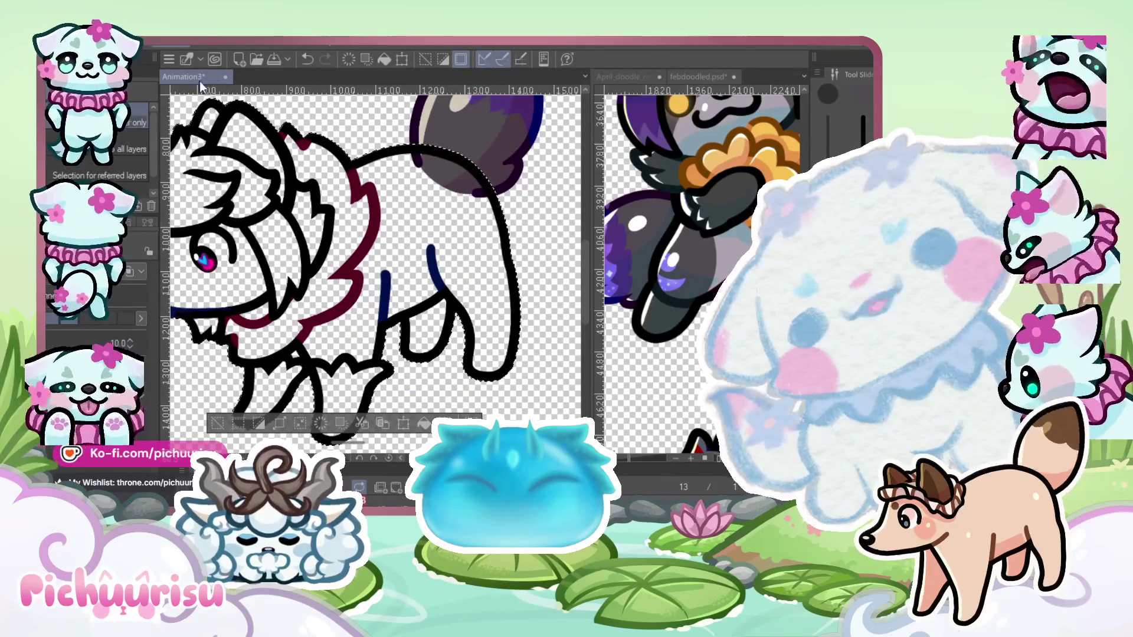
scroll(342, 269, down, 3)
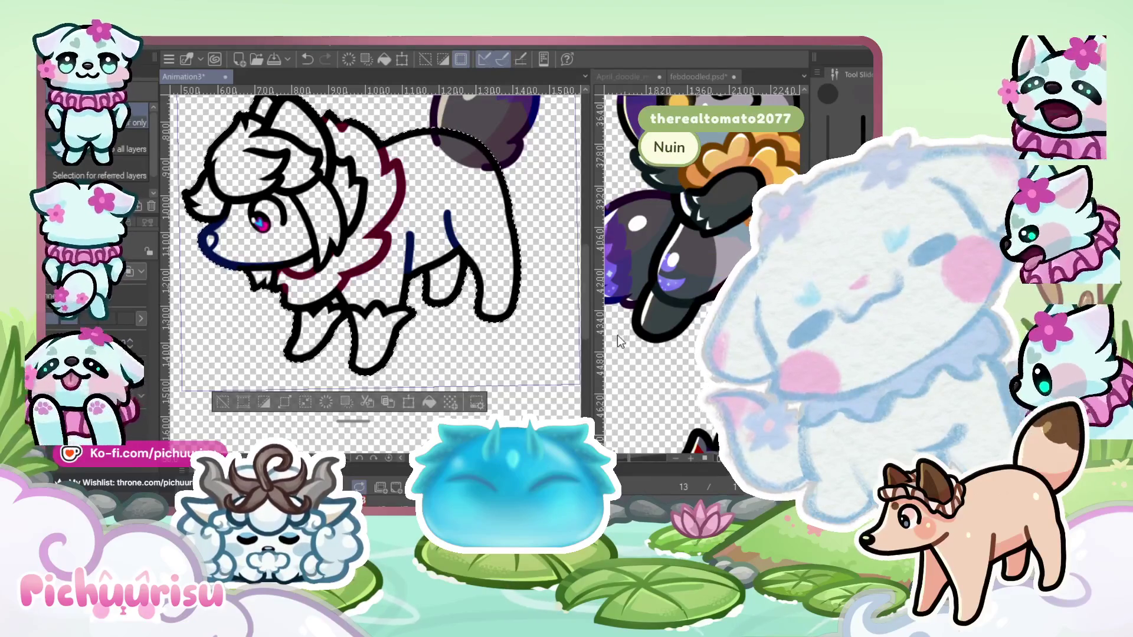
scroll(378, 236, up, 2)
scroll(378, 236, down, 4)
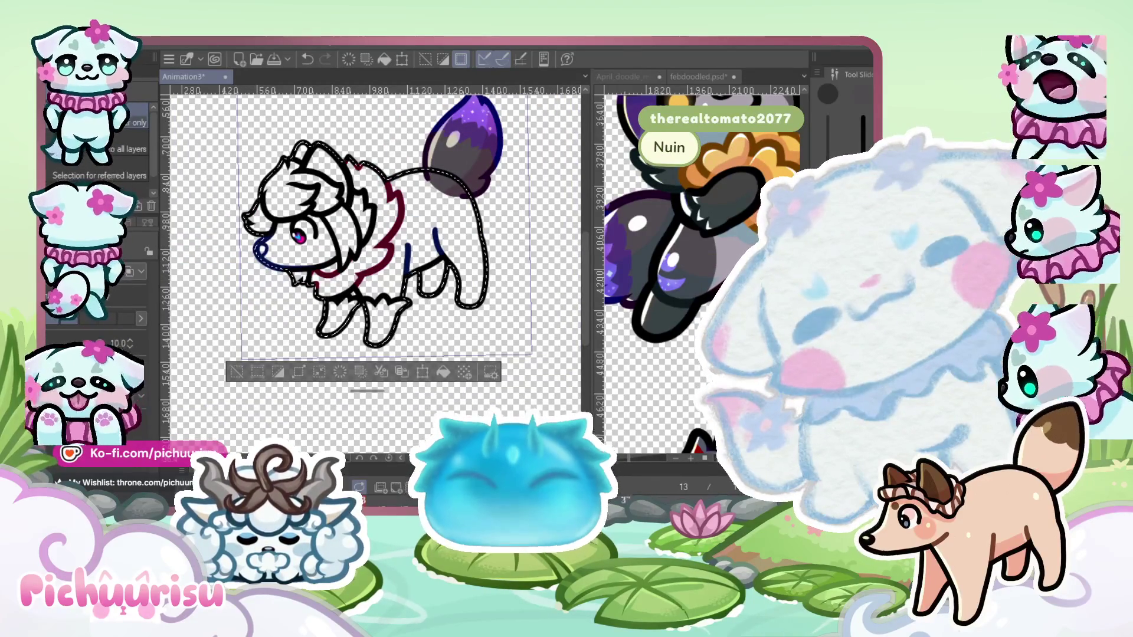
Step through the frames to frame 14 and set a huge brush for the dark grey fill
key(Left)
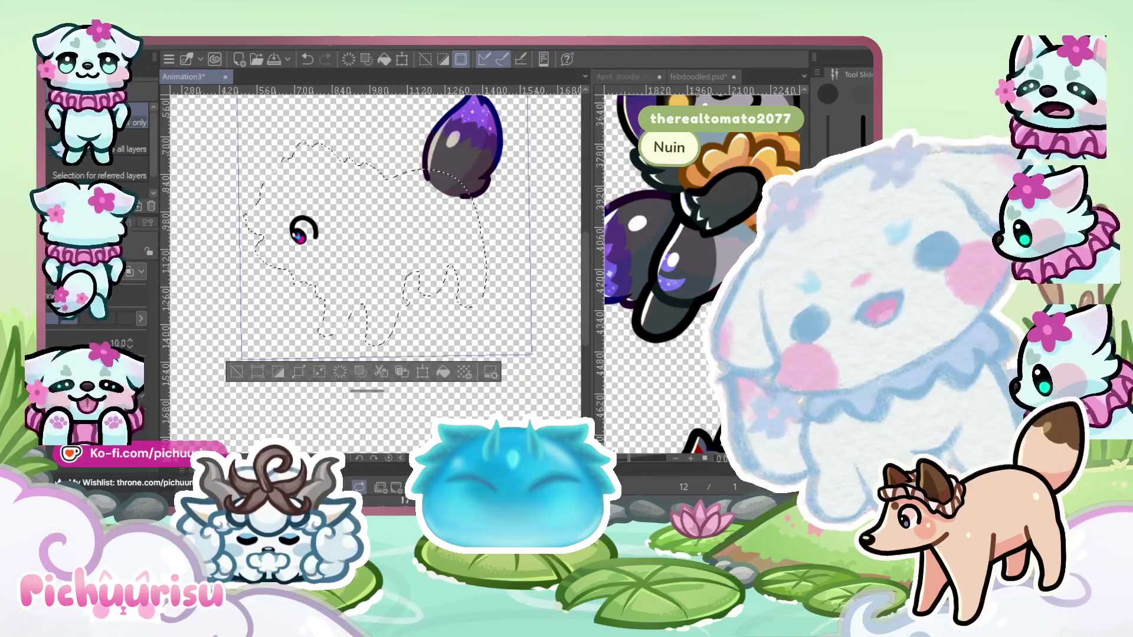
key(Right)
key(Right)
key(Right)
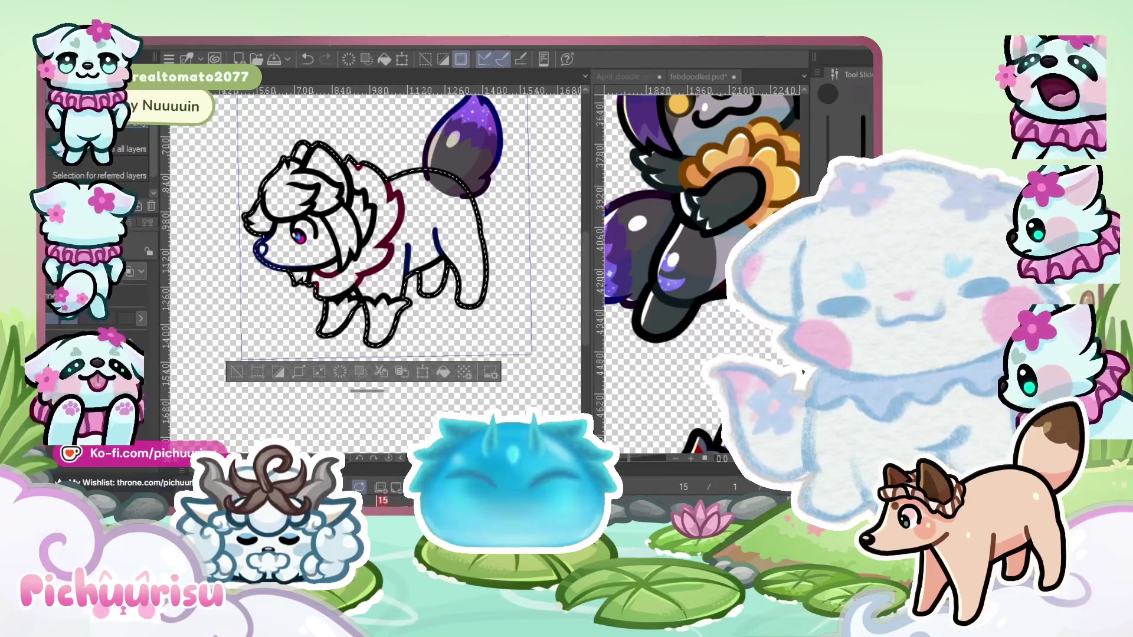
key(Left)
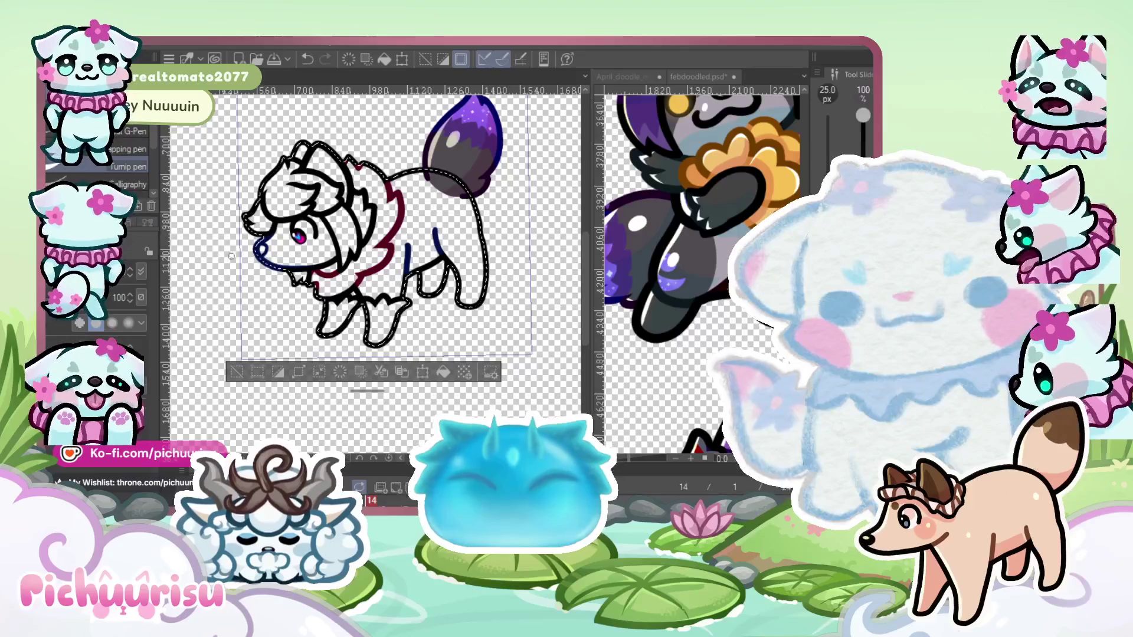
drag(398, 188, 573, 195)
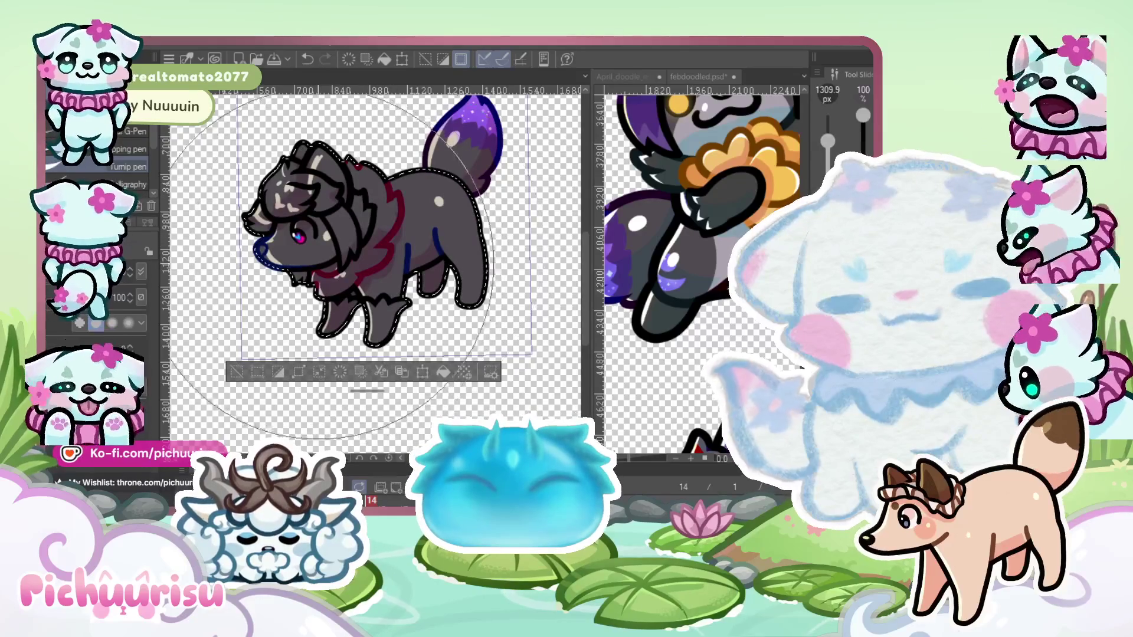
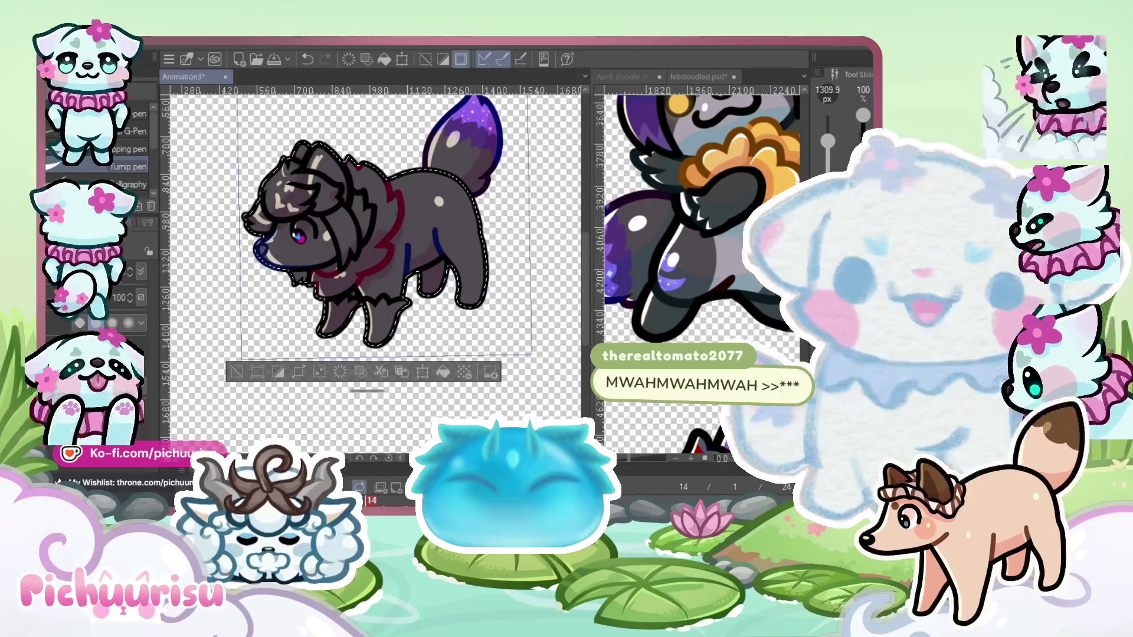
Drop the selection around the wolf and switch to the Turnip pen
scroll(436, 296, down, 1)
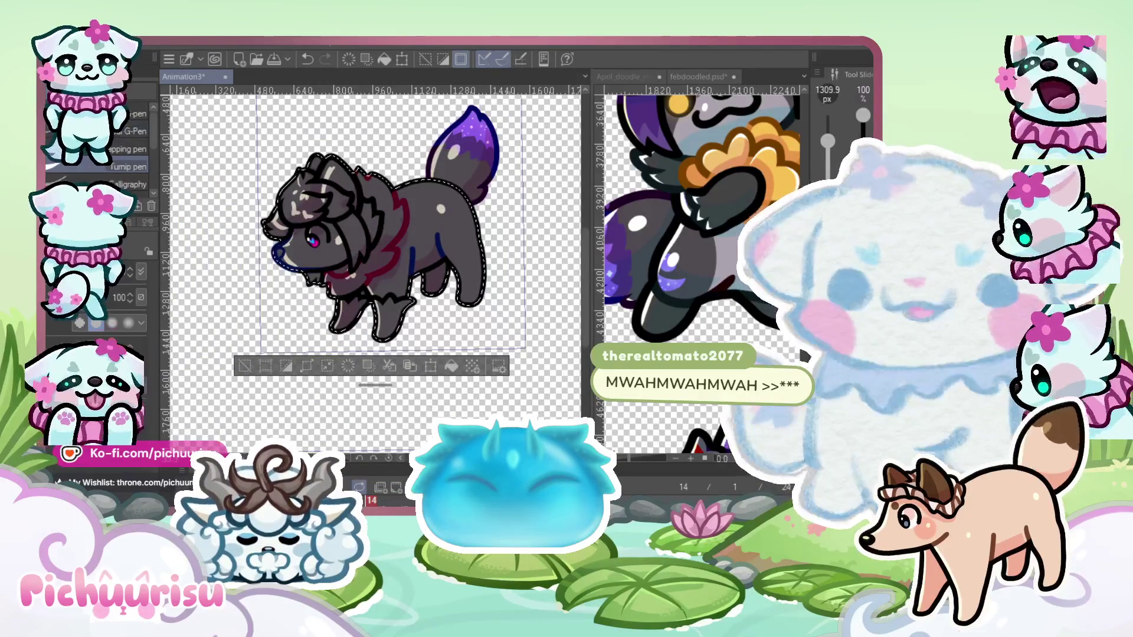
key(ctrl+d)
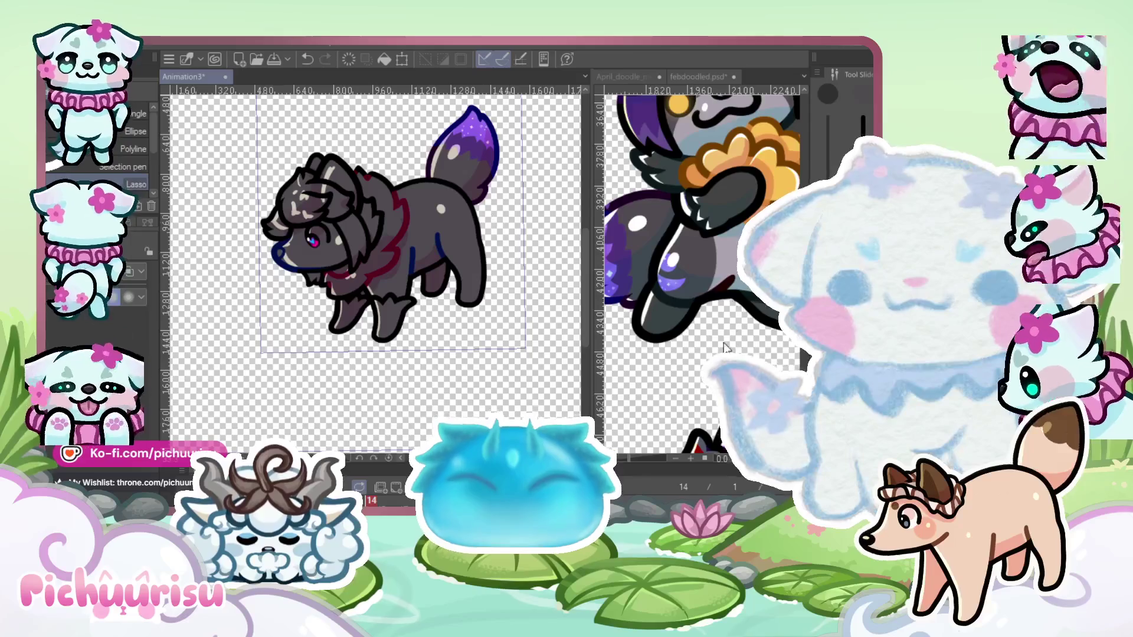
scroll(724, 347, up, 3)
scroll(320, 213, up, 1)
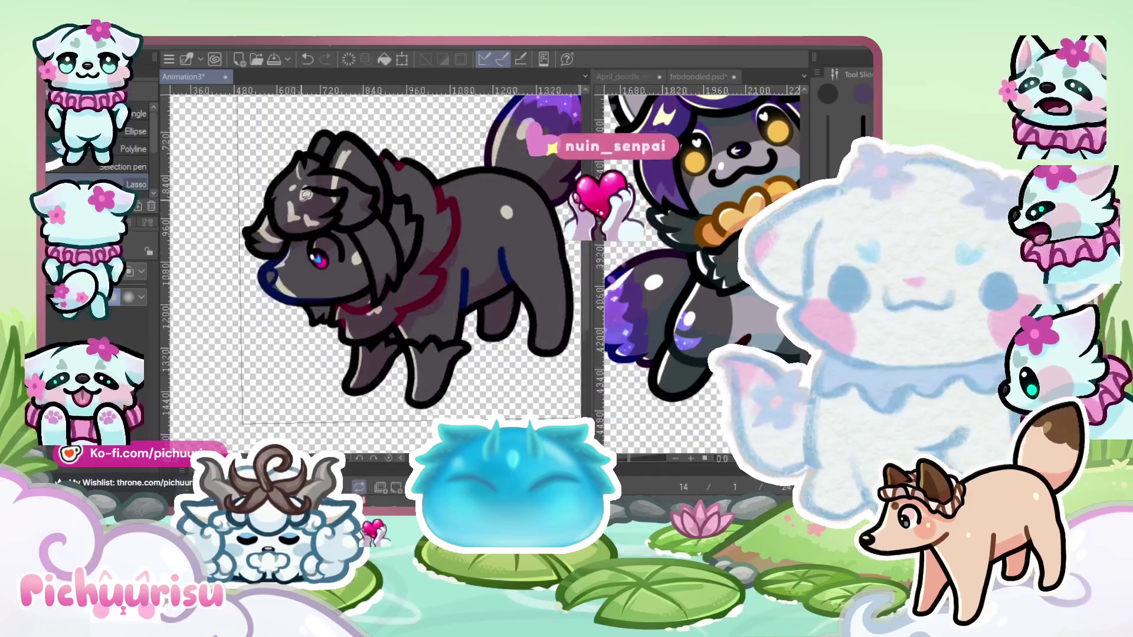
scroll(305, 196, up, 2)
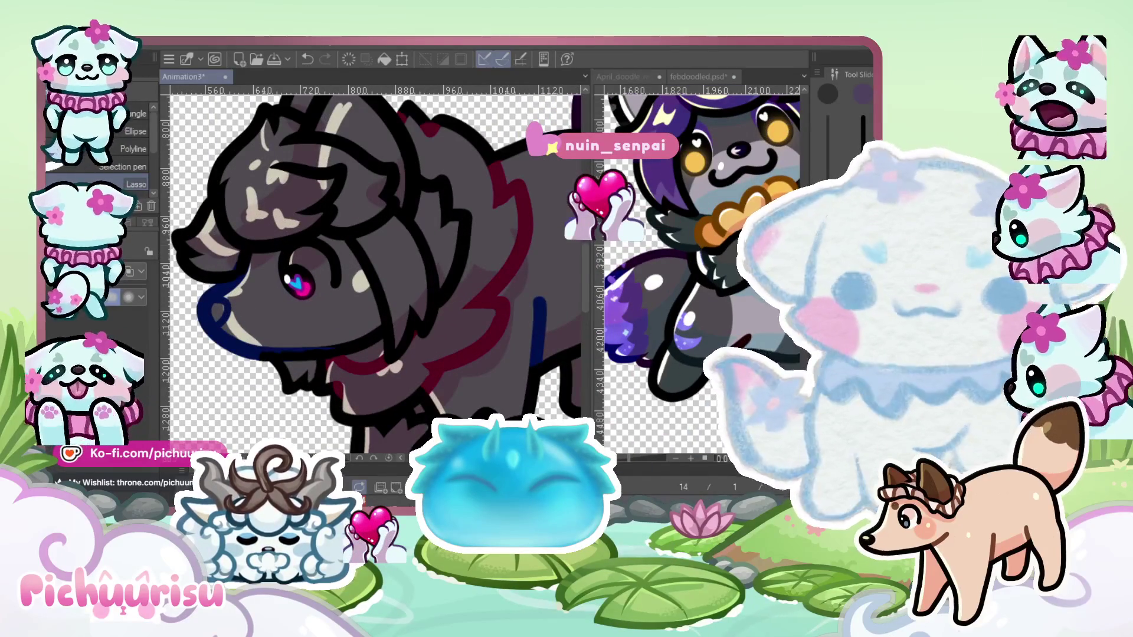
key(p)
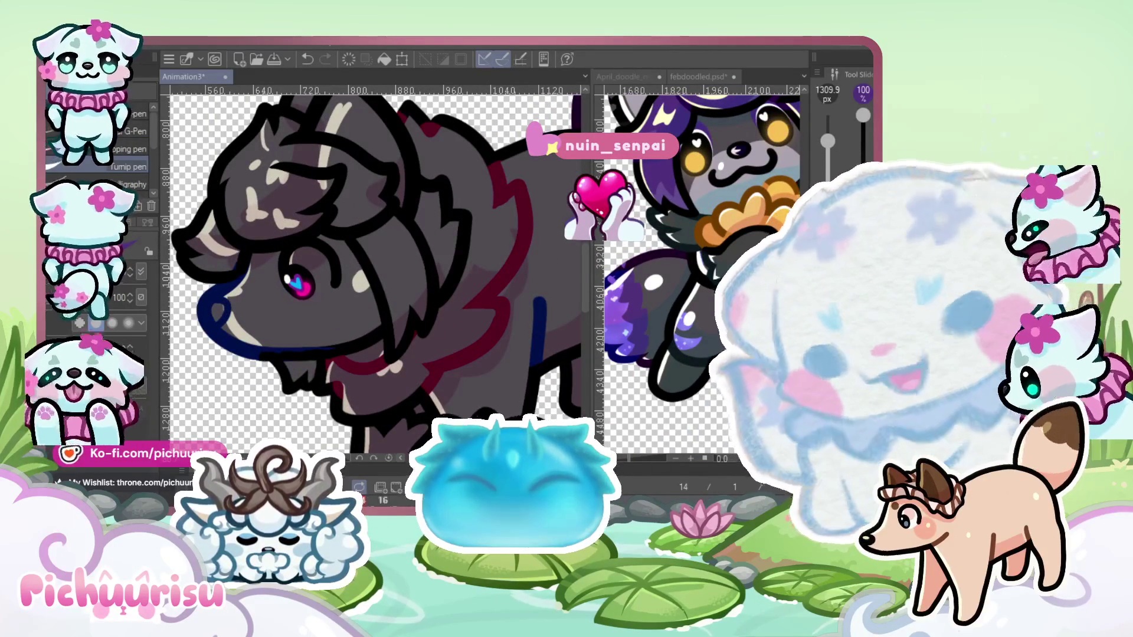
Paint purple into the wolf's fluffy hair tuft
scroll(416, 310, up, 1)
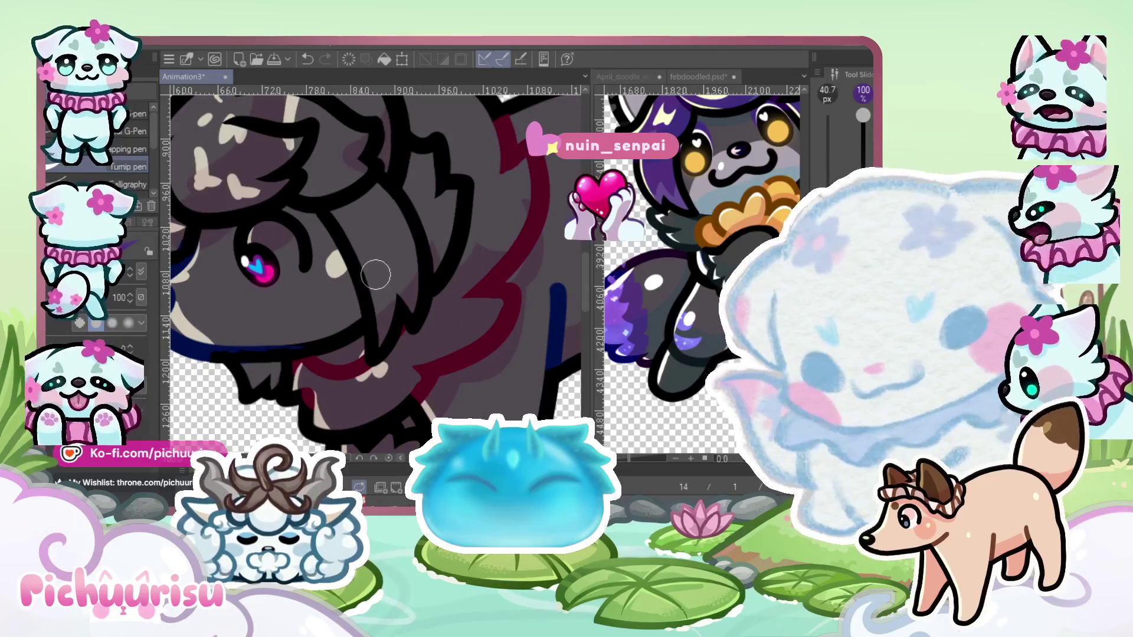
scroll(365, 280, up, 2)
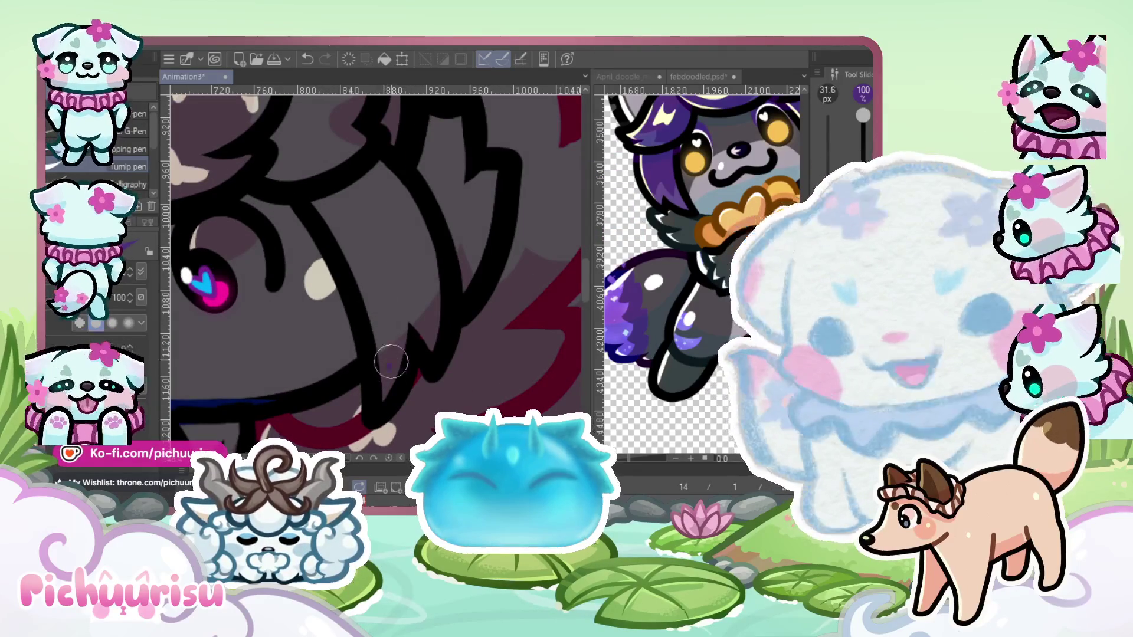
mouse_move(423, 297)
mouse_down()
mouse_move(387, 184)
mouse_move(373, 256)
mouse_up()
scroll(390, 184, down, 5)
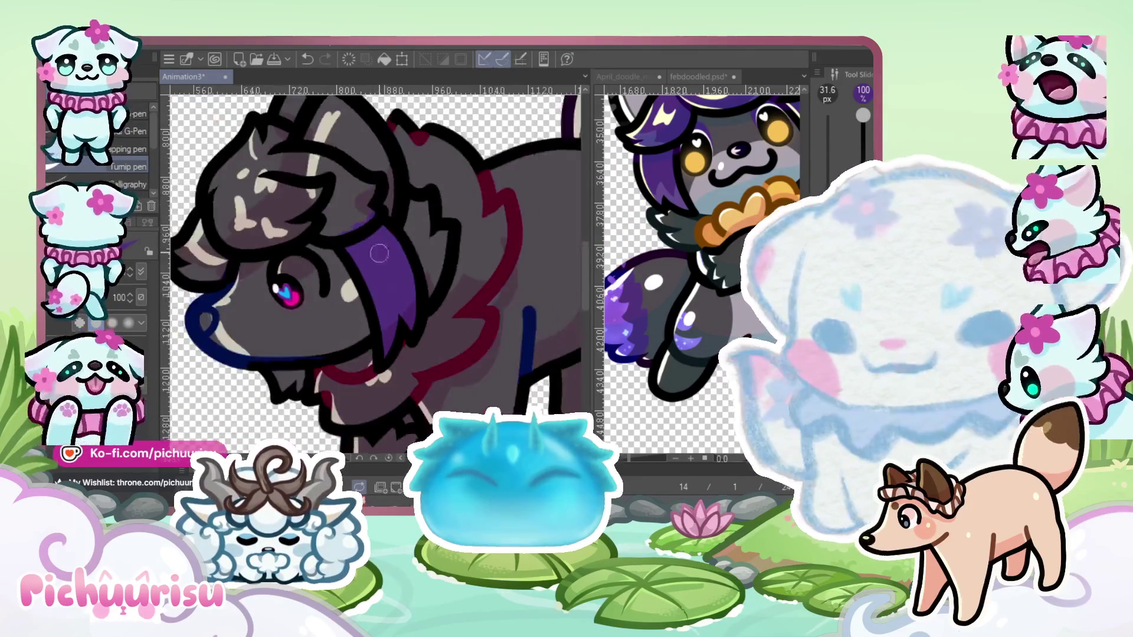
scroll(413, 236, up, 5)
drag(416, 219, 435, 312)
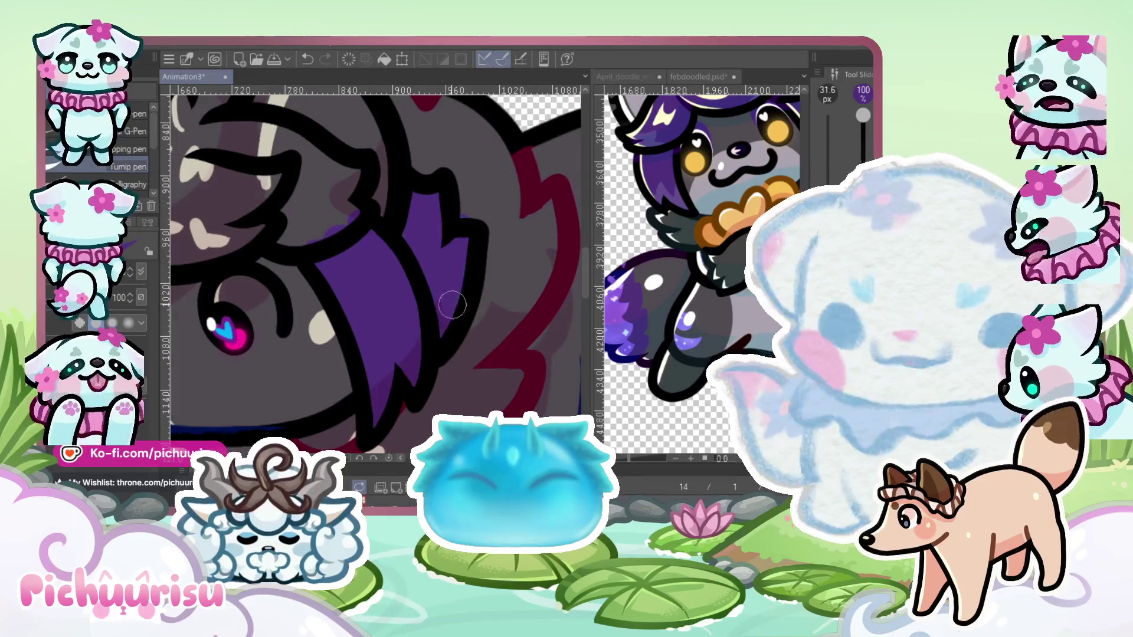
scroll(452, 305, down, 5)
scroll(442, 236, up, 5)
Shade the purple hair with darker strokes
scroll(429, 279, down, 2)
scroll(429, 279, down, 4)
scroll(370, 236, up, 4)
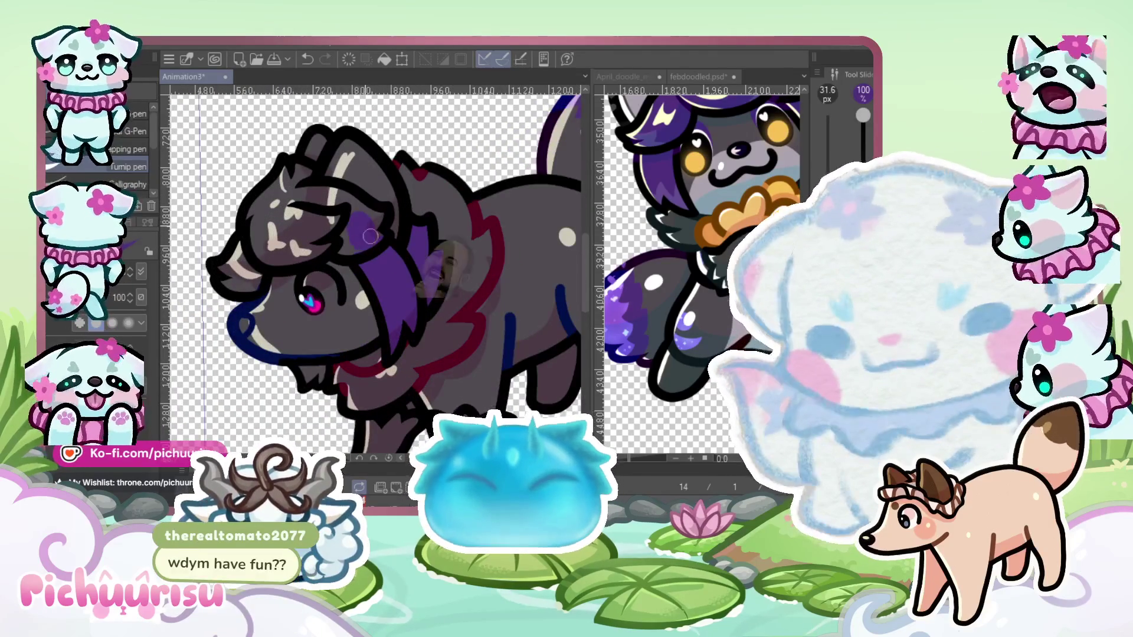
scroll(370, 236, up, 2)
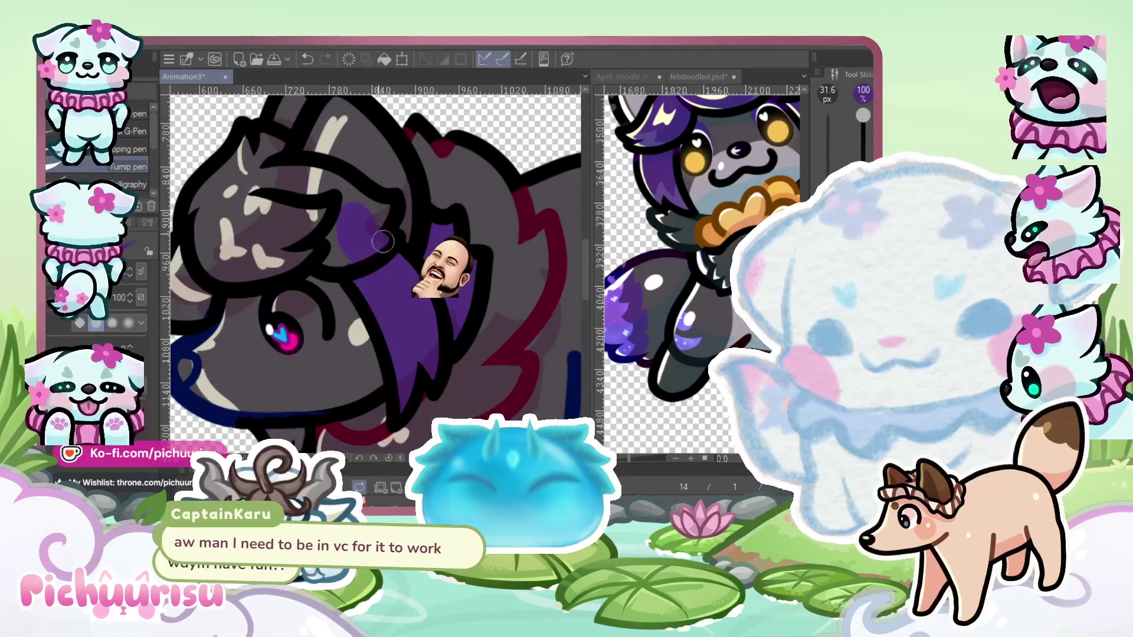
drag(299, 195, 278, 183)
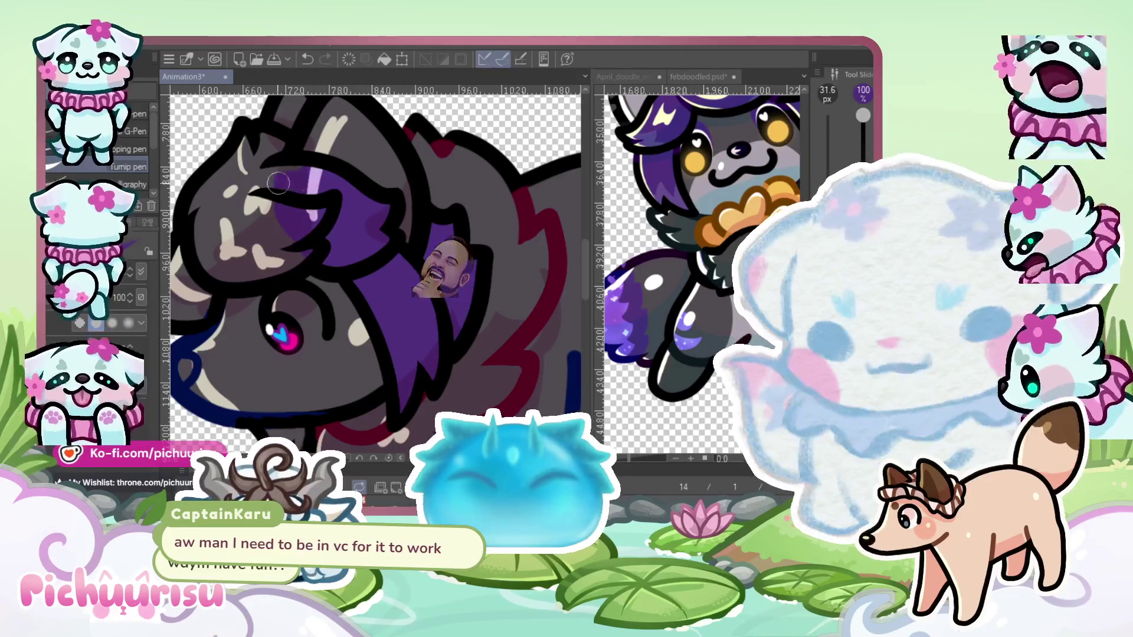
scroll(278, 186, down, 2)
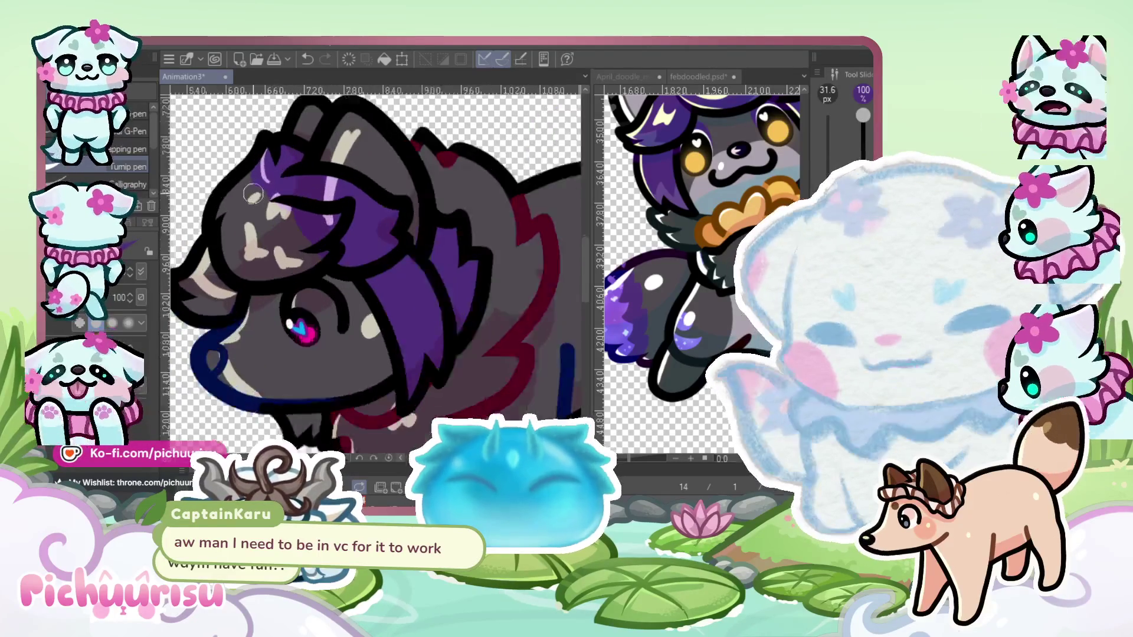
scroll(247, 178, up, 2)
drag(270, 223, 289, 265)
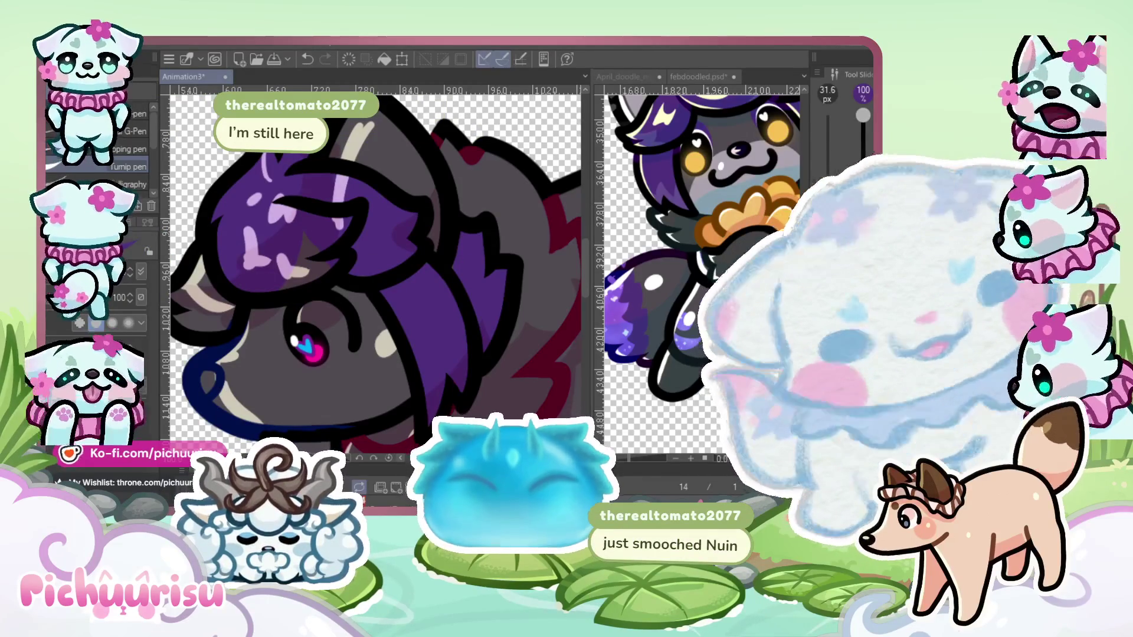
drag(281, 277, 237, 242)
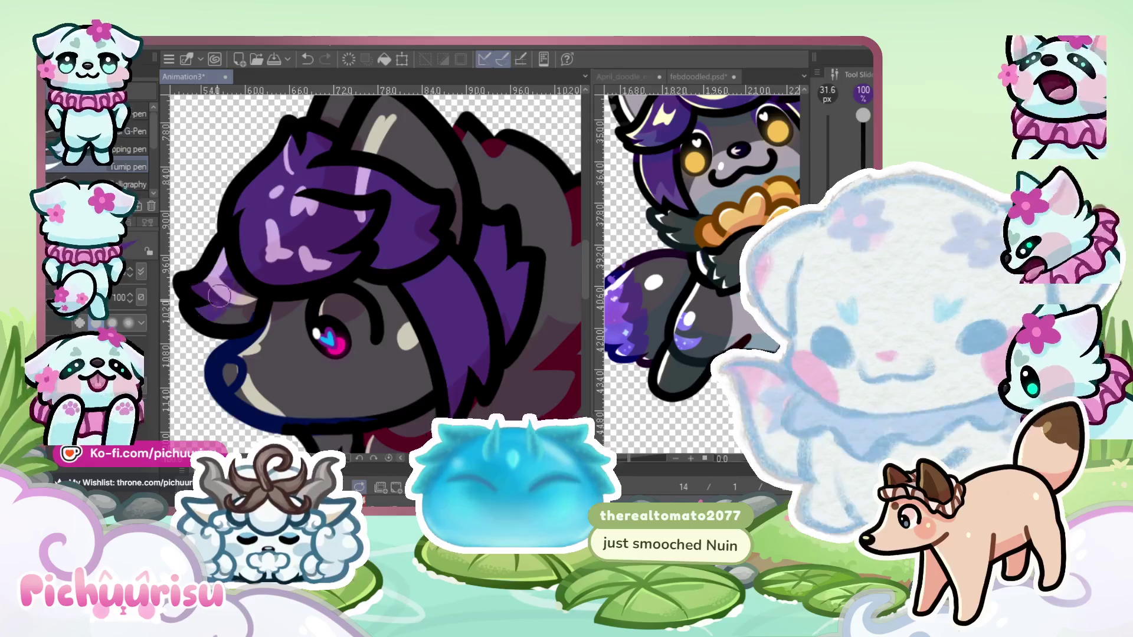
scroll(245, 224, down, 4)
scroll(271, 285, up, 4)
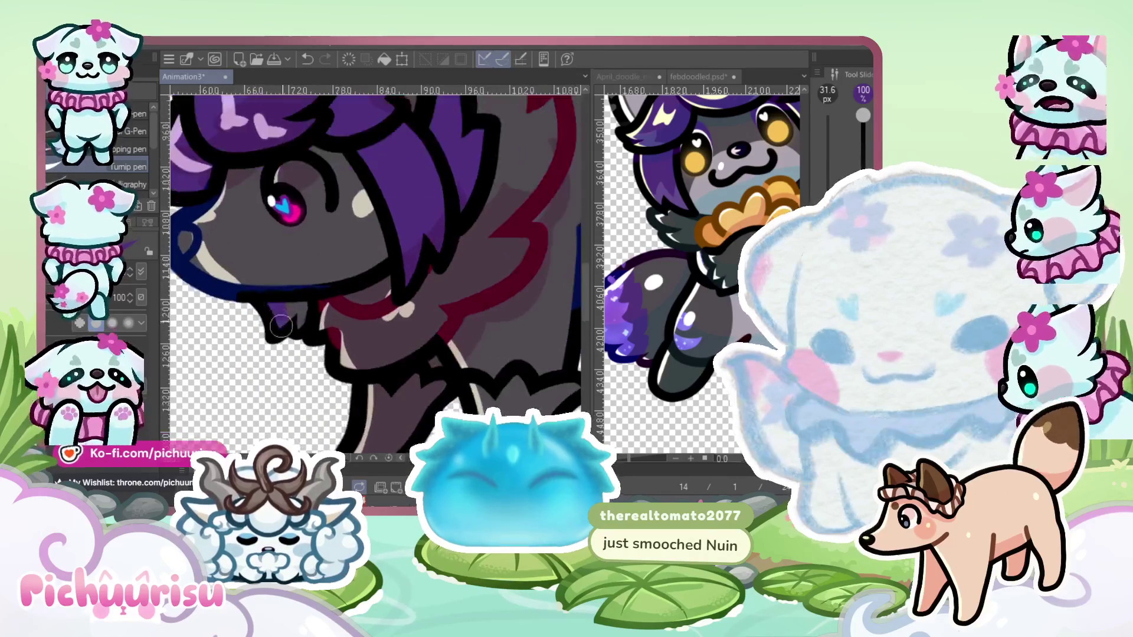
scroll(271, 285, up, 2)
scroll(295, 298, down, 3)
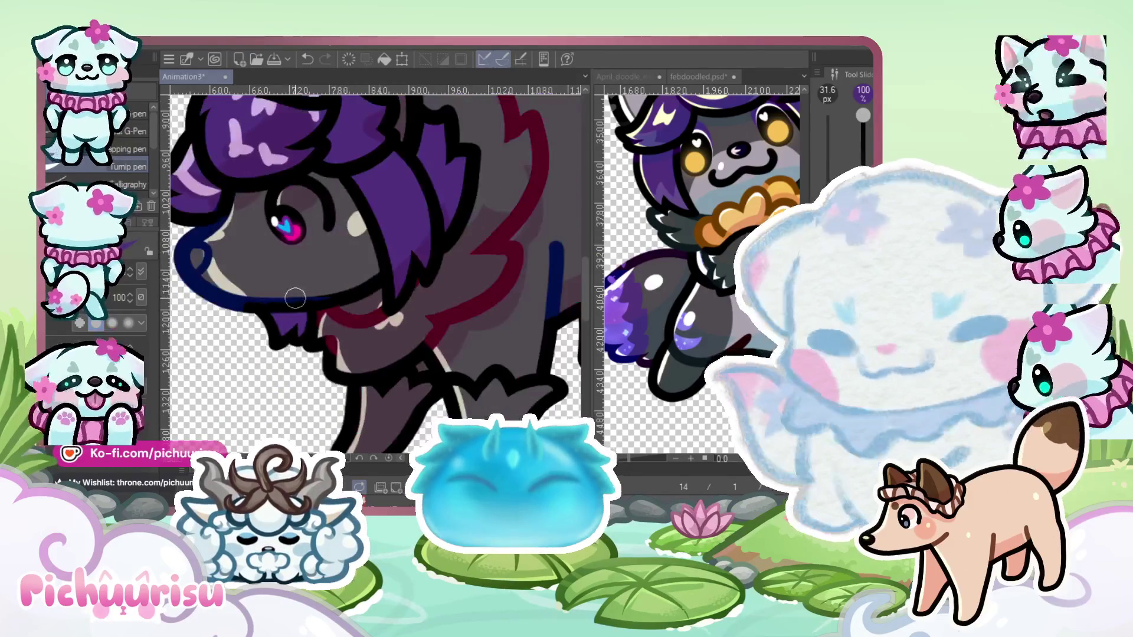
scroll(295, 298, down, 1)
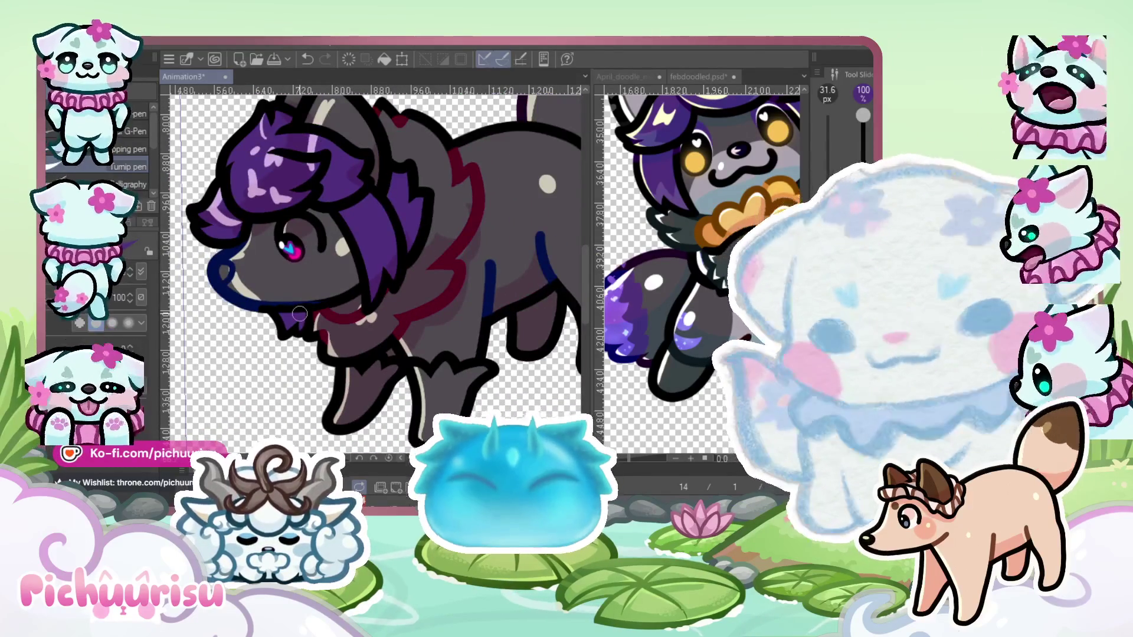
scroll(299, 313, down, 1)
click(671, 240)
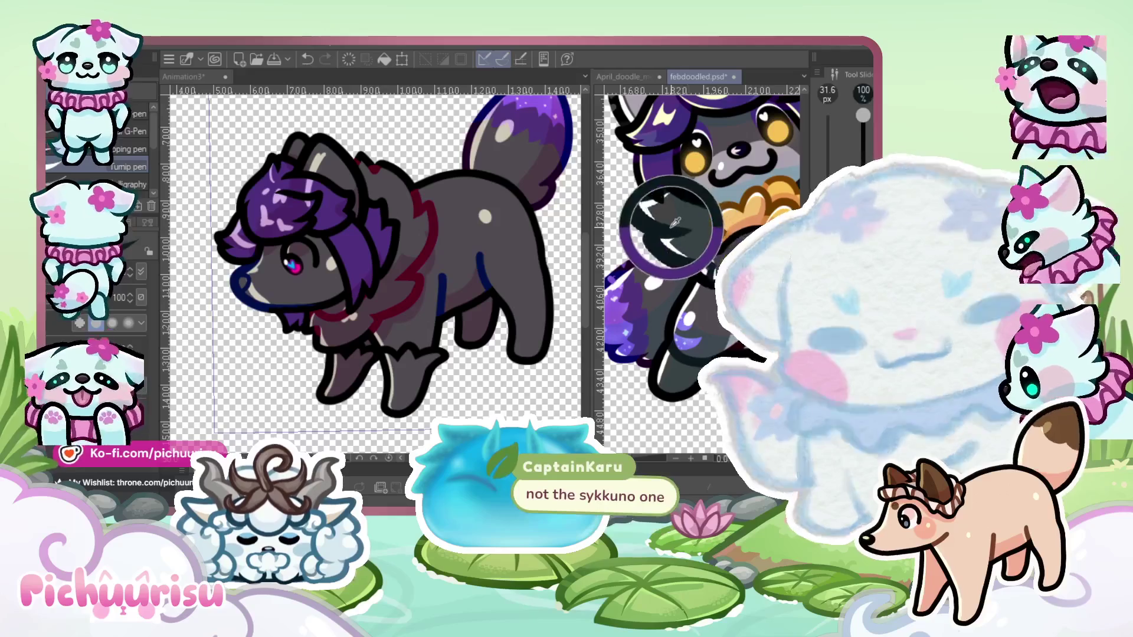
scroll(481, 319, up, 3)
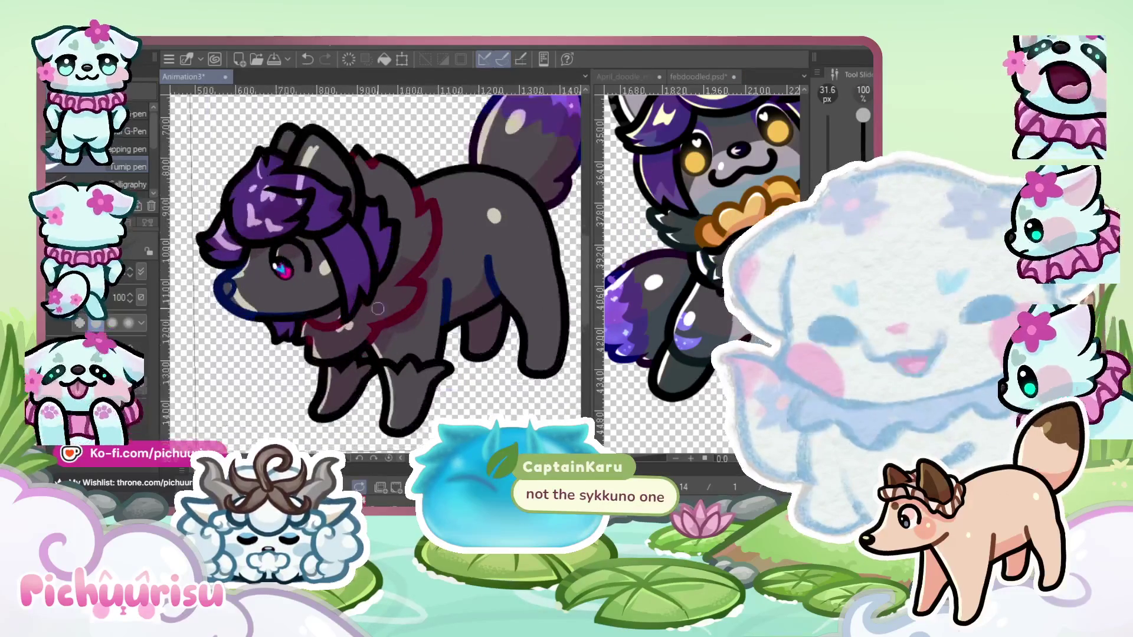
scroll(368, 342, up, 1)
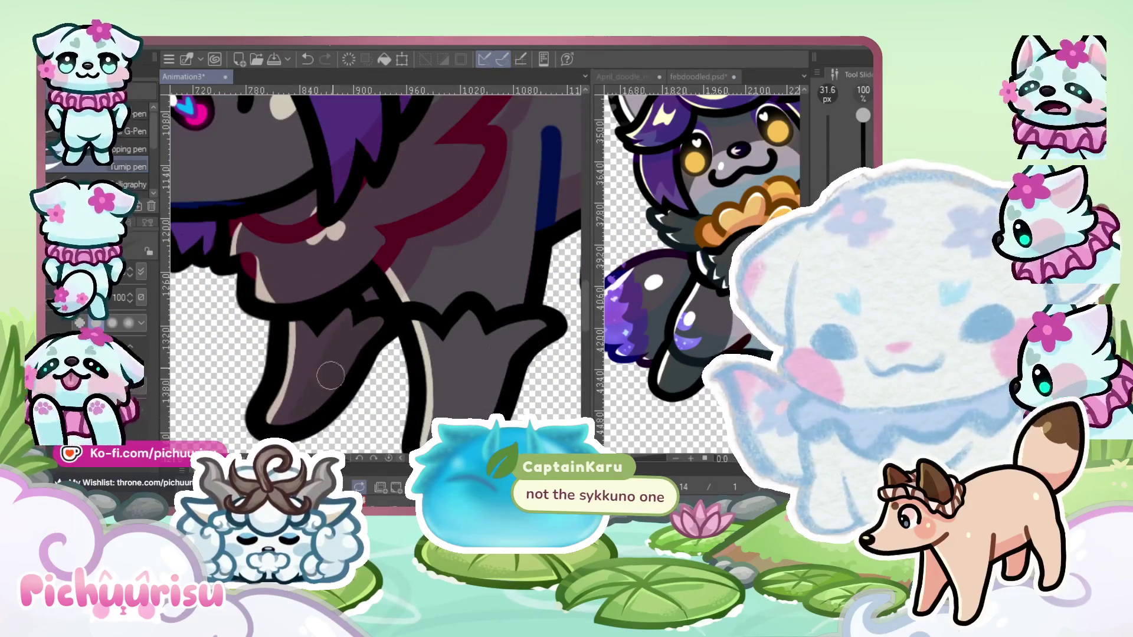
scroll(303, 328, down, 3)
scroll(364, 302, up, 3)
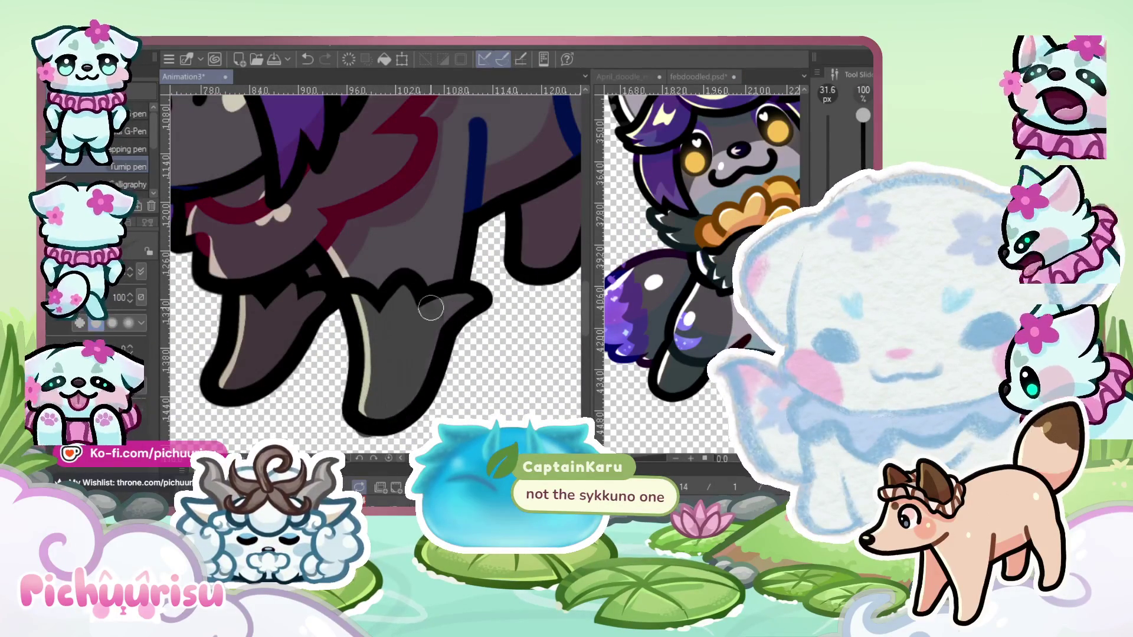
scroll(454, 307, up, 4)
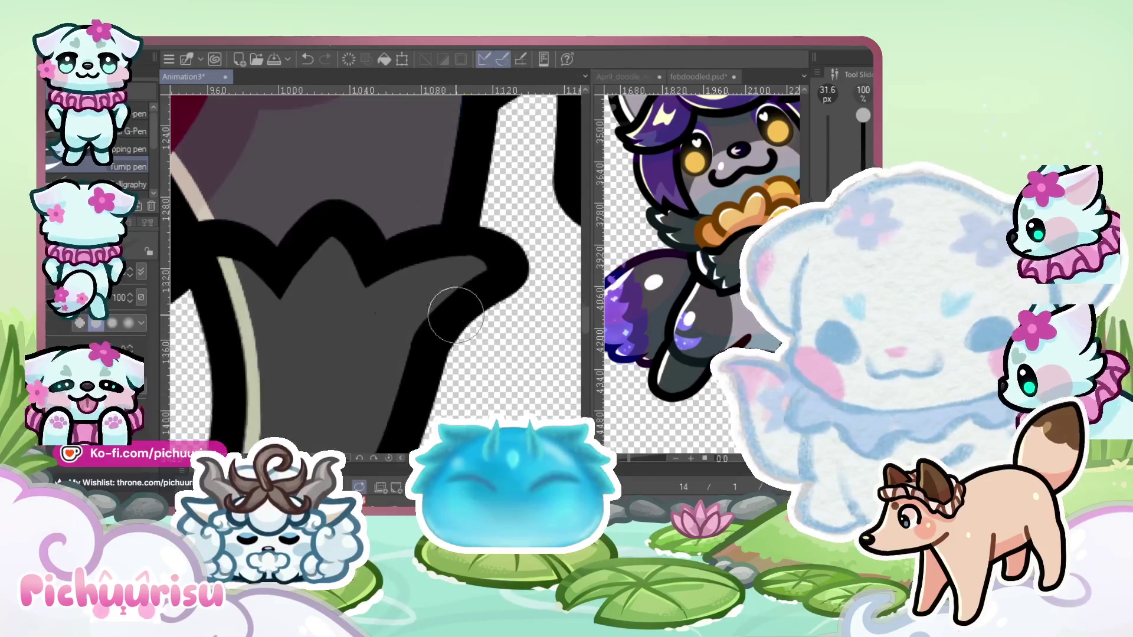
scroll(436, 320, up, 1)
scroll(358, 312, up, 1)
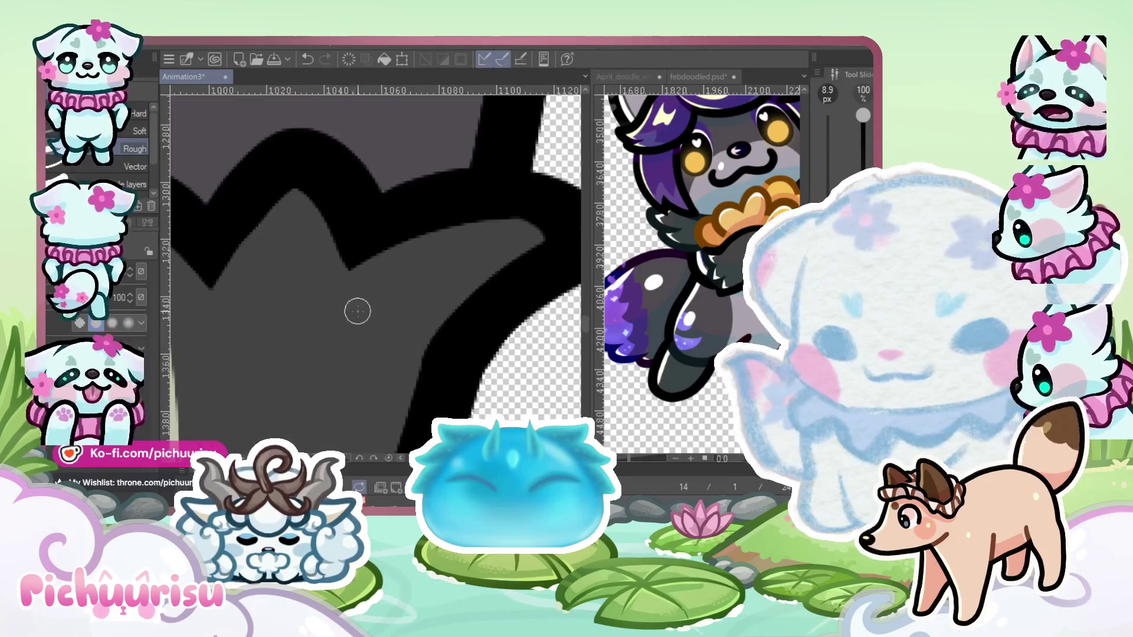
scroll(386, 326, down, 10)
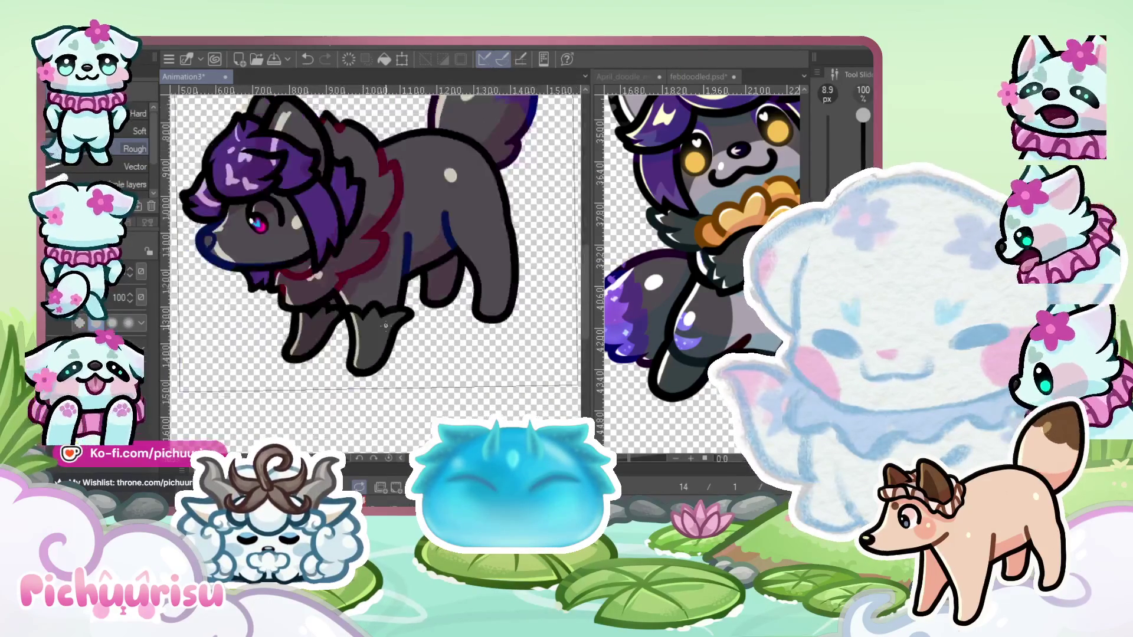
scroll(383, 269, up, 2)
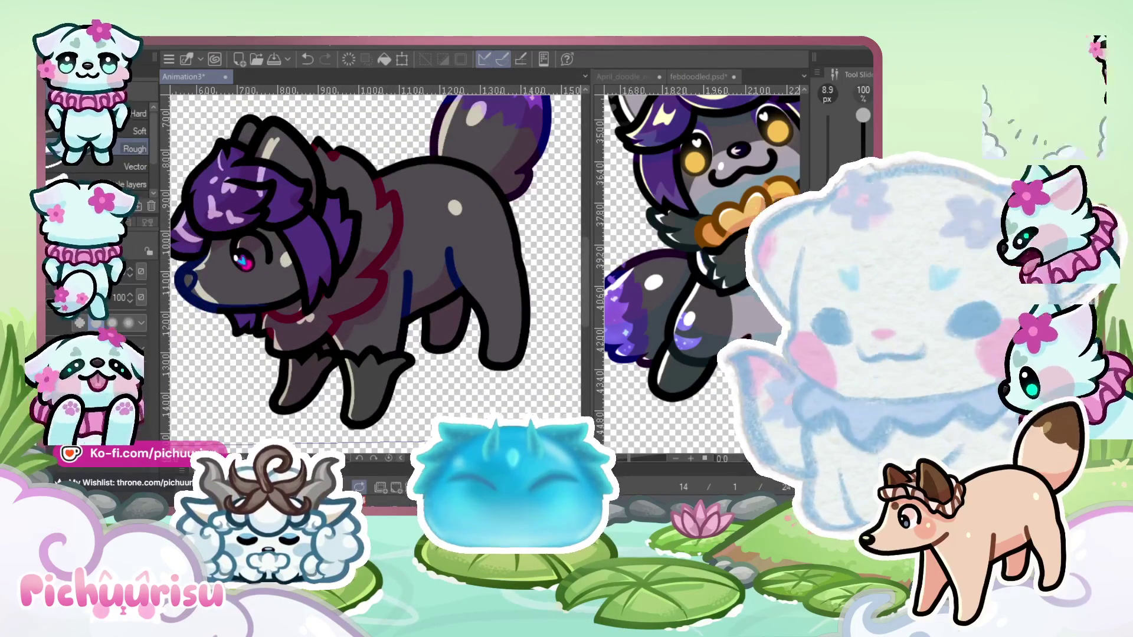
scroll(258, 324, up, 3)
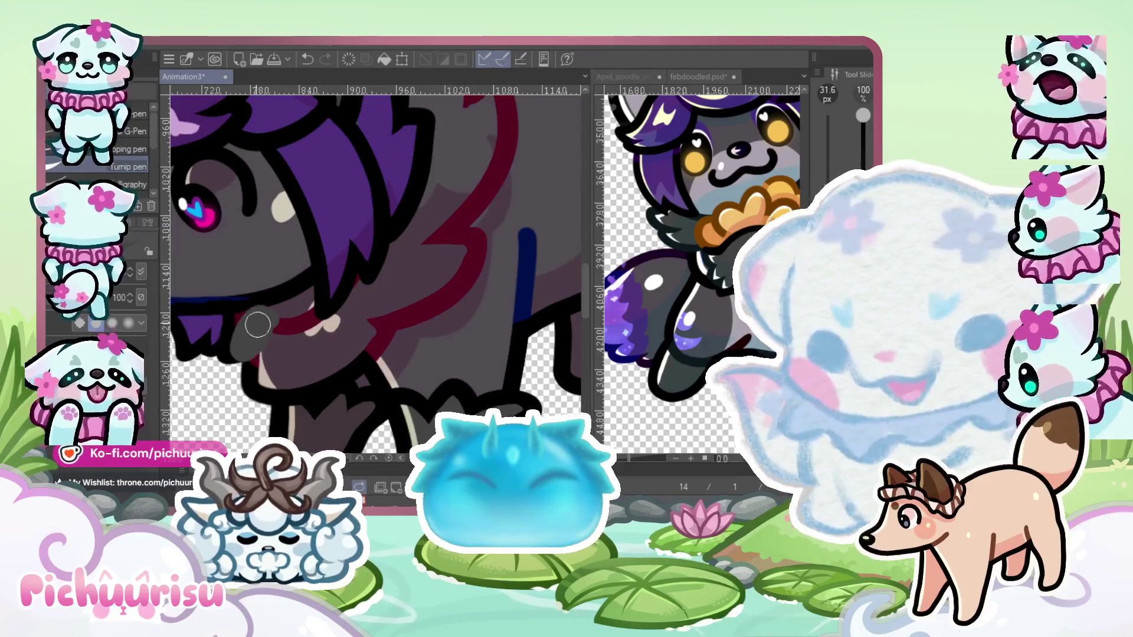
Undo the last stroke near the wolf's collar and zoom out to see the whole wolf
key(ctrl+z)
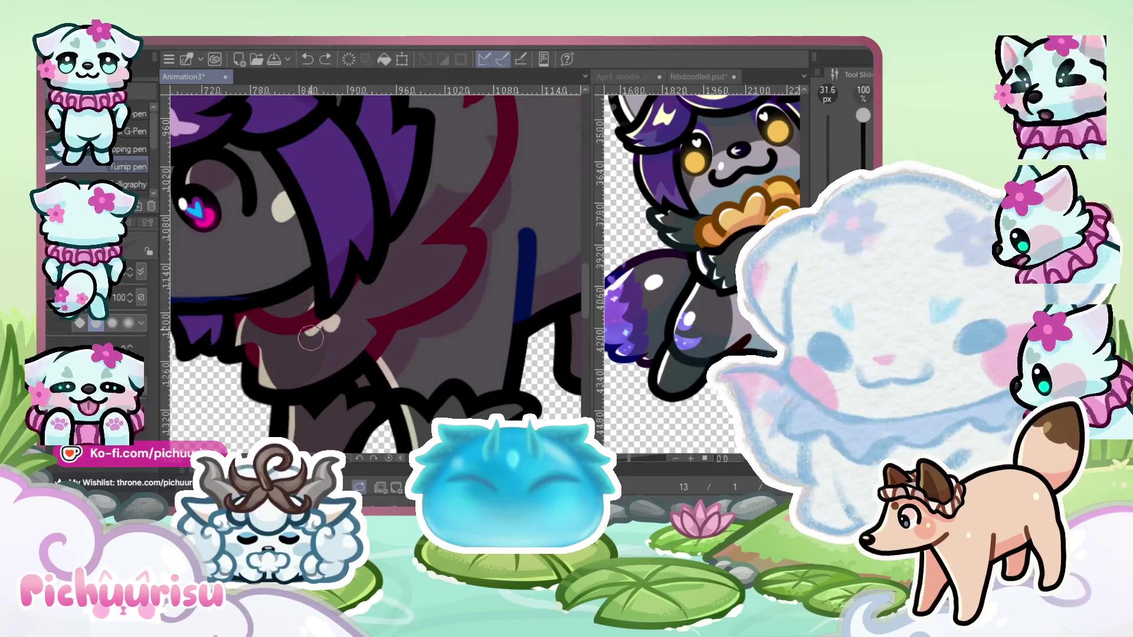
scroll(308, 328, down, 3)
scroll(324, 354, up, 3)
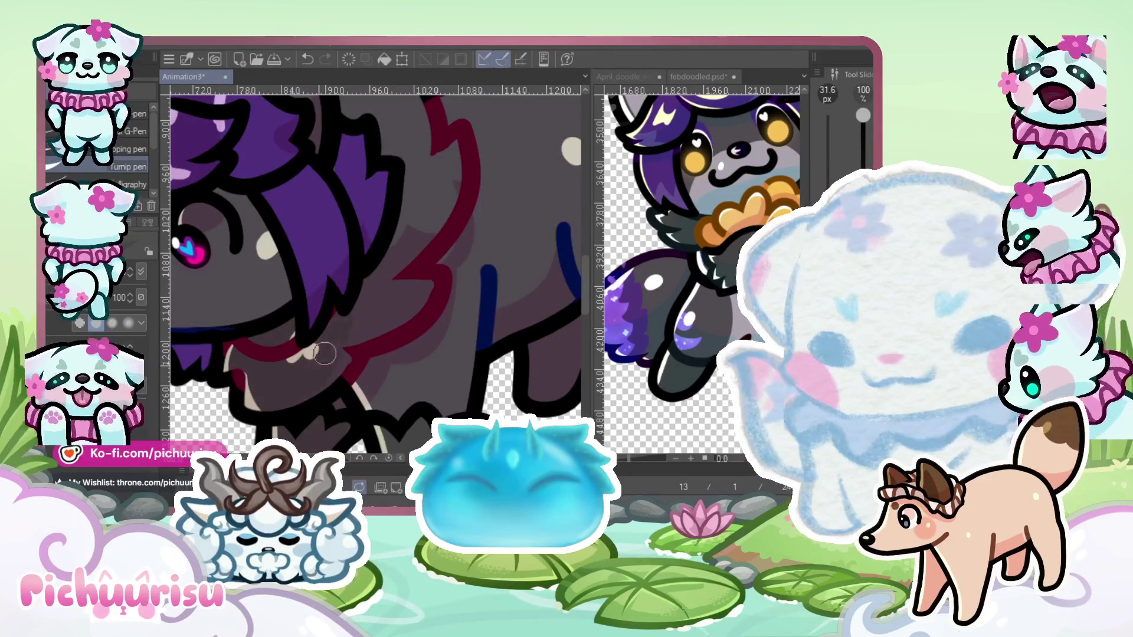
scroll(333, 355, down, 3)
scroll(362, 295, up, 2)
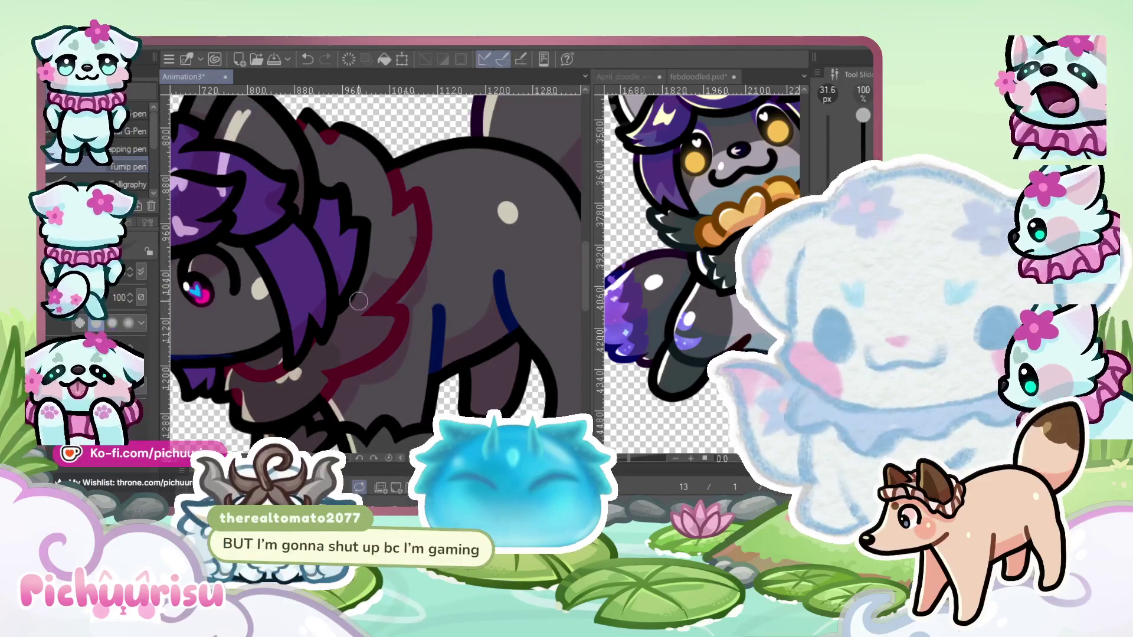
scroll(312, 369, up, 1)
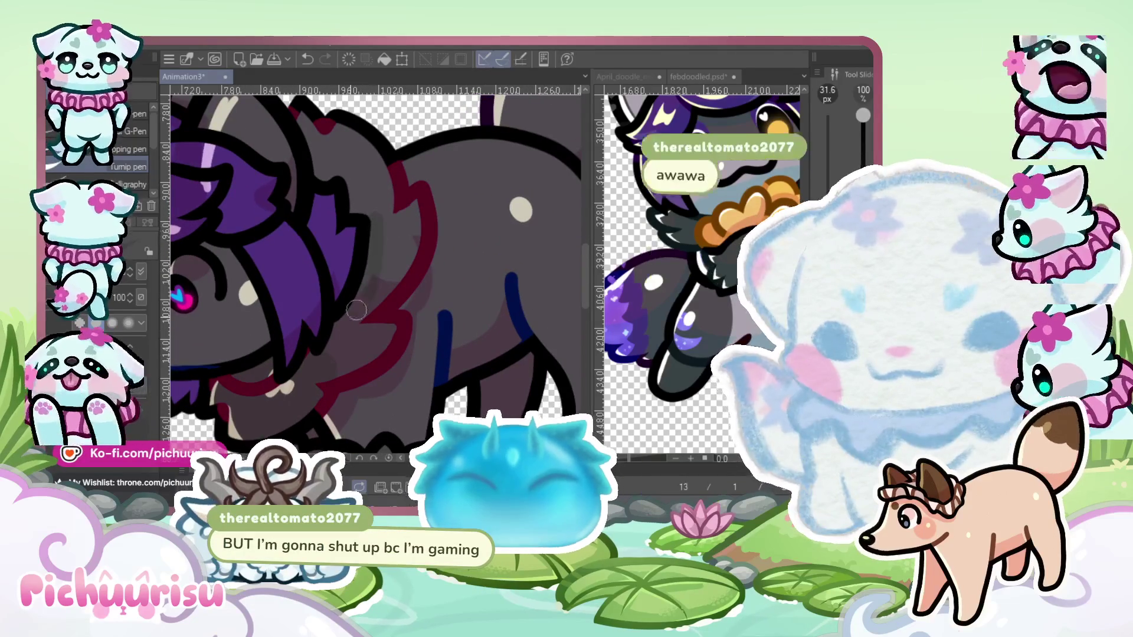
scroll(331, 342, down, 2)
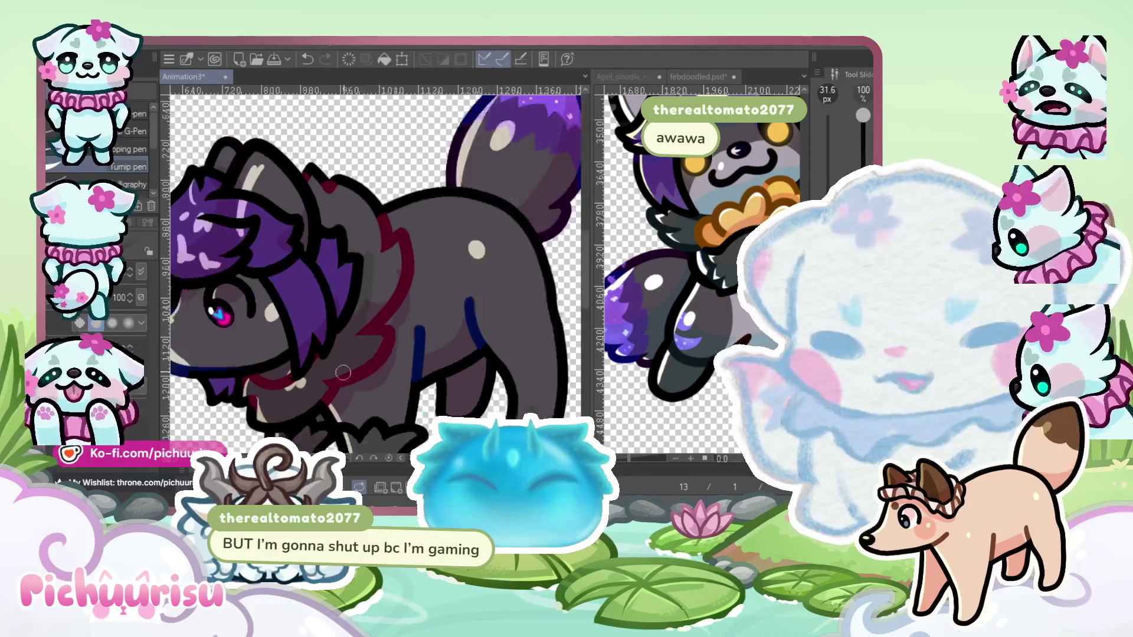
scroll(383, 268, up, 1)
scroll(383, 268, up, 1)
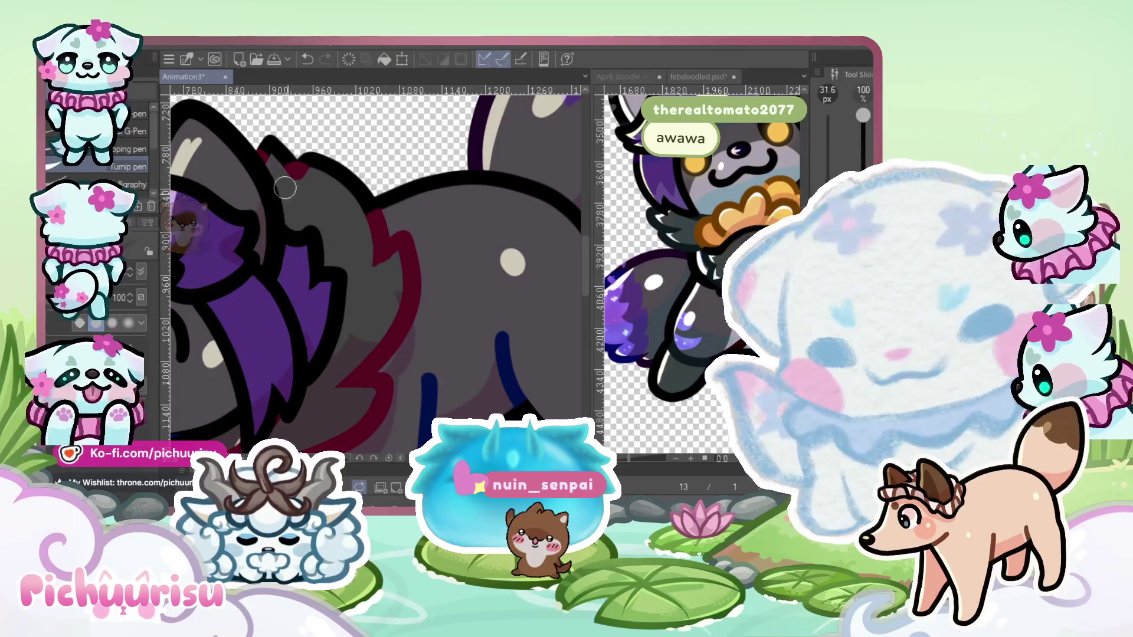
scroll(378, 269, up, 3)
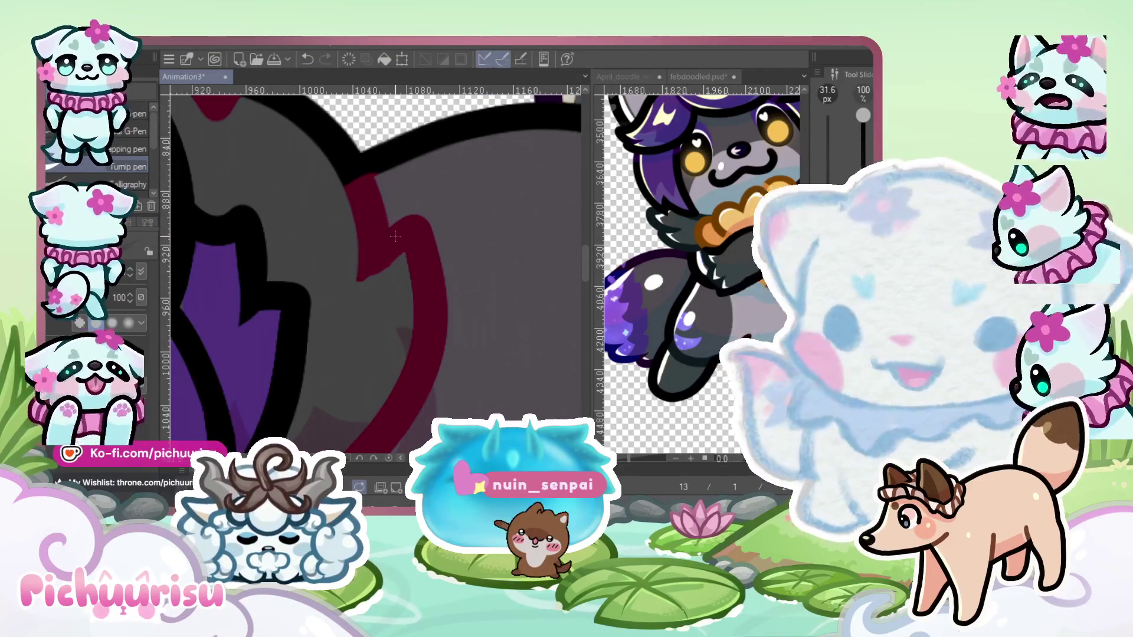
Switch to the 8.9 px Eraser and make febdoodled.psd the active document
key(e)
scroll(381, 287, up, 2)
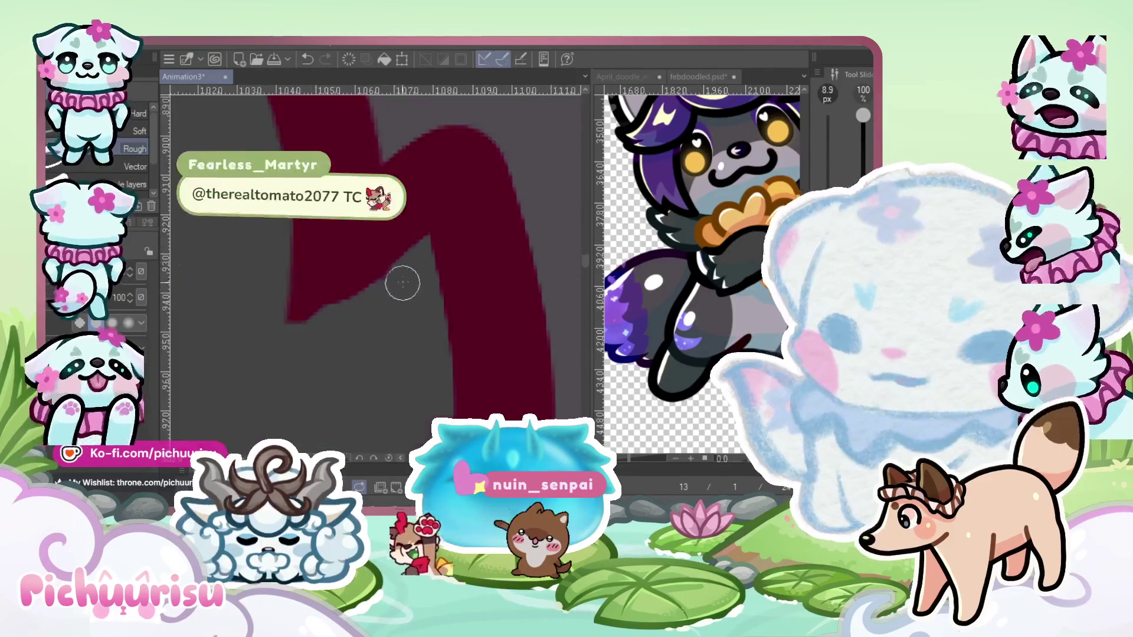
scroll(243, 332, down, 7)
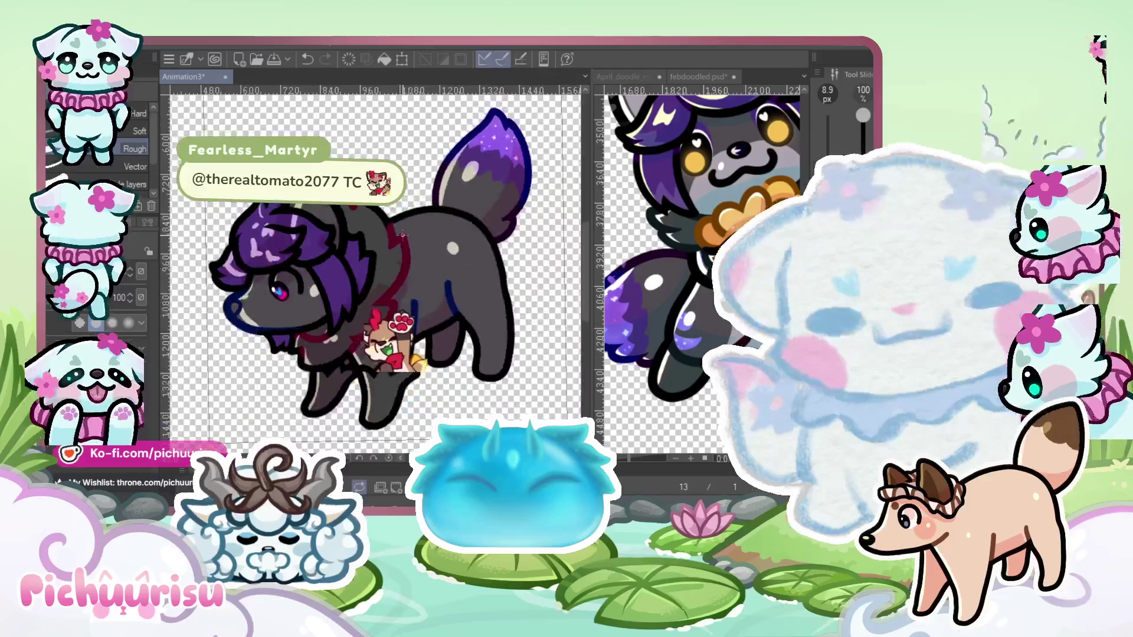
click(716, 331)
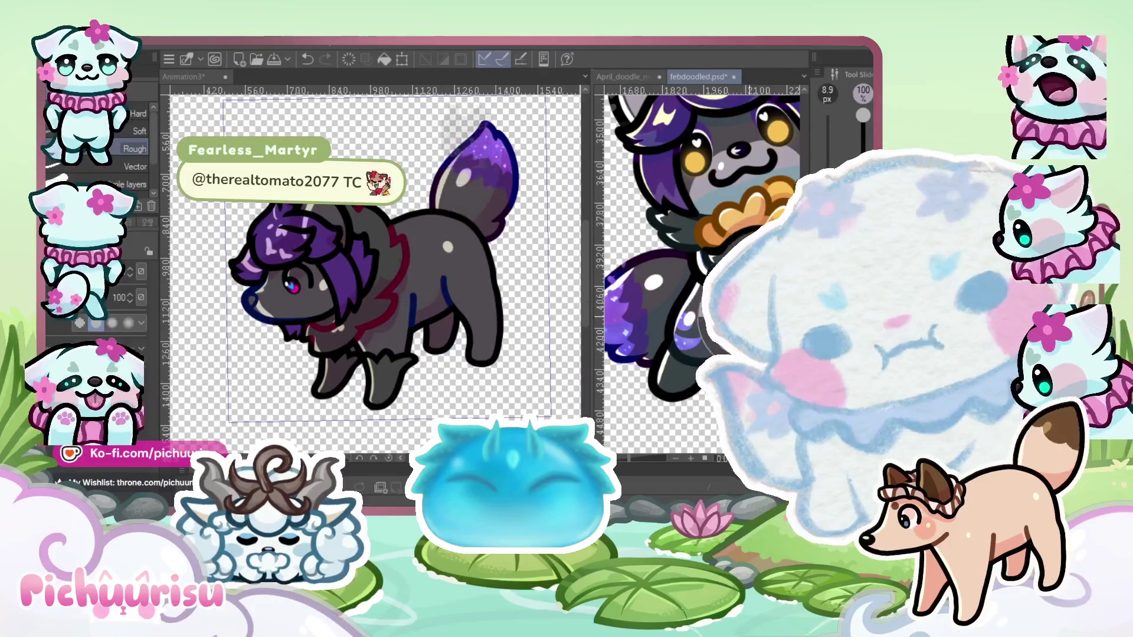
Switch back to the pen and undo a grey test stroke over the leg line
key(p)
scroll(383, 336, up, 5)
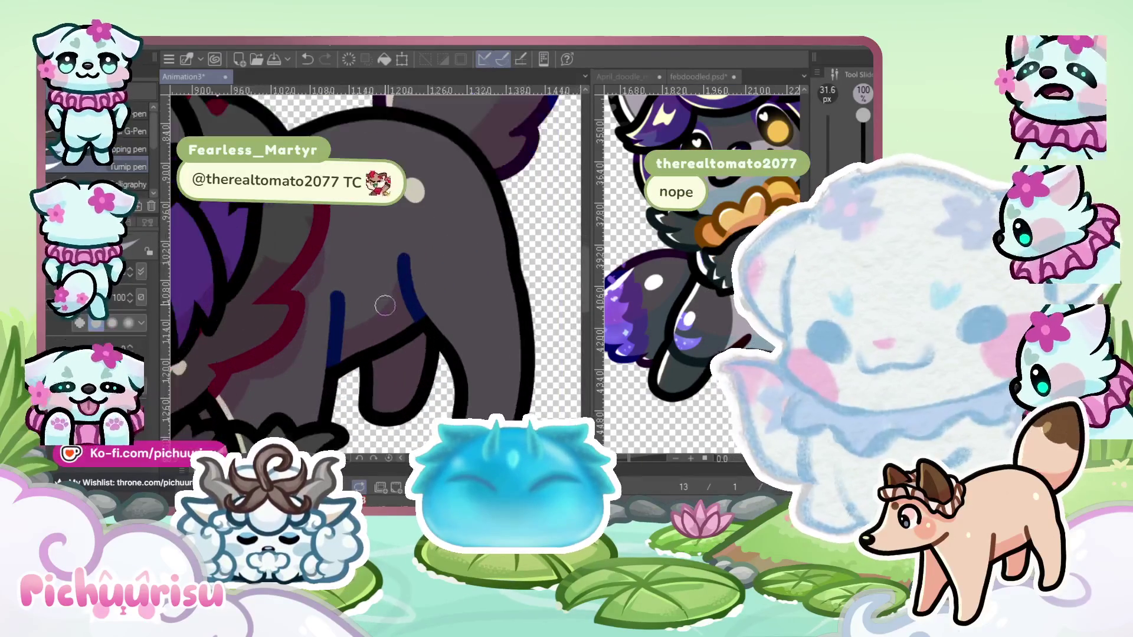
mouse_move(310, 339)
mouse_down()
mouse_move(413, 282)
mouse_move(331, 331)
mouse_move(379, 324)
mouse_move(366, 298)
mouse_up()
key(ctrl+z)
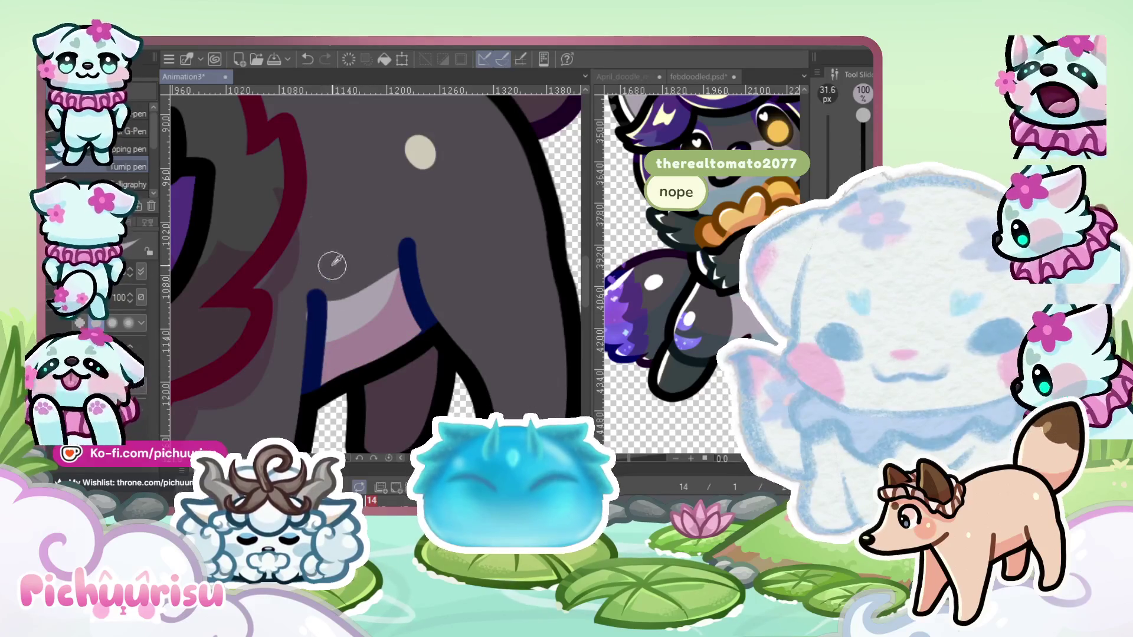
Raise the pen brush size to 31.6 px
scroll(307, 291, down, 5)
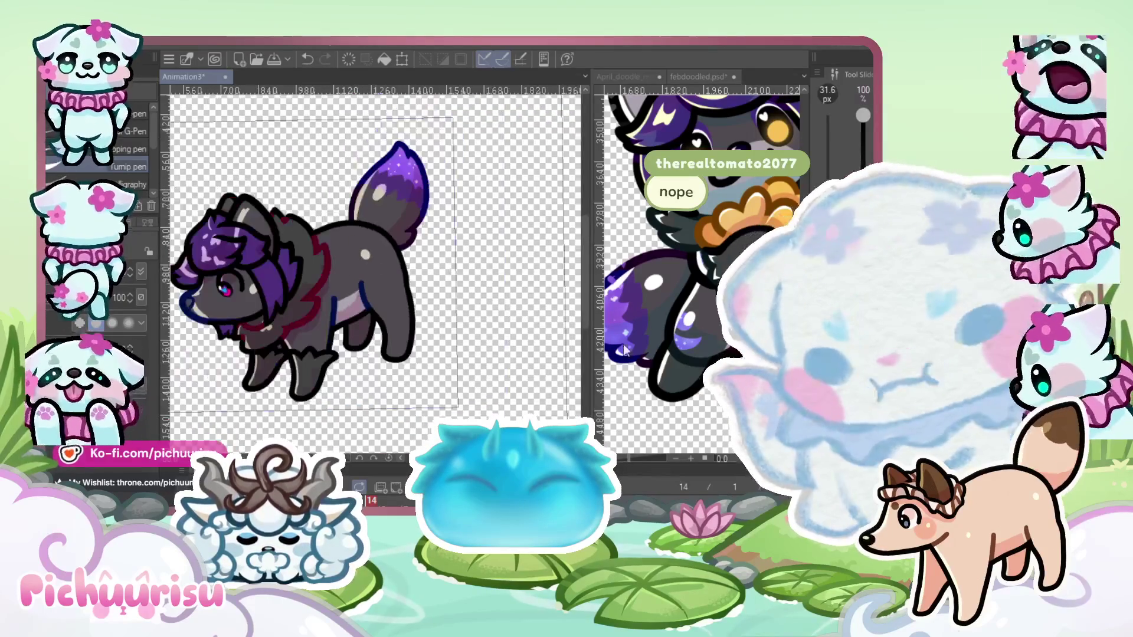
scroll(655, 355, up, 3)
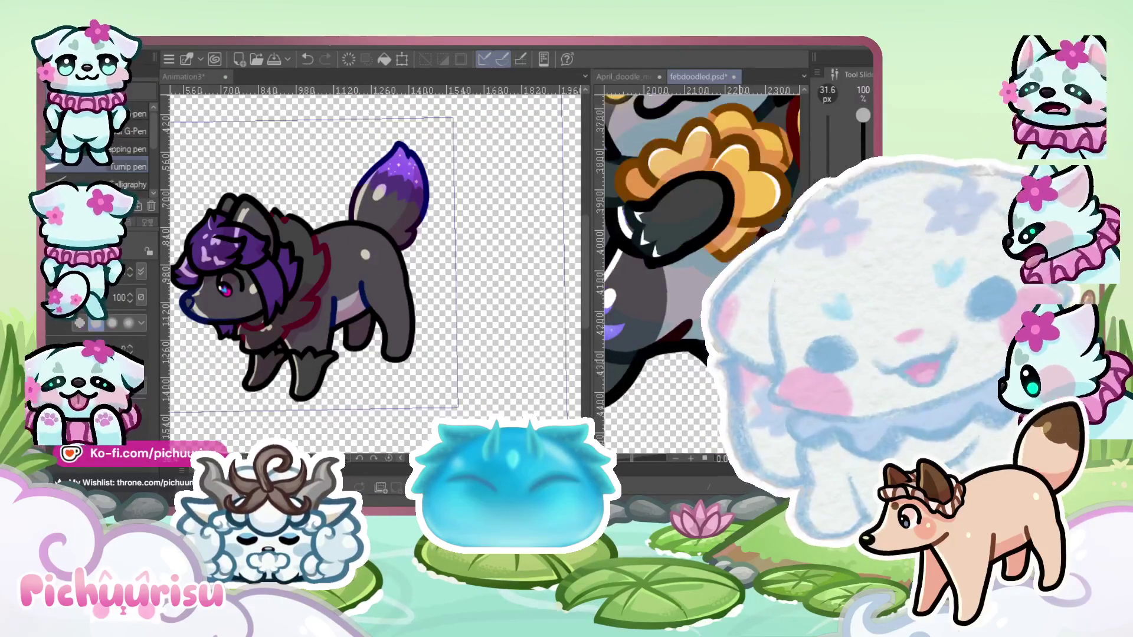
scroll(686, 354, up, 3)
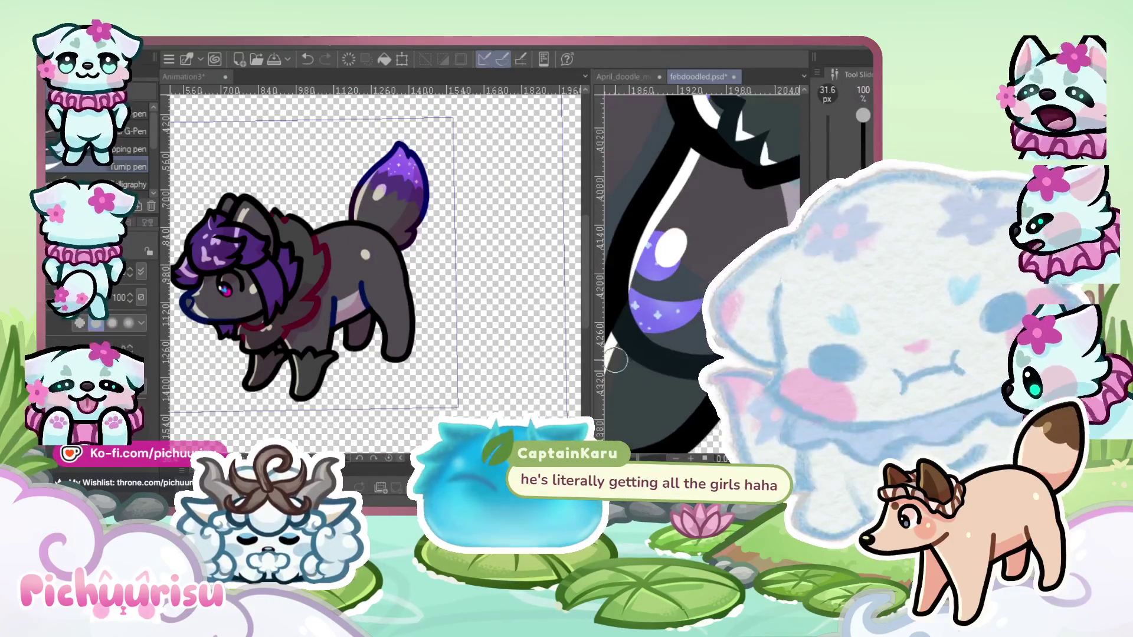
scroll(424, 307, up, 2)
scroll(424, 307, up, 2)
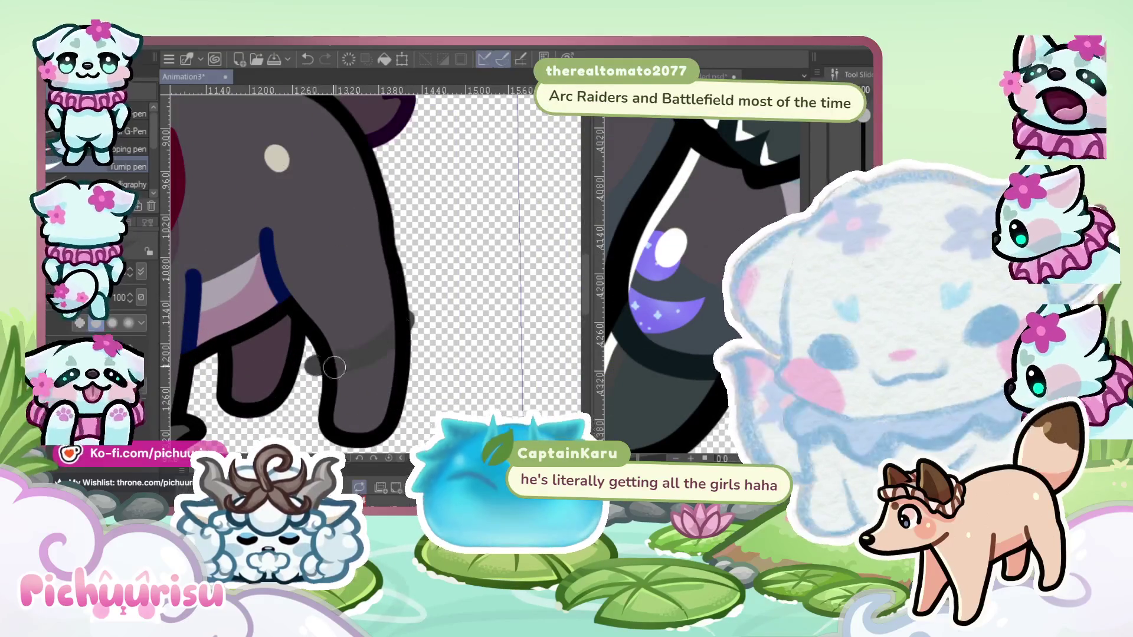
scroll(348, 331, down, 1)
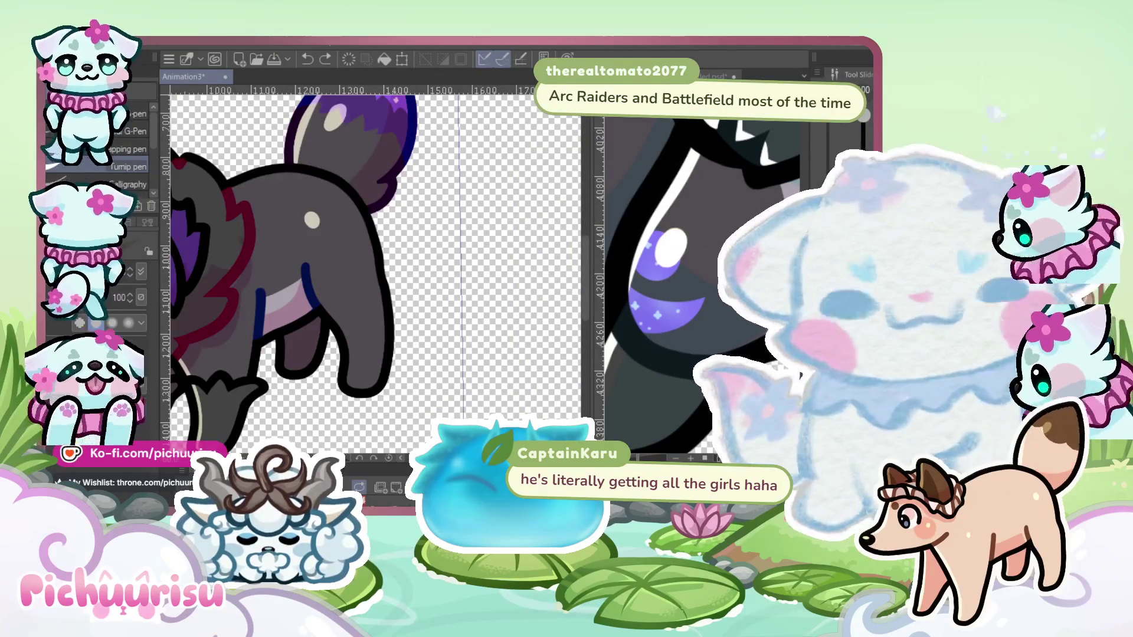
scroll(328, 340, up, 2)
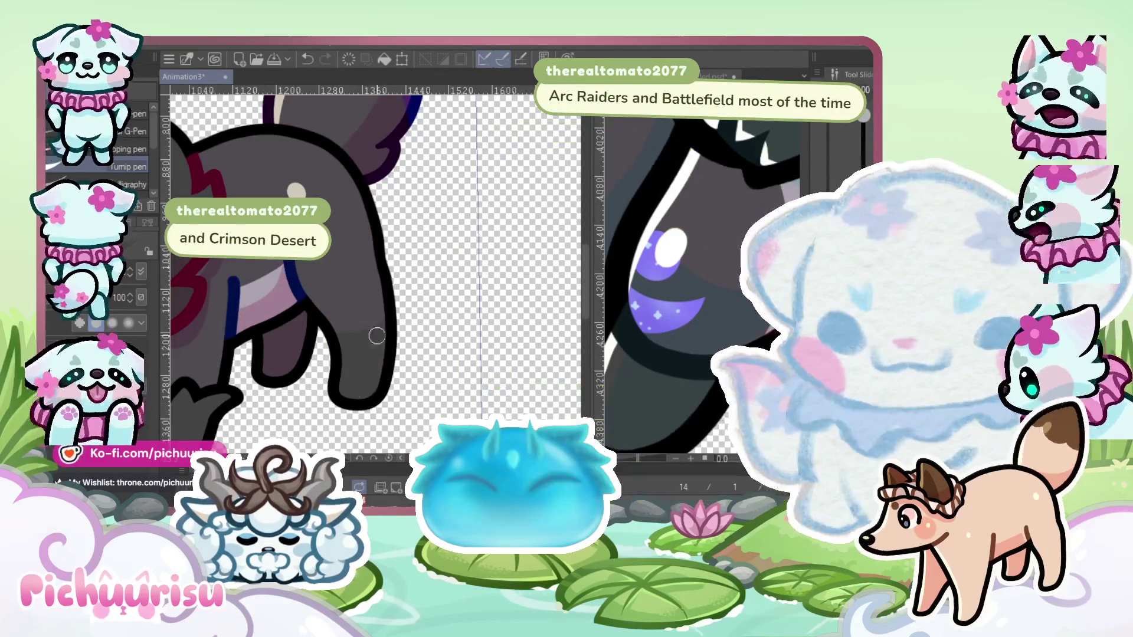
scroll(305, 327, up, 1)
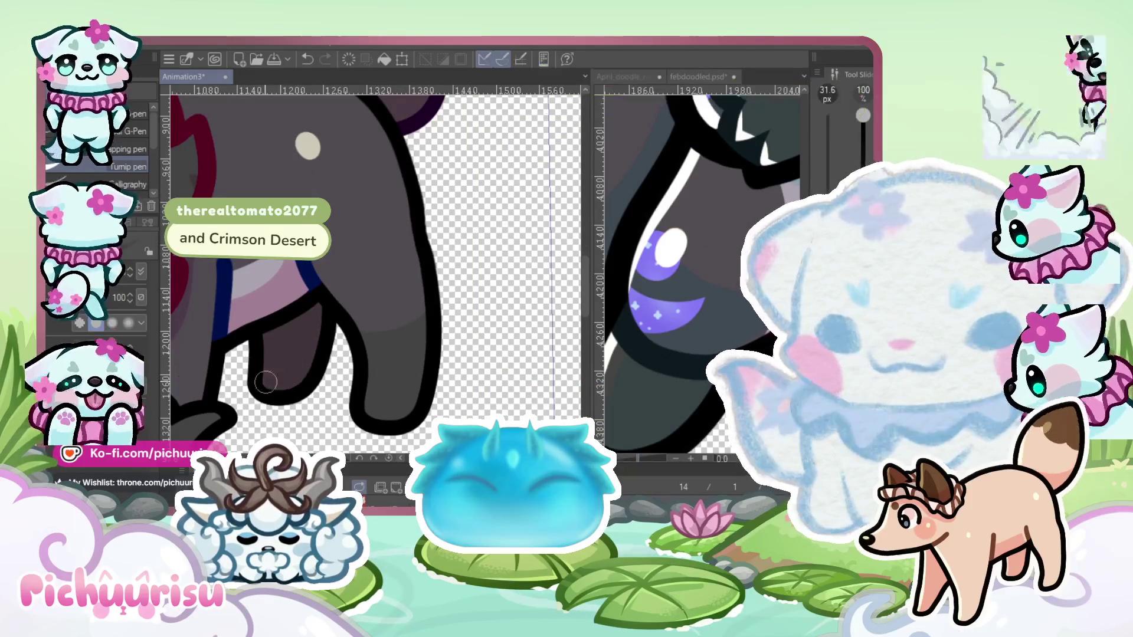
key(bracketright)
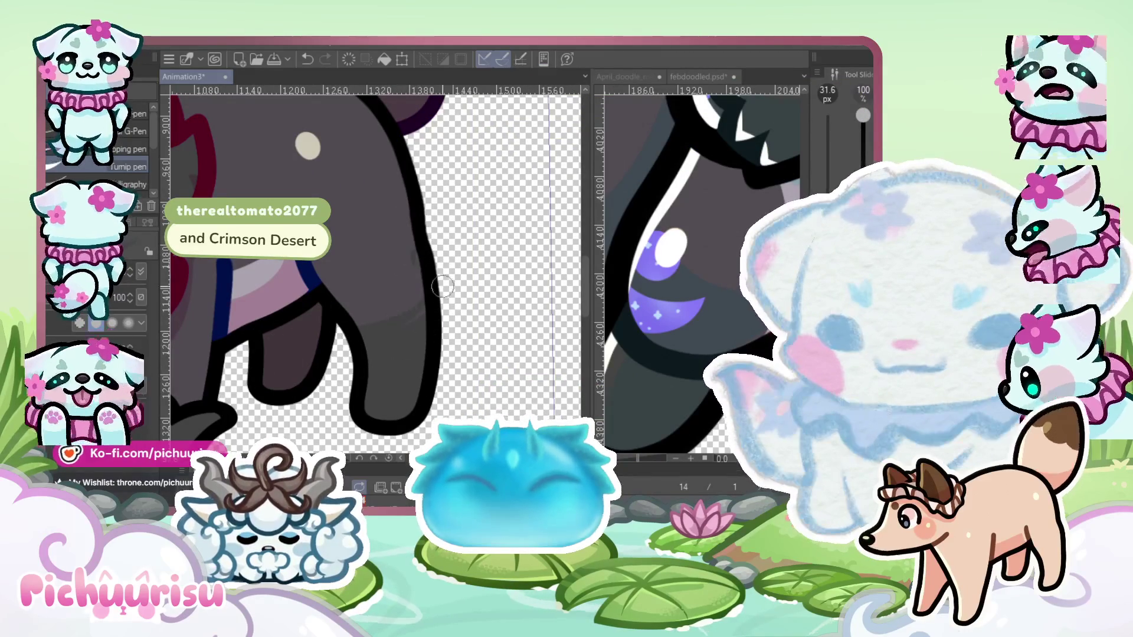
scroll(419, 257, down, 5)
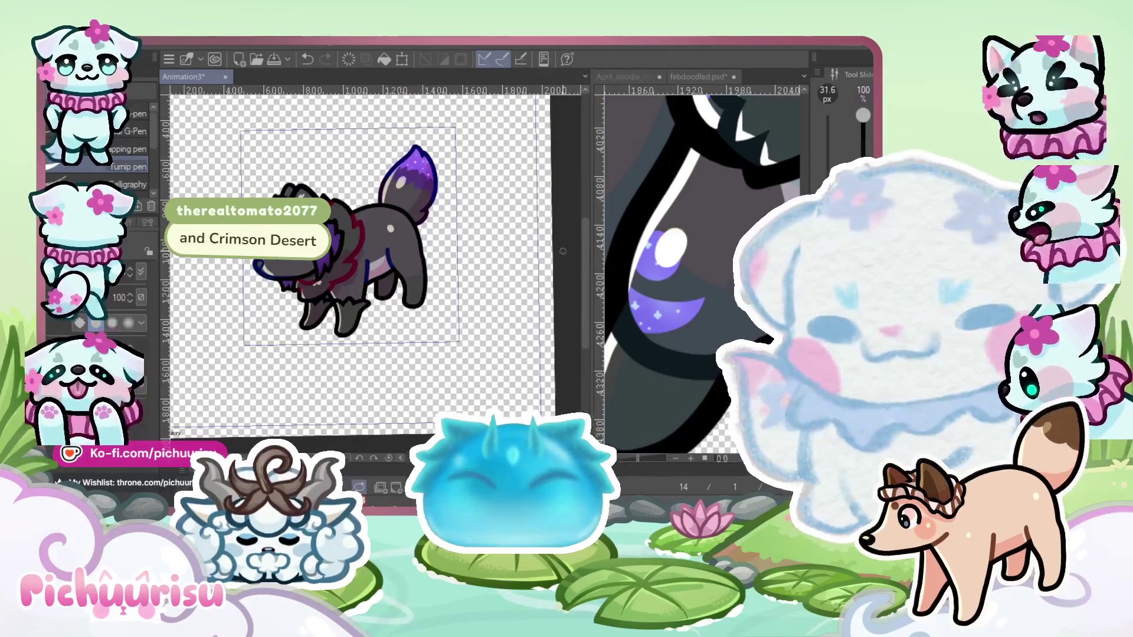
Pan the febdoodled reference to the character's head, then check April_doodle_mega.png
scroll(699, 286, down, 3)
drag(698, 286, 659, 365)
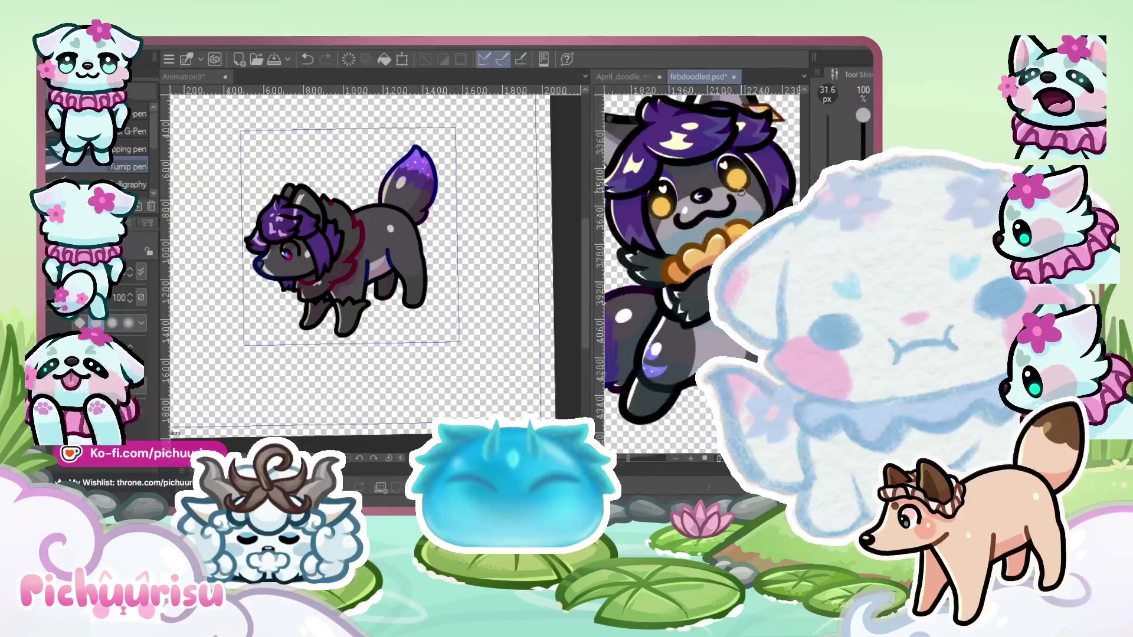
scroll(349, 272, up, 4)
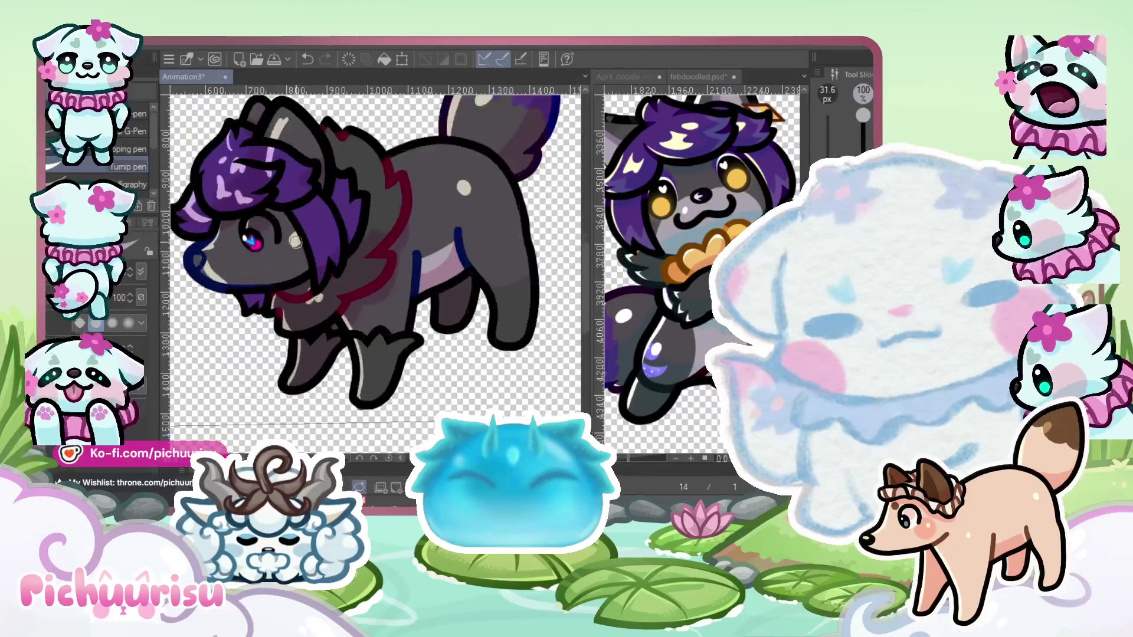
scroll(349, 272, down, 1)
scroll(349, 271, up, 5)
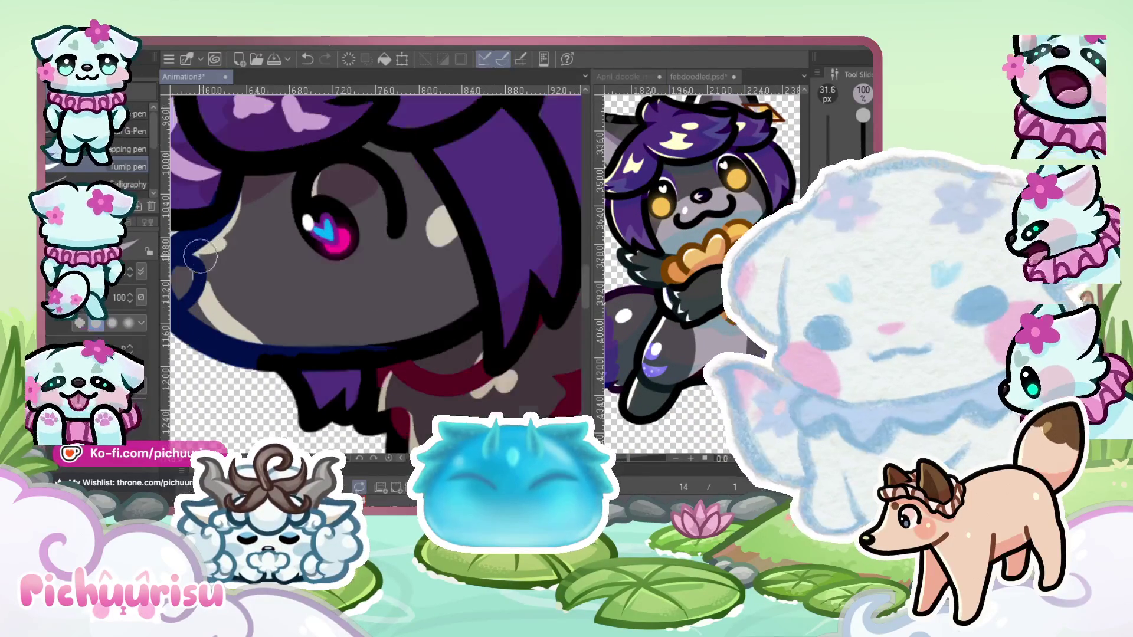
scroll(325, 302, down, 2)
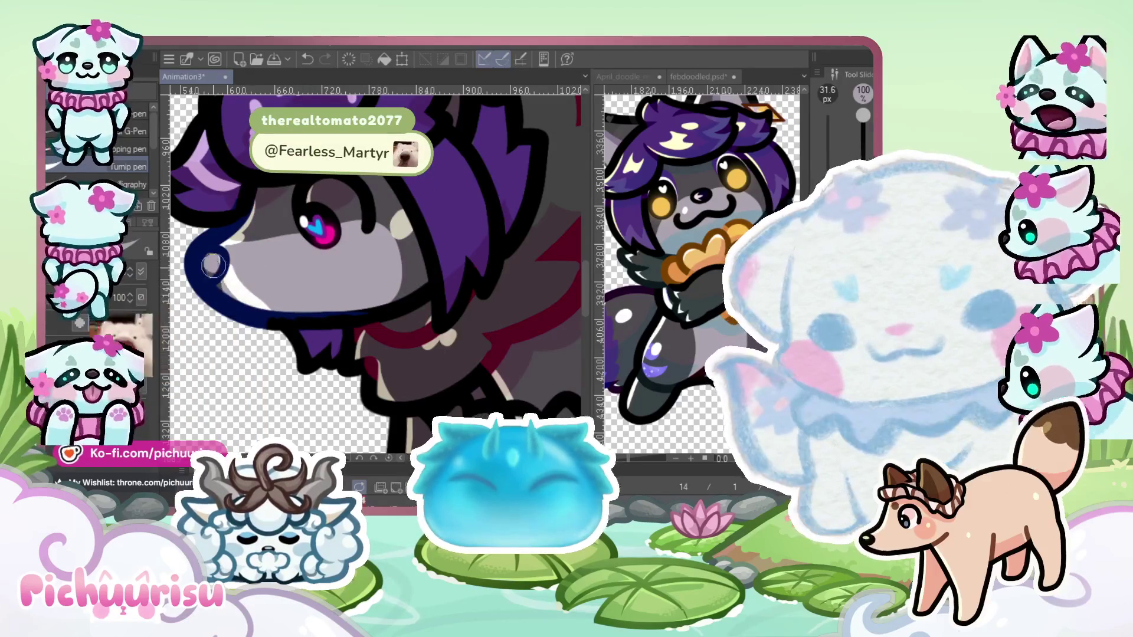
scroll(232, 221, up, 2)
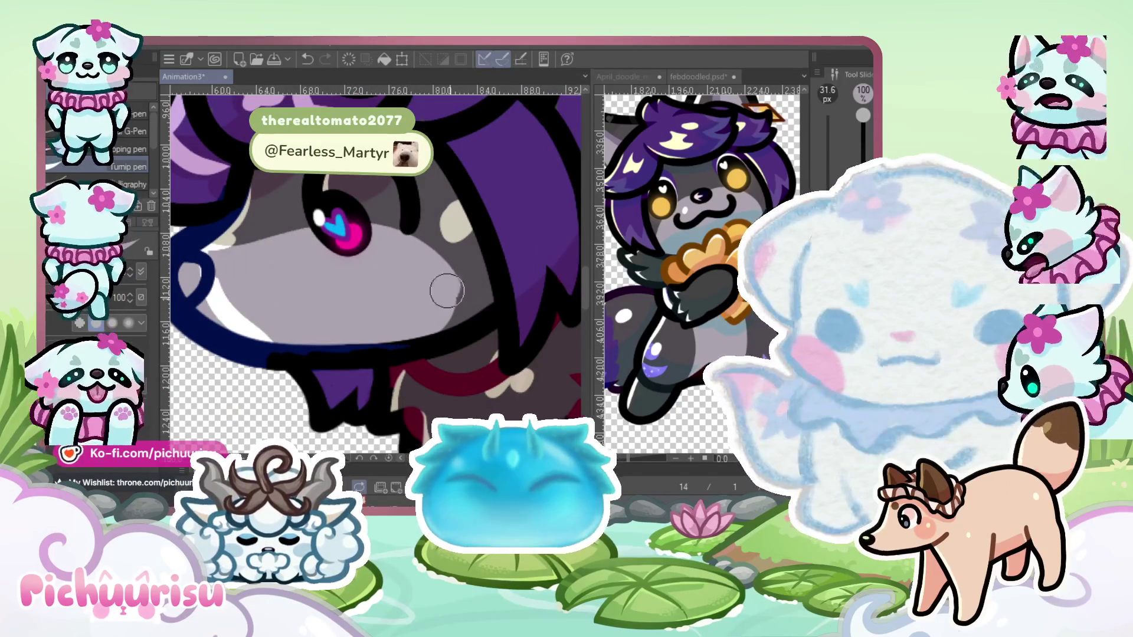
click(699, 76)
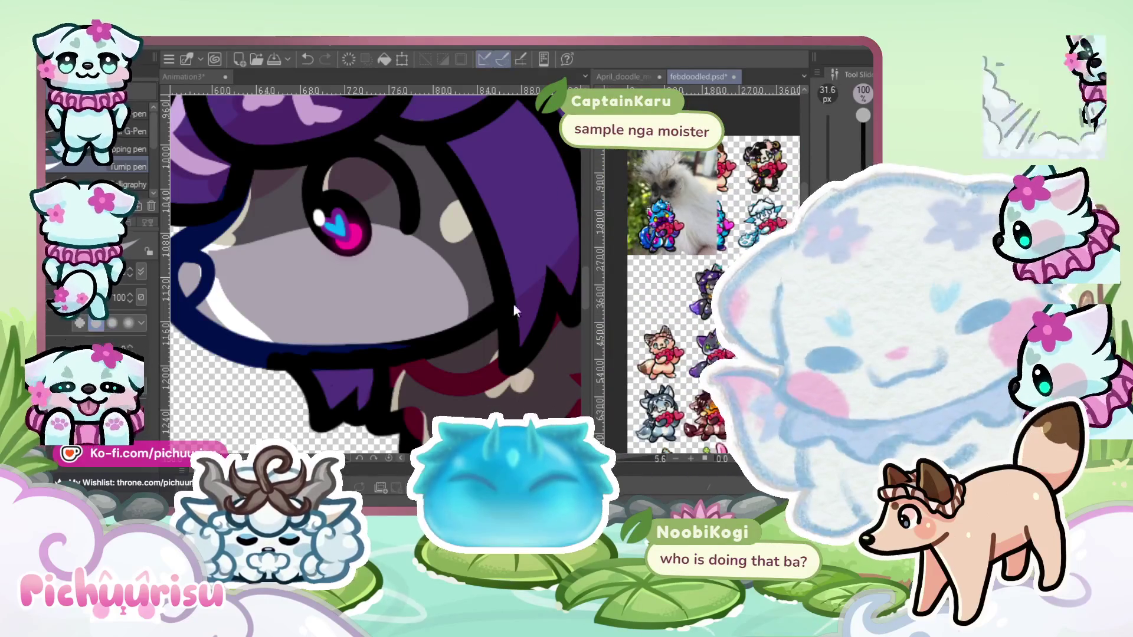
click(632, 77)
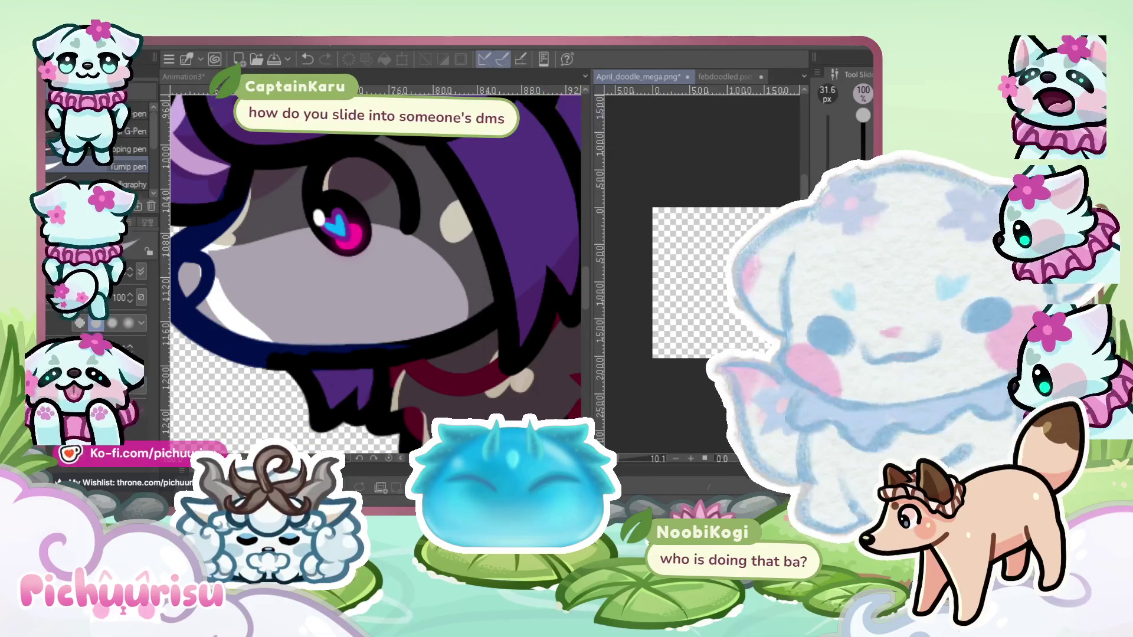
Eyedrop a colour from the wolf and paint white into the eye around the iris
alt+click(273, 214)
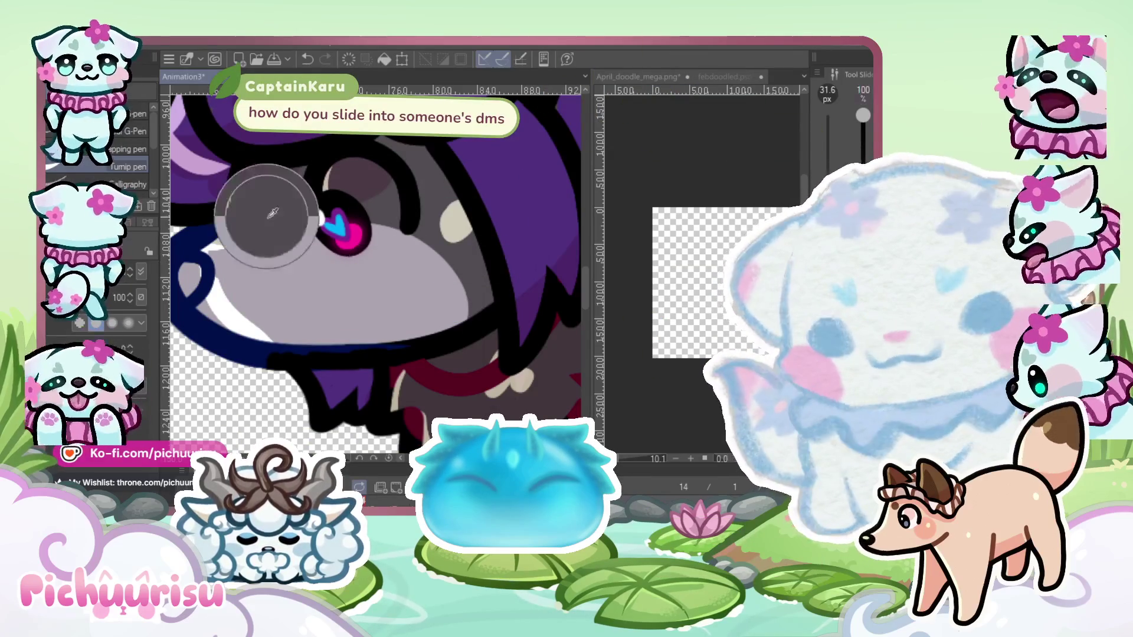
scroll(273, 213, down, 2)
scroll(273, 213, up, 3)
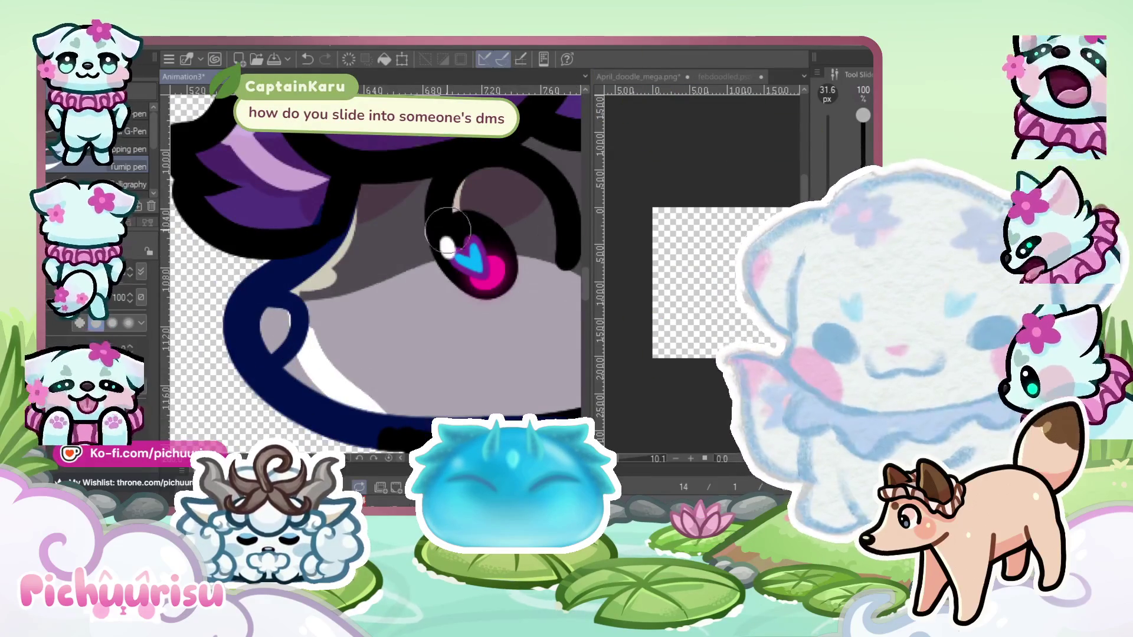
scroll(448, 229, down, 3)
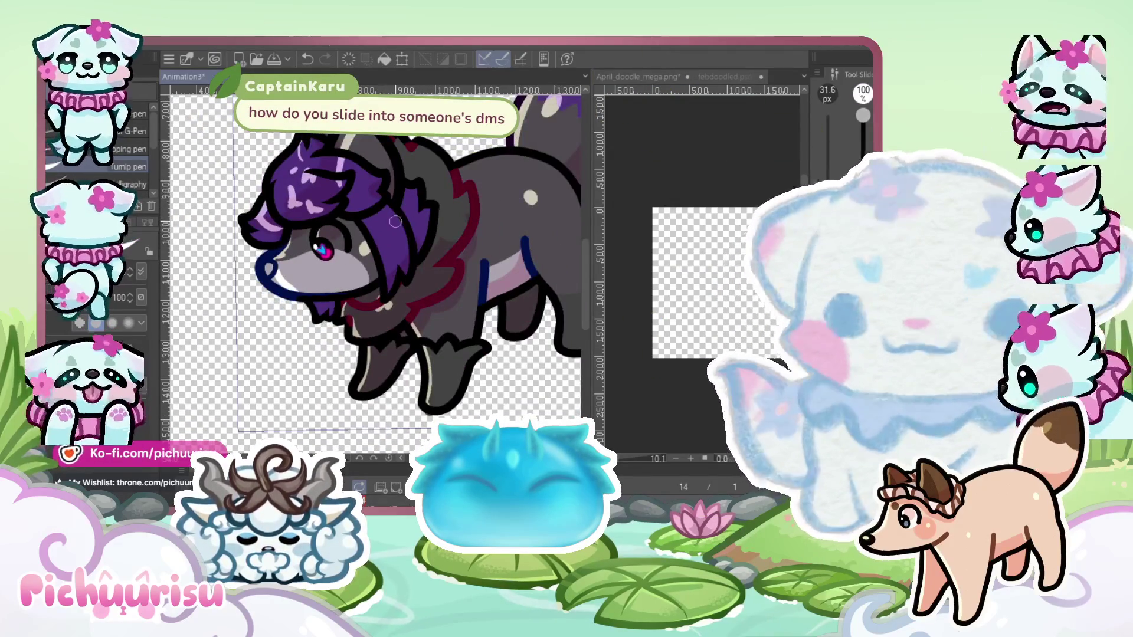
scroll(395, 221, up, 2)
scroll(348, 242, up, 3)
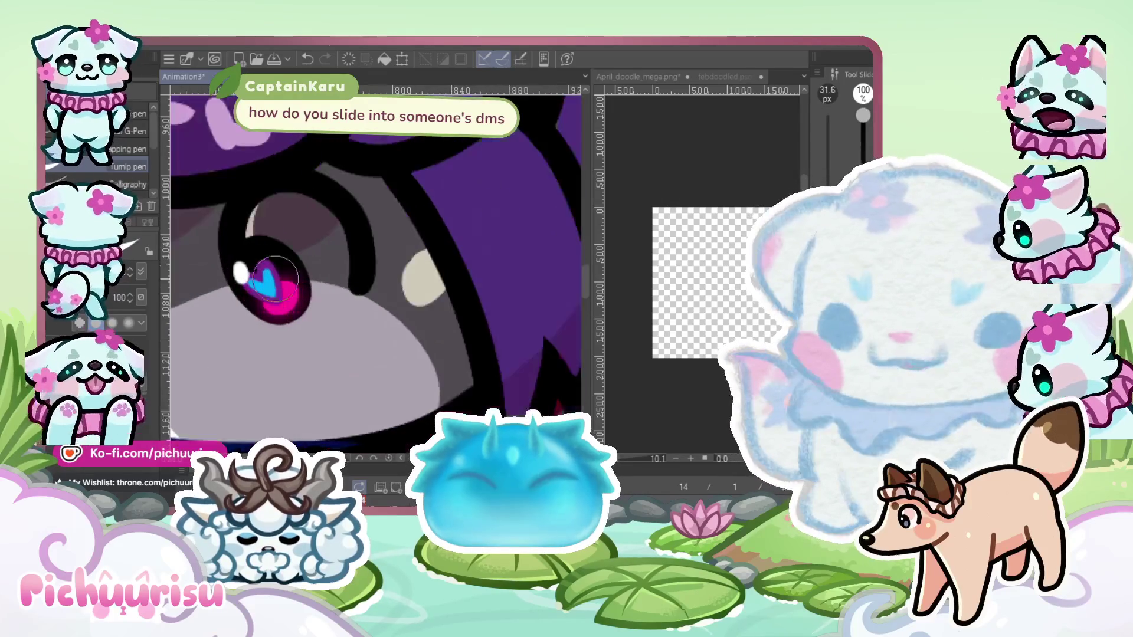
mouse_move(322, 322)
mouse_down()
mouse_move(366, 248)
mouse_move(266, 200)
mouse_move(319, 295)
mouse_move(293, 327)
mouse_up()
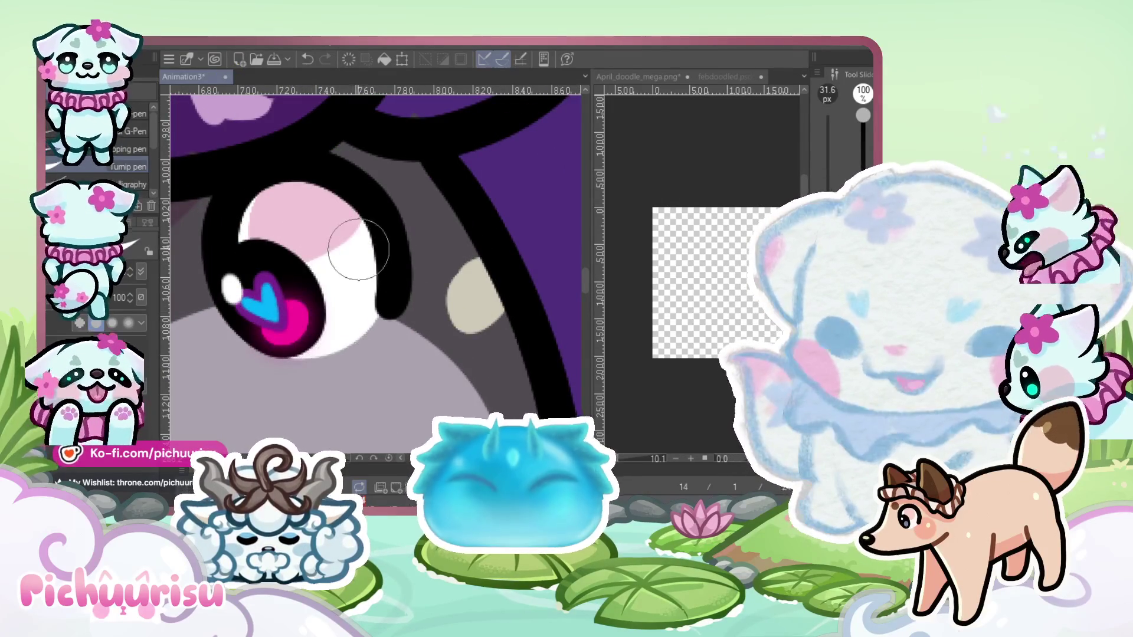
scroll(294, 327, down, 5)
scroll(317, 254, down, 2)
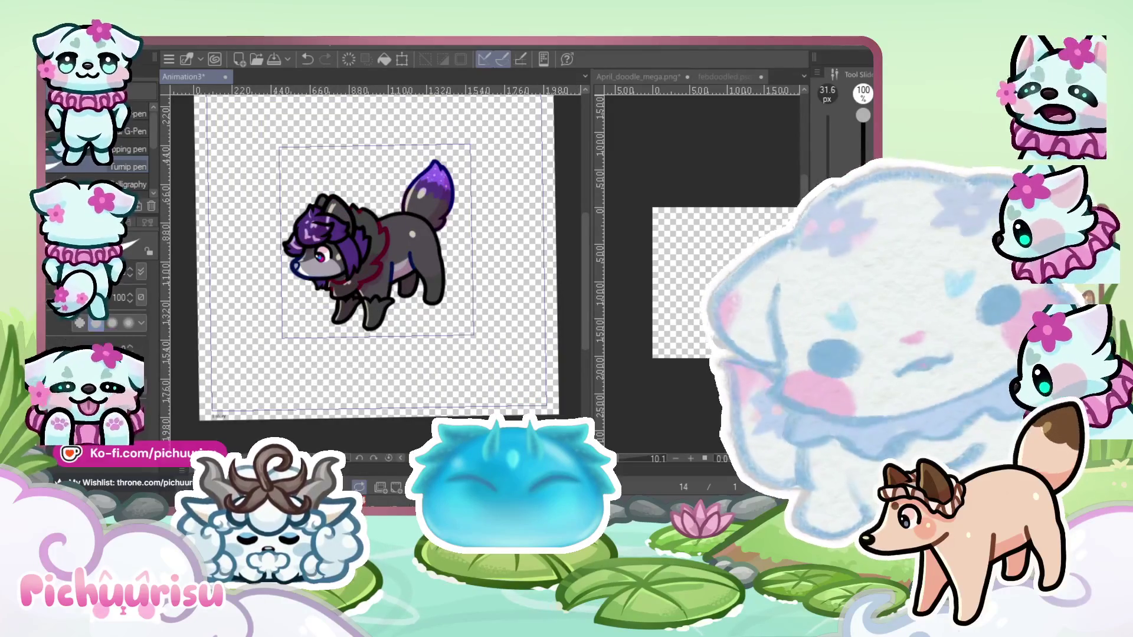
click(752, 155)
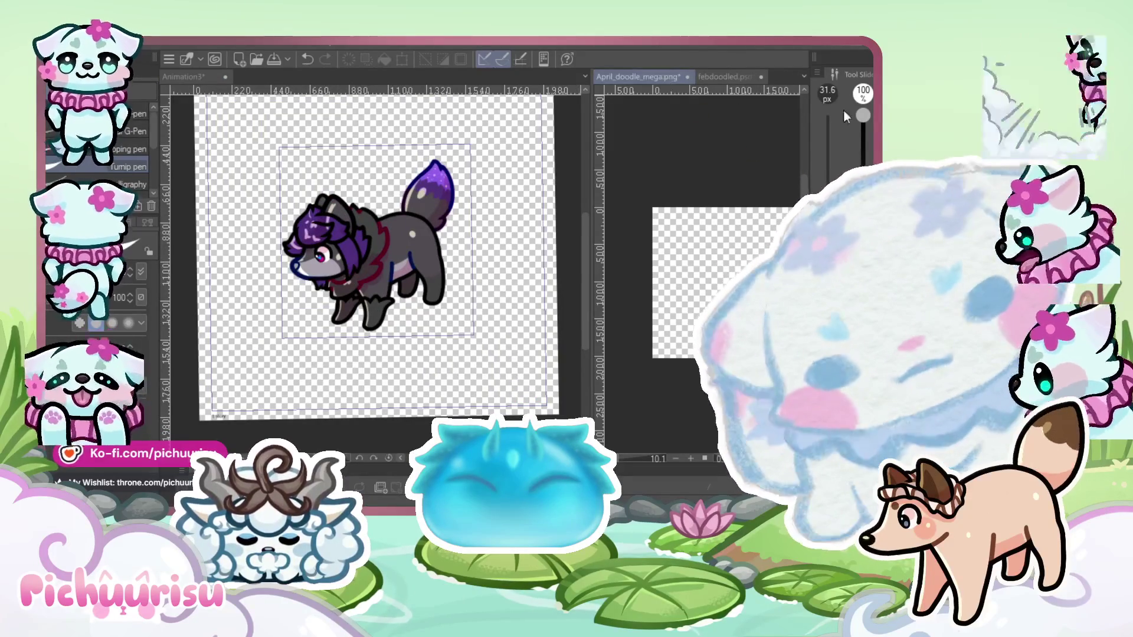
Compare the febdoodled.psd reference head with the Animation3 wolf, zoomed in
click(717, 76)
scroll(702, 248, up, 4)
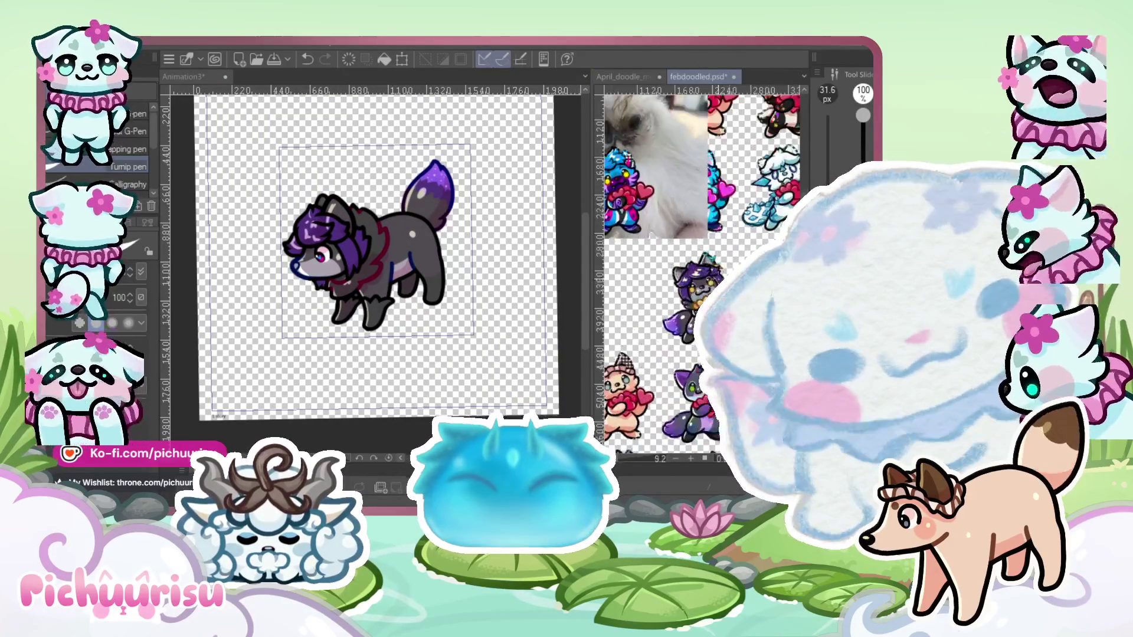
scroll(699, 263, up, 4)
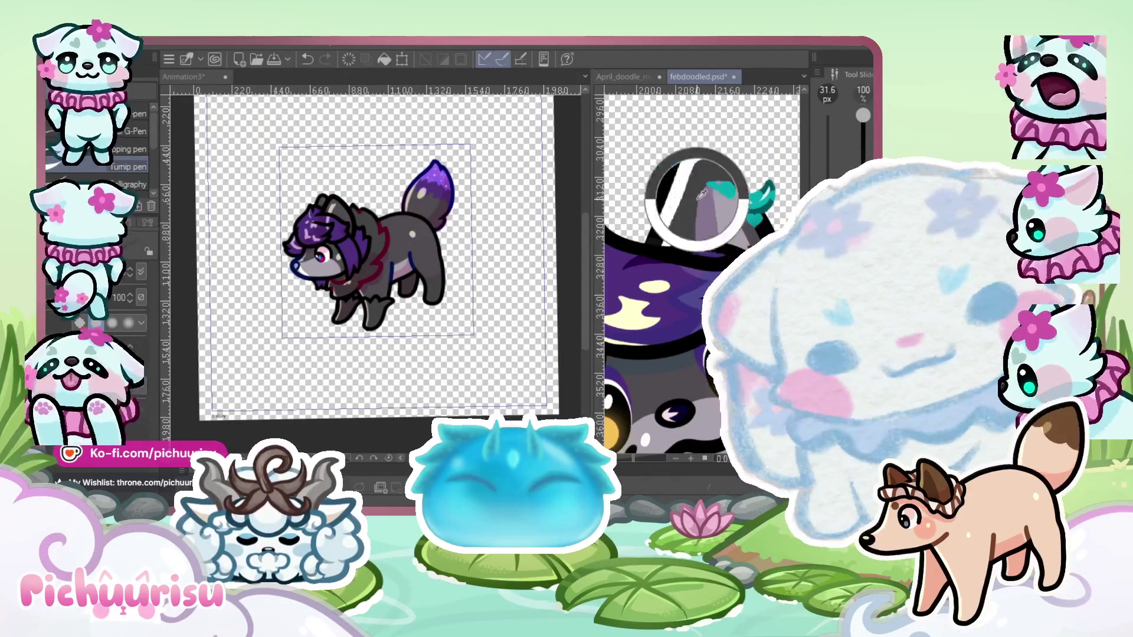
click(386, 176)
scroll(386, 176, up, 10)
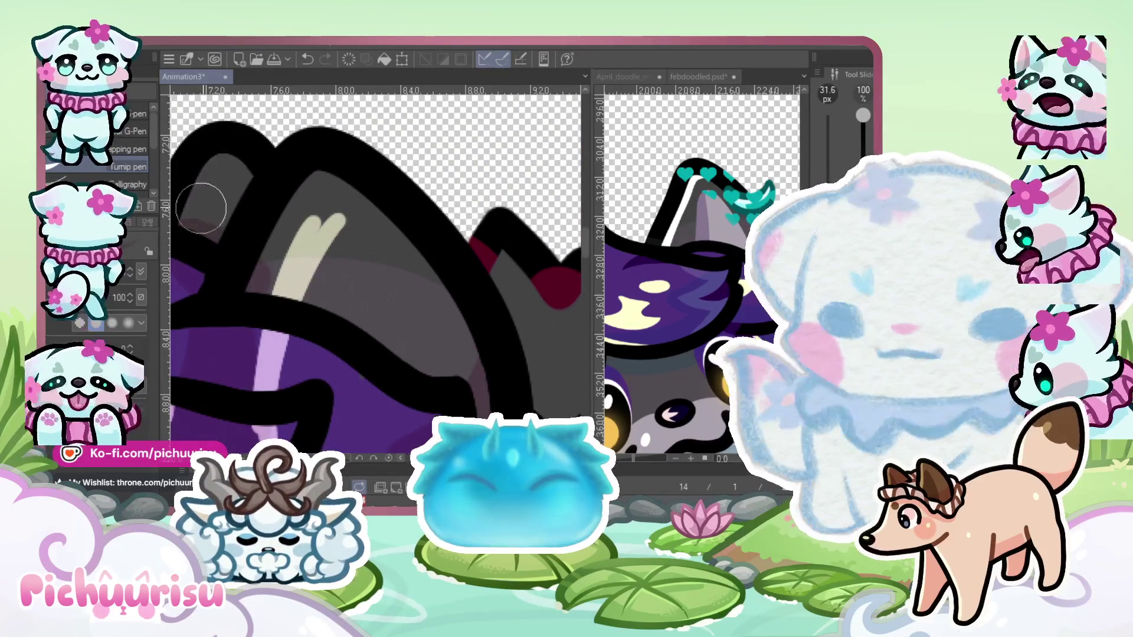
scroll(277, 258, down, 8)
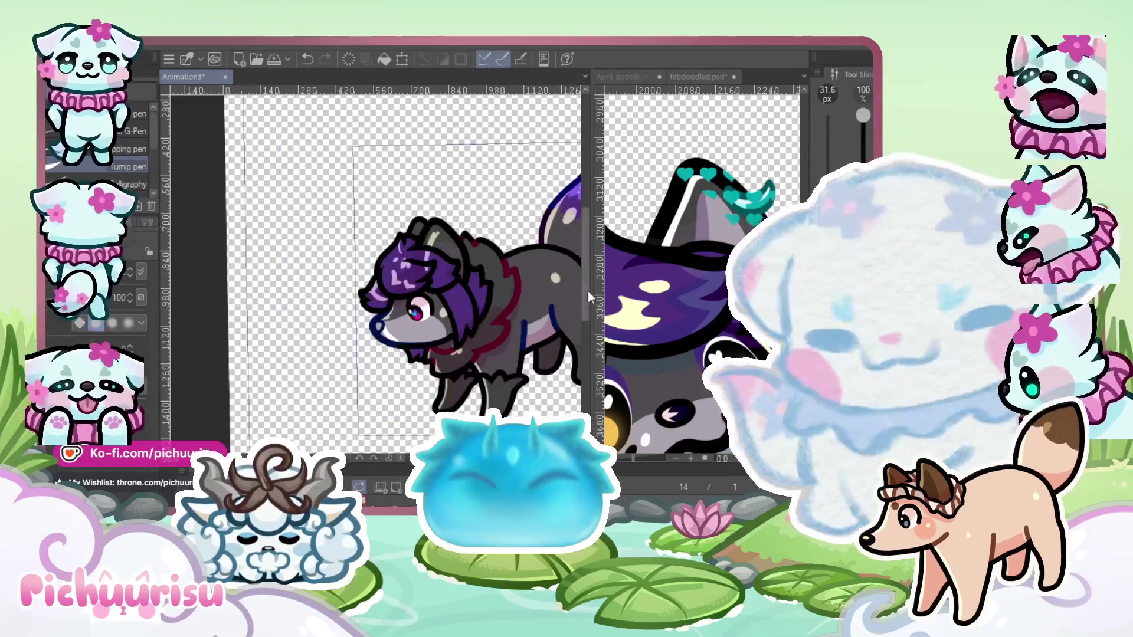
click(654, 314)
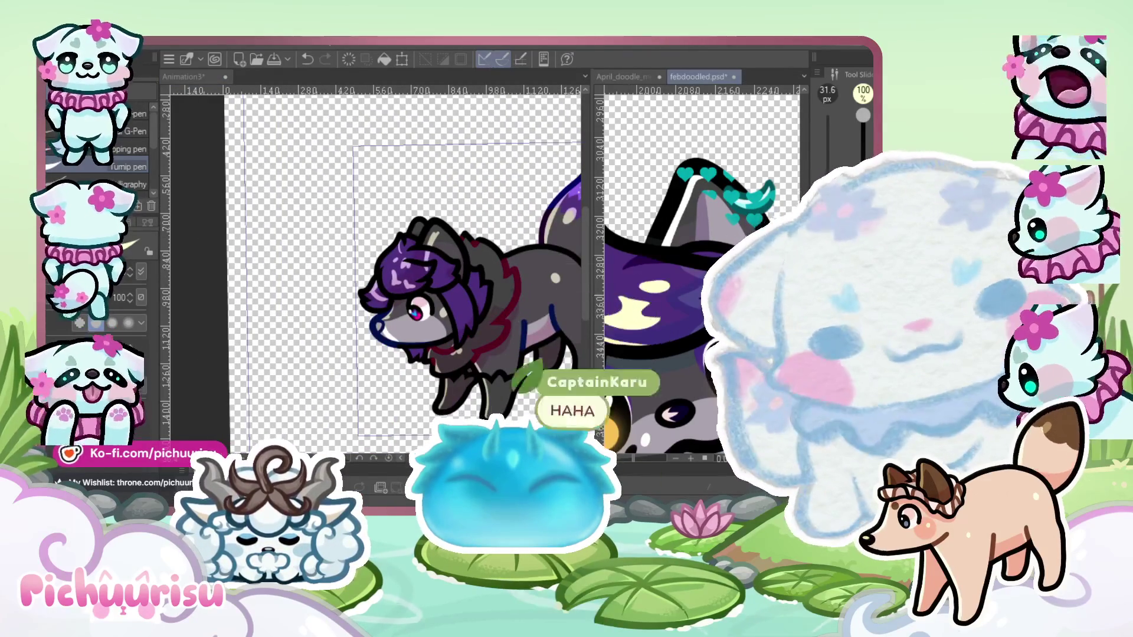
click(490, 309)
scroll(490, 309, up, 2)
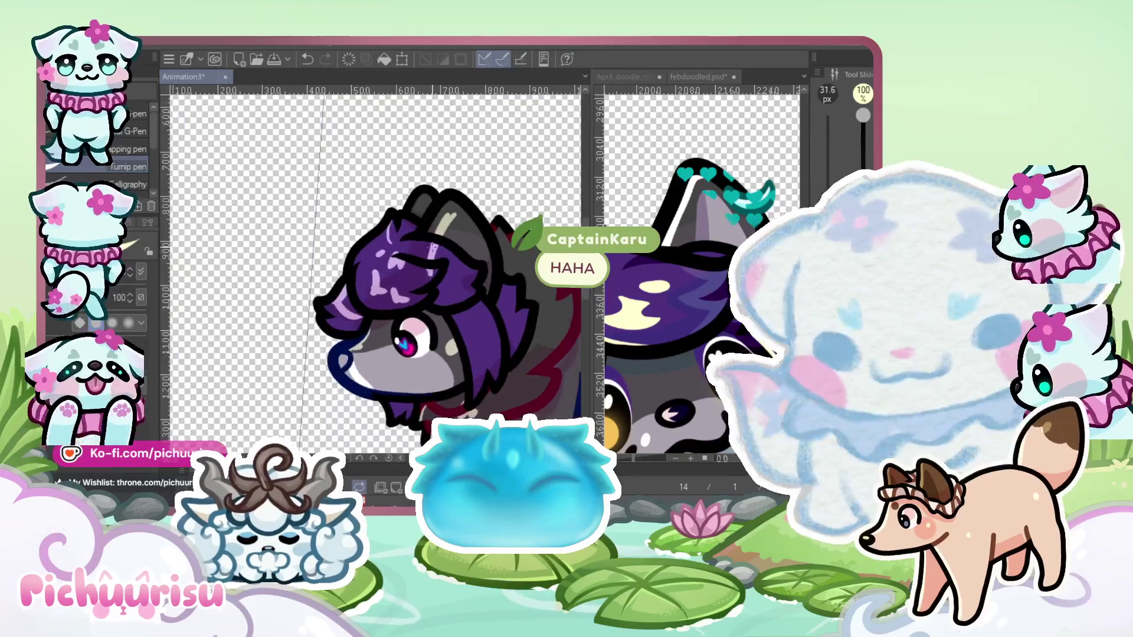
scroll(421, 227, down, 1)
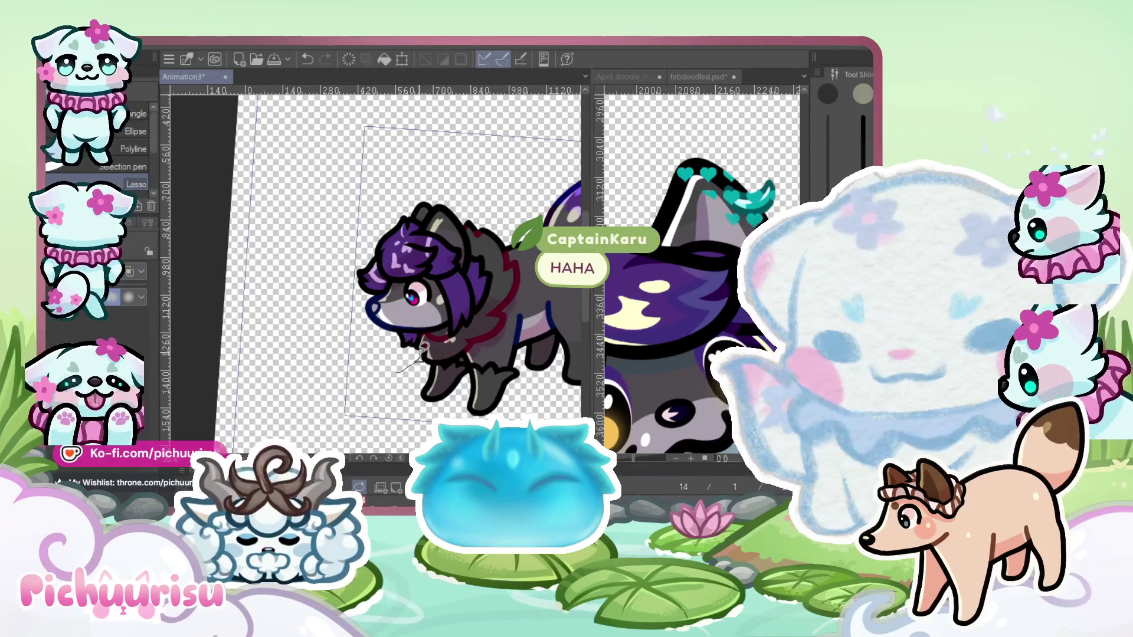
Lasso the wolf's head, clear the selection, and return to the pen
drag(379, 155, 360, 307)
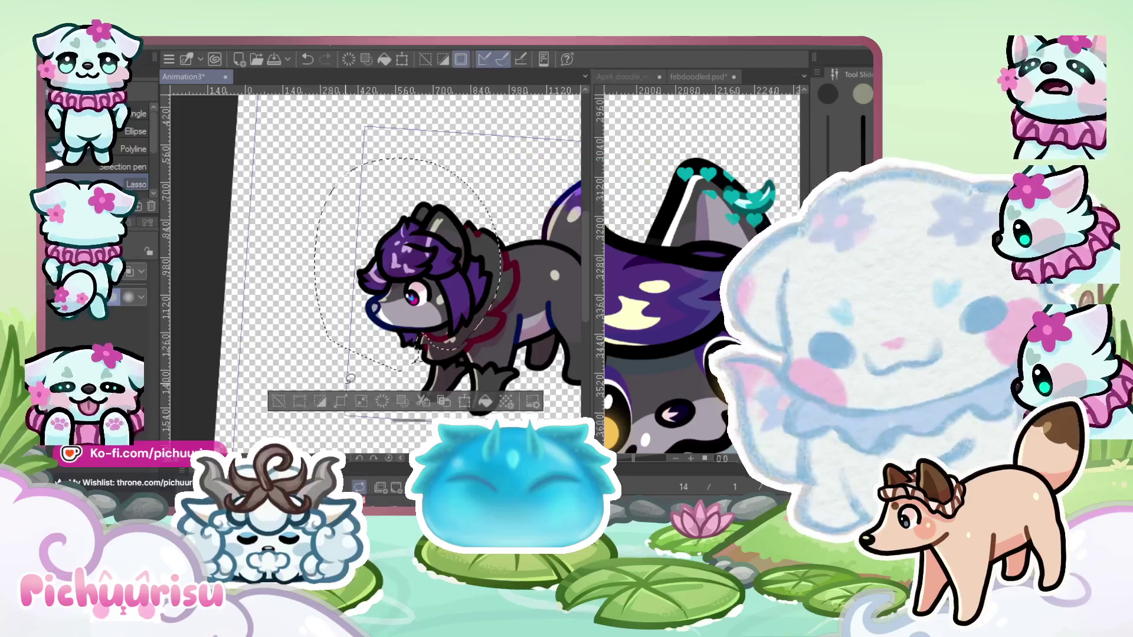
click(267, 171)
key(p)
scroll(266, 171, down, 3)
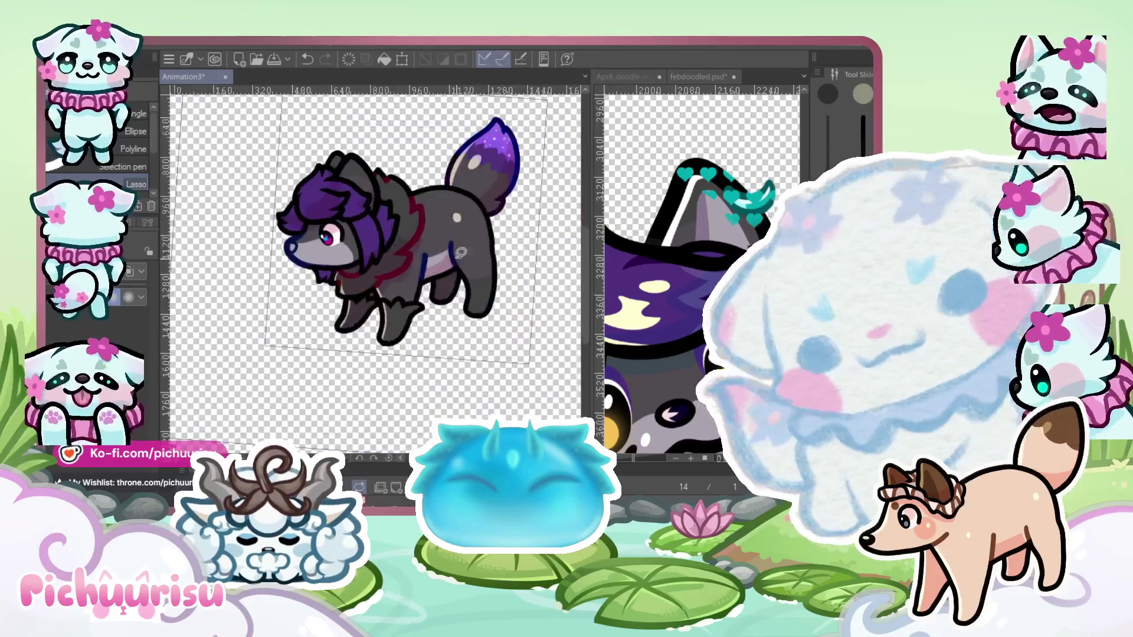
Zoom in on the wolf's purple hair and switch to the eraser
scroll(312, 270, up, 3)
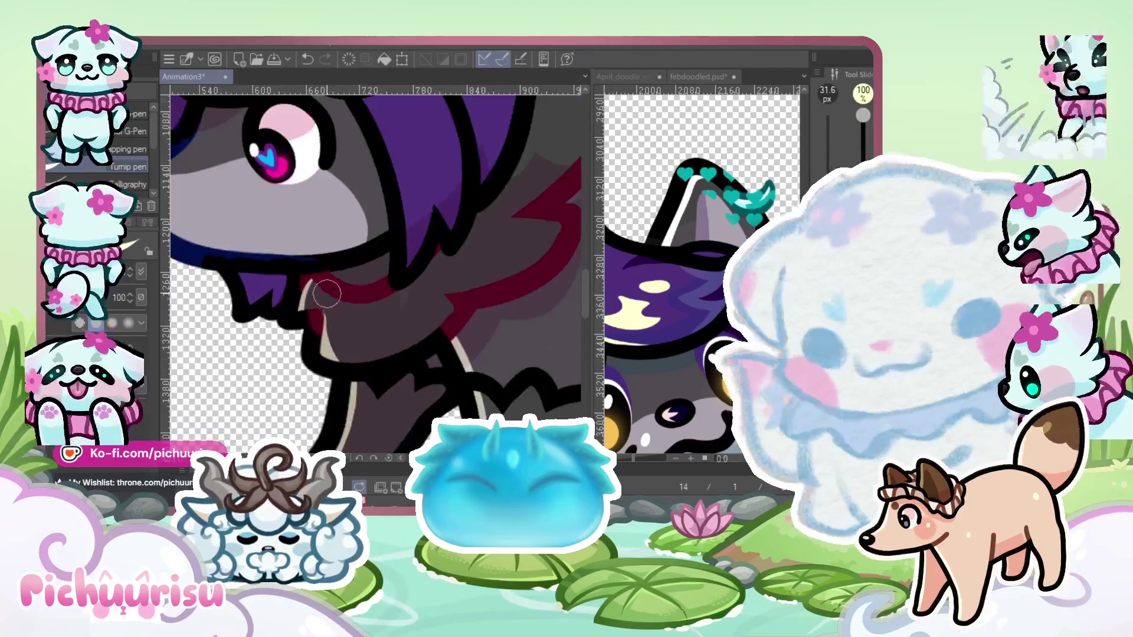
scroll(327, 259, up, 2)
scroll(307, 258, down, 3)
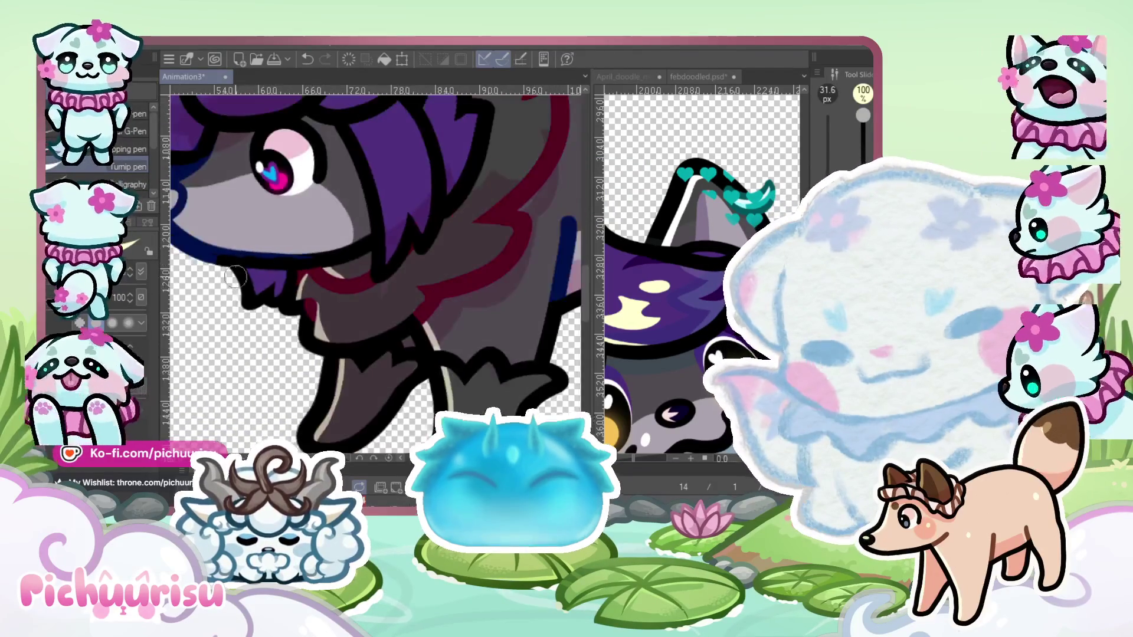
scroll(243, 255, up, 4)
scroll(254, 277, up, 2)
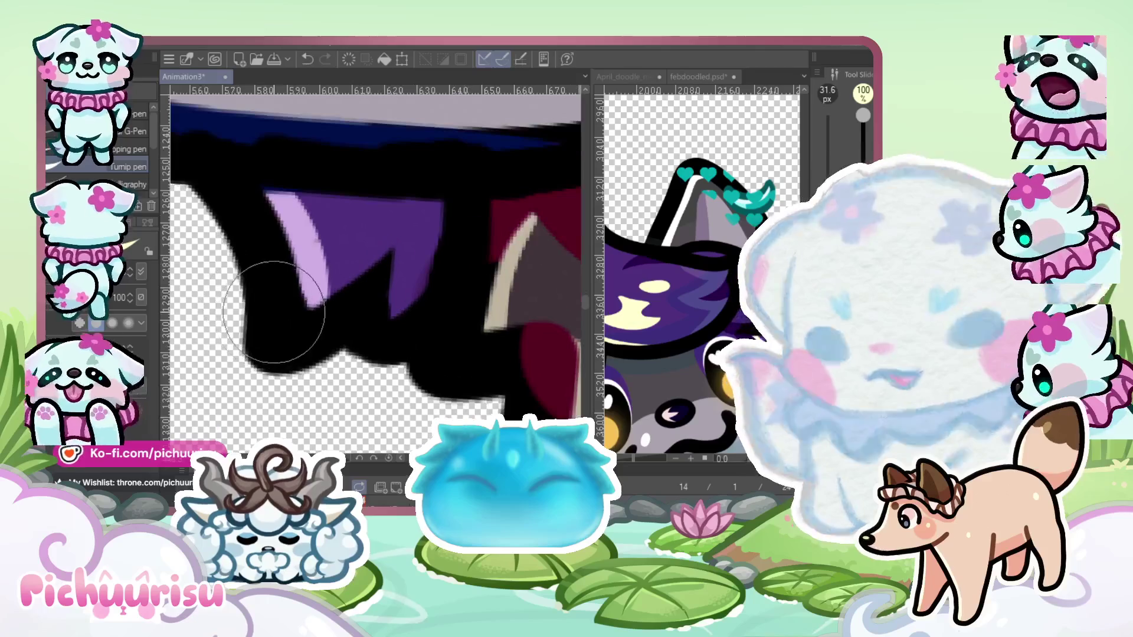
key(e)
scroll(306, 239, up, 2)
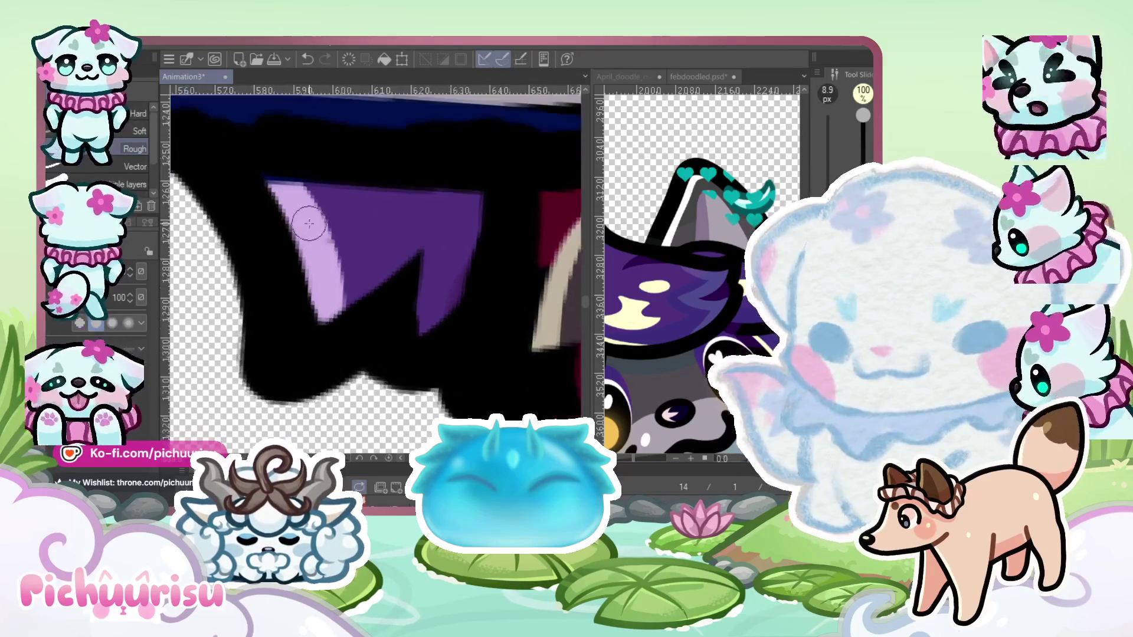
scroll(311, 249, down, 5)
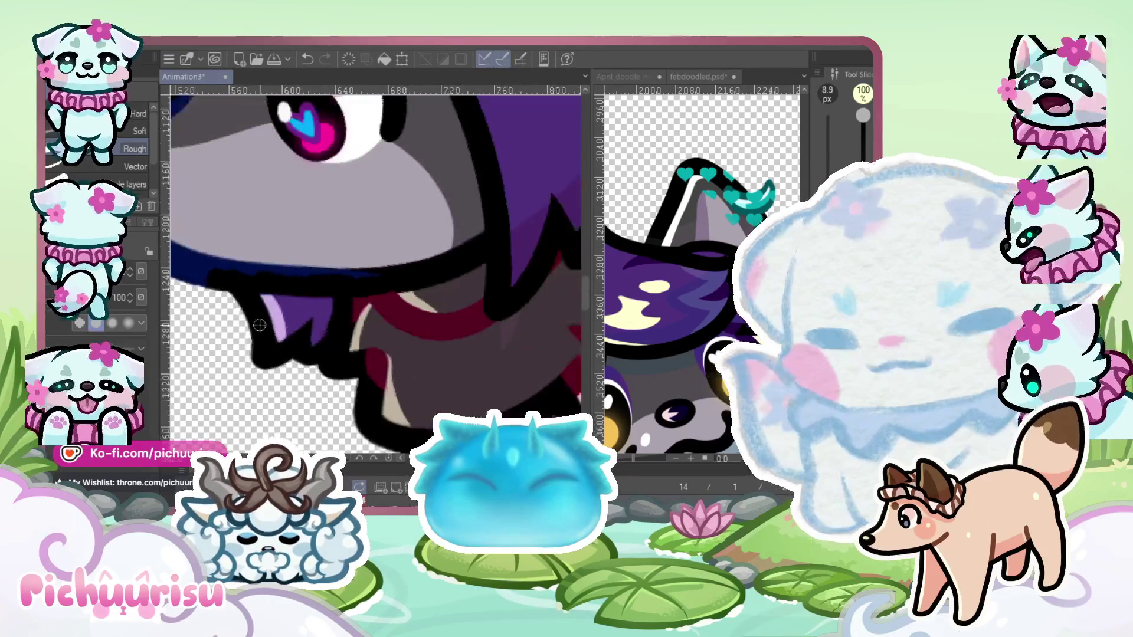
scroll(301, 313, down, 4)
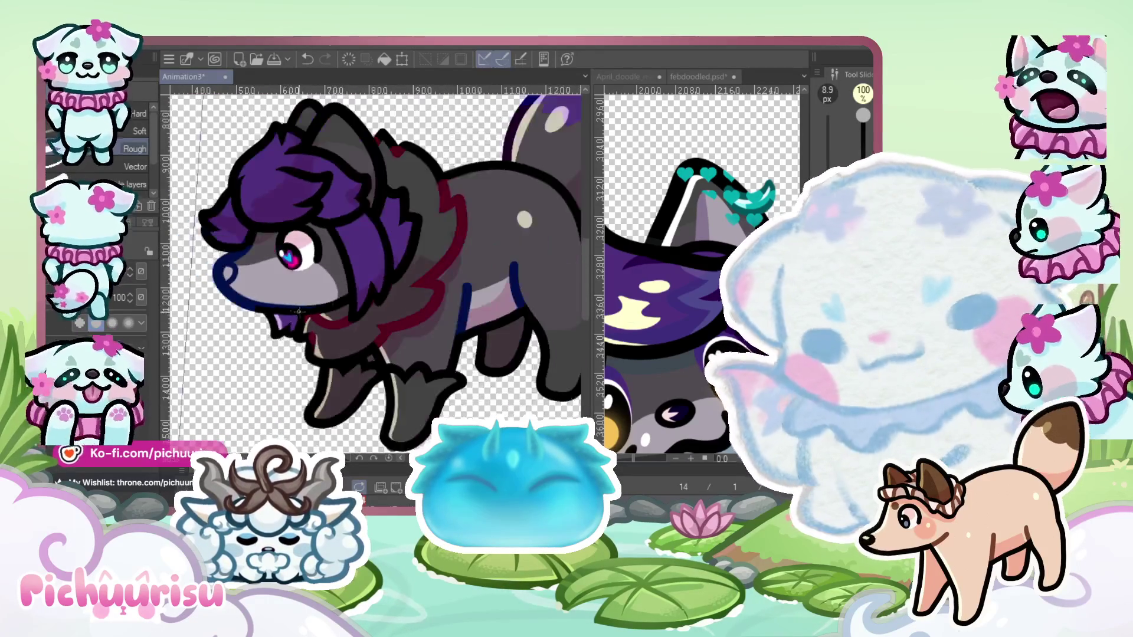
scroll(331, 248, up, 5)
scroll(333, 226, up, 1)
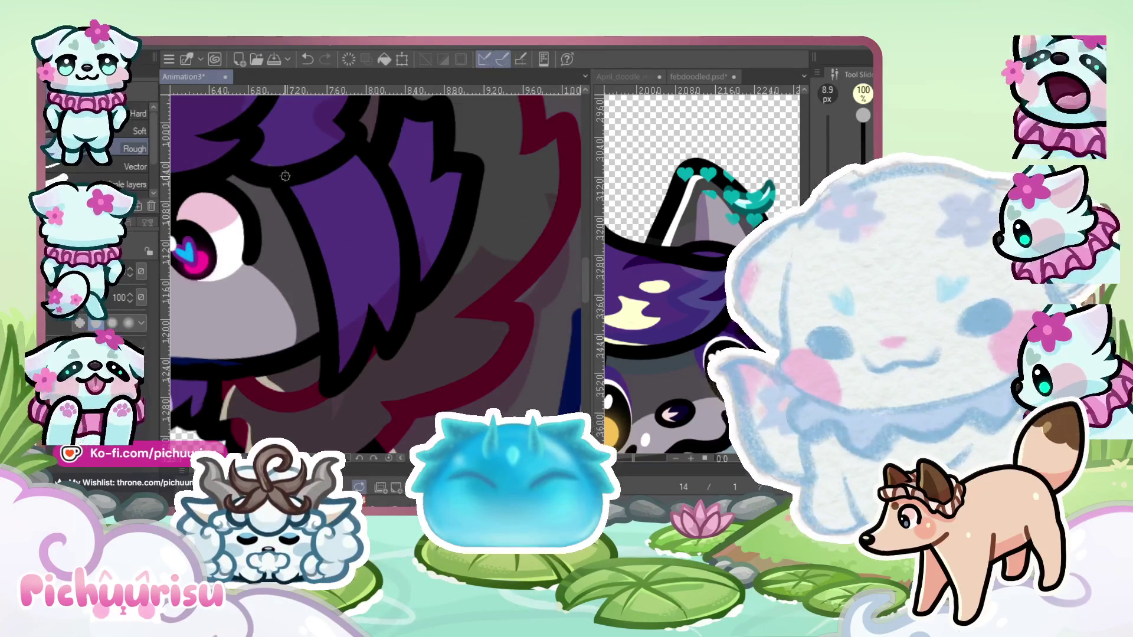
Switch back to the pen and add light-purple highlights down two hair strands
key(p)
scroll(270, 190, up, 1)
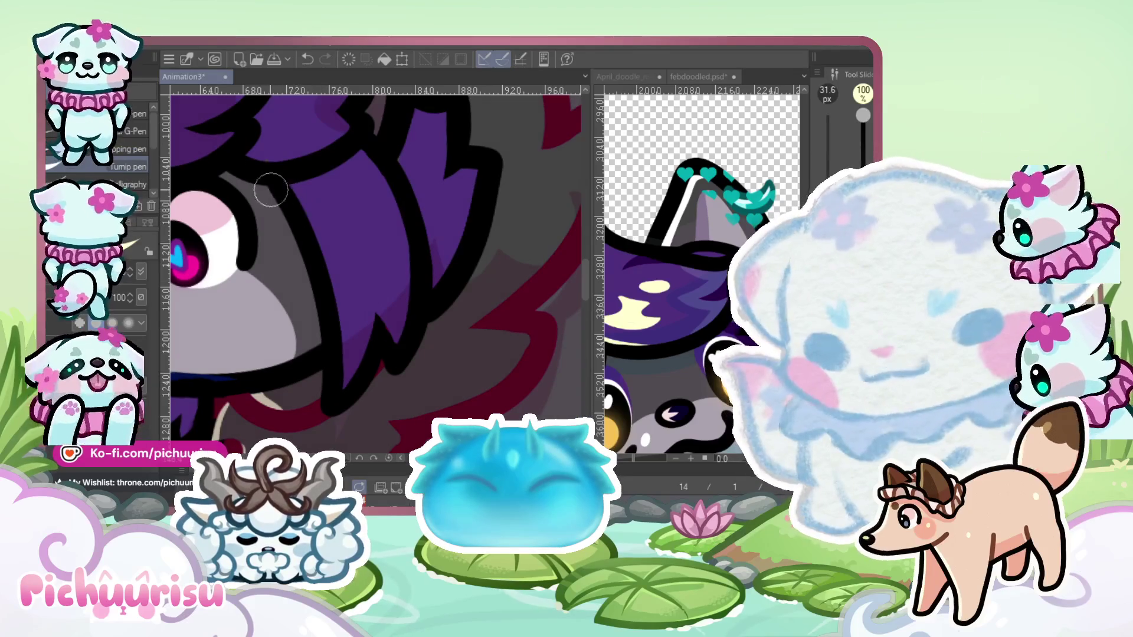
scroll(406, 365, down, 1)
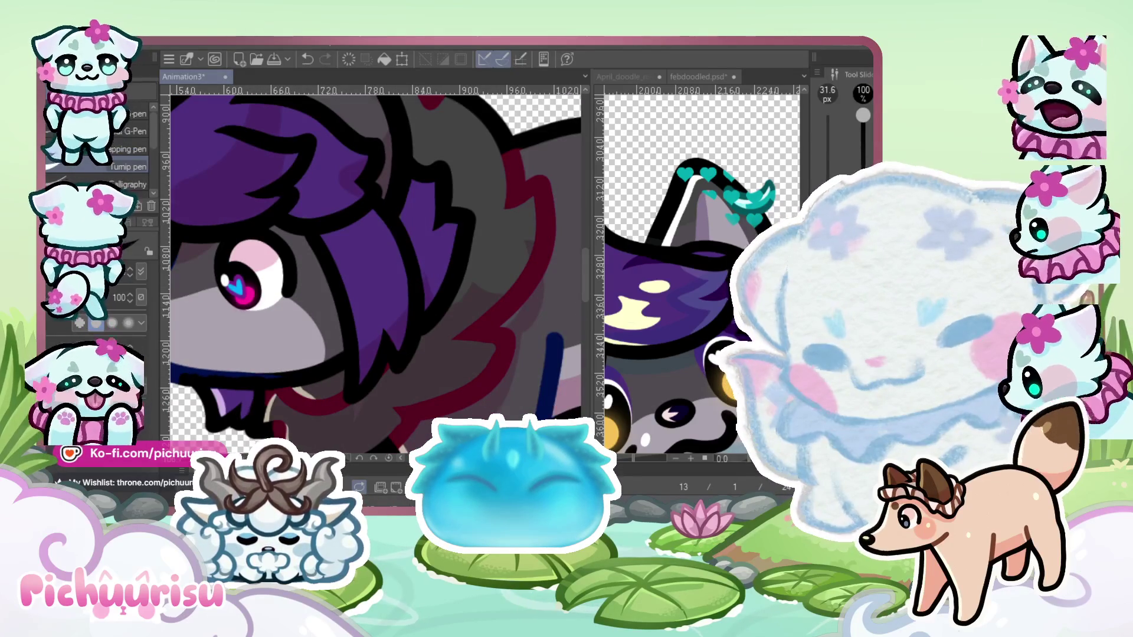
scroll(327, 237, up, 3)
scroll(312, 281, down, 3)
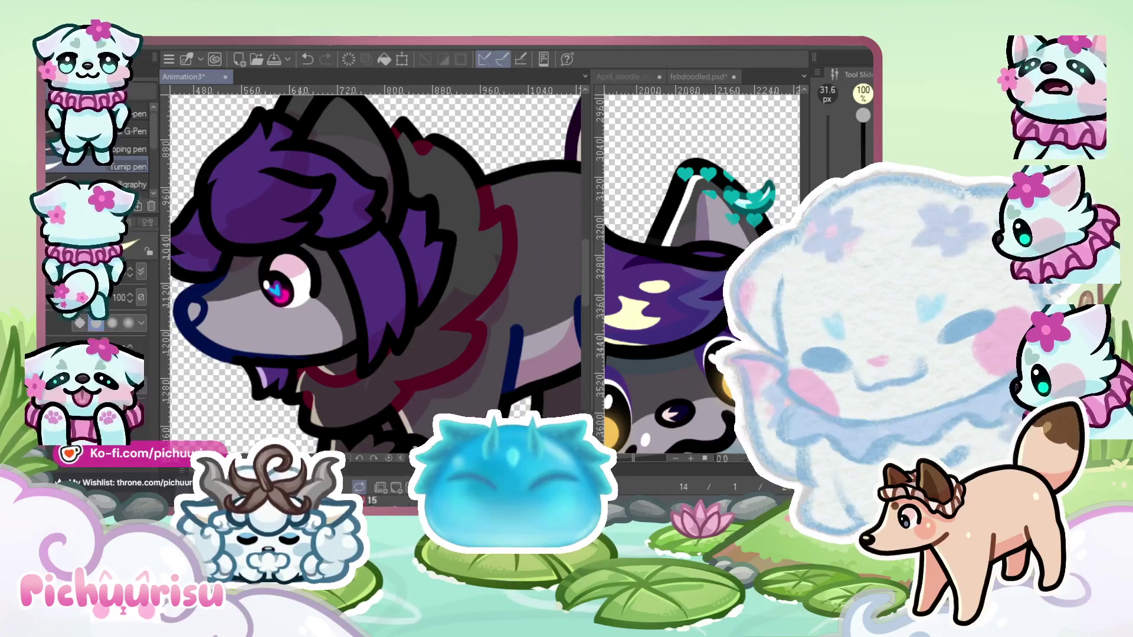
scroll(350, 286, up, 3)
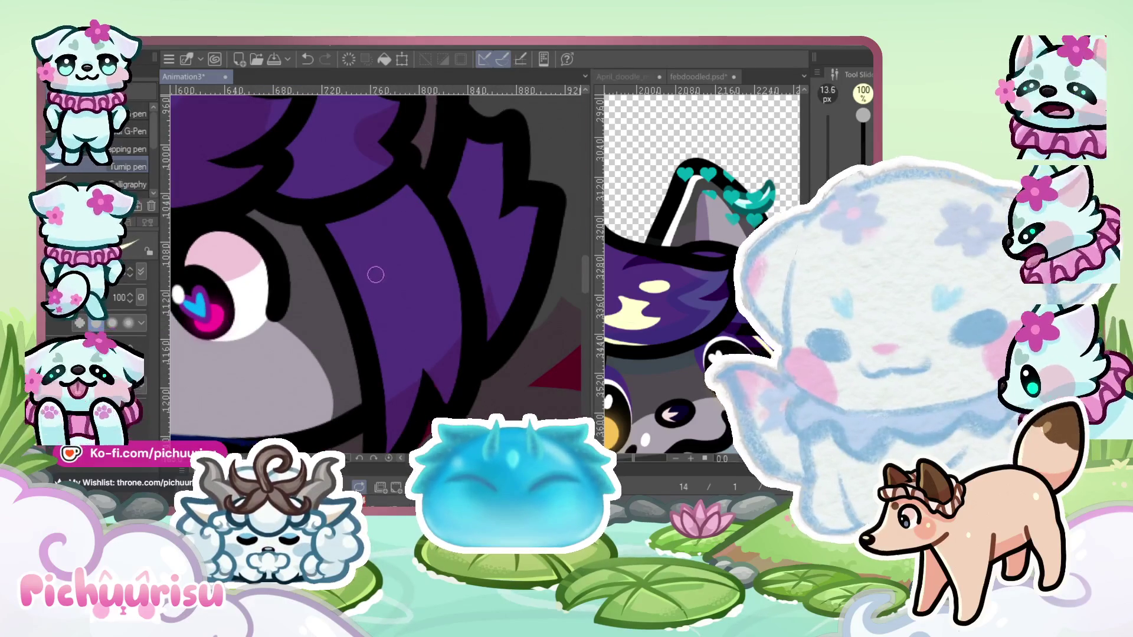
scroll(274, 234, down, 1)
drag(324, 225, 383, 408)
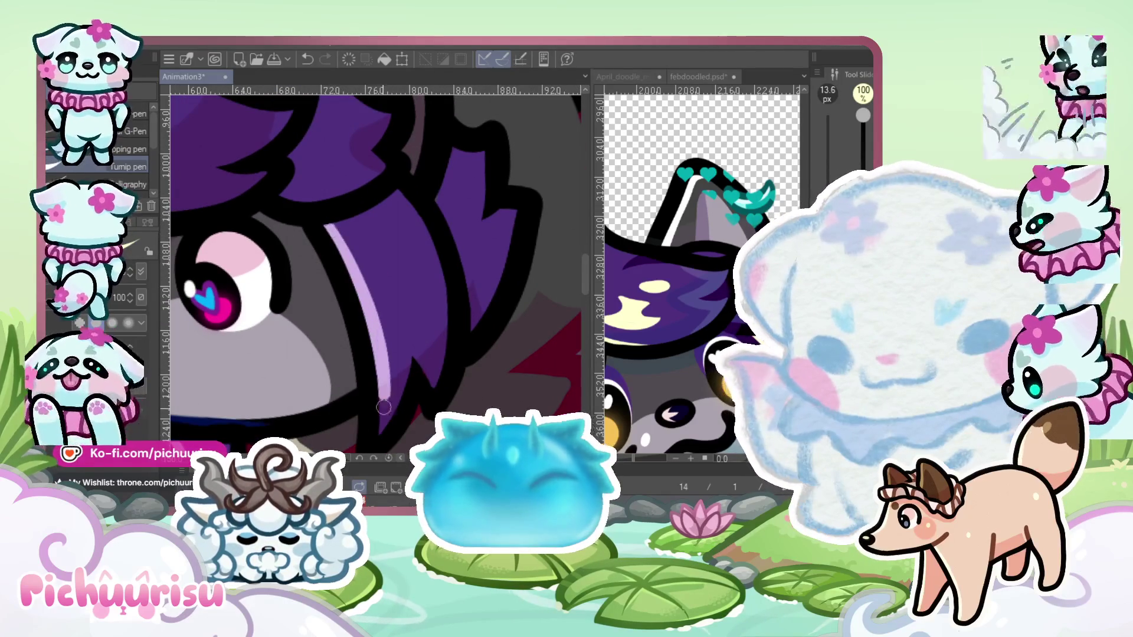
scroll(355, 283, down, 3)
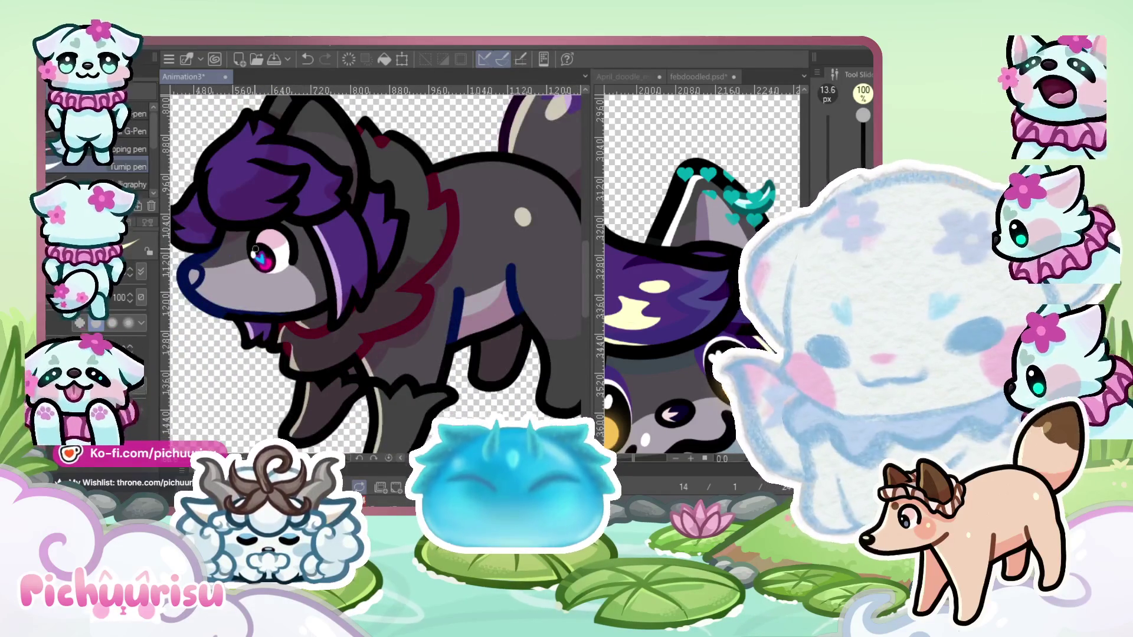
scroll(256, 249, up, 2)
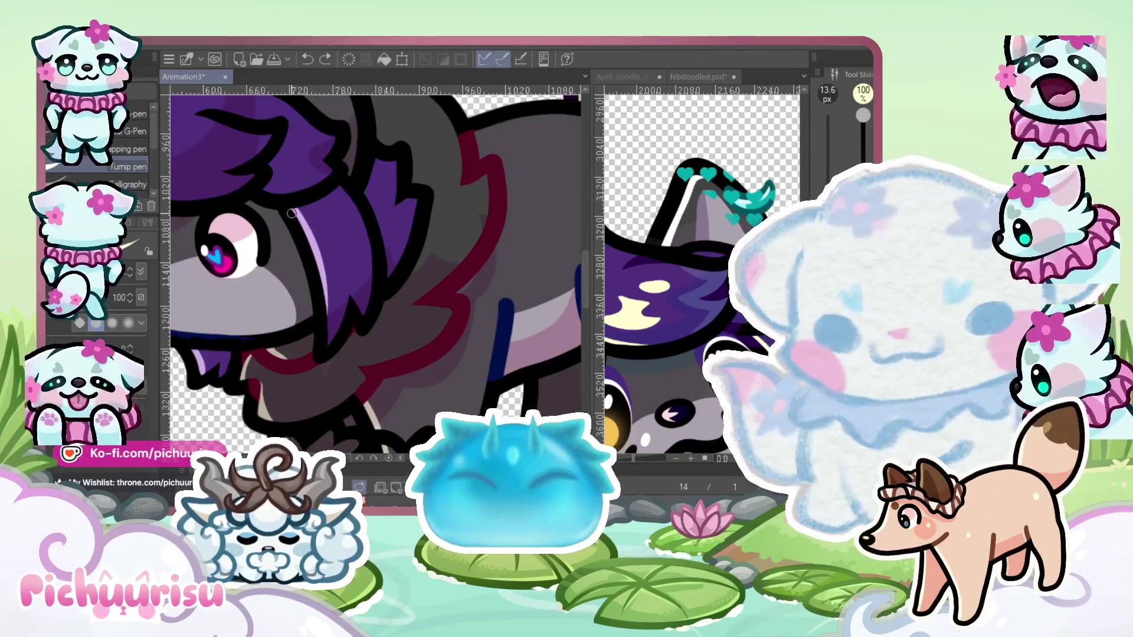
drag(295, 214, 331, 332)
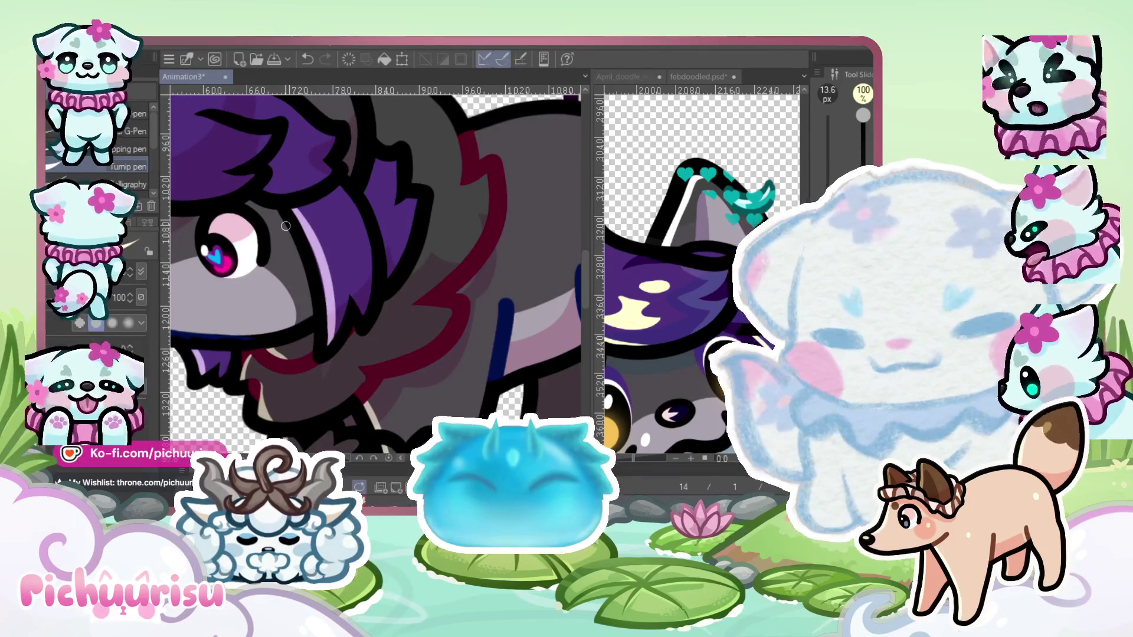
scroll(379, 332, down, 3)
scroll(286, 228, up, 5)
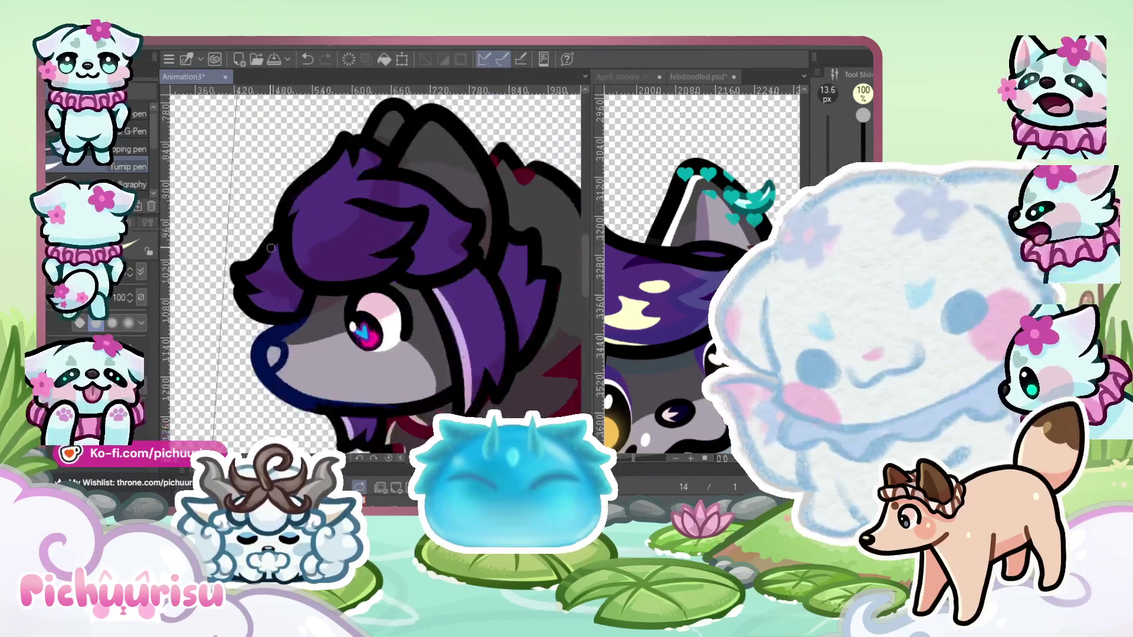
Redo the edge highlight along the hair's inner outline and fill it into one solid light-purple blob
drag(286, 228, 227, 290)
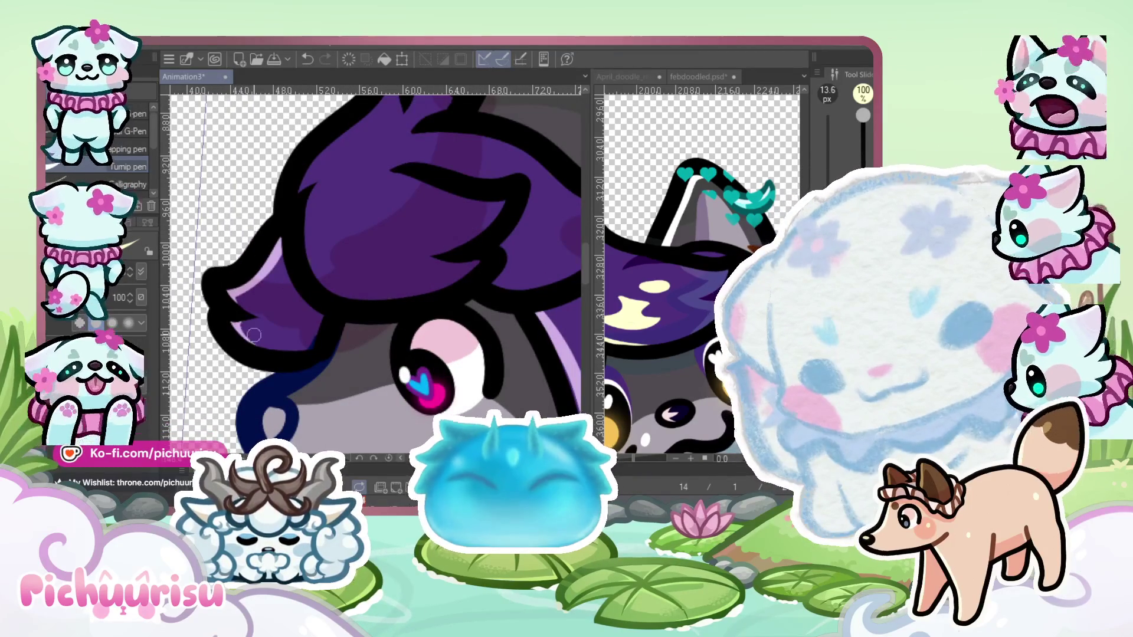
scroll(344, 198, up, 1)
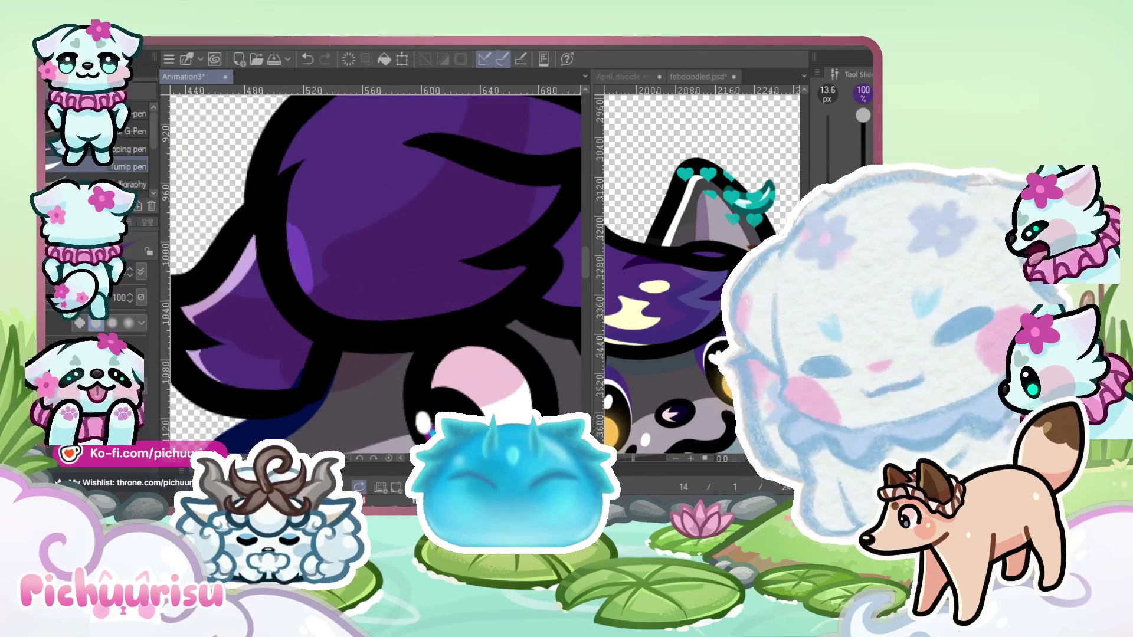
key(ctrl+z)
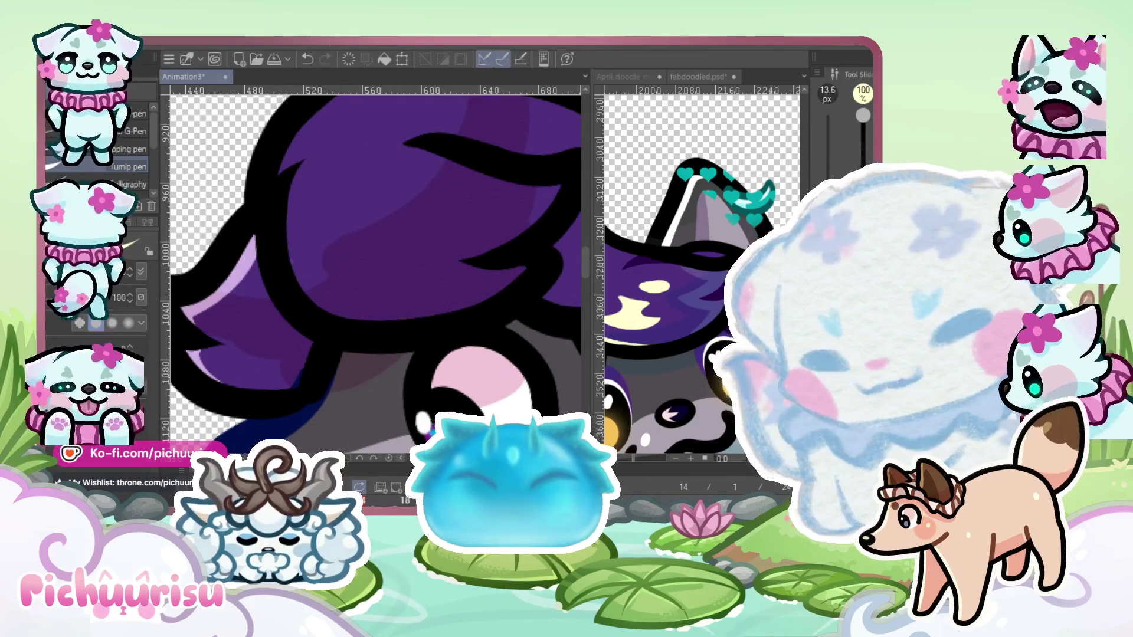
scroll(289, 216, up, 1)
drag(288, 164, 368, 369)
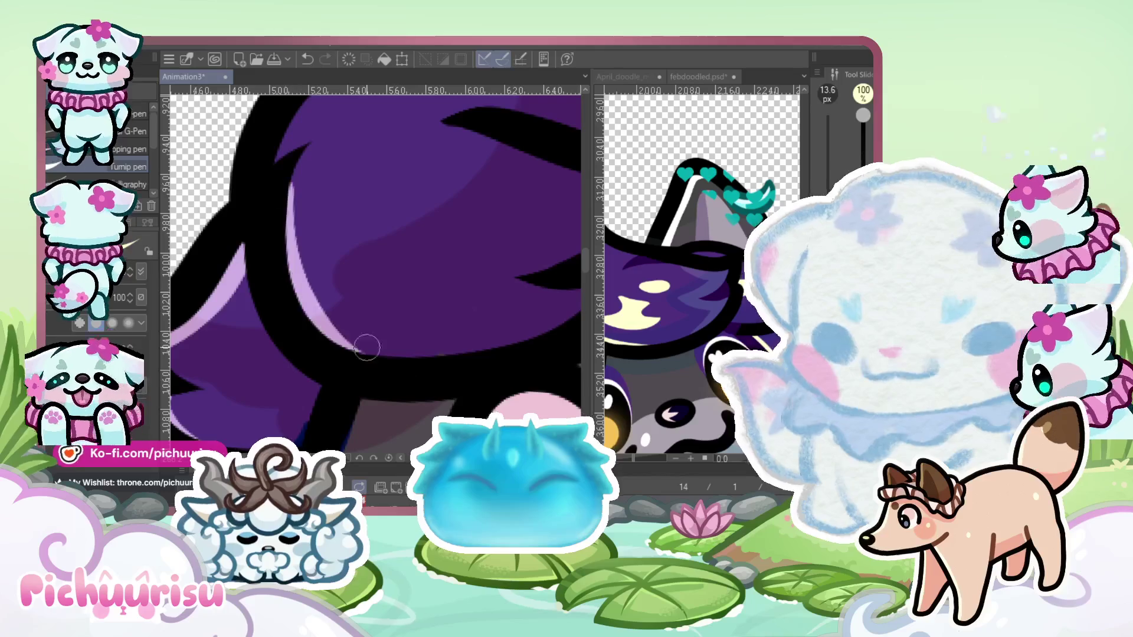
scroll(367, 369, down, 2)
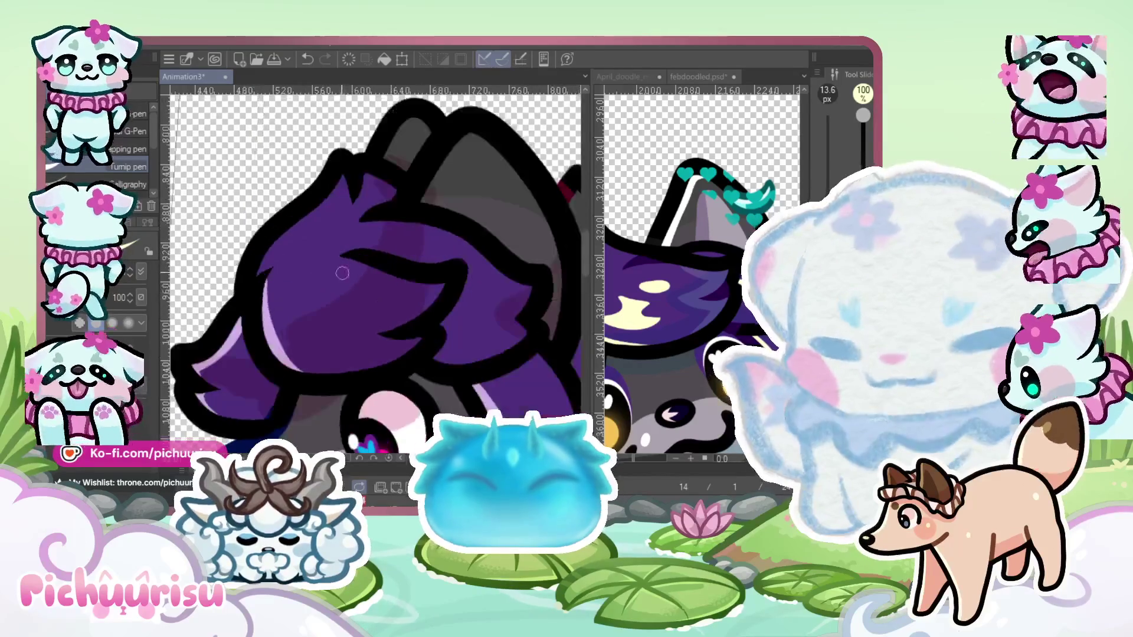
mouse_move(377, 301)
mouse_down()
mouse_move(306, 313)
mouse_move(321, 333)
mouse_move(339, 322)
mouse_move(326, 317)
mouse_up()
mouse_move(316, 356)
mouse_down()
mouse_move(310, 307)
mouse_move(360, 310)
mouse_move(279, 282)
mouse_move(277, 330)
mouse_move(294, 286)
mouse_move(431, 298)
mouse_up()
Darken the top of the hair highlight with dark purple and add a light-purple oval
scroll(292, 306, up, 2)
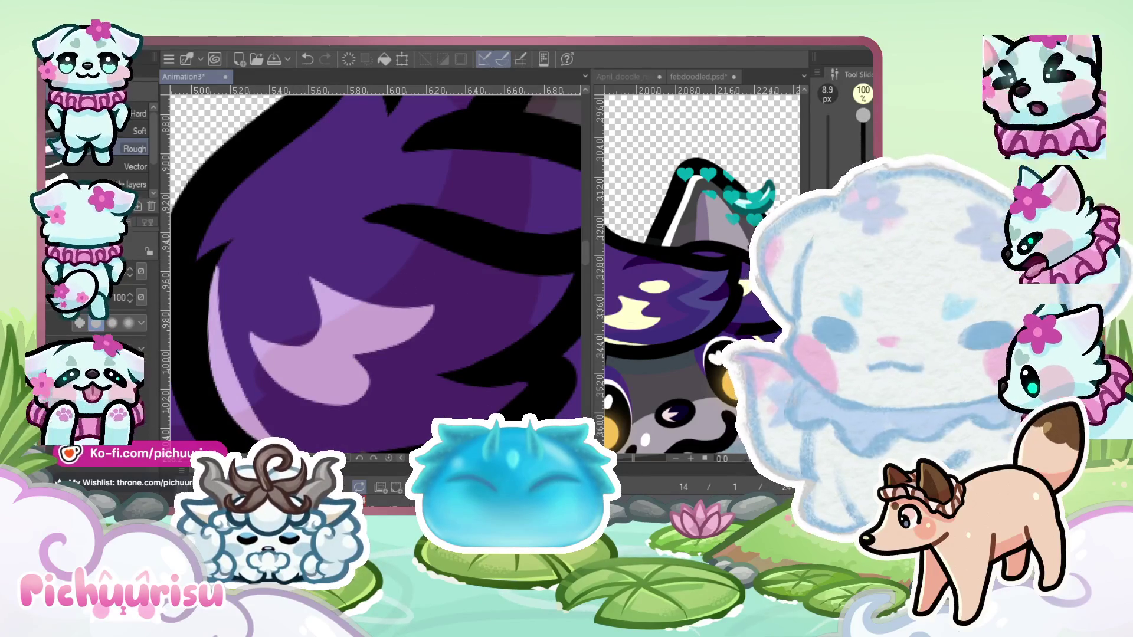
scroll(303, 286, up, 1)
drag(296, 270, 362, 298)
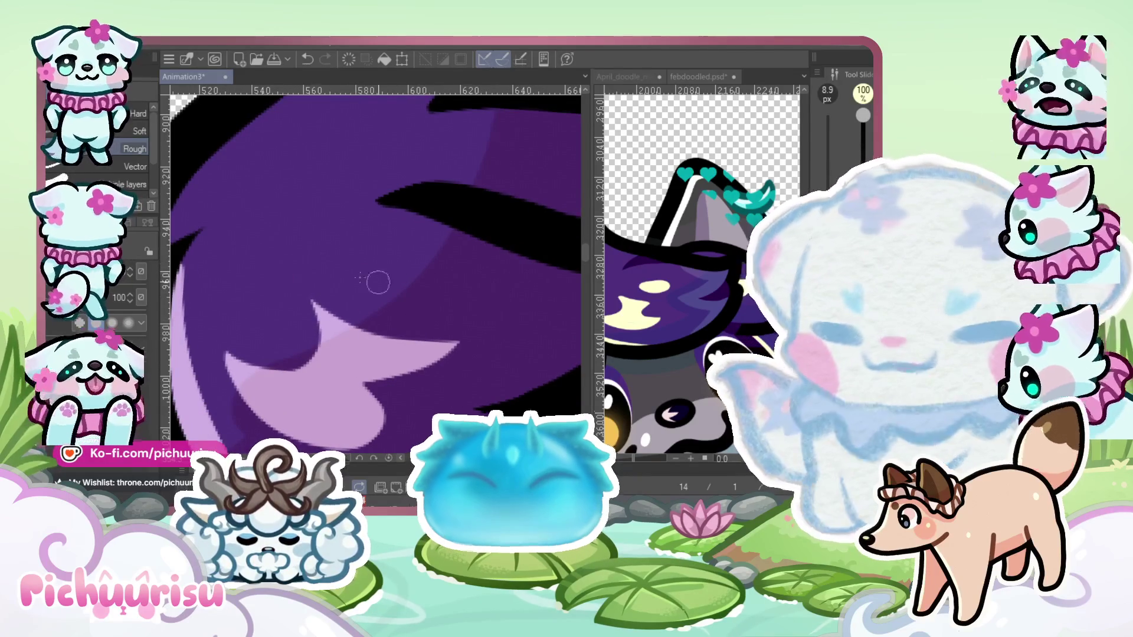
scroll(366, 288, up, 1)
drag(430, 273, 338, 259)
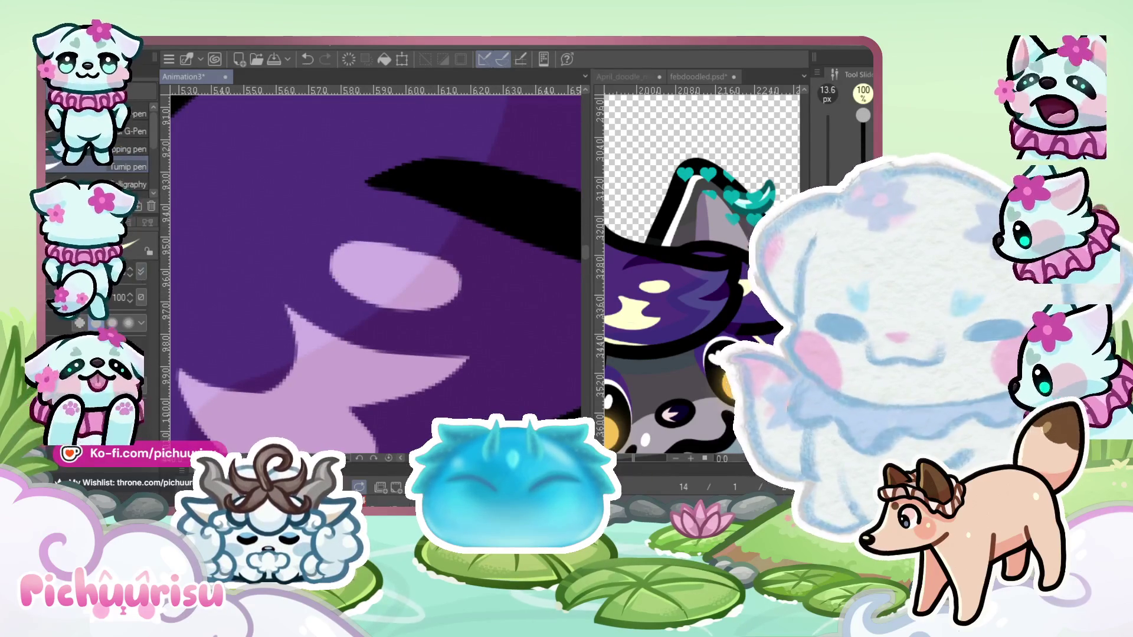
scroll(315, 256, down, 6)
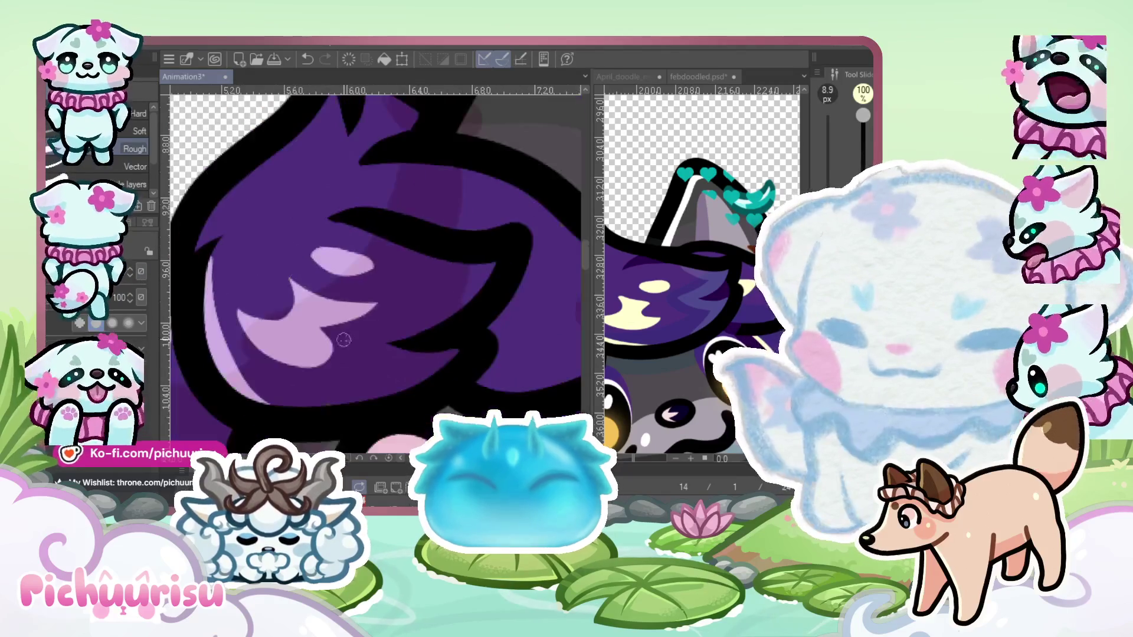
Switch to the pen sub tool and zoom around to review the hair
key(p)
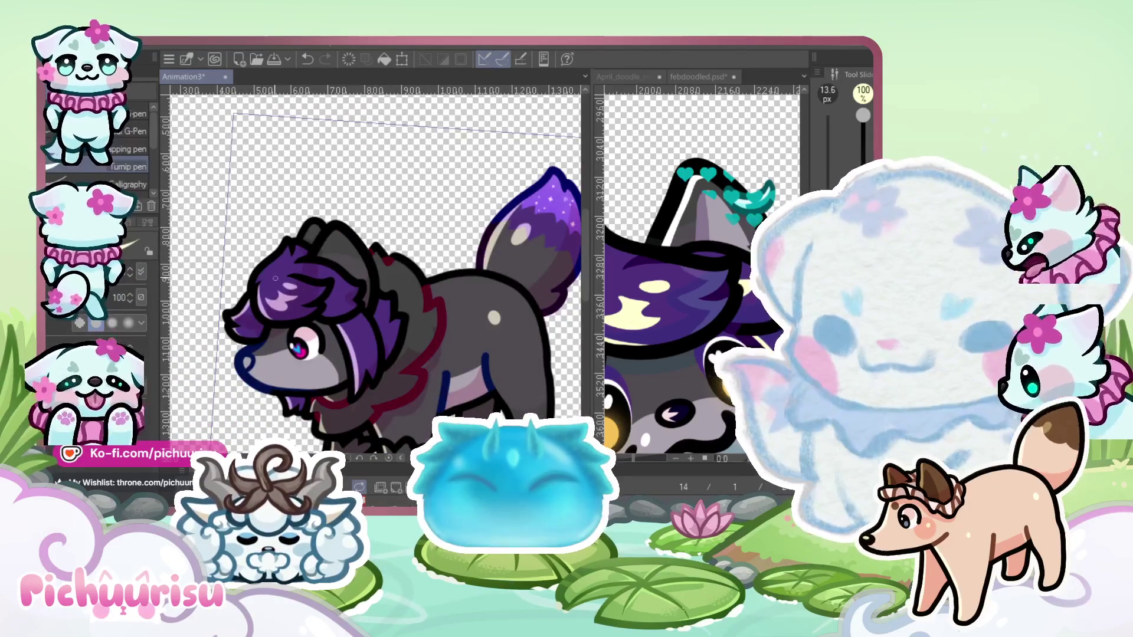
scroll(273, 240, up, 5)
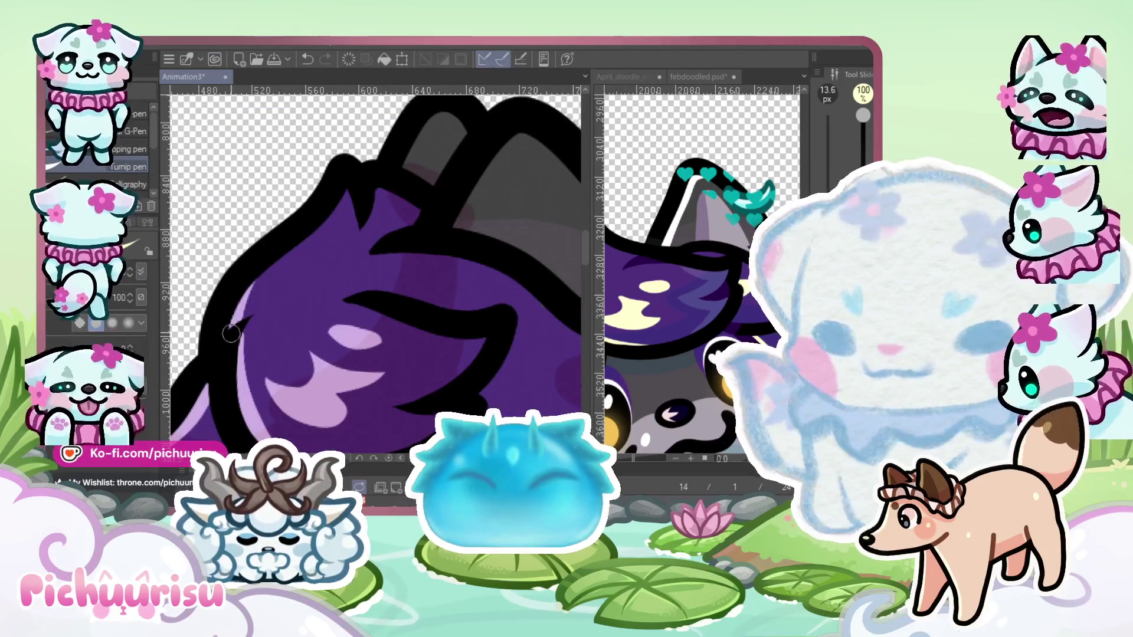
scroll(277, 191, down, 3)
scroll(272, 280, up, 3)
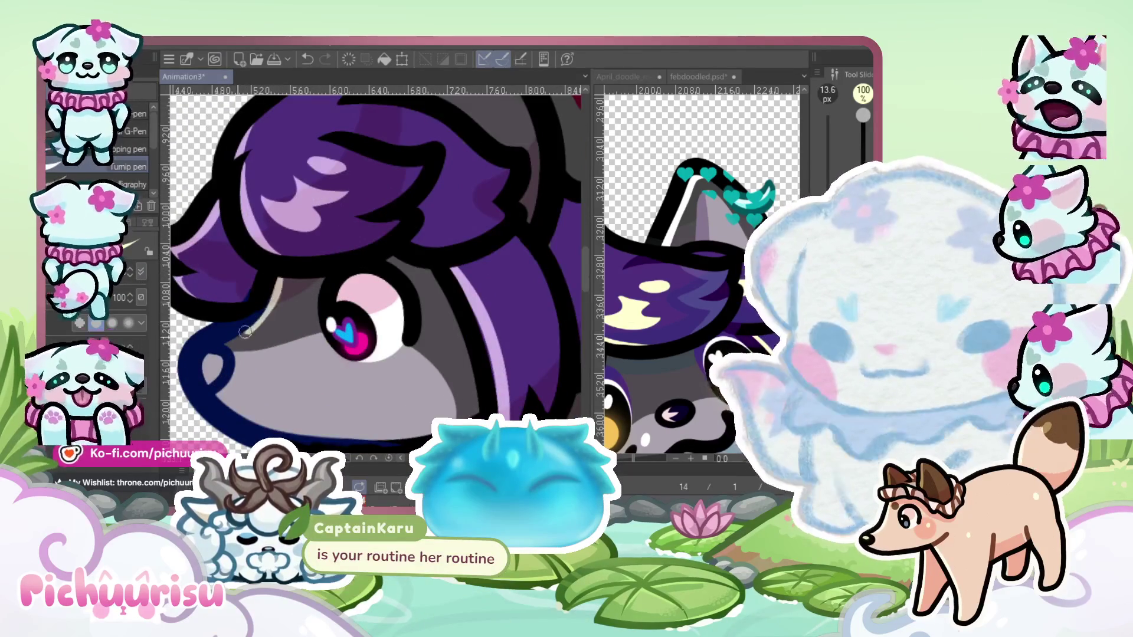
scroll(244, 331, down, 2)
scroll(239, 327, up, 4)
scroll(230, 318, down, 2)
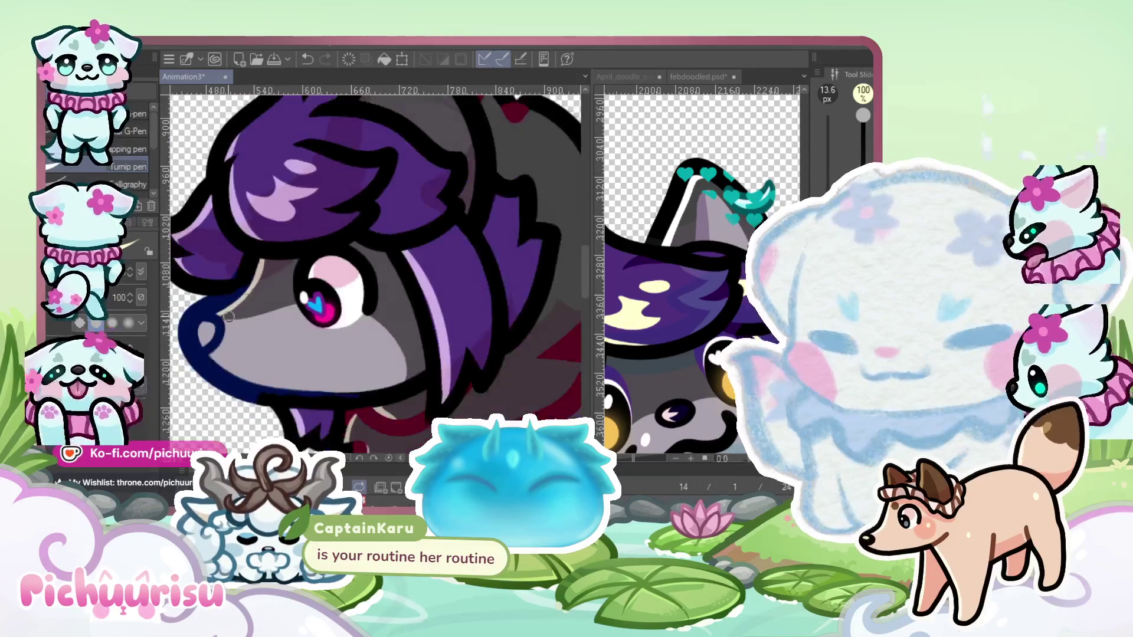
scroll(225, 317, up, 2)
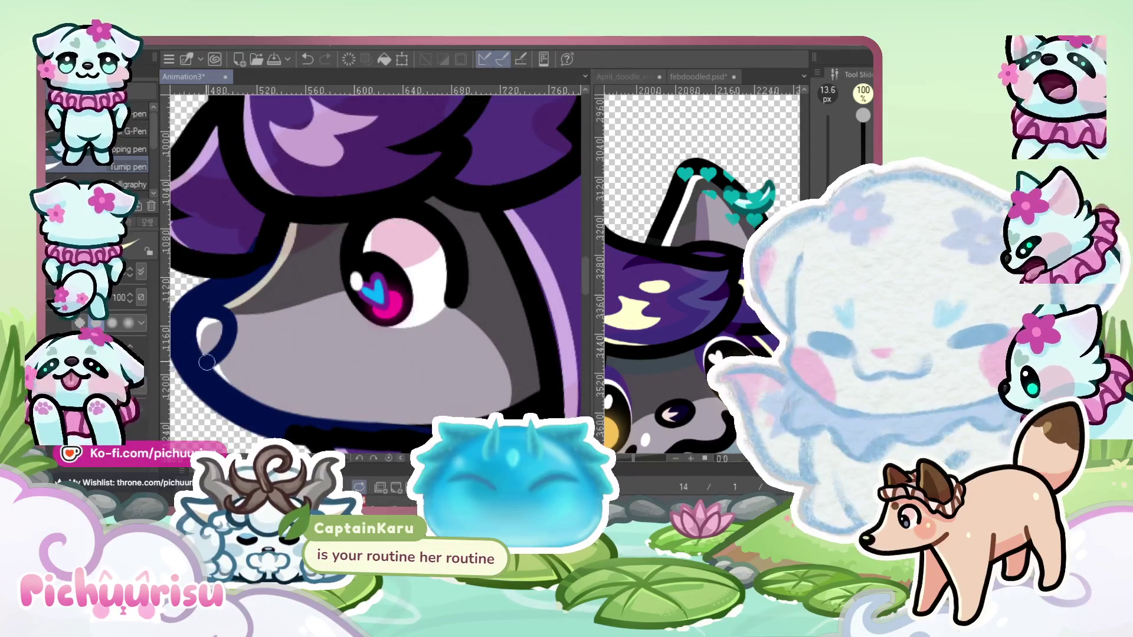
scroll(227, 275, down, 4)
scroll(340, 355, up, 6)
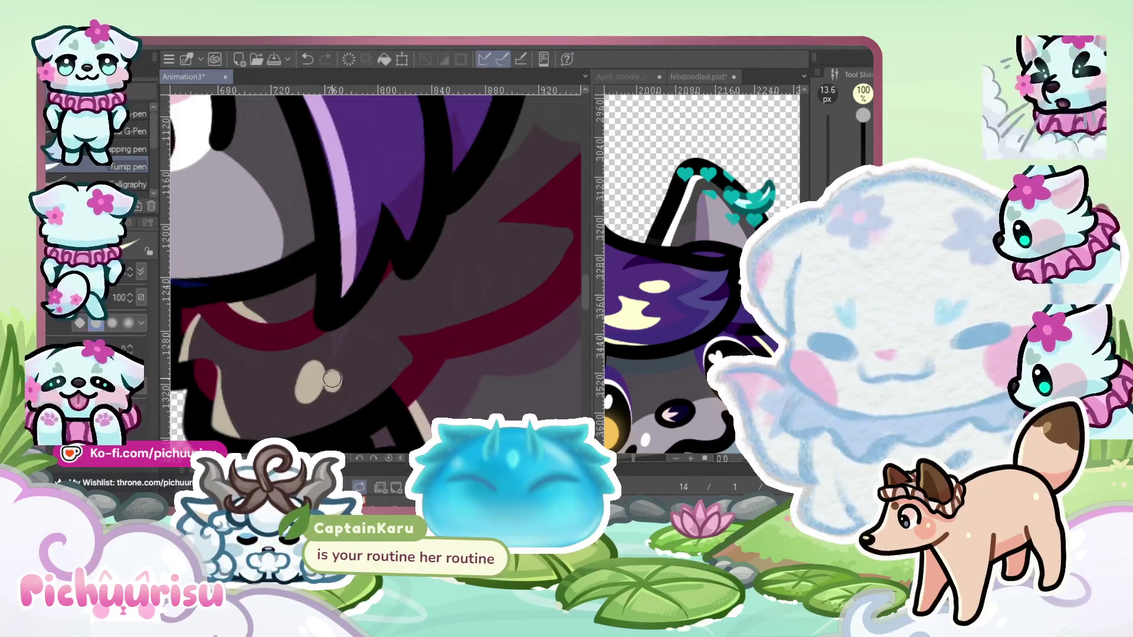
scroll(322, 383, down, 4)
scroll(440, 236, up, 3)
scroll(444, 231, down, 4)
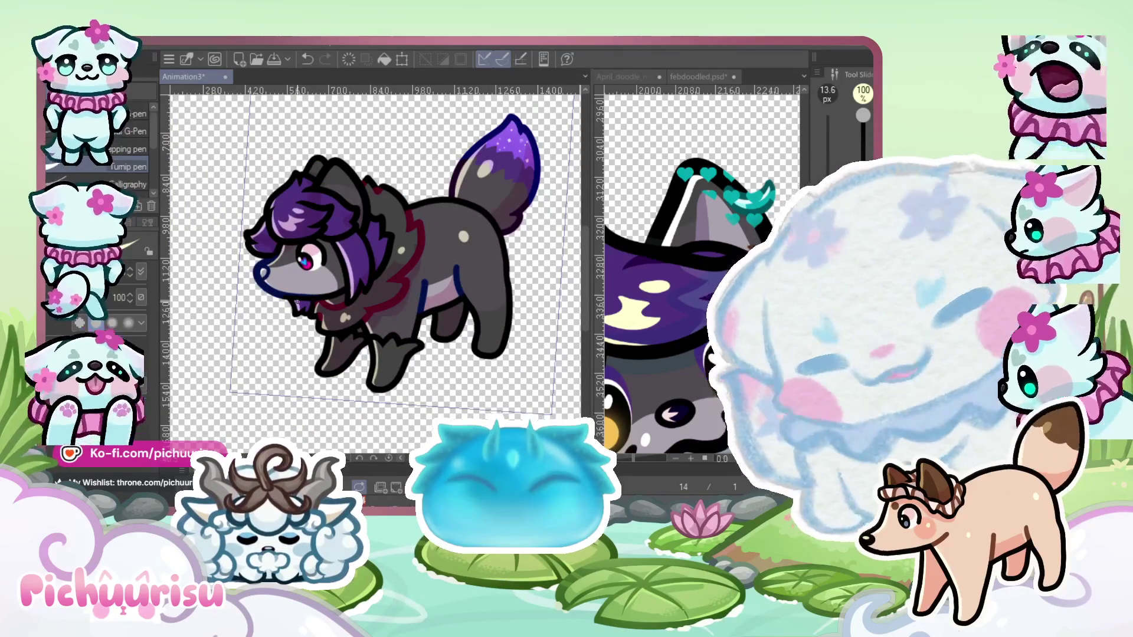
Advance to frame 15, undo a light grey inner-ear attempt, and add a thin light stripe
scroll(393, 317, down, 1)
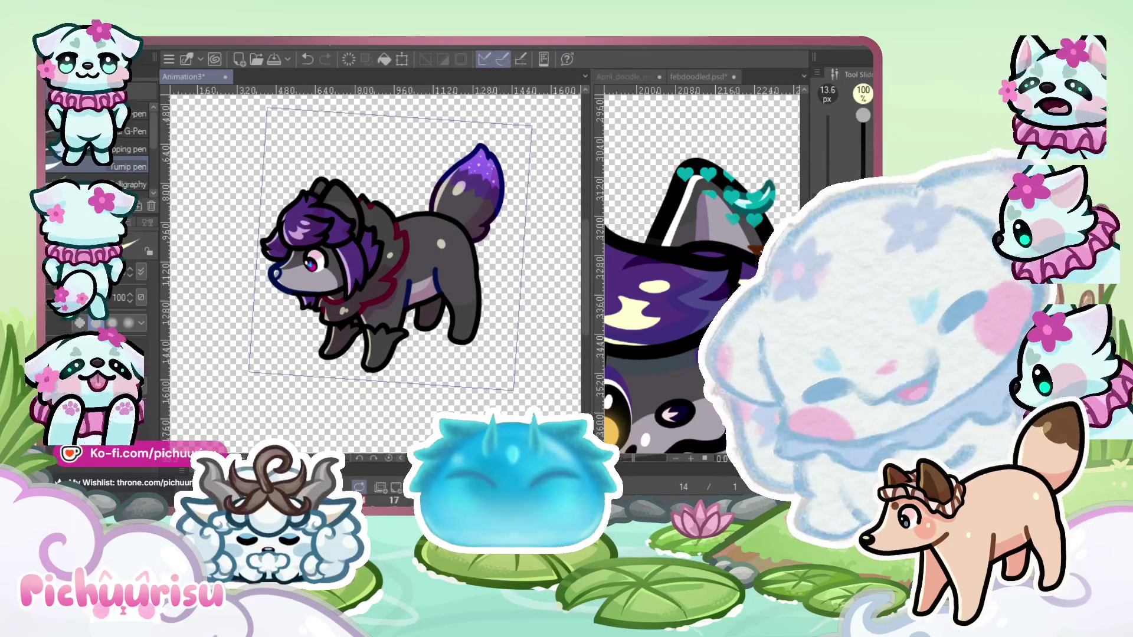
key(Right)
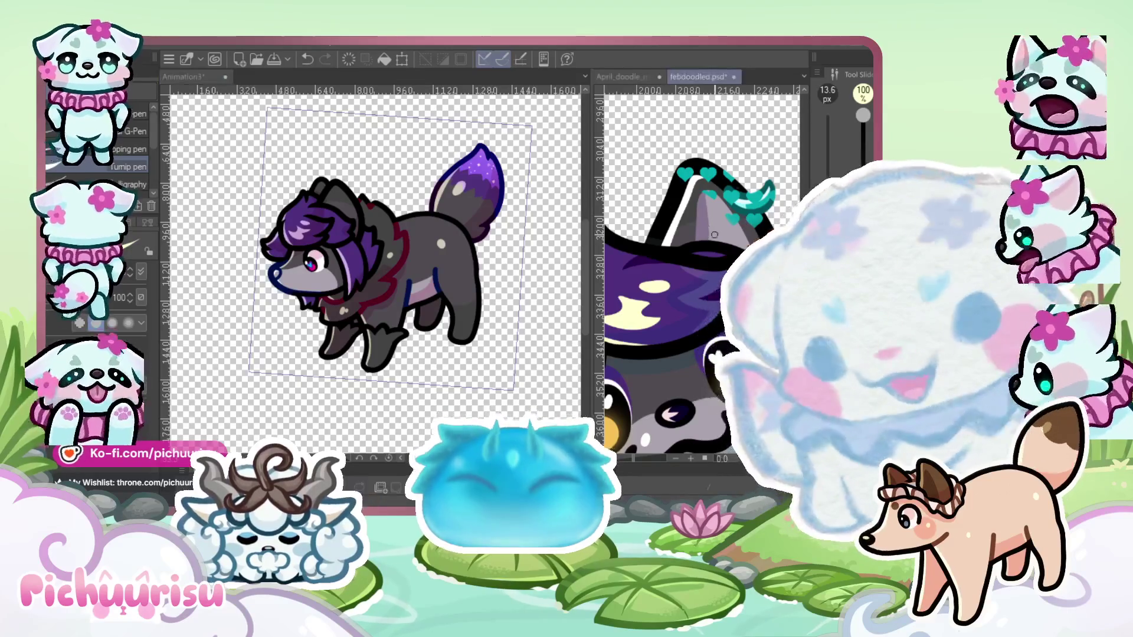
scroll(381, 165, up, 2)
scroll(337, 230, up, 5)
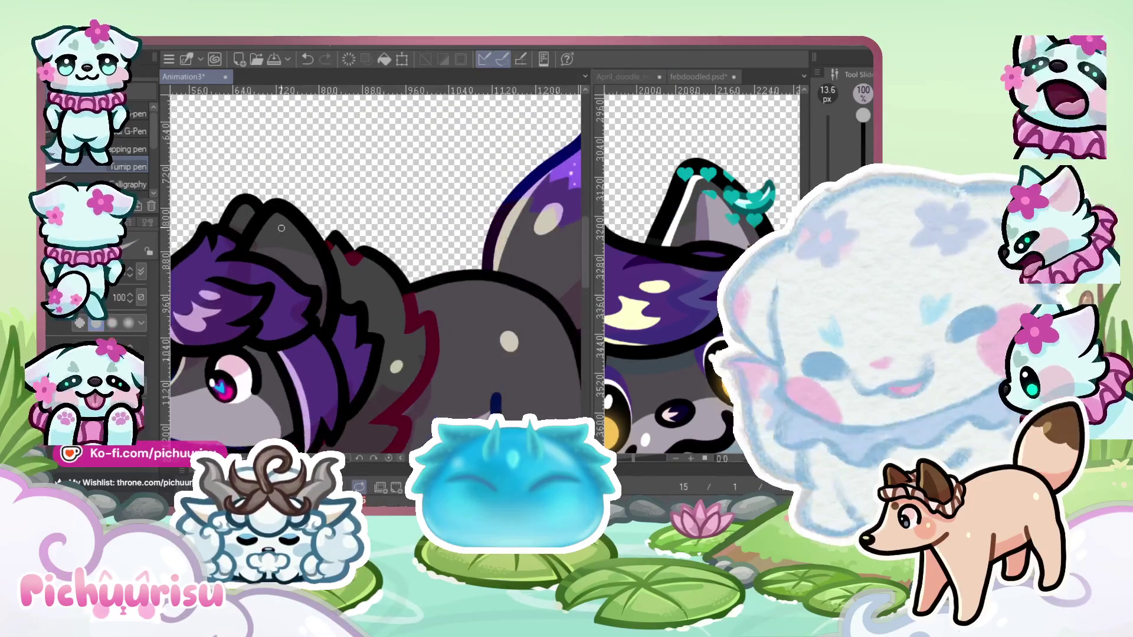
mouse_move(332, 262)
mouse_down()
mouse_move(292, 233)
mouse_move(277, 254)
mouse_move(300, 216)
mouse_up()
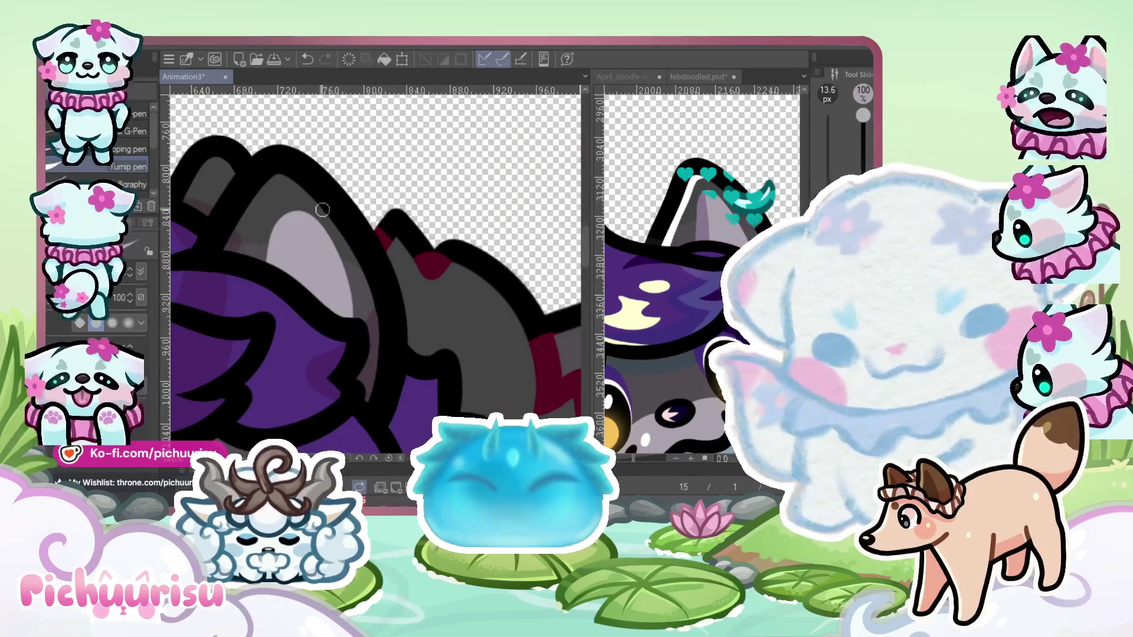
key(ctrl+z)
key(ctrl+z)
mouse_move(272, 261)
mouse_down()
mouse_move(288, 228)
mouse_move(339, 295)
mouse_move(313, 242)
mouse_move(345, 313)
mouse_move(292, 242)
mouse_up()
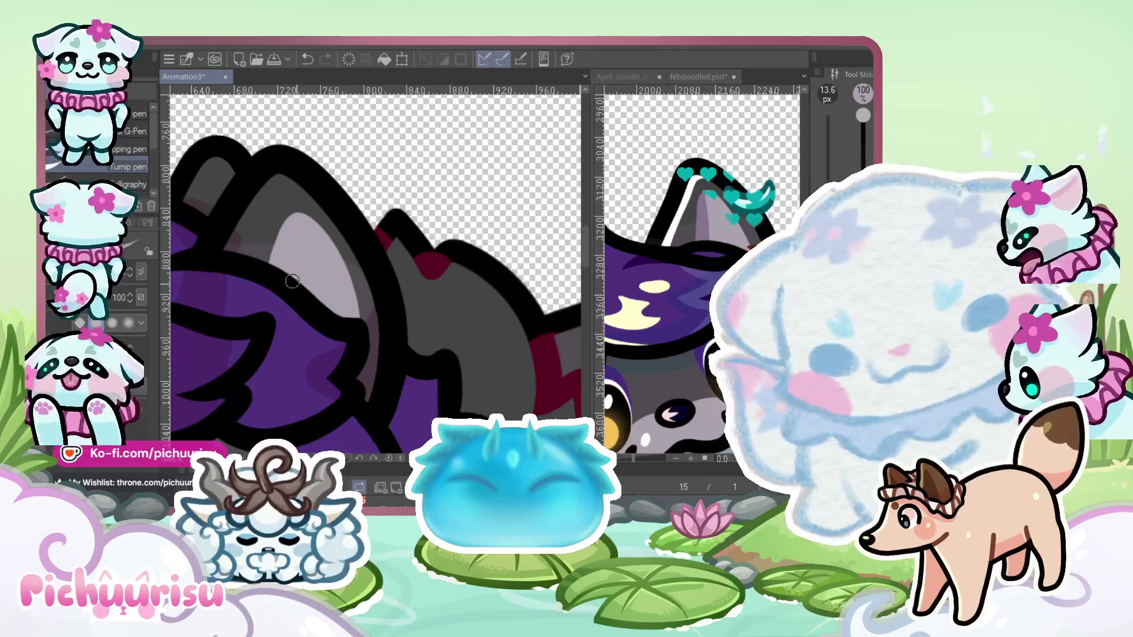
Brush a lighter purple stroke down the wolf's inner ear and zoom to check it
scroll(293, 242, down, 5)
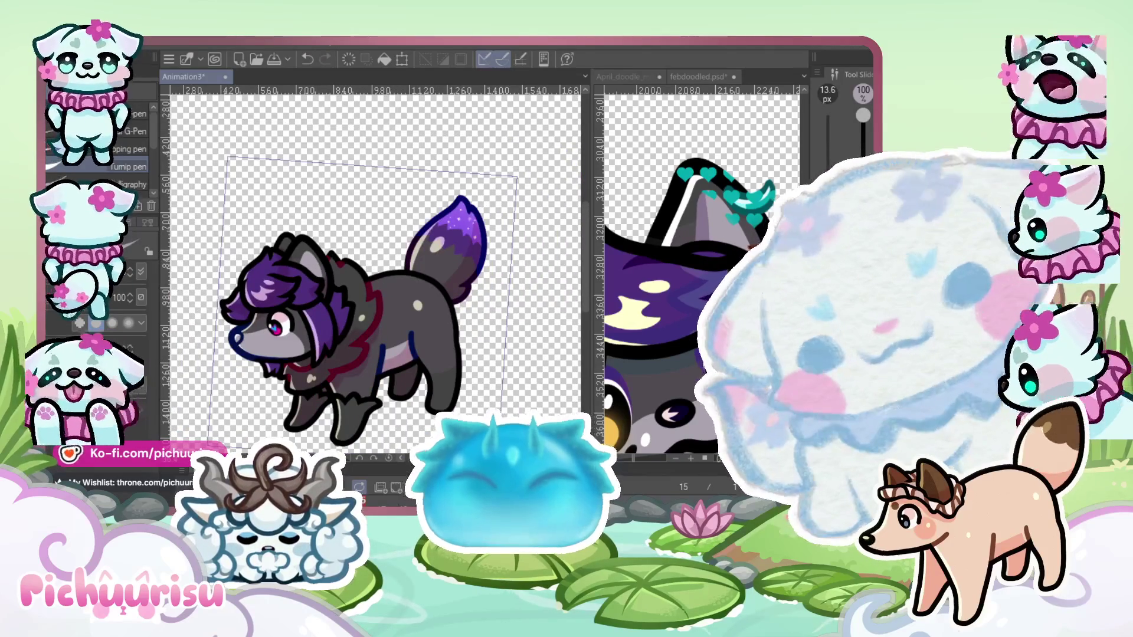
scroll(297, 258, up, 4)
scroll(298, 259, up, 3)
mouse_move(319, 251)
mouse_down()
mouse_move(292, 331)
mouse_move(316, 256)
mouse_up()
scroll(317, 257, up, 1)
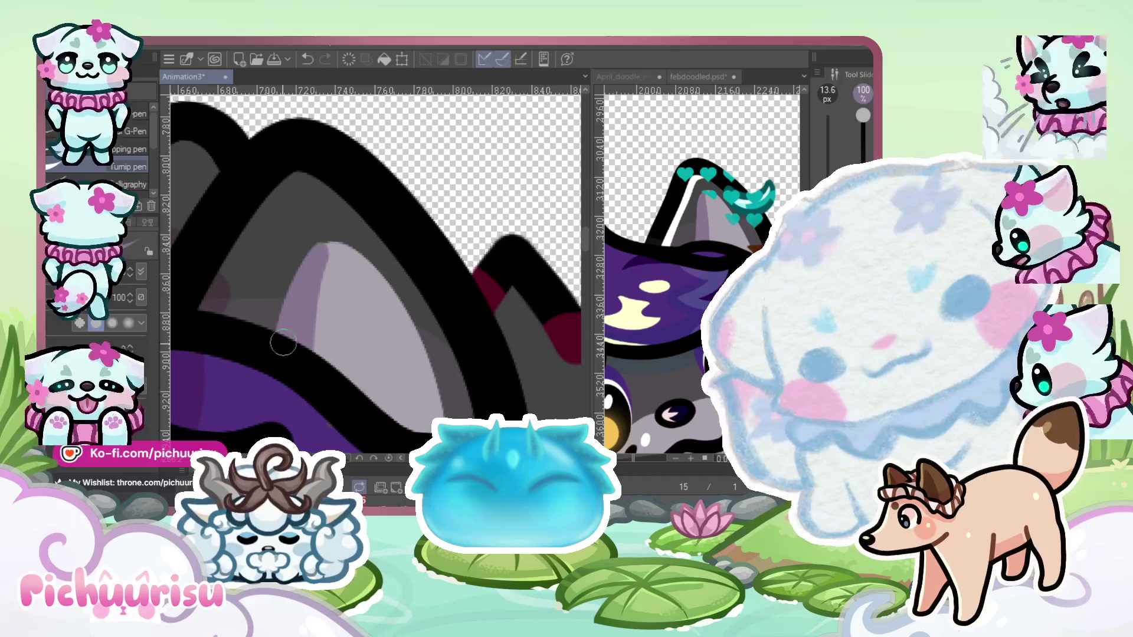
scroll(328, 246, up, 2)
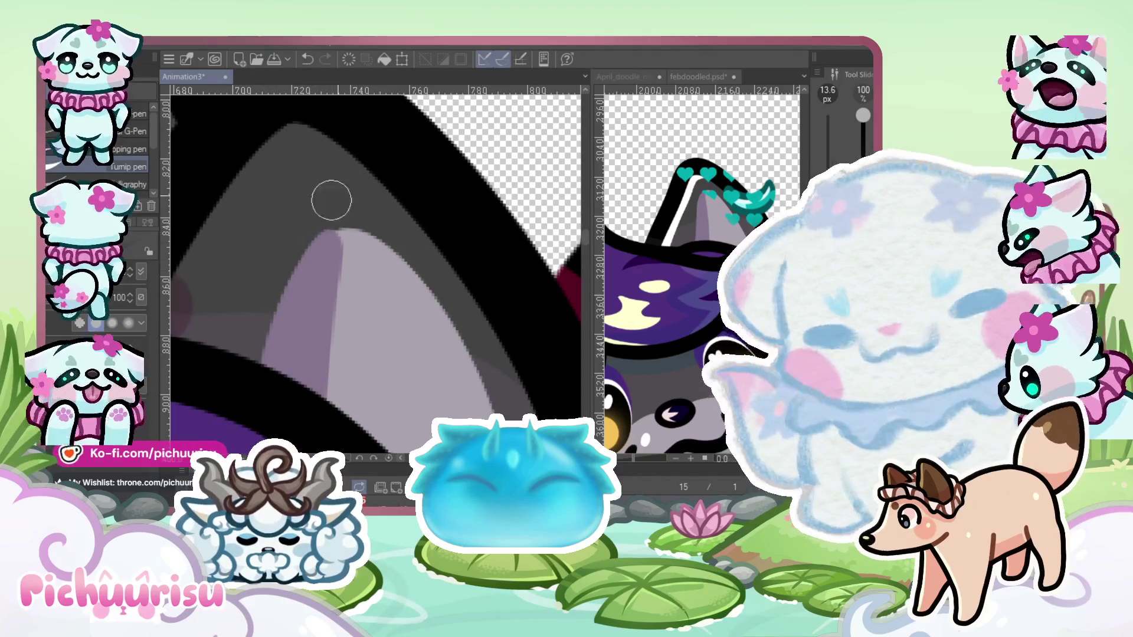
scroll(326, 271, up, 2)
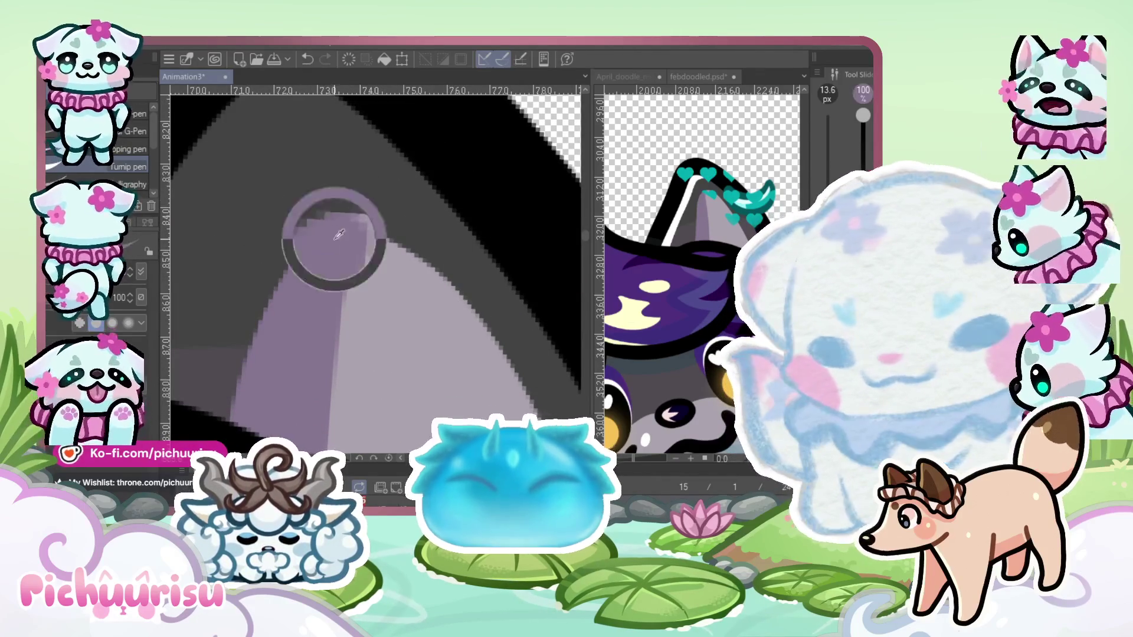
scroll(336, 236, down, 3)
scroll(377, 189, down, 5)
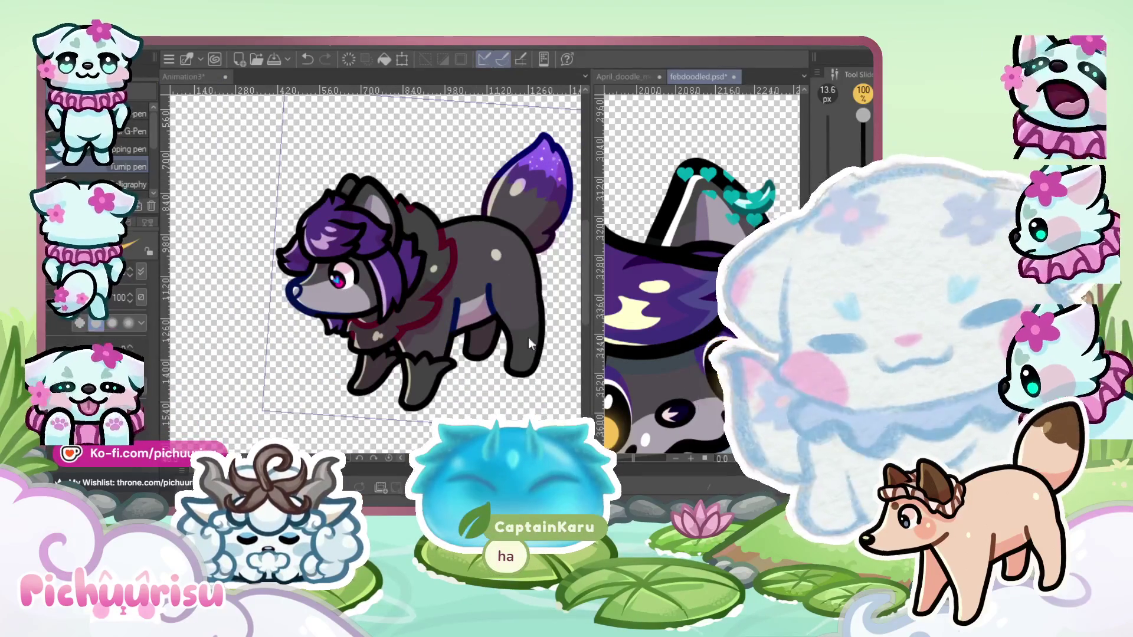
scroll(328, 285, up, 5)
scroll(327, 285, up, 2)
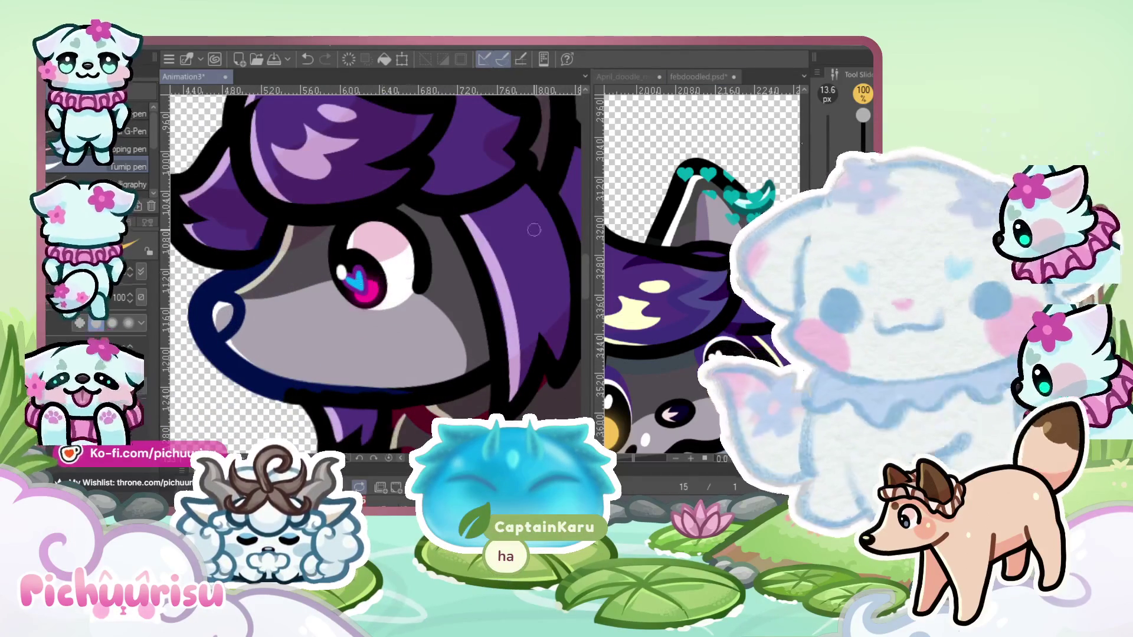
Remove the heart highlight and recolour the wolf's pupil a glowing orange
key(ctrl+z)
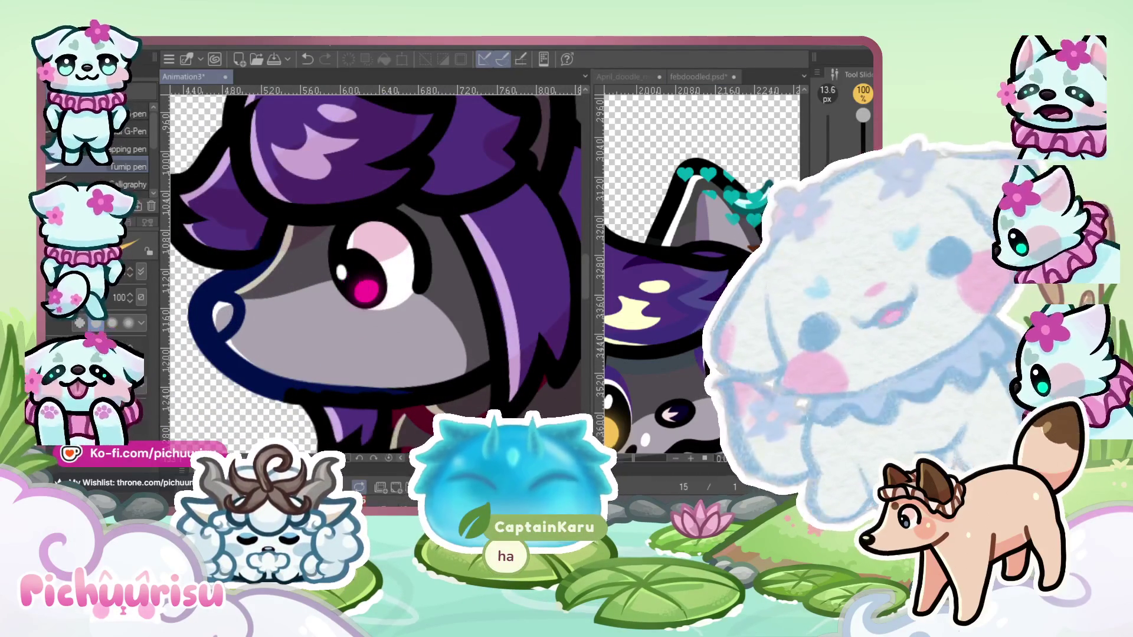
key(ctrl+z)
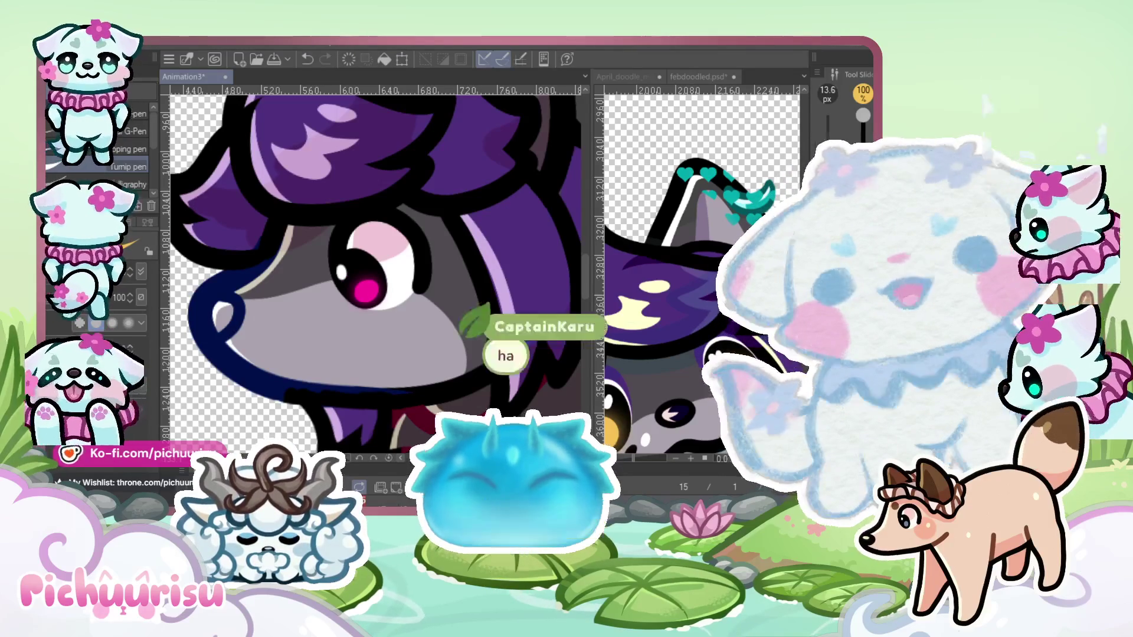
scroll(301, 252, up, 1)
click(249, 295)
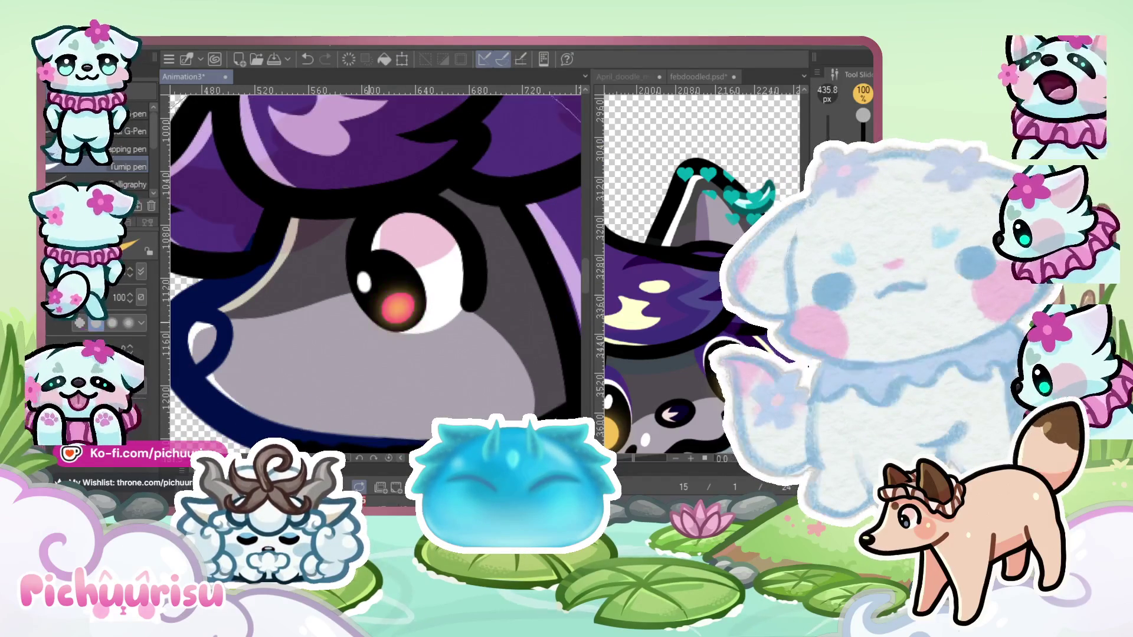
click(365, 263)
scroll(366, 264, down, 3)
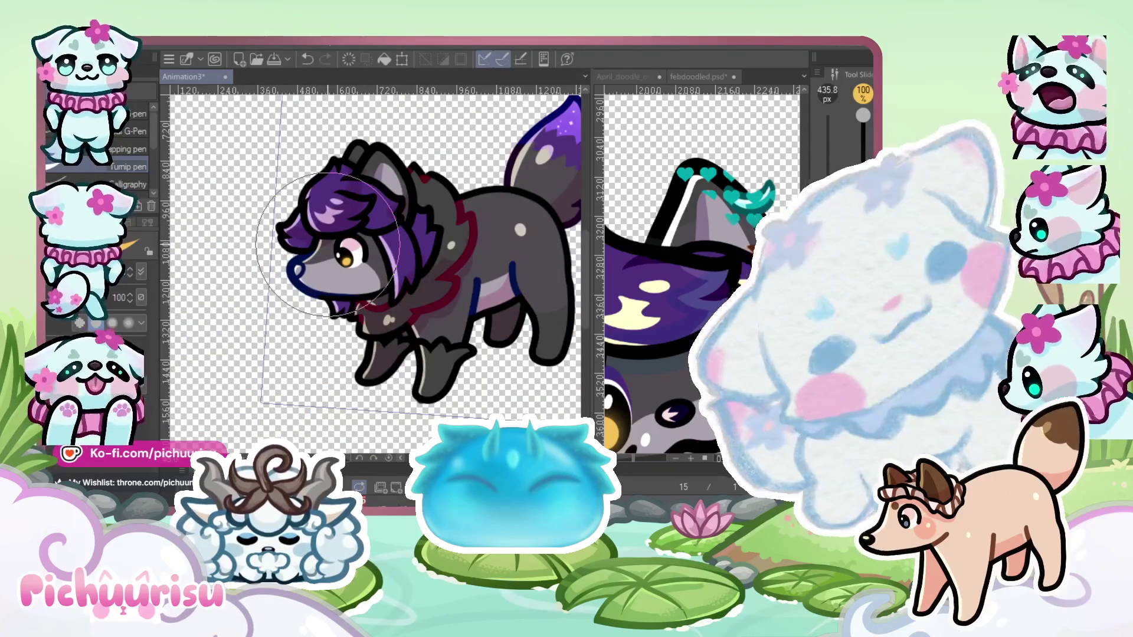
Glance at the febdoodled.psd document, then return to Animation3
click(684, 354)
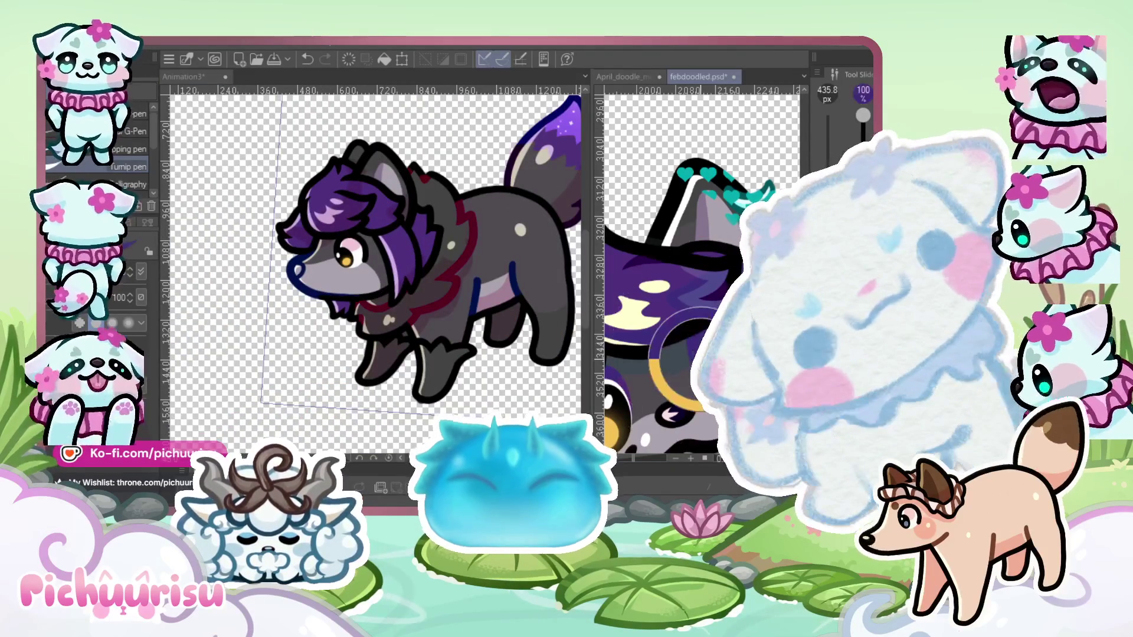
click(366, 236)
scroll(366, 236, up, 5)
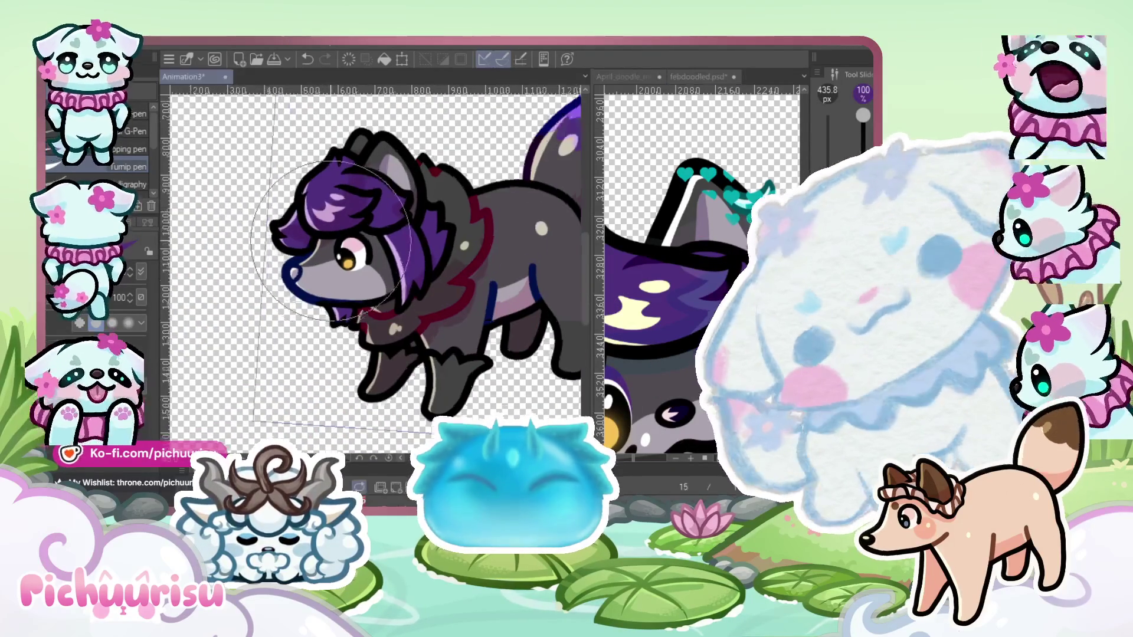
scroll(404, 231, up, 2)
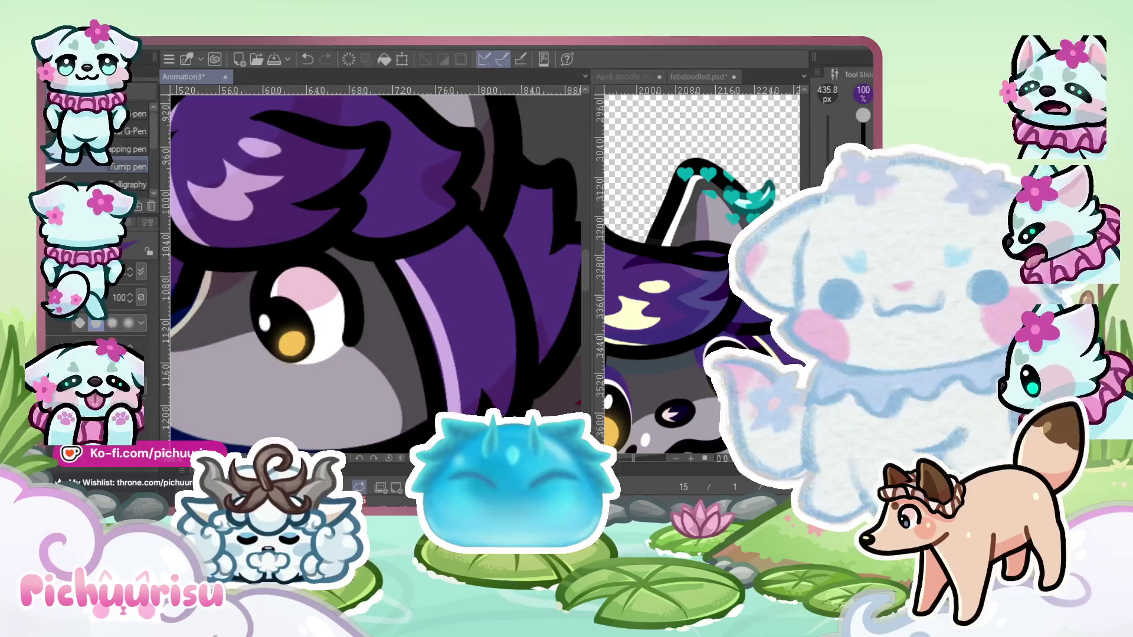
scroll(252, 205, up, 2)
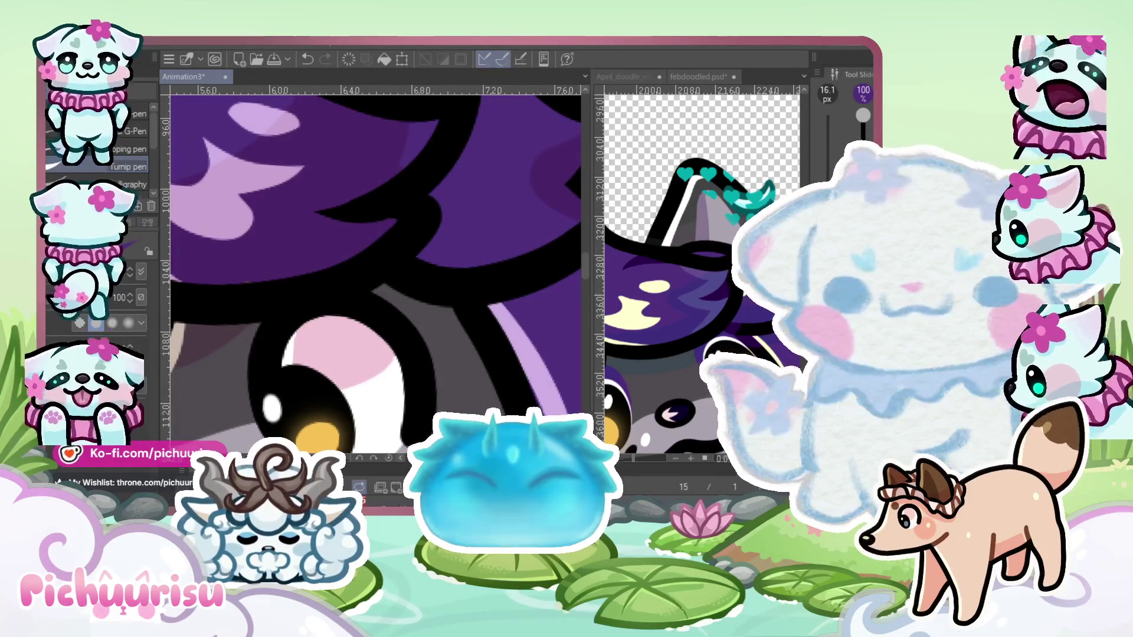
key(Left)
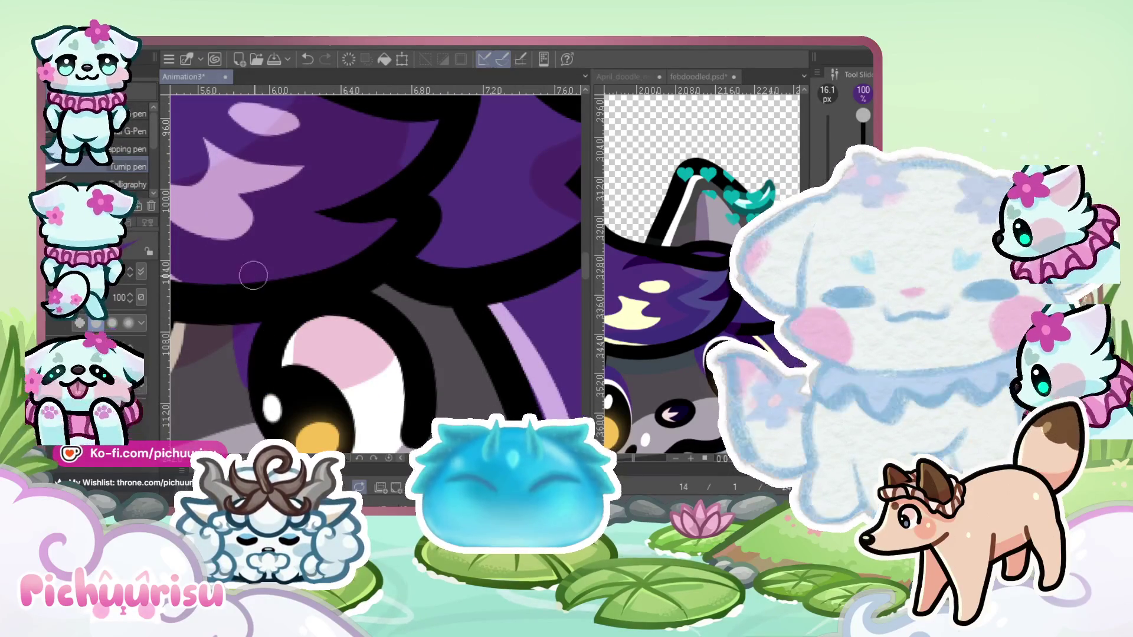
scroll(299, 259, down, 3)
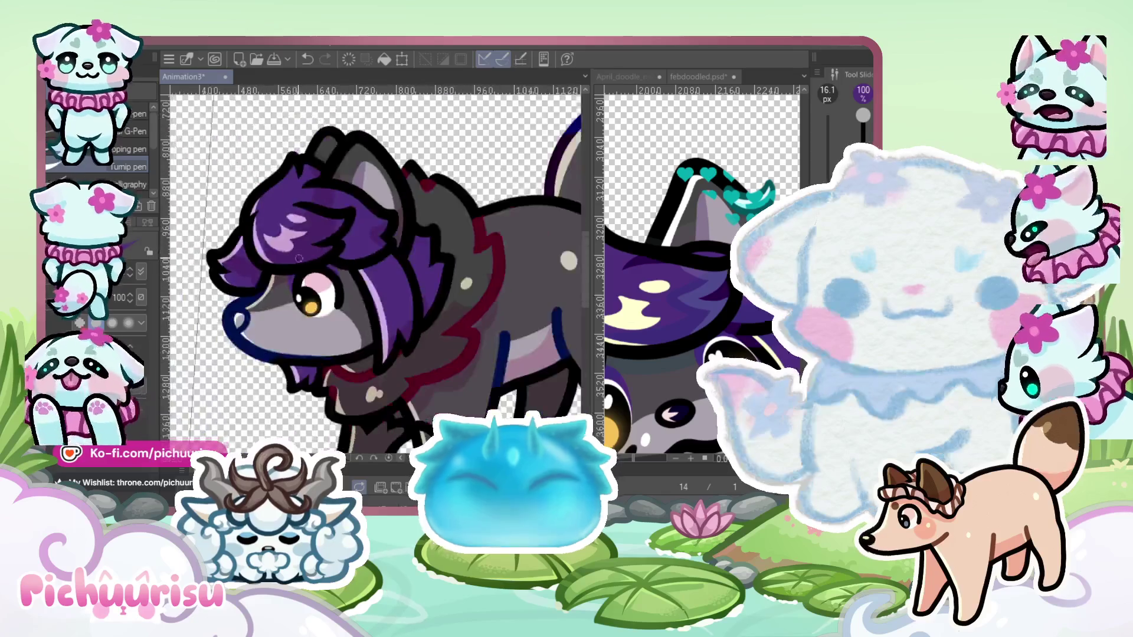
scroll(261, 288, up, 3)
scroll(706, 369, up, 2)
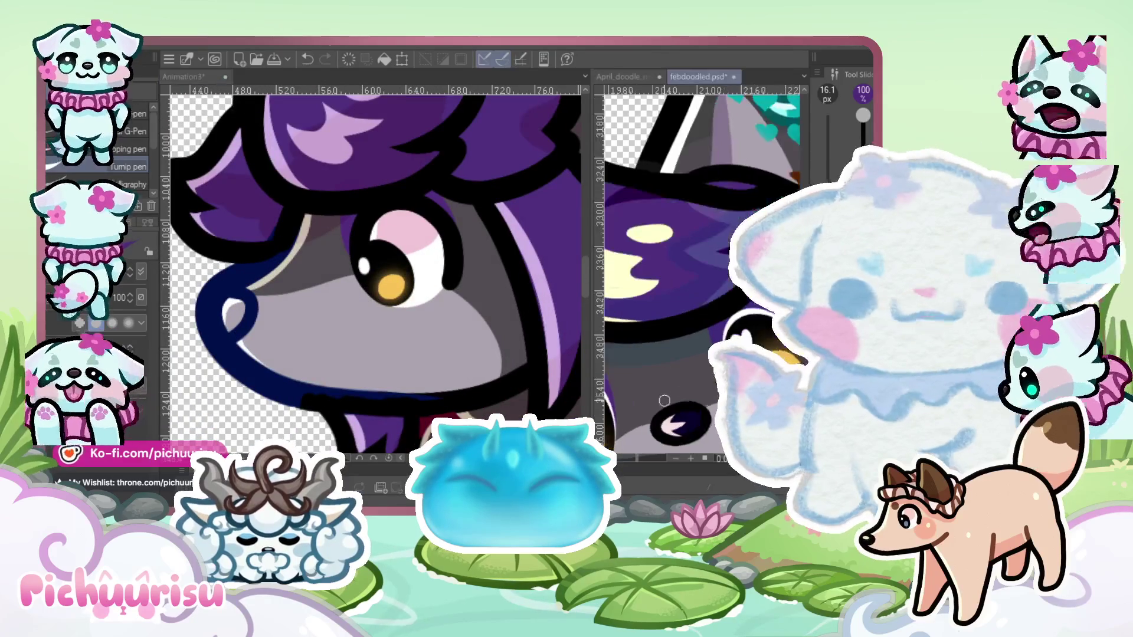
scroll(296, 282, down, 2)
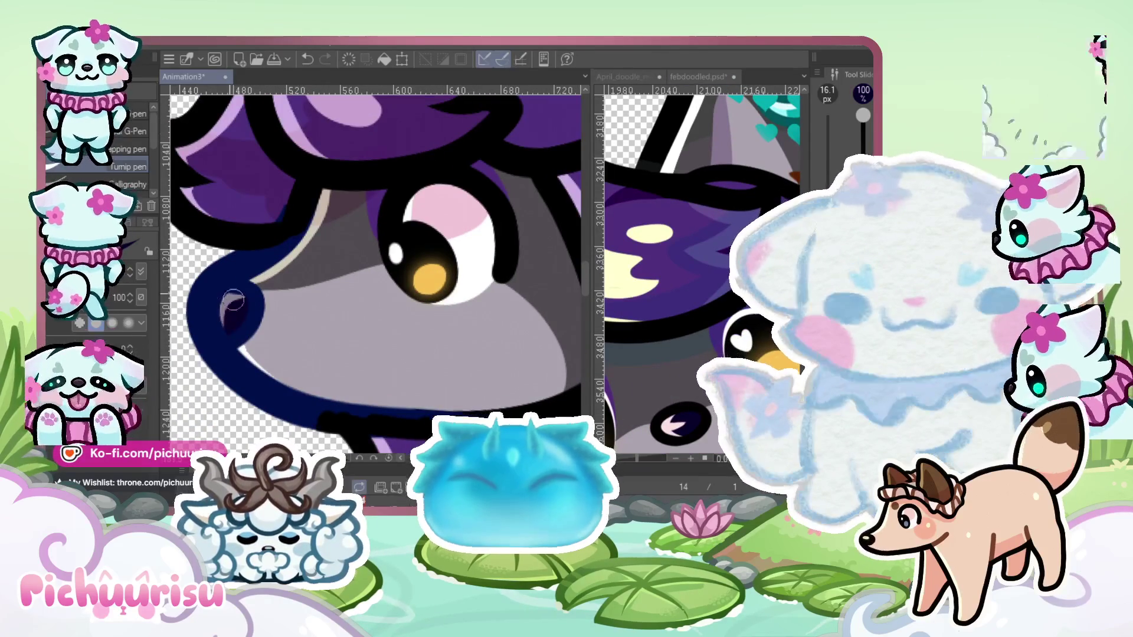
scroll(295, 281, down, 5)
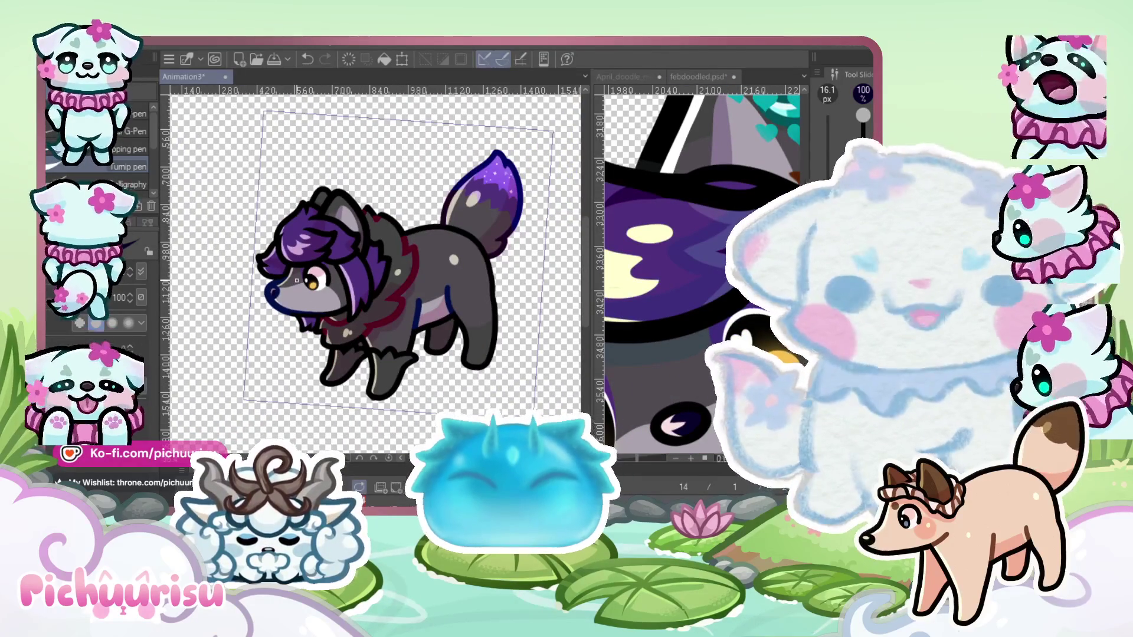
scroll(382, 240, up, 3)
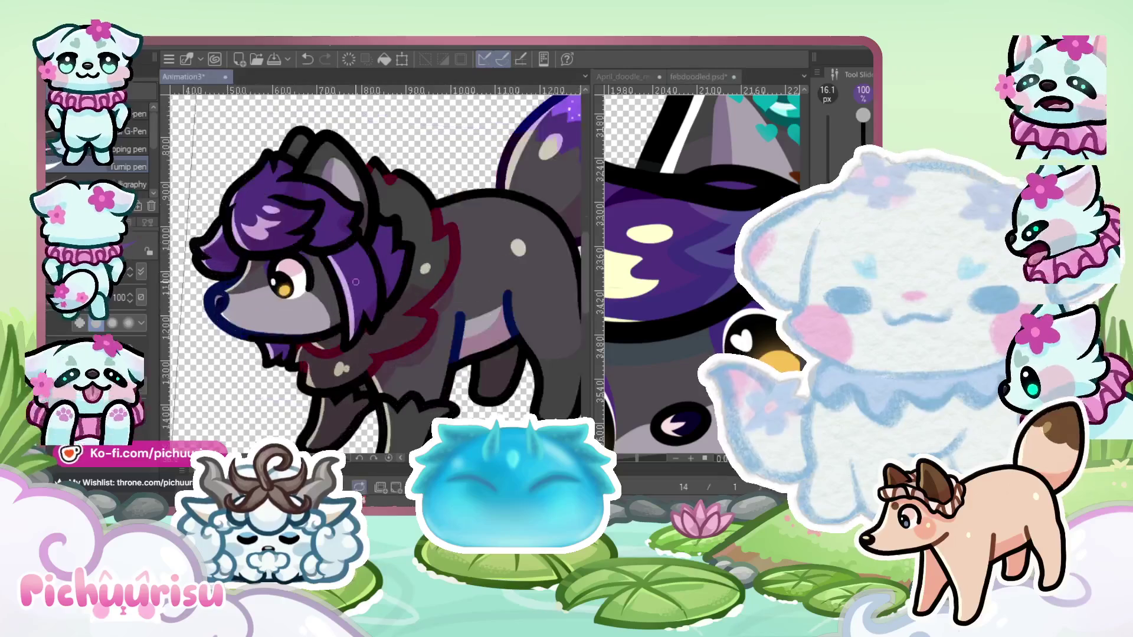
scroll(382, 240, down, 3)
scroll(657, 253, down, 3)
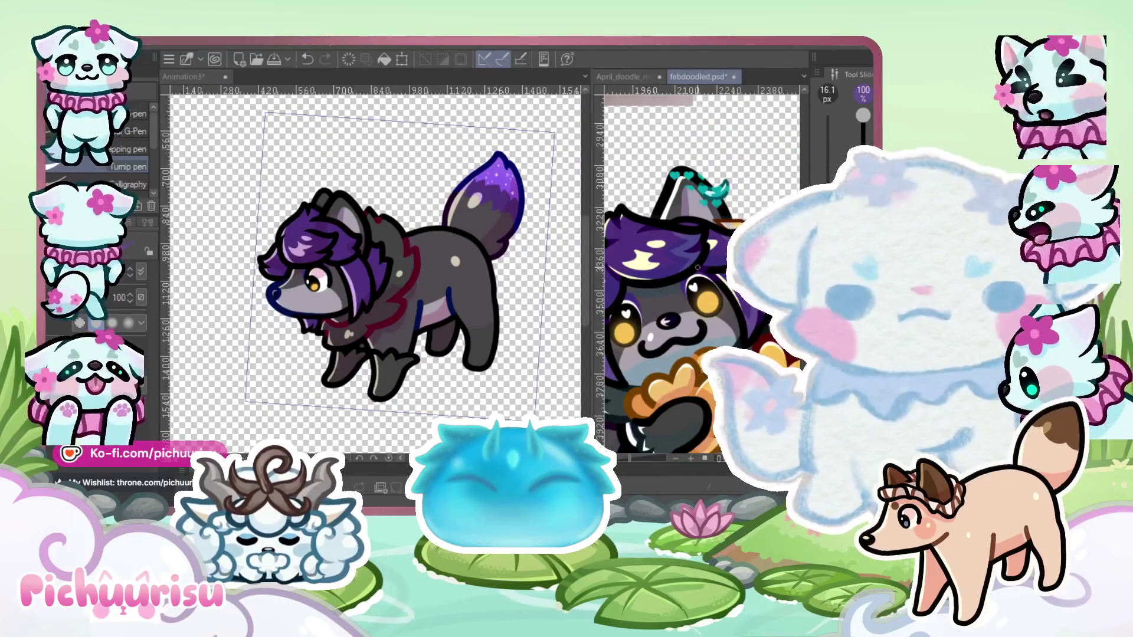
scroll(688, 234, up, 1)
scroll(299, 381, up, 6)
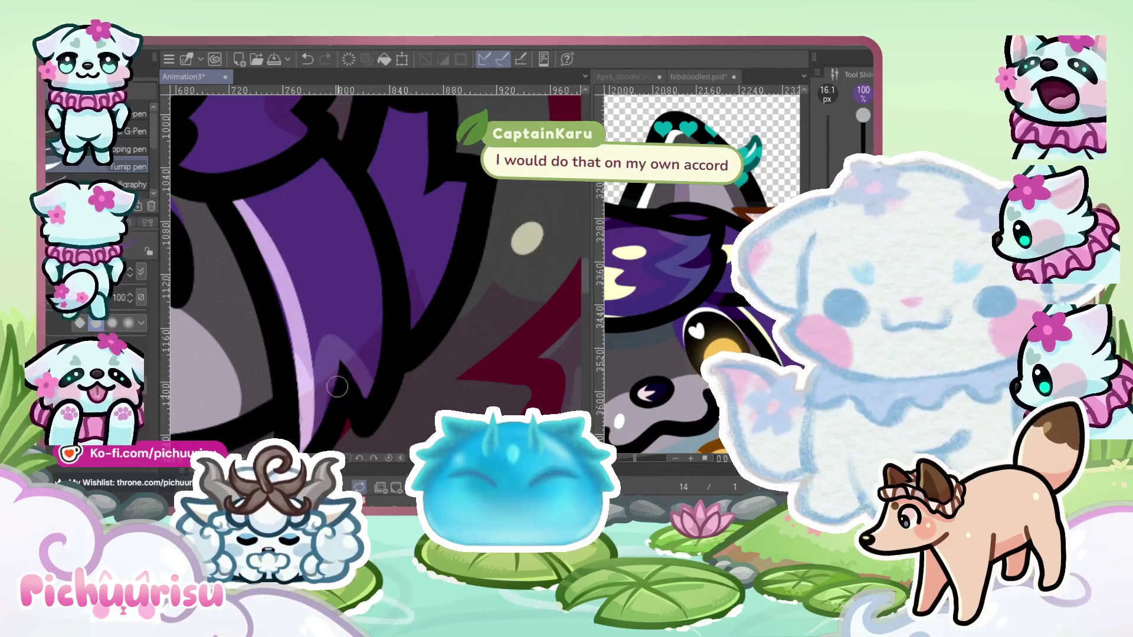
scroll(285, 348, down, 1)
scroll(286, 348, down, 2)
scroll(661, 265, down, 1)
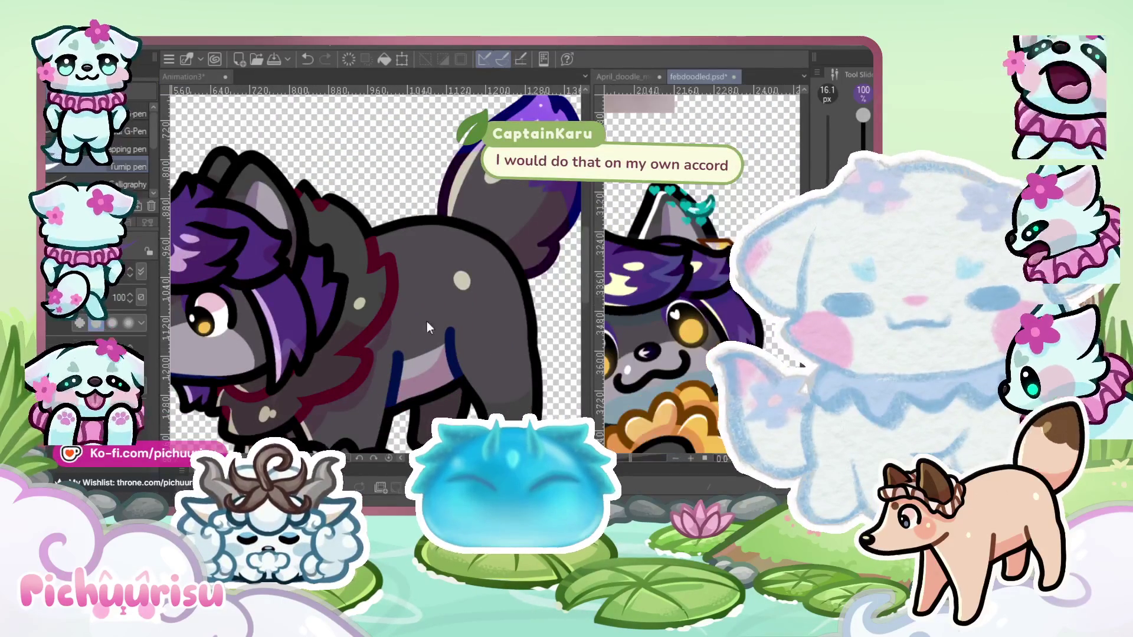
scroll(354, 314, up, 1)
scroll(354, 314, up, 4)
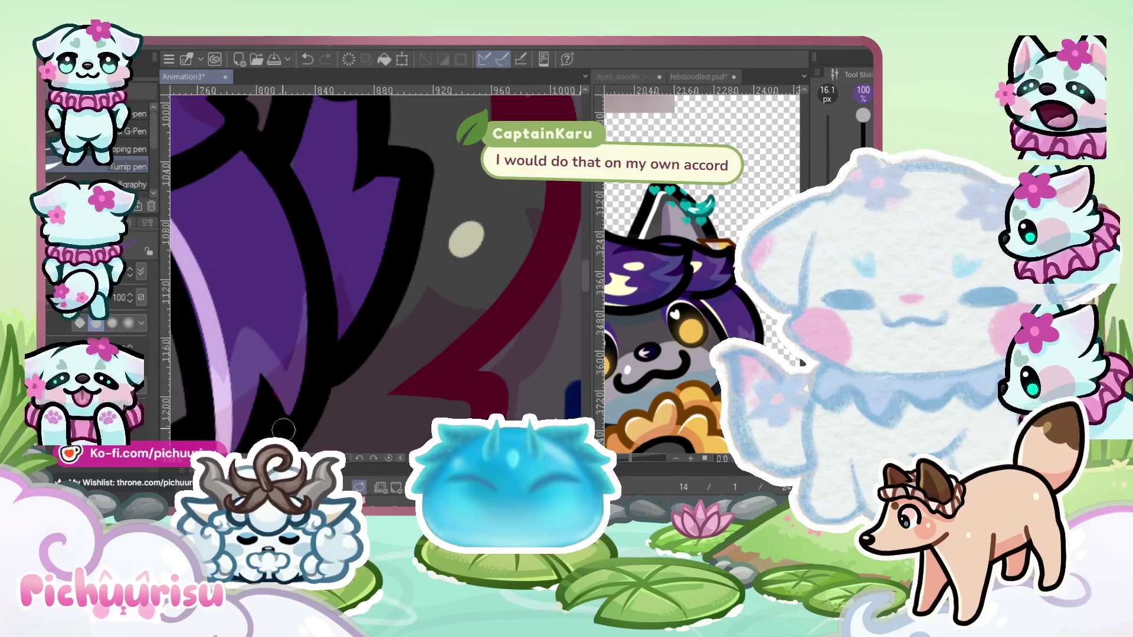
scroll(283, 429, down, 5)
scroll(238, 372, up, 4)
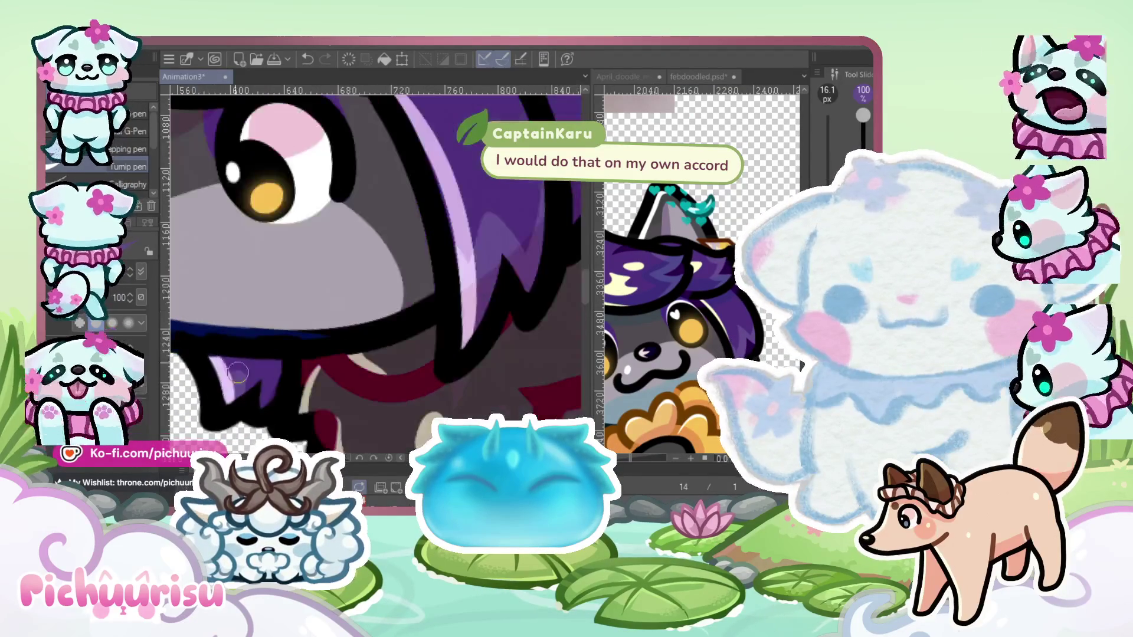
scroll(258, 396, down, 5)
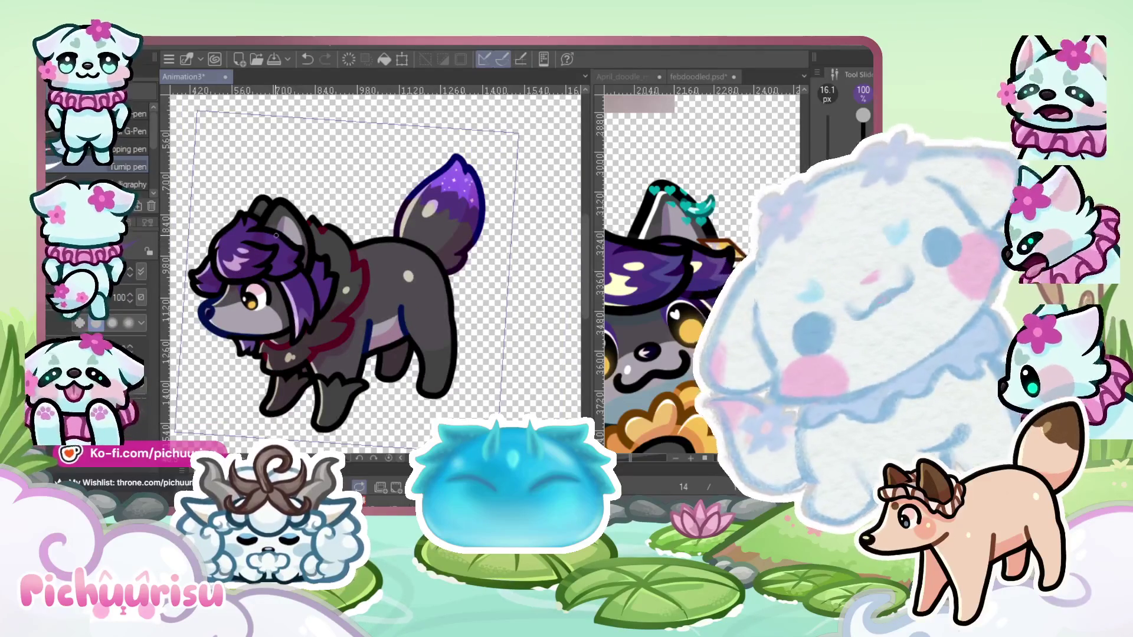
scroll(276, 235, up, 5)
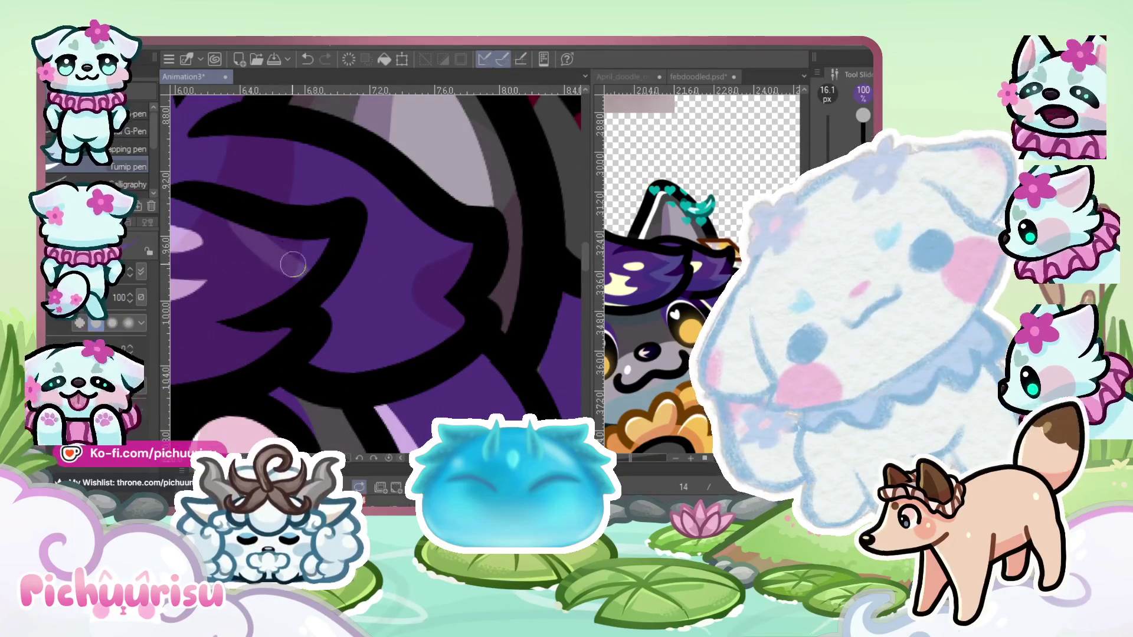
scroll(286, 295, down, 3)
scroll(279, 324, up, 3)
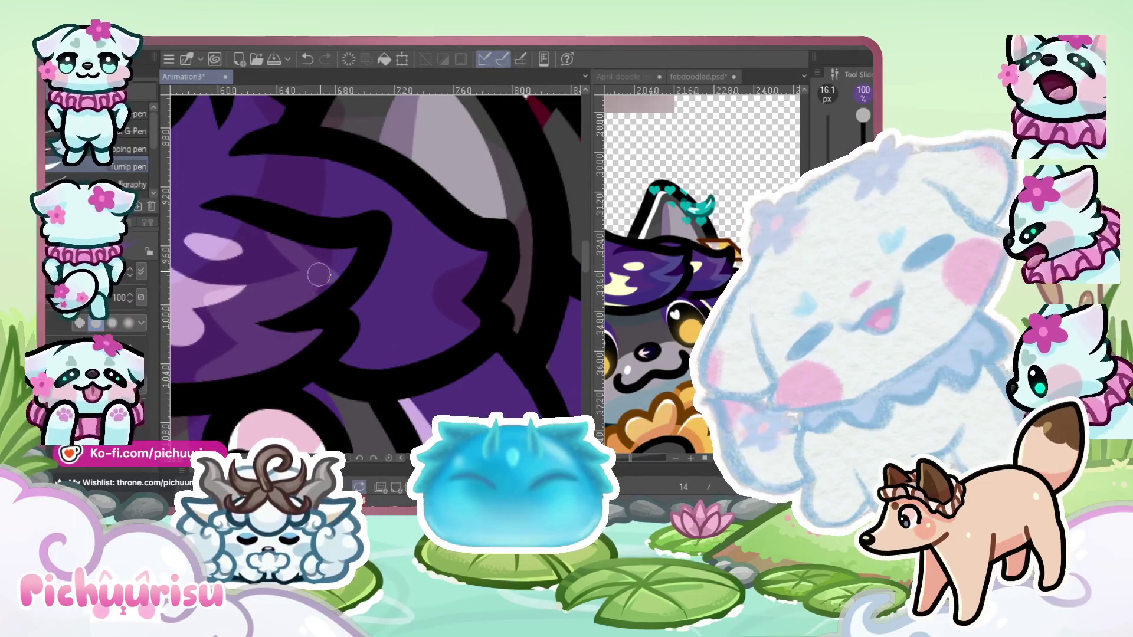
scroll(302, 248, down, 3)
scroll(215, 238, up, 3)
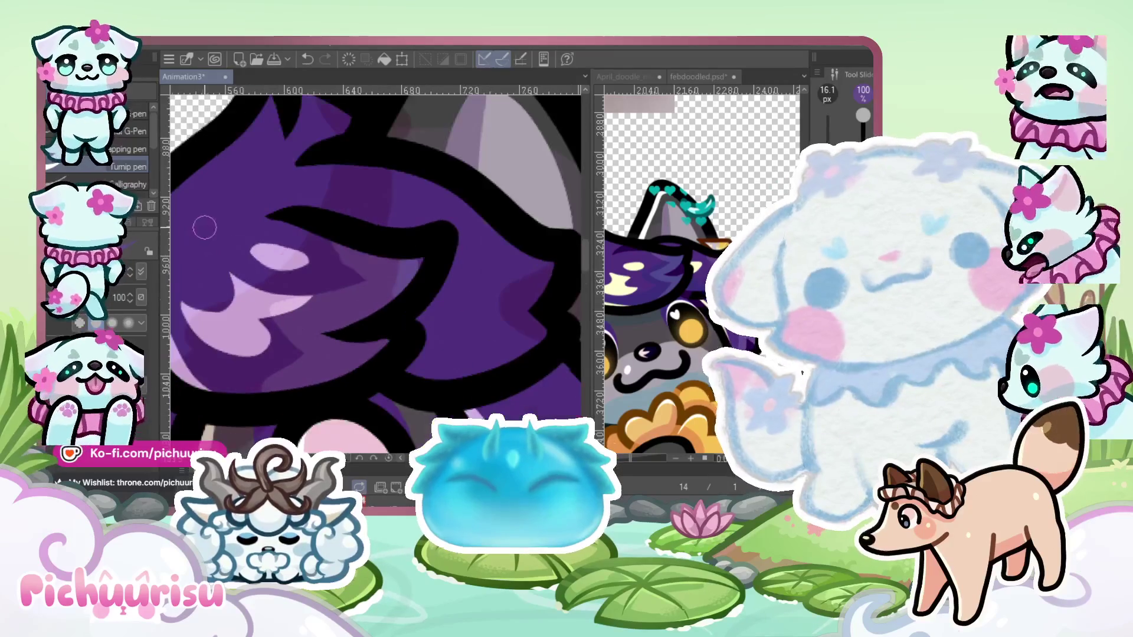
scroll(265, 308, up, 1)
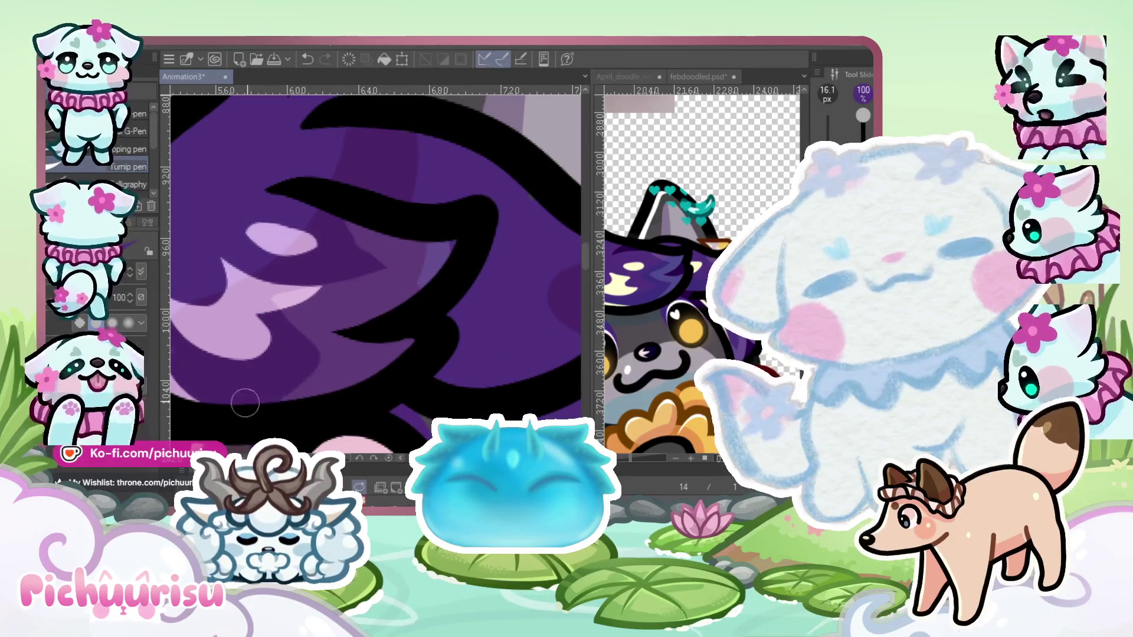
scroll(285, 363, down, 2)
scroll(337, 290, up, 2)
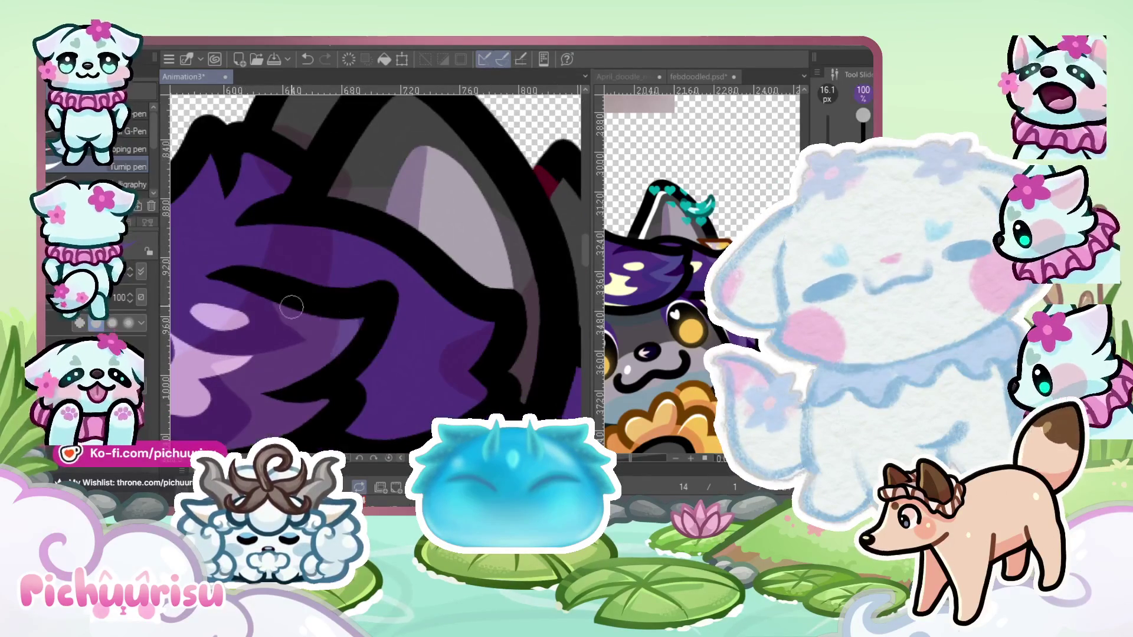
scroll(366, 323, down, 2)
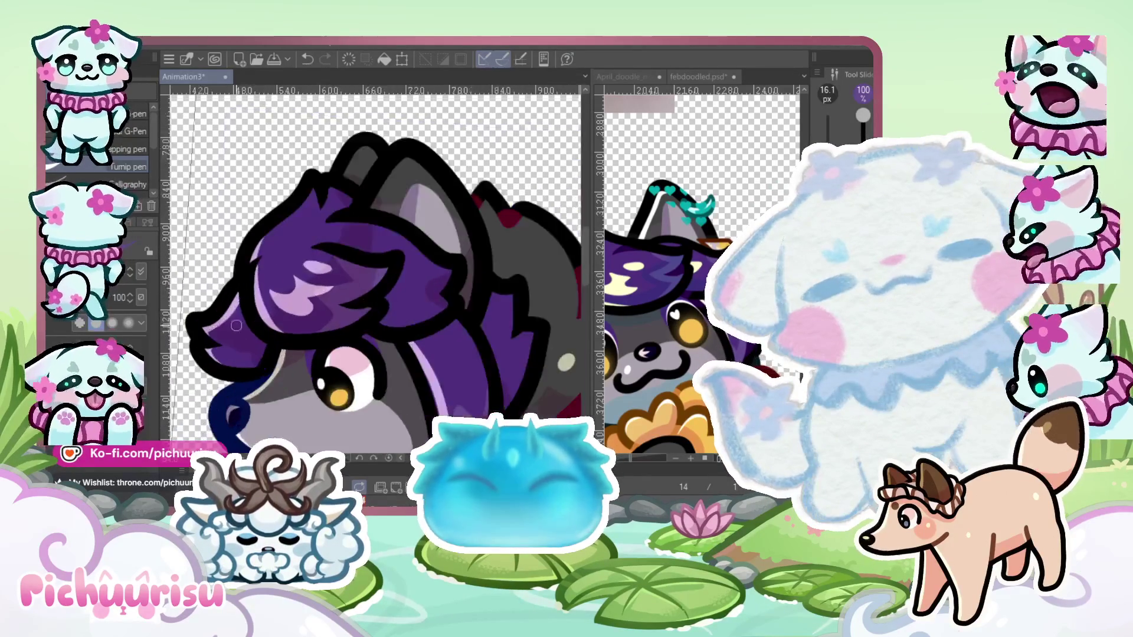
scroll(196, 341, up, 2)
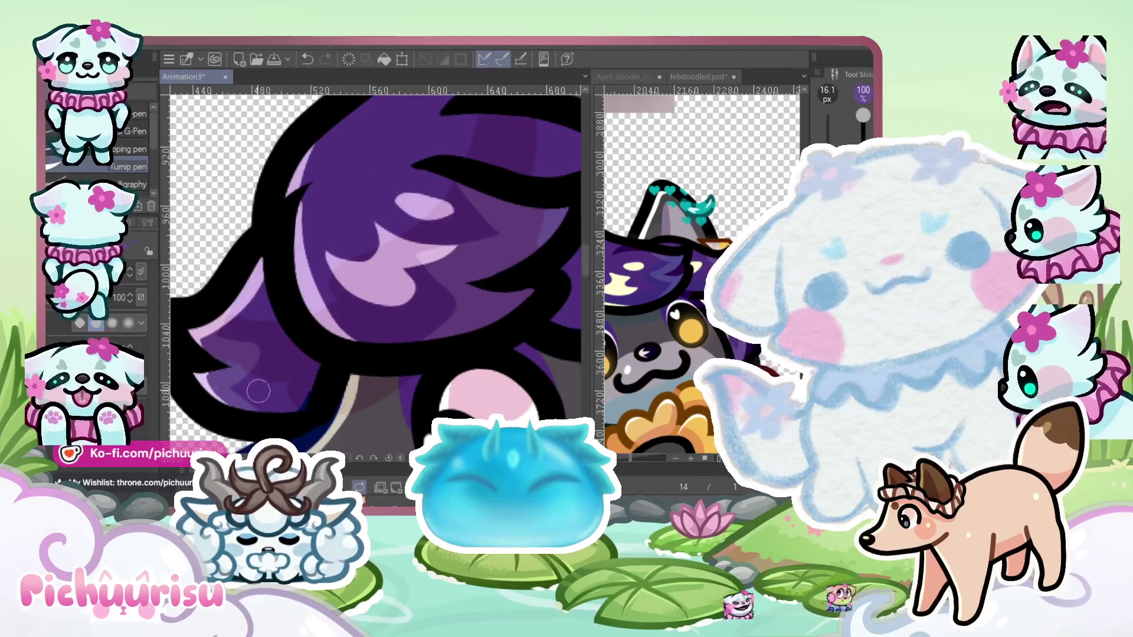
scroll(259, 391, up, 1)
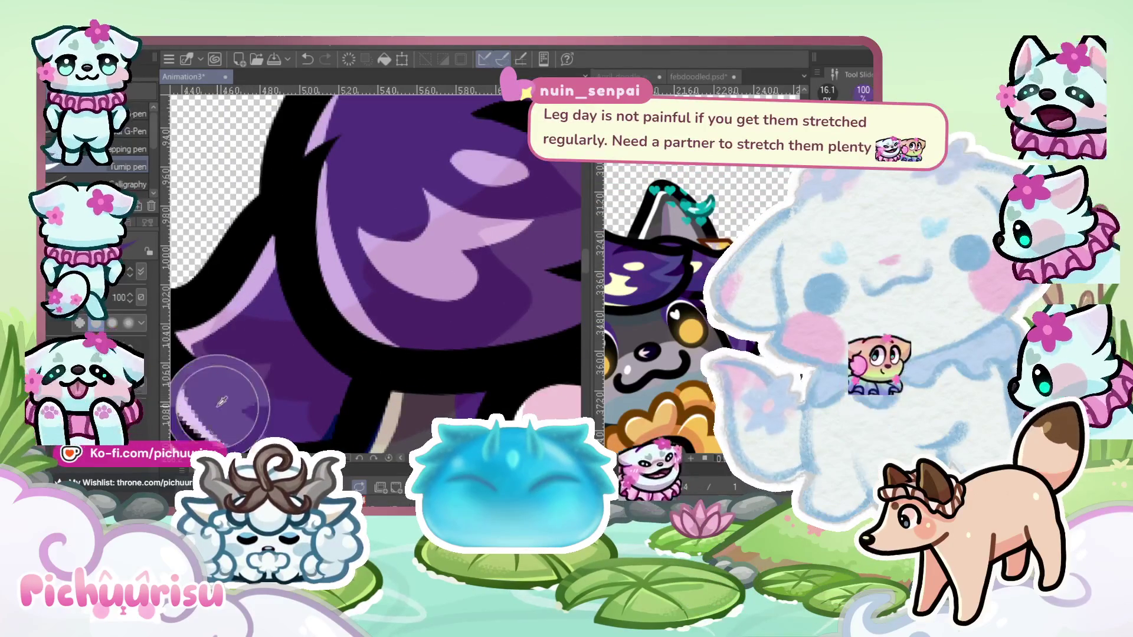
scroll(222, 402, down, 5)
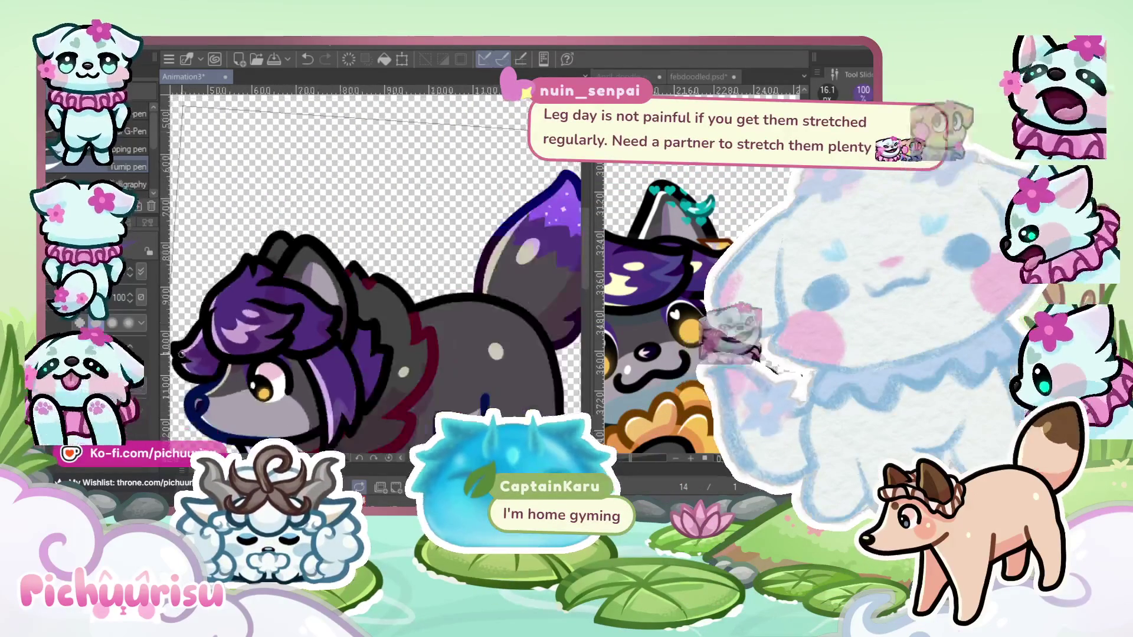
scroll(182, 354, down, 2)
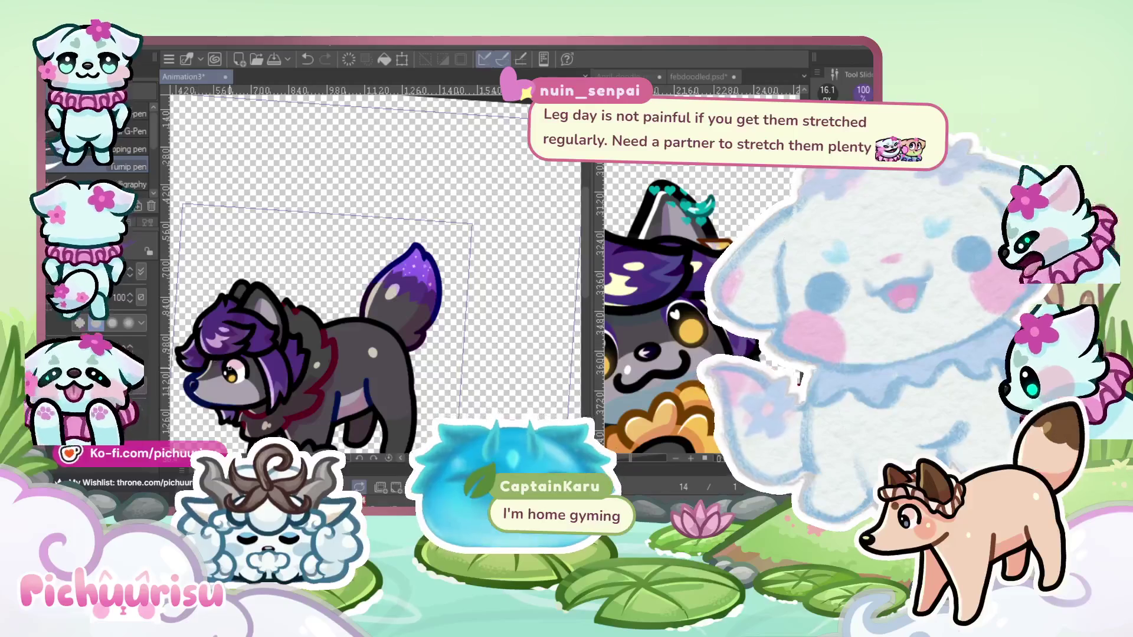
scroll(278, 322, up, 5)
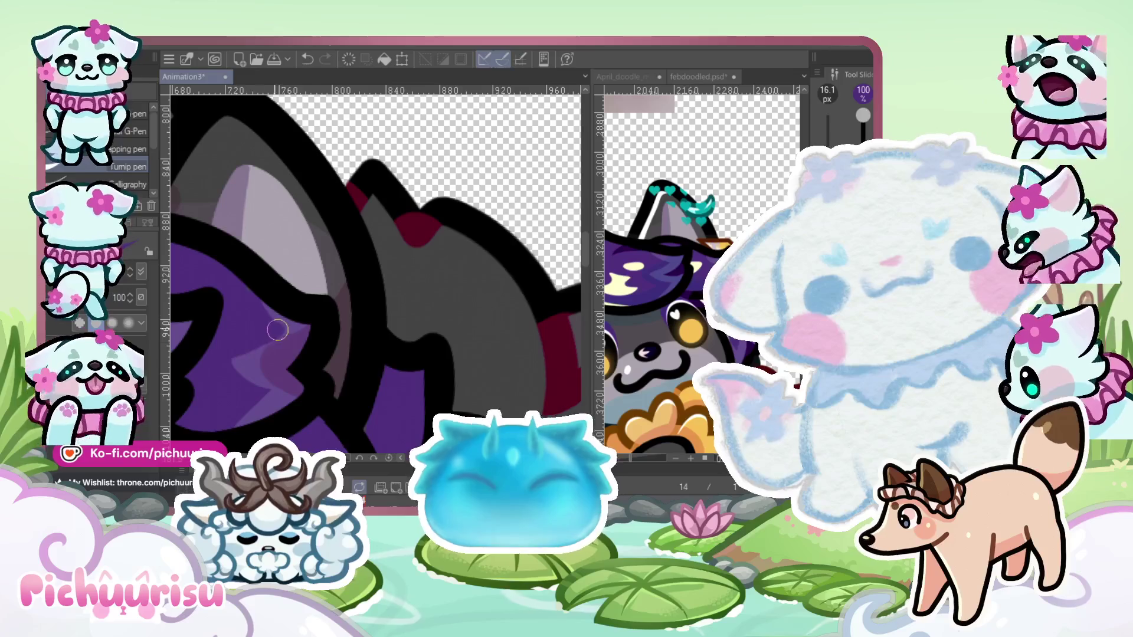
scroll(259, 280, down, 1)
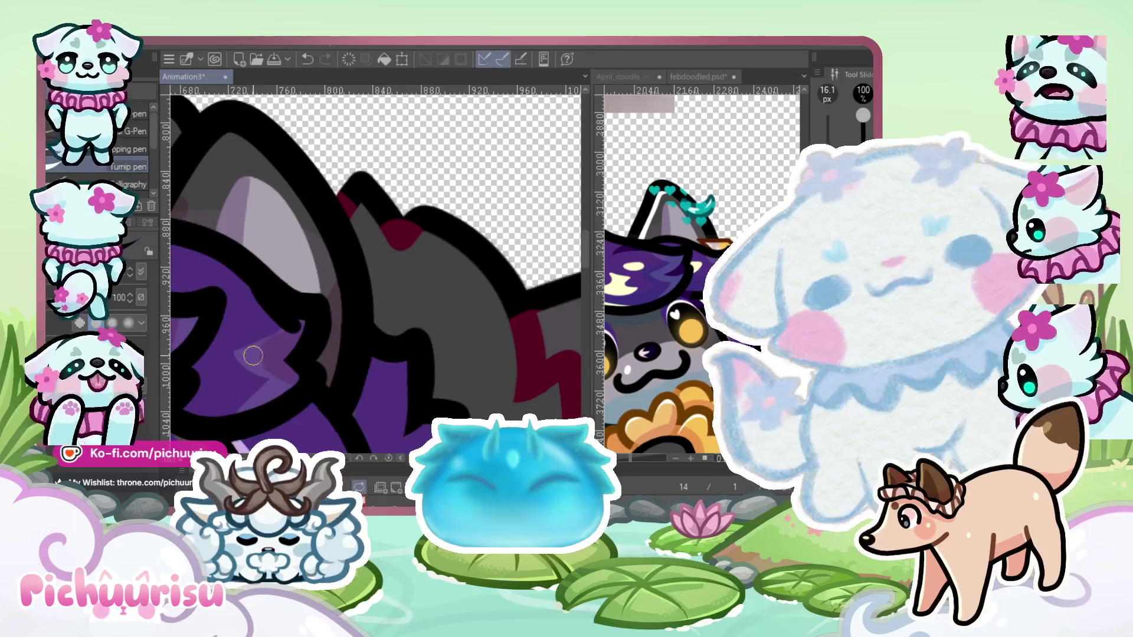
scroll(250, 286, down, 4)
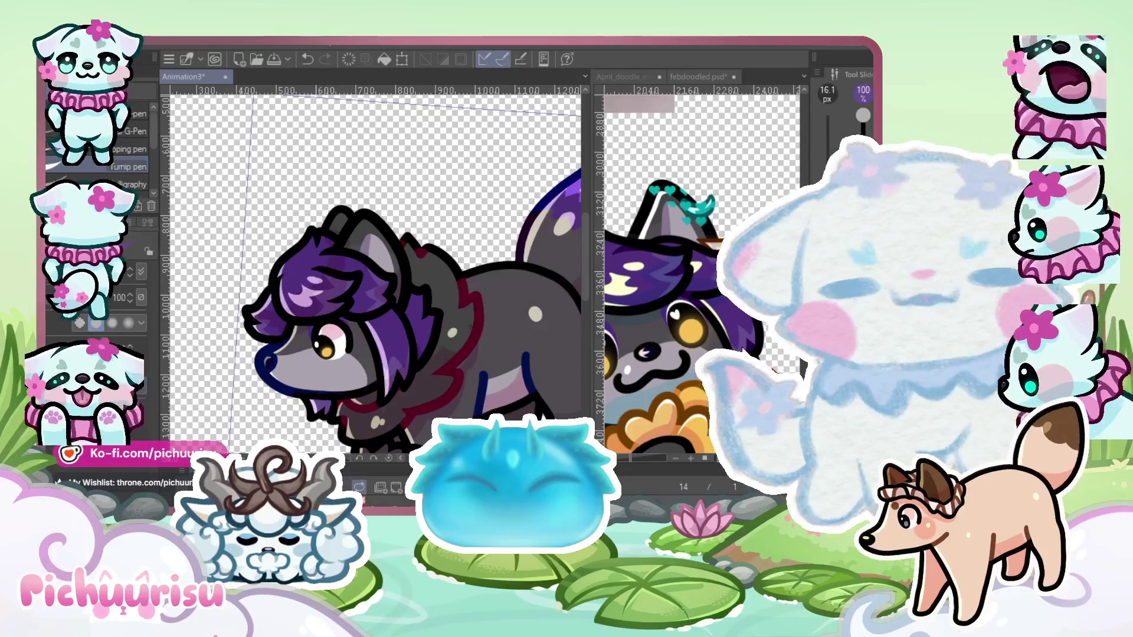
click(313, 274)
scroll(314, 274, down, 2)
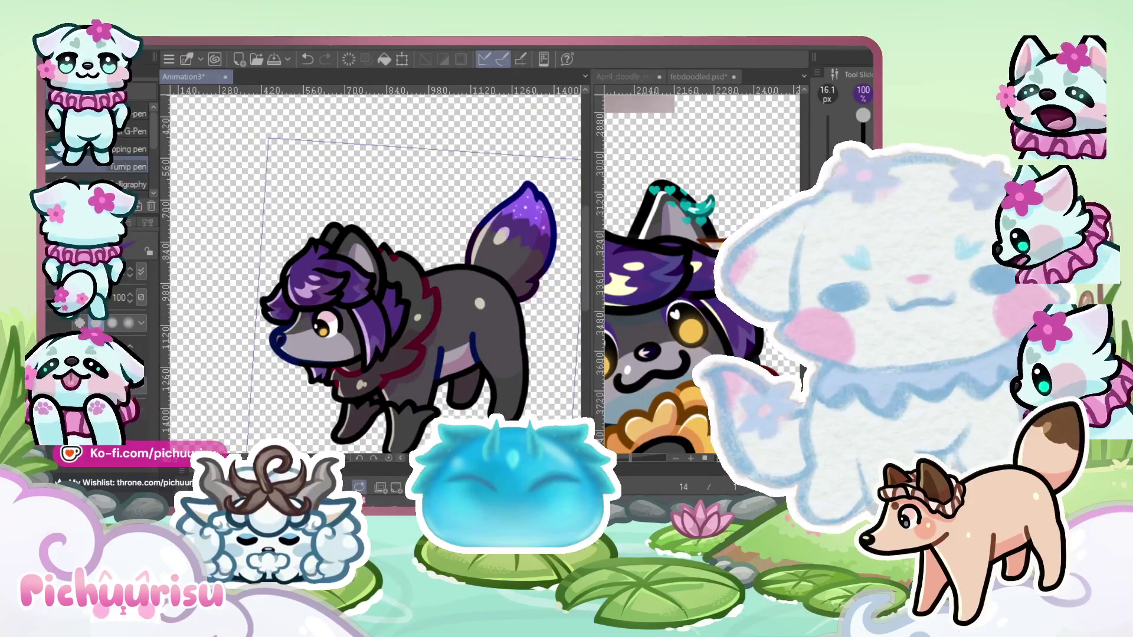
click(699, 77)
click(509, 286)
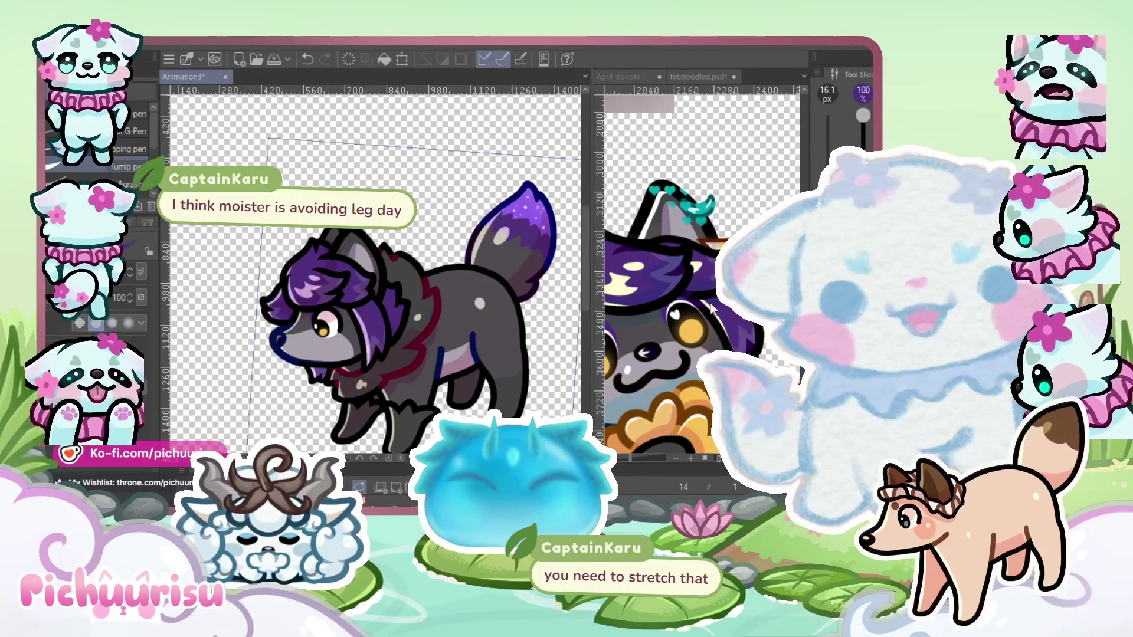
scroll(711, 308, down, 3)
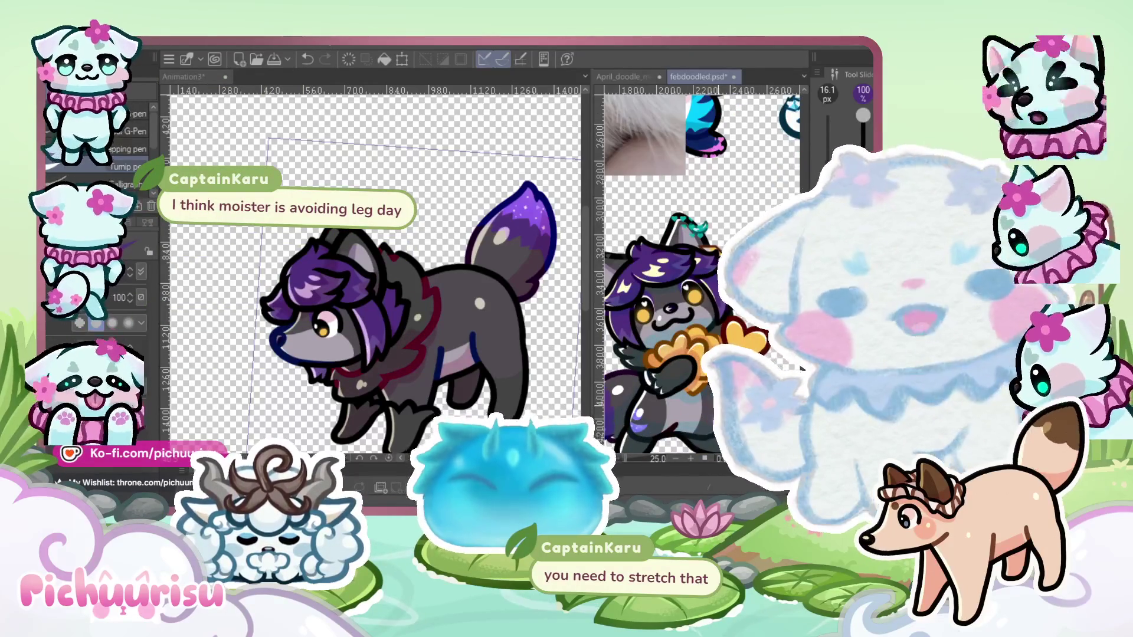
scroll(702, 274, up, 2)
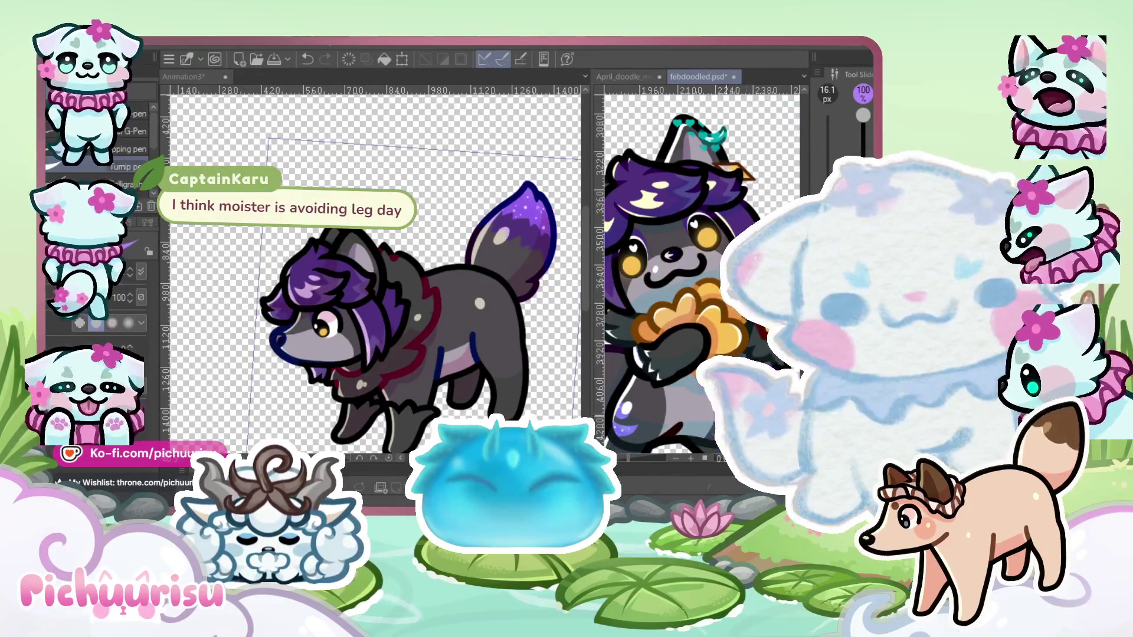
scroll(419, 351, up, 5)
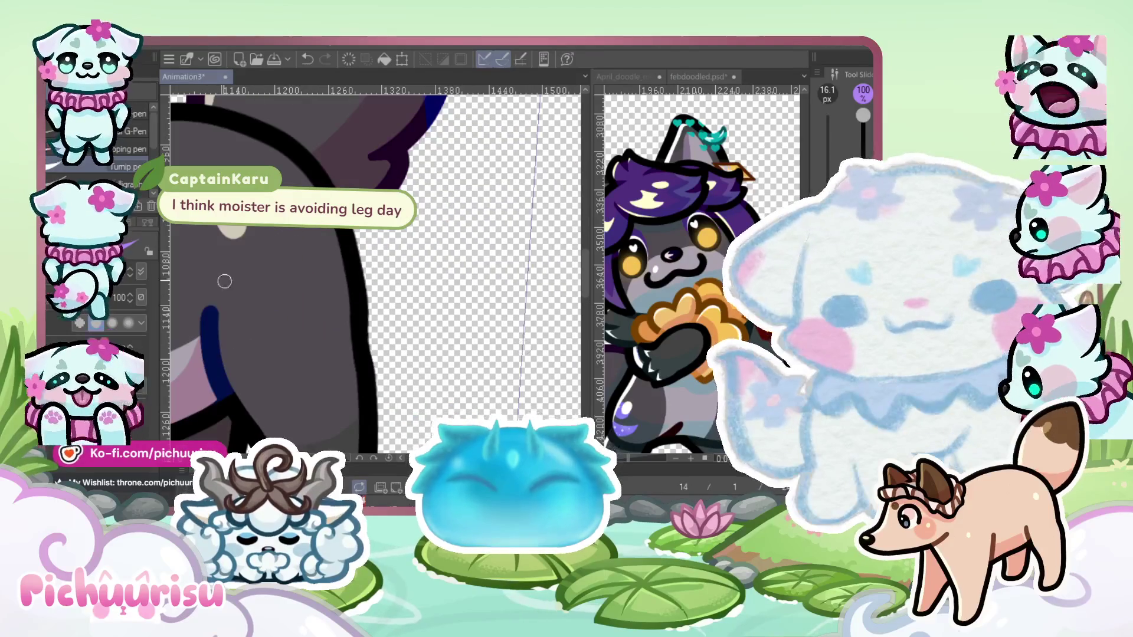
Paint a purple mark on the wolf's hip
scroll(260, 286, up, 2)
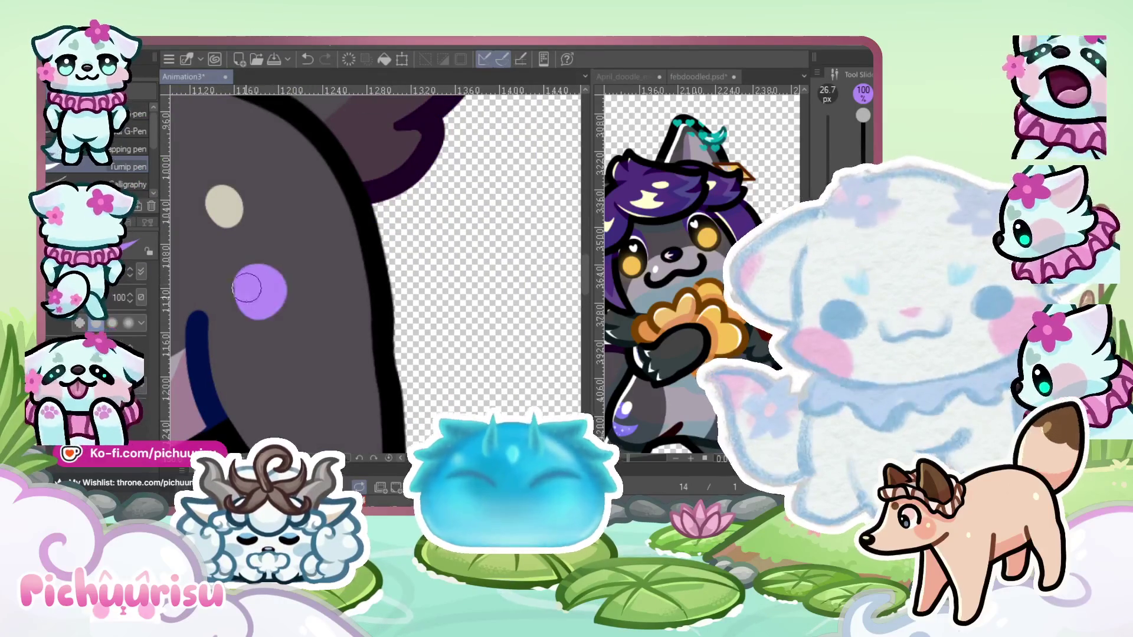
scroll(248, 313, up, 1)
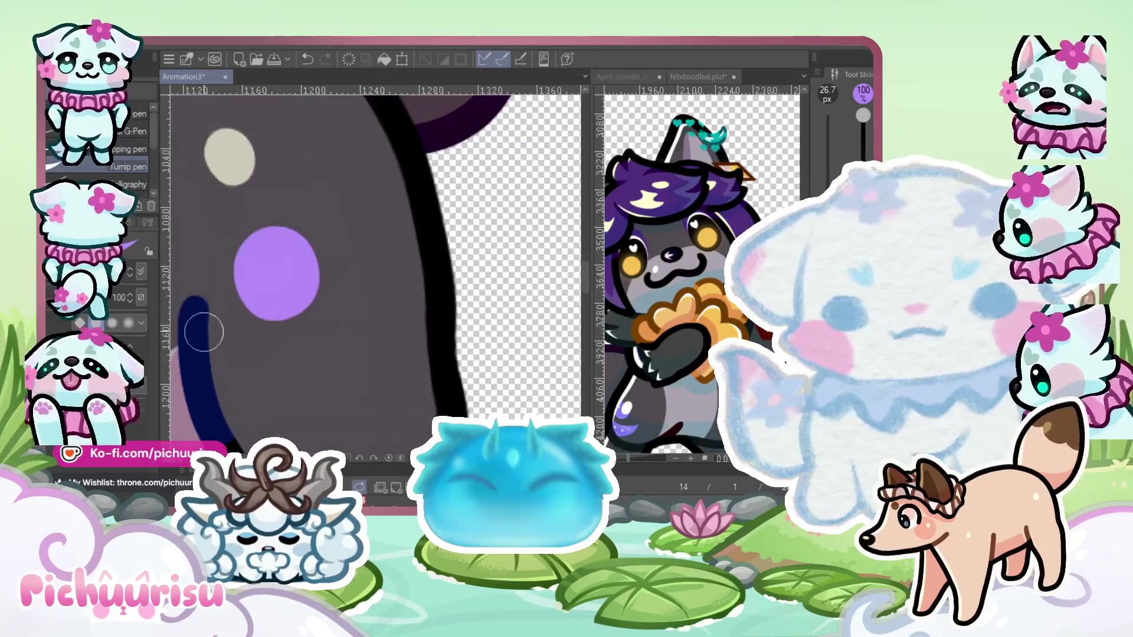
drag(205, 334, 353, 325)
scroll(272, 326, down, 2)
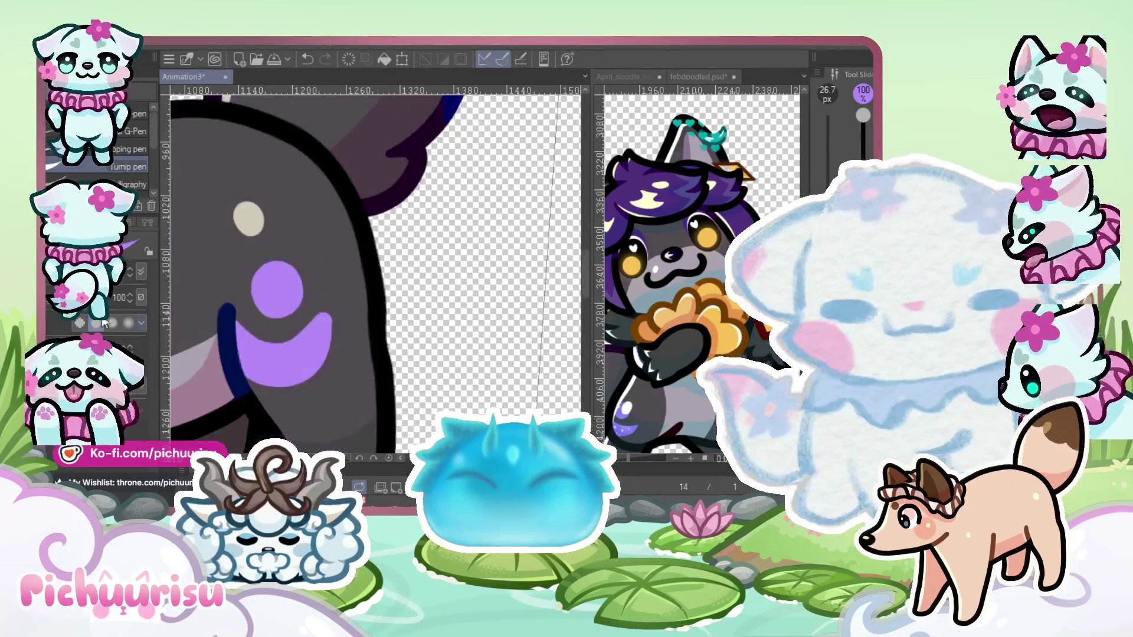
scroll(288, 334, up, 2)
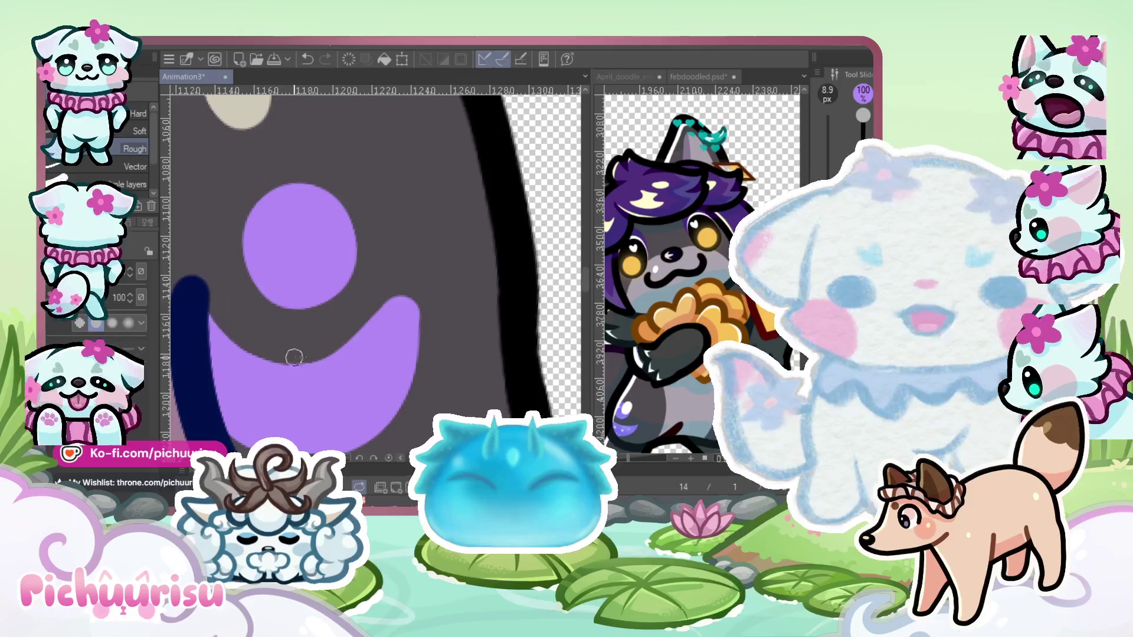
scroll(398, 298, down, 2)
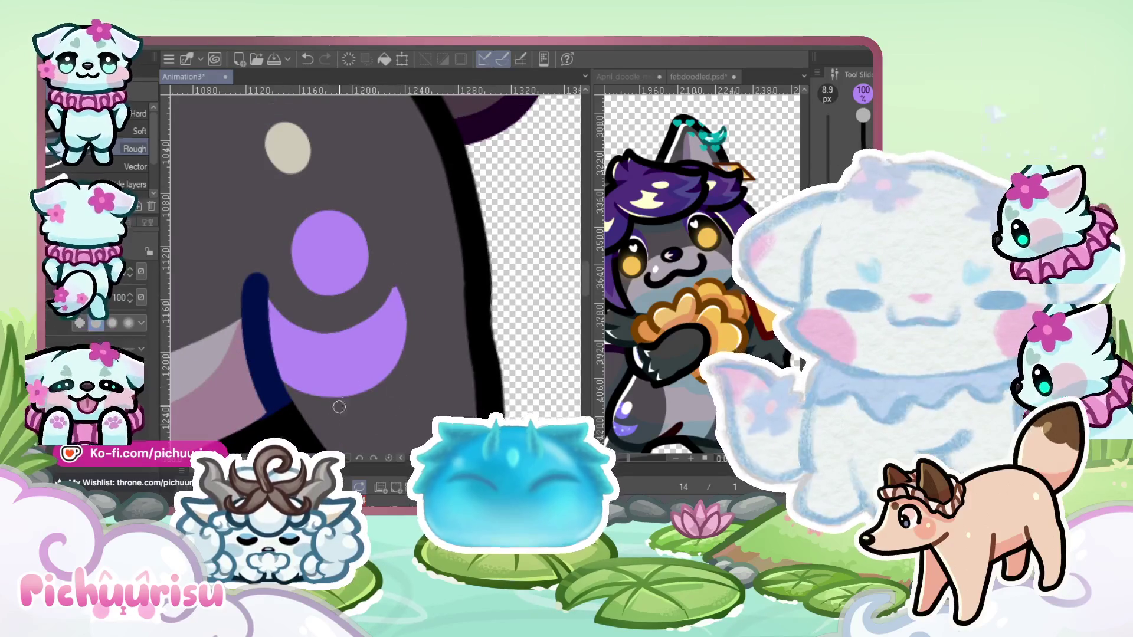
scroll(339, 406, down, 1)
Lasso-select the purple circle above the crescent, transform it, and commit, then zoom out
mouse_move(303, 337)
mouse_down()
mouse_move(348, 248)
mouse_move(303, 336)
mouse_up()
key(ctrl+t)
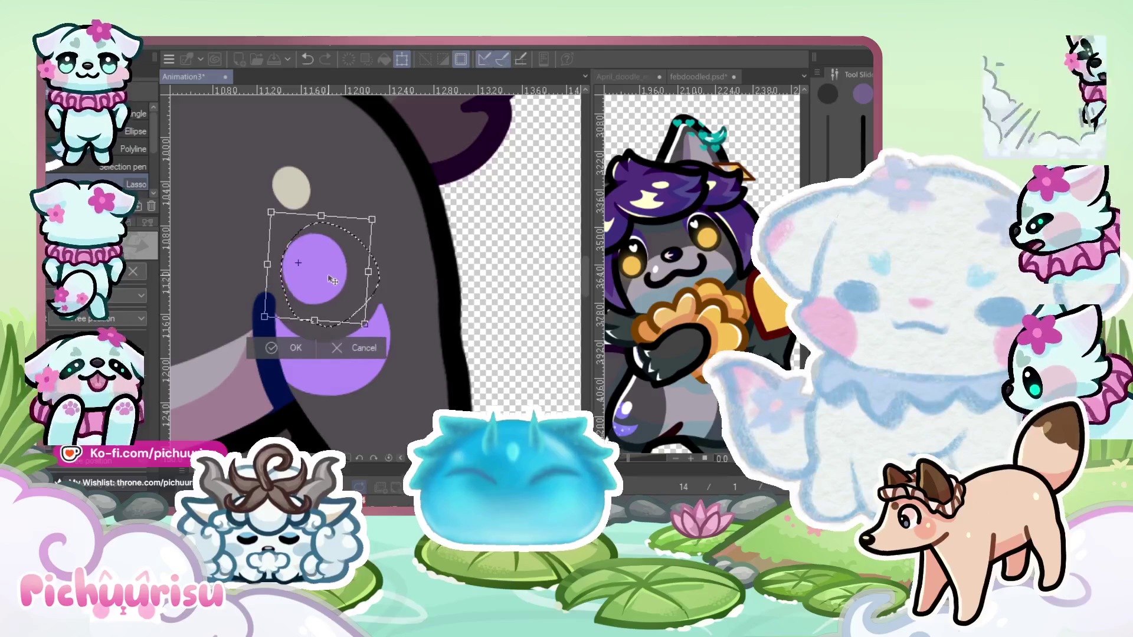
scroll(344, 287, down, 4)
scroll(455, 276, down, 3)
key(Return)
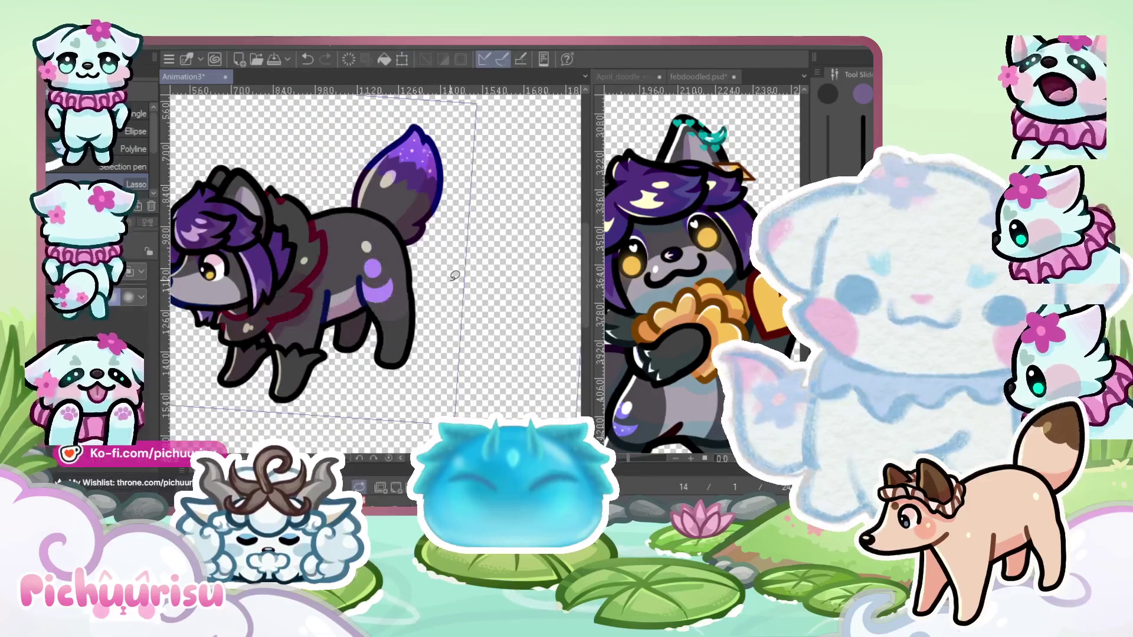
scroll(455, 275, down, 1)
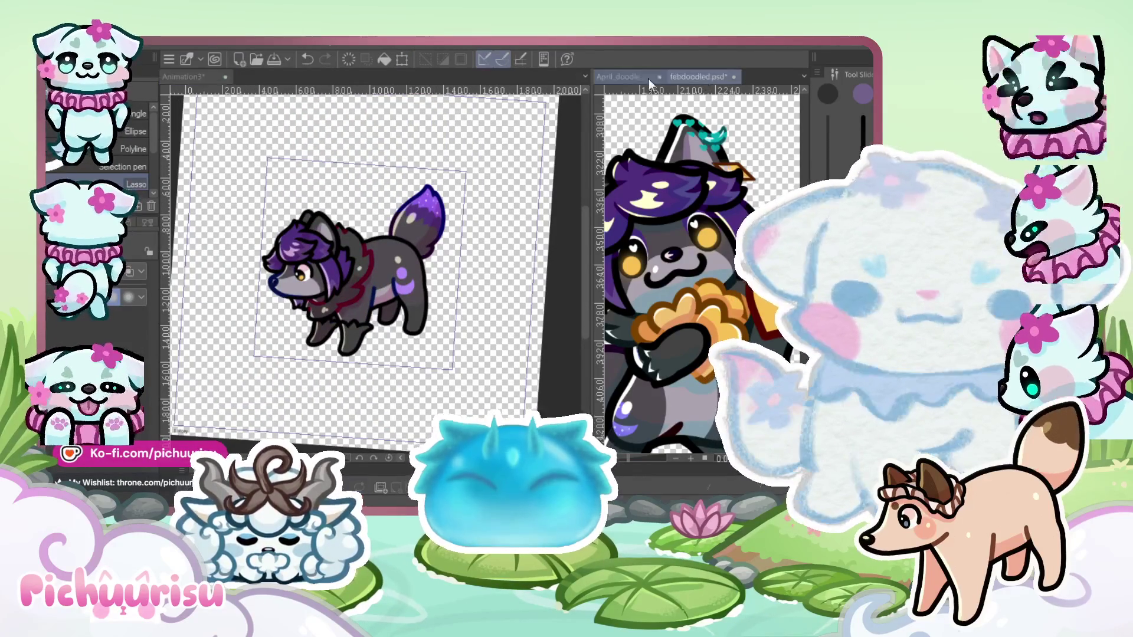
View April_doodle_mega.png and April_doodle_sinny.png, then zoom back onto the Animation3 wolf's hindquarters
click(628, 77)
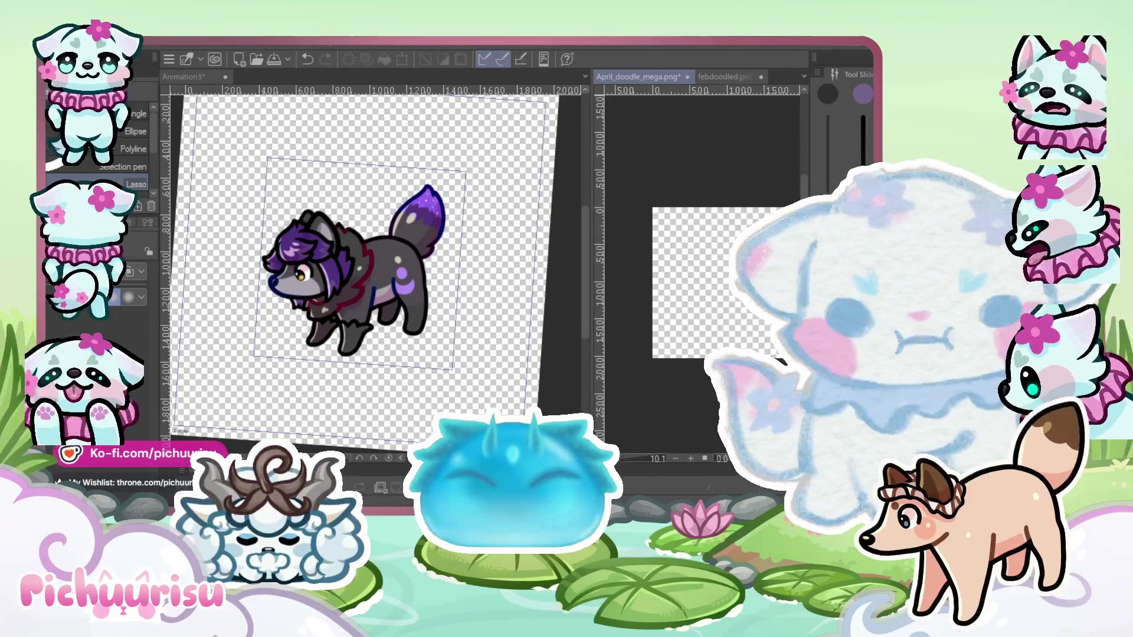
click(369, 306)
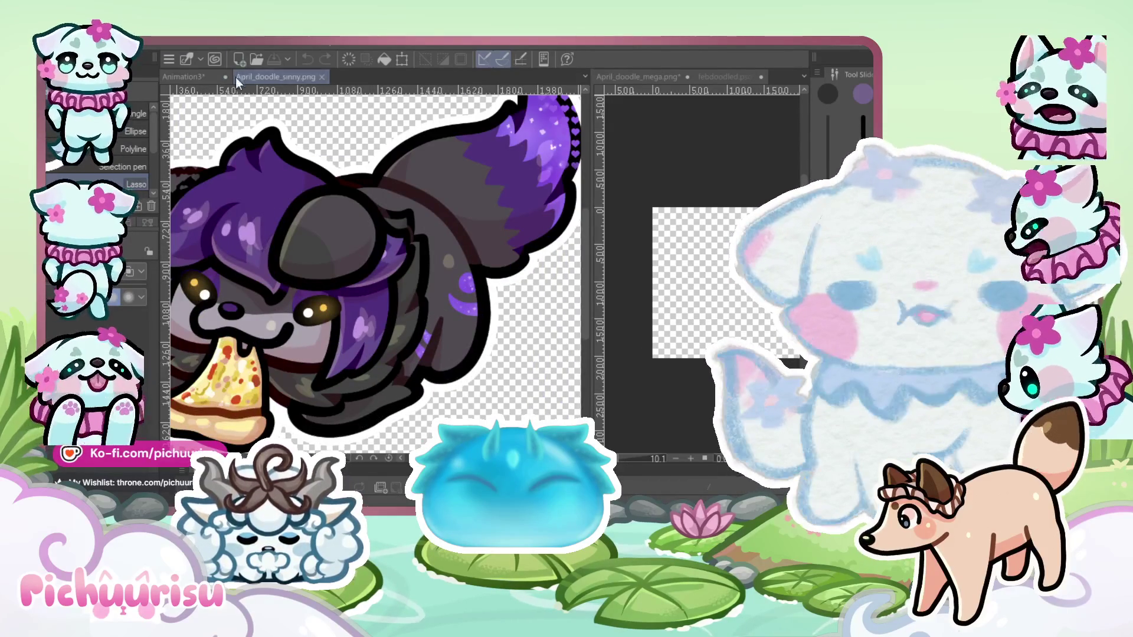
click(189, 75)
scroll(392, 286, up, 5)
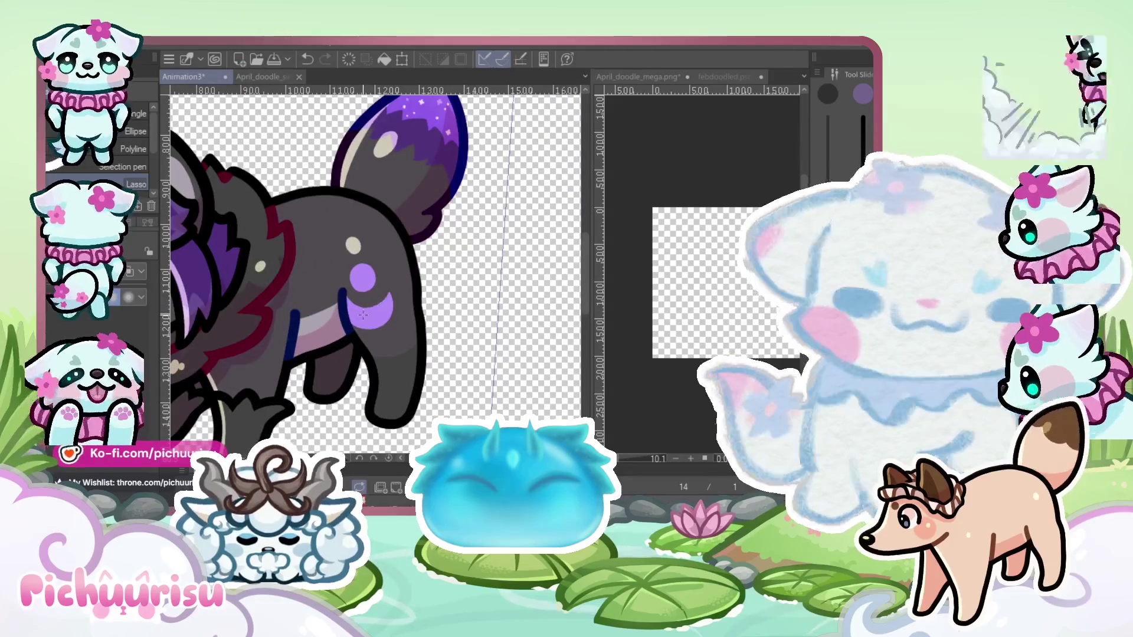
Delete the old hip marking and paint a new round purple dot with the pen
scroll(419, 278, up, 1)
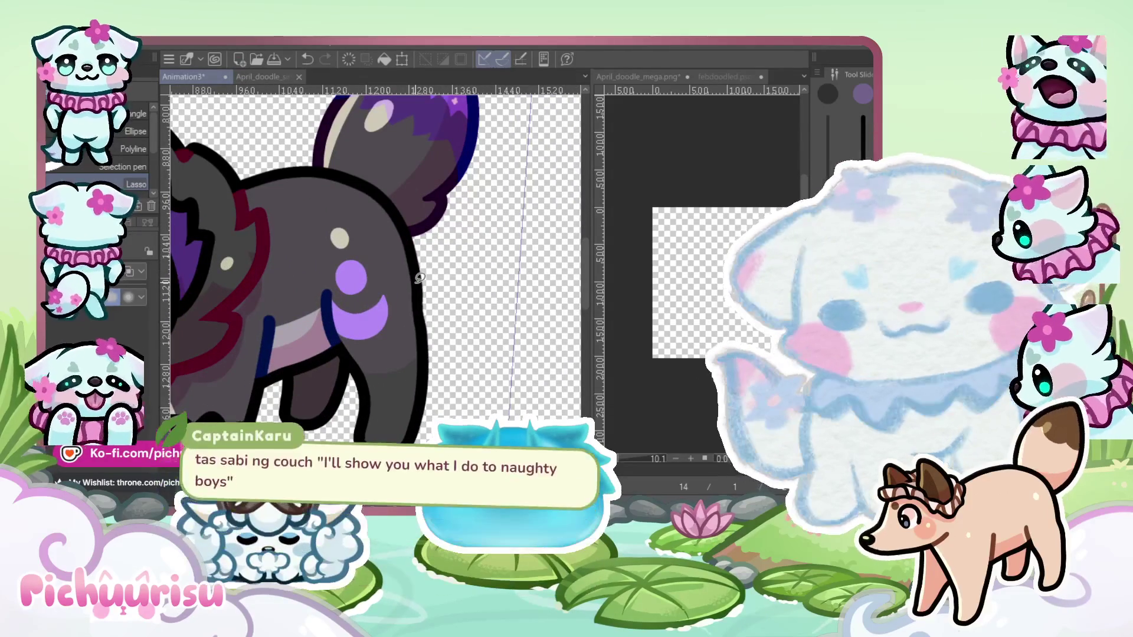
key(ctrl+z)
key(p)
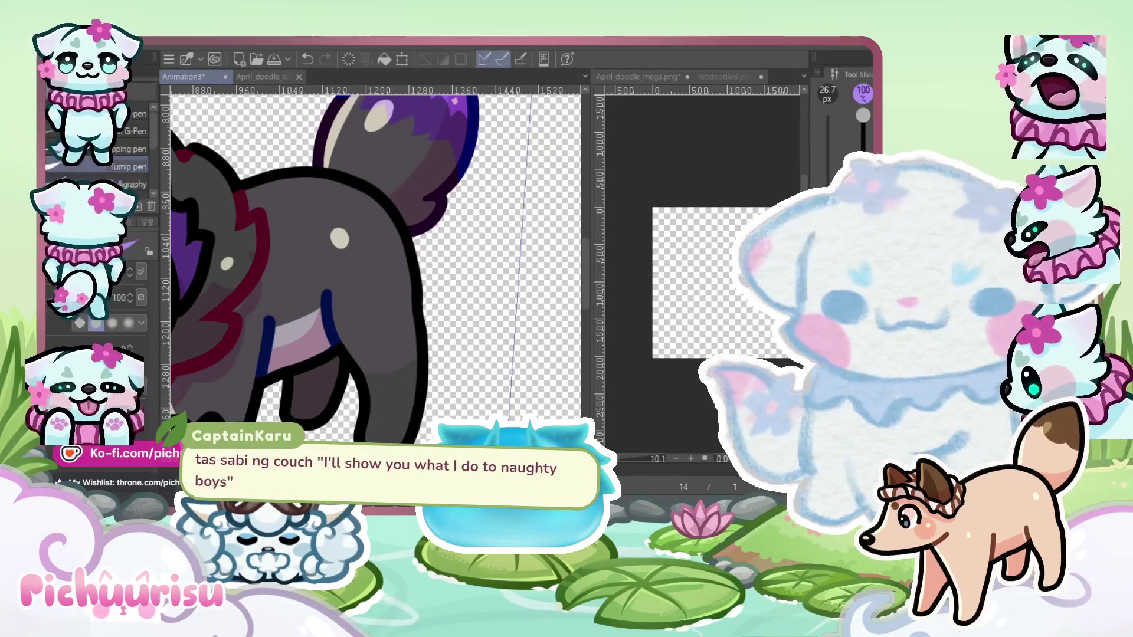
scroll(374, 275, up, 3)
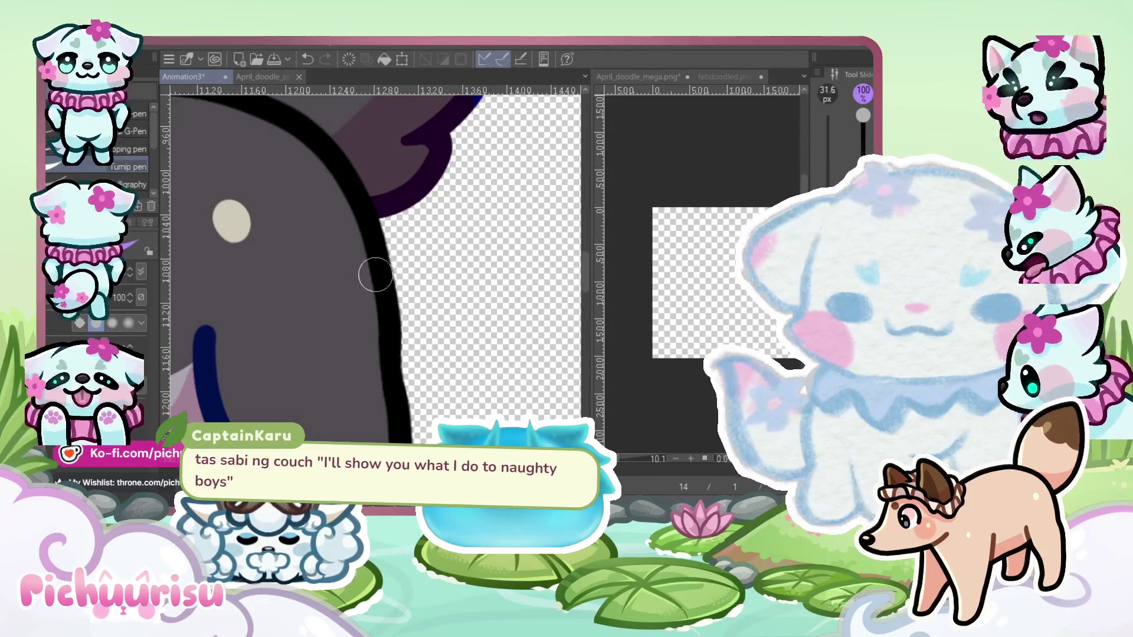
mouse_move(283, 310)
mouse_down()
mouse_move(286, 293)
mouse_move(268, 307)
mouse_up()
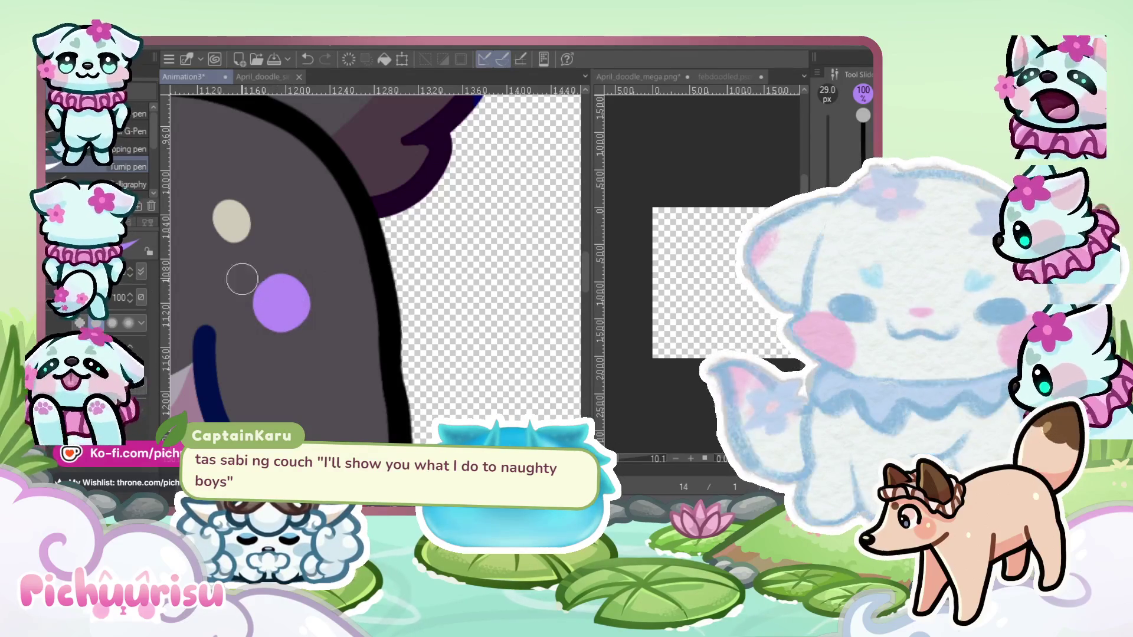
key(ctrl+z)
drag(276, 301, 284, 305)
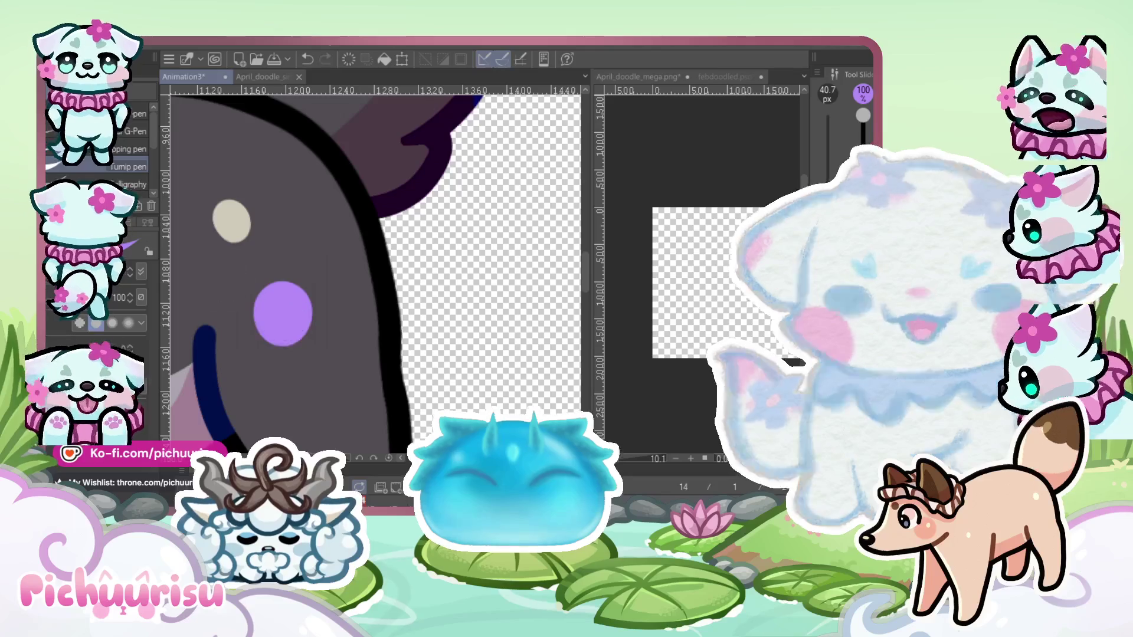
Paint the crescent's upper and lower curves below the dot, undoing the stray last stroke
scroll(248, 354, up, 3)
mouse_move(215, 334)
mouse_down()
mouse_move(360, 379)
mouse_move(457, 282)
mouse_up()
mouse_move(203, 329)
mouse_down()
mouse_move(376, 446)
mouse_move(414, 310)
mouse_move(354, 424)
mouse_up()
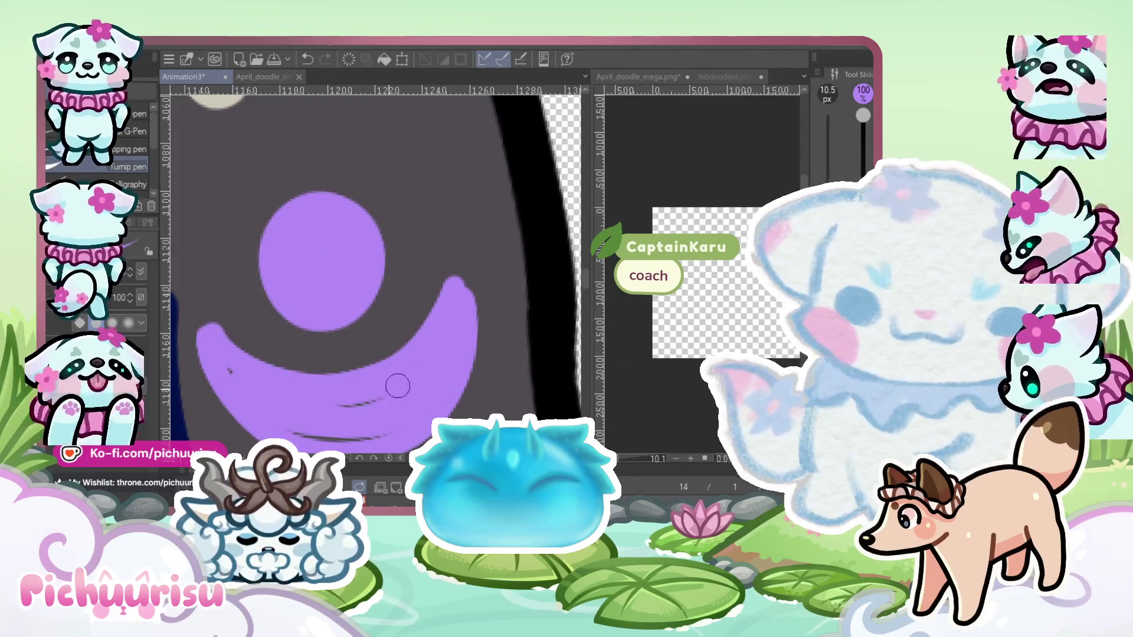
scroll(355, 389, down, 2)
scroll(278, 393, up, 3)
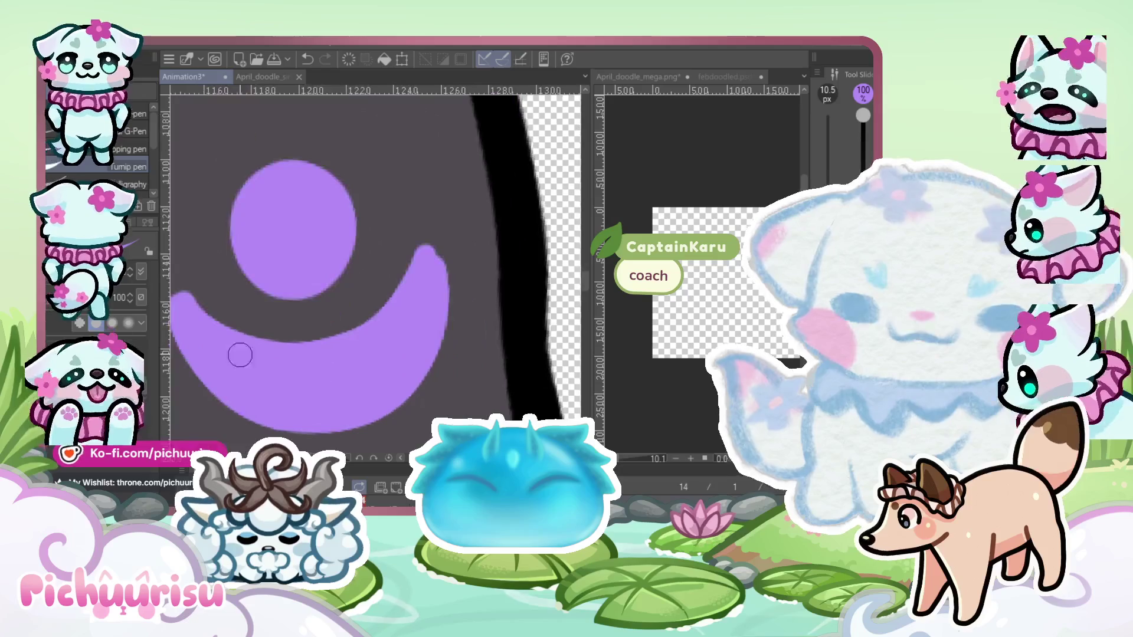
key(j)
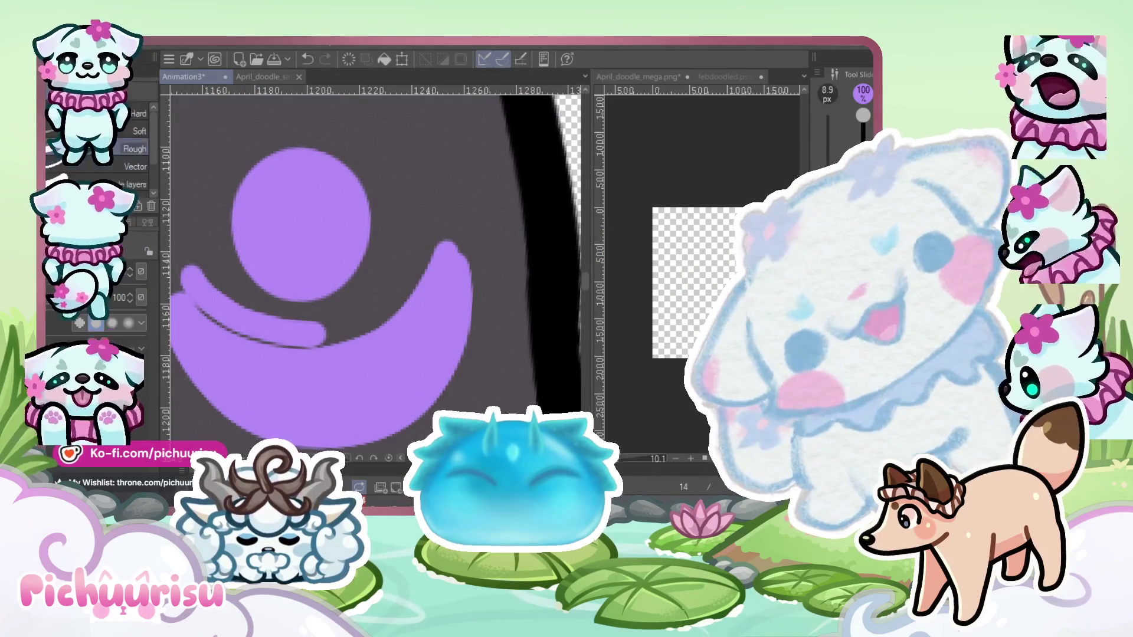
key(e)
key(ctrl+z)
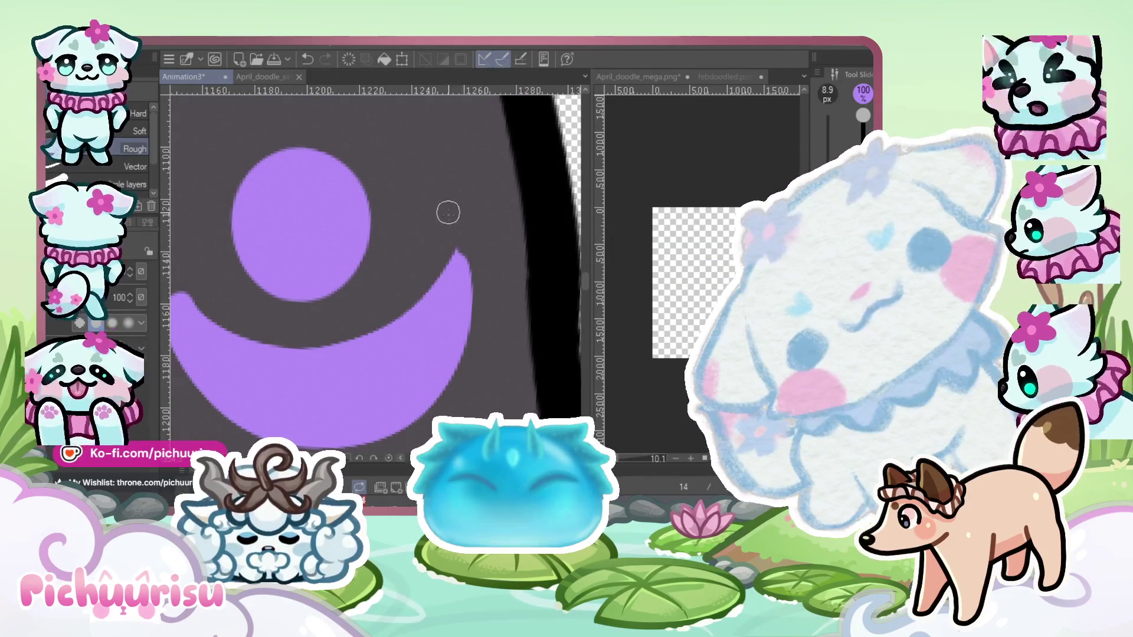
scroll(460, 236, down, 3)
scroll(248, 263, up, 2)
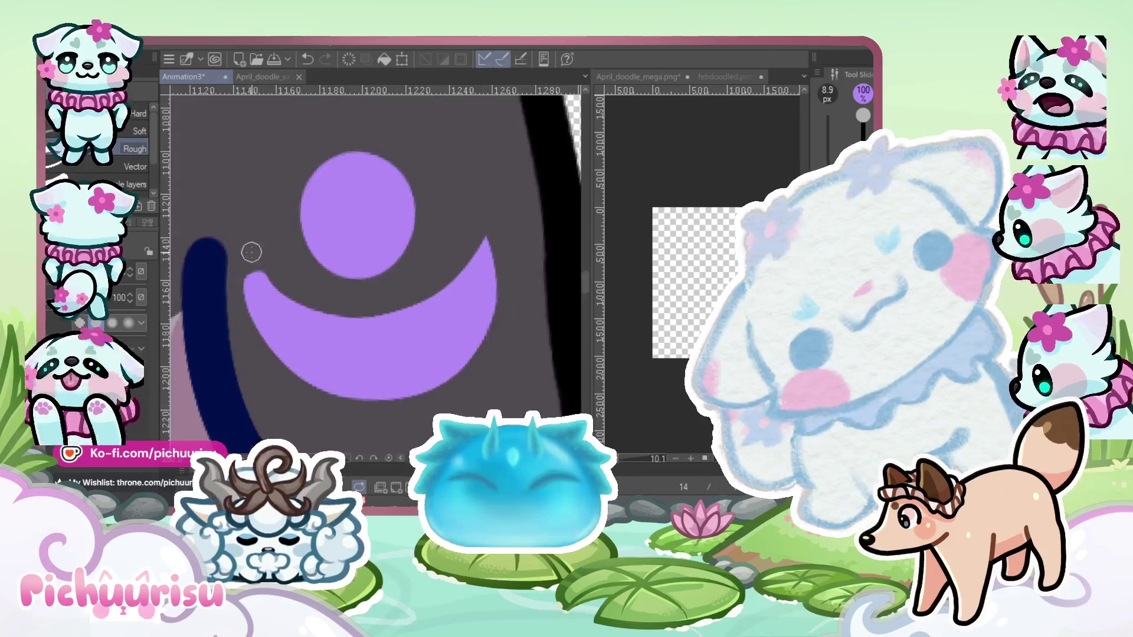
scroll(253, 259, up, 2)
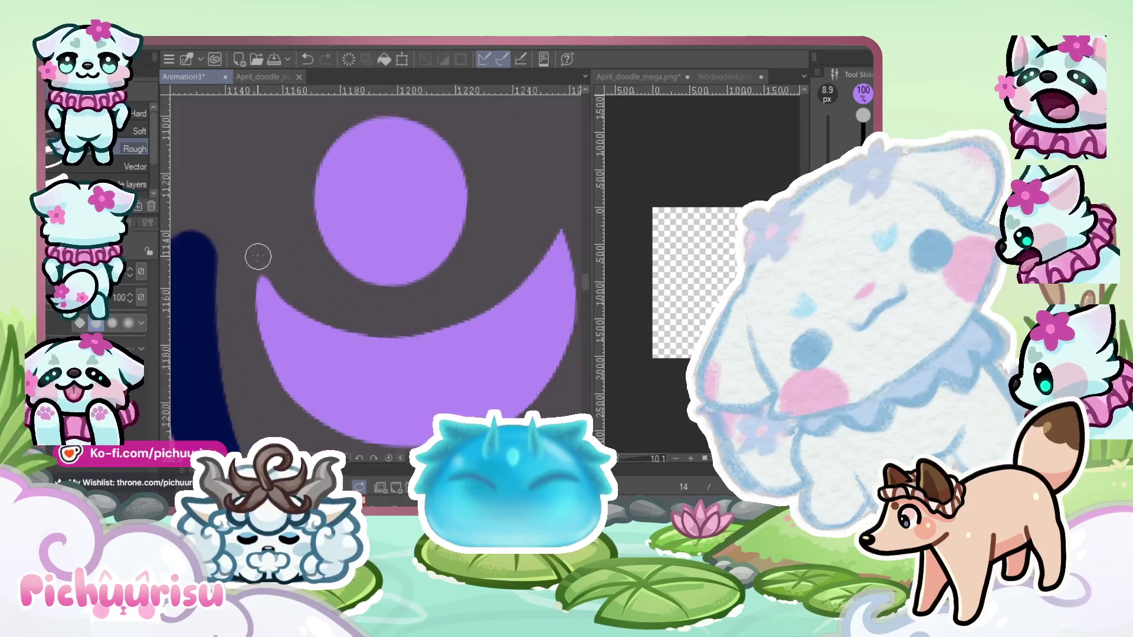
scroll(446, 282, down, 4)
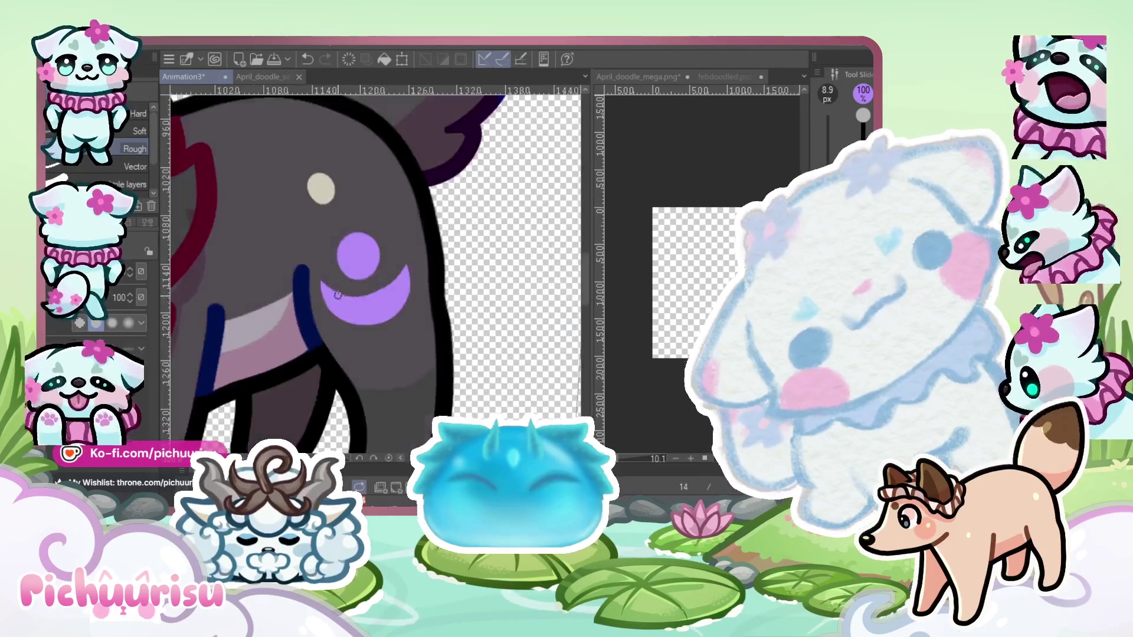
scroll(446, 282, down, 3)
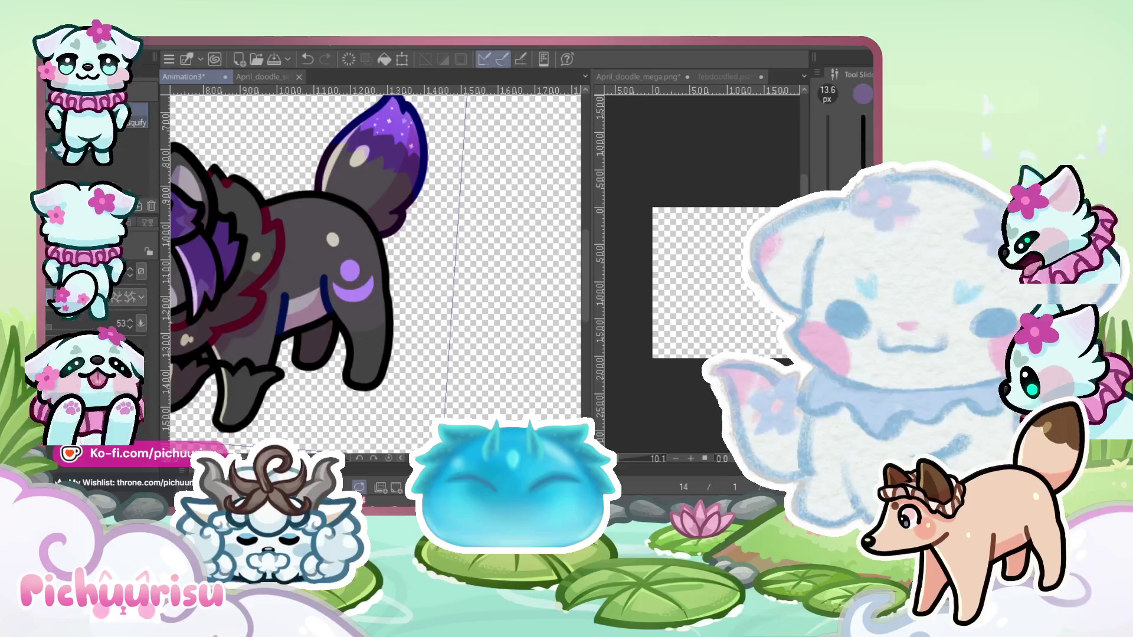
Paint purple shading strokes across the wolf's belly and down toward the back leg
scroll(446, 282, up, 2)
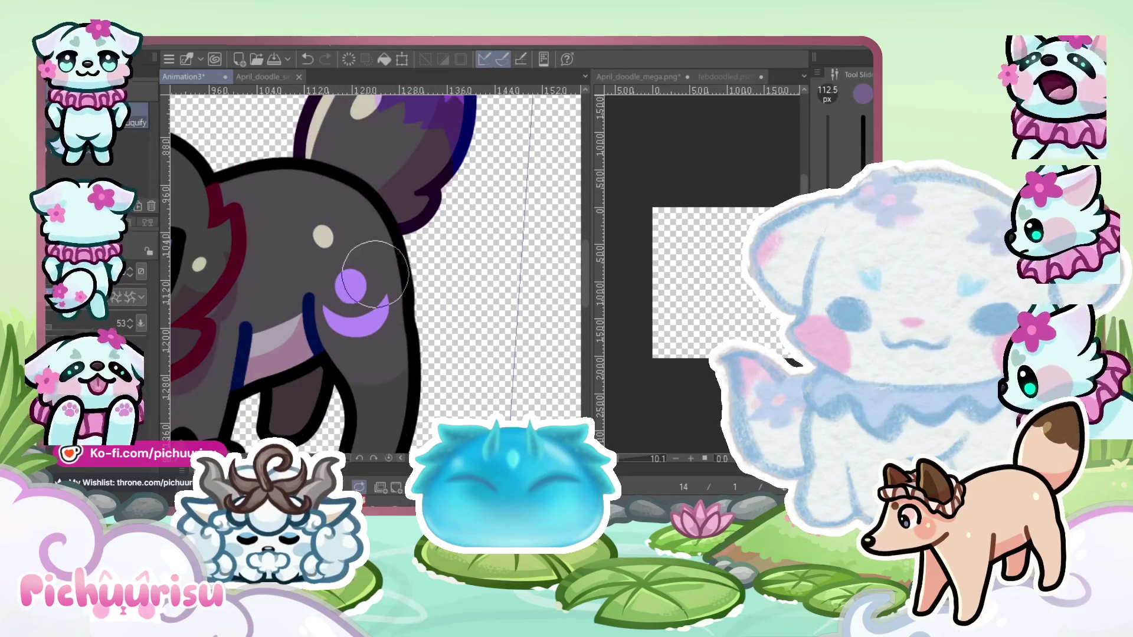
scroll(350, 279, up, 2)
scroll(315, 292, down, 3)
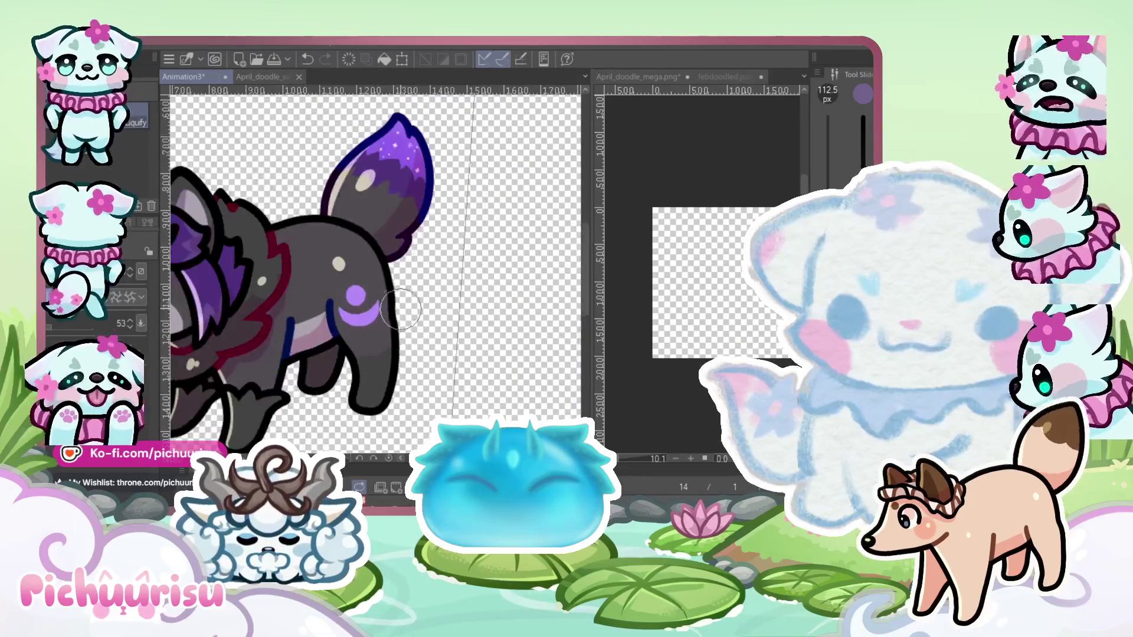
key(p)
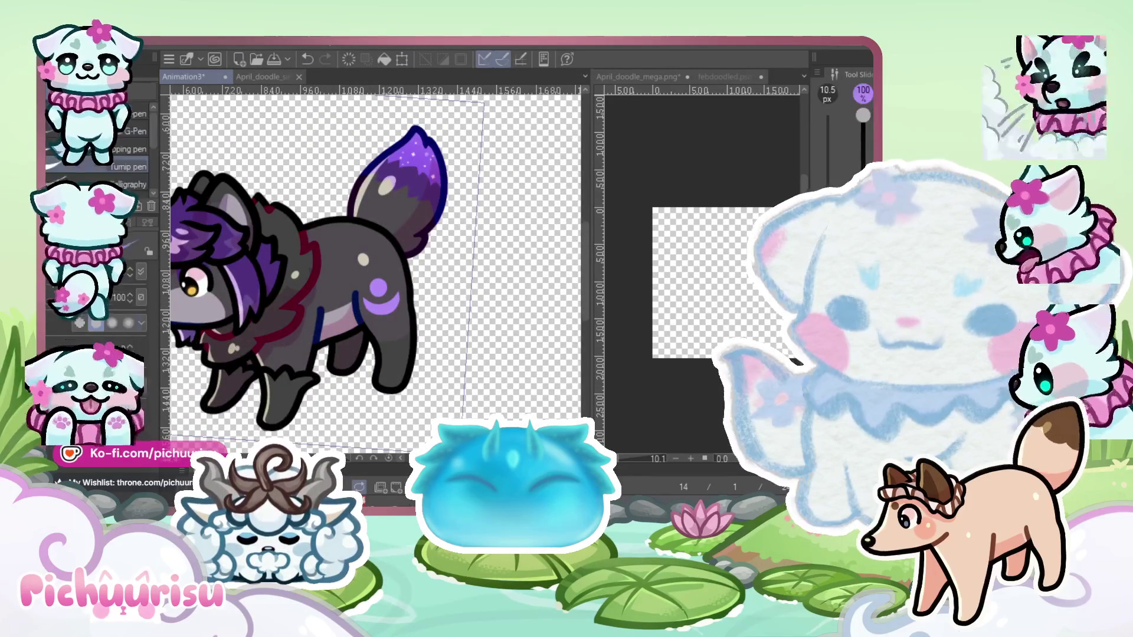
scroll(282, 337, up, 3)
drag(260, 358, 312, 337)
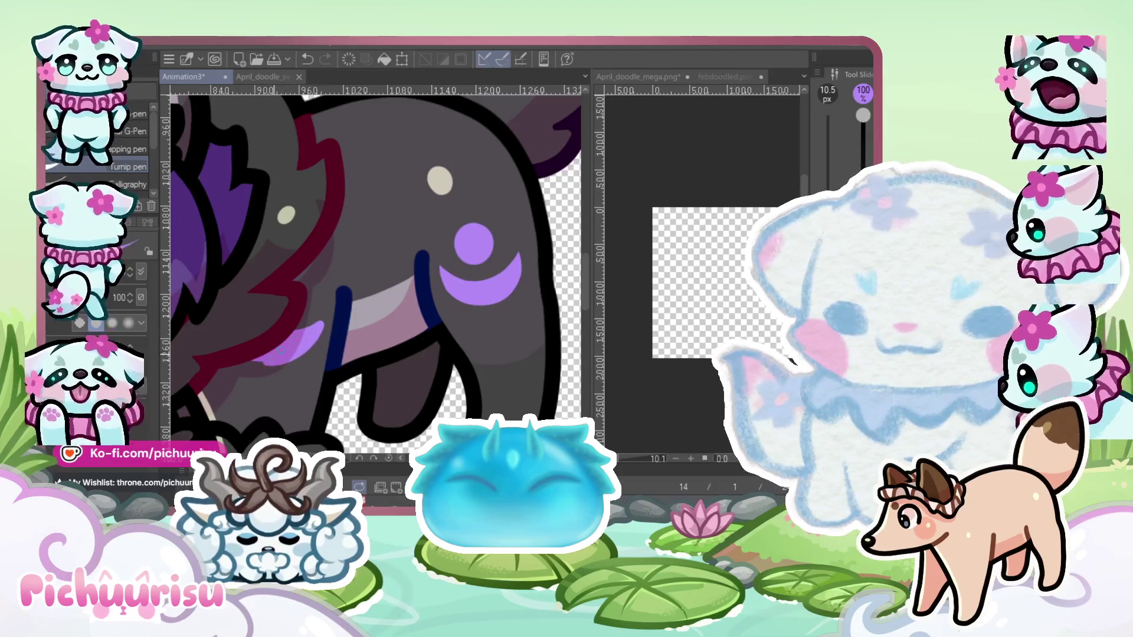
scroll(291, 343, up, 2)
key(e)
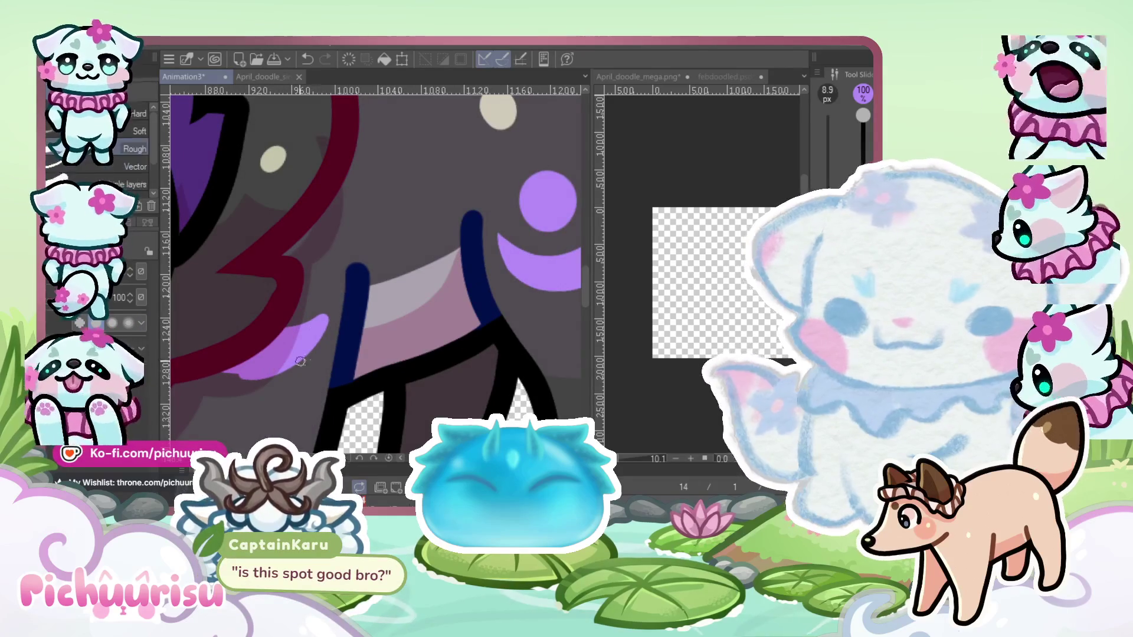
scroll(209, 379, up, 1)
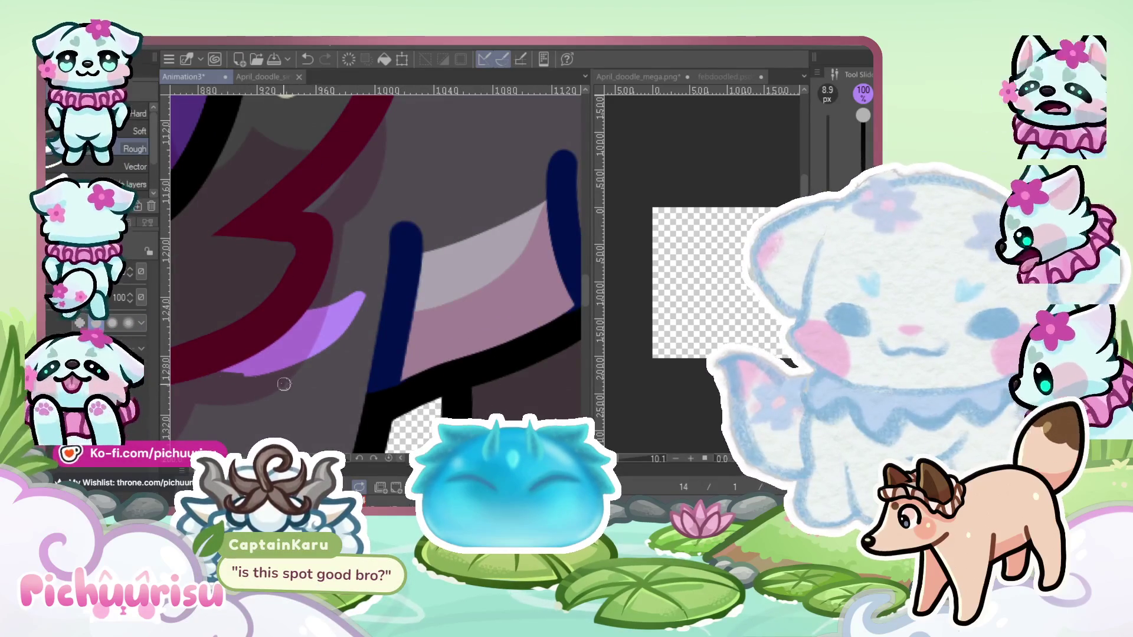
key(p)
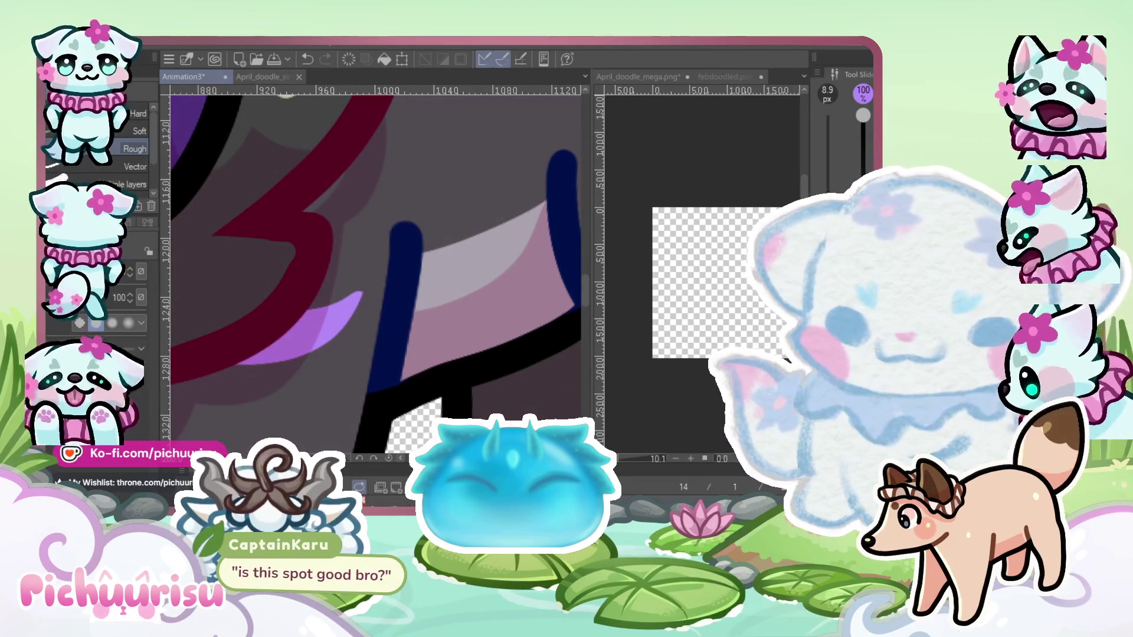
drag(347, 302, 212, 375)
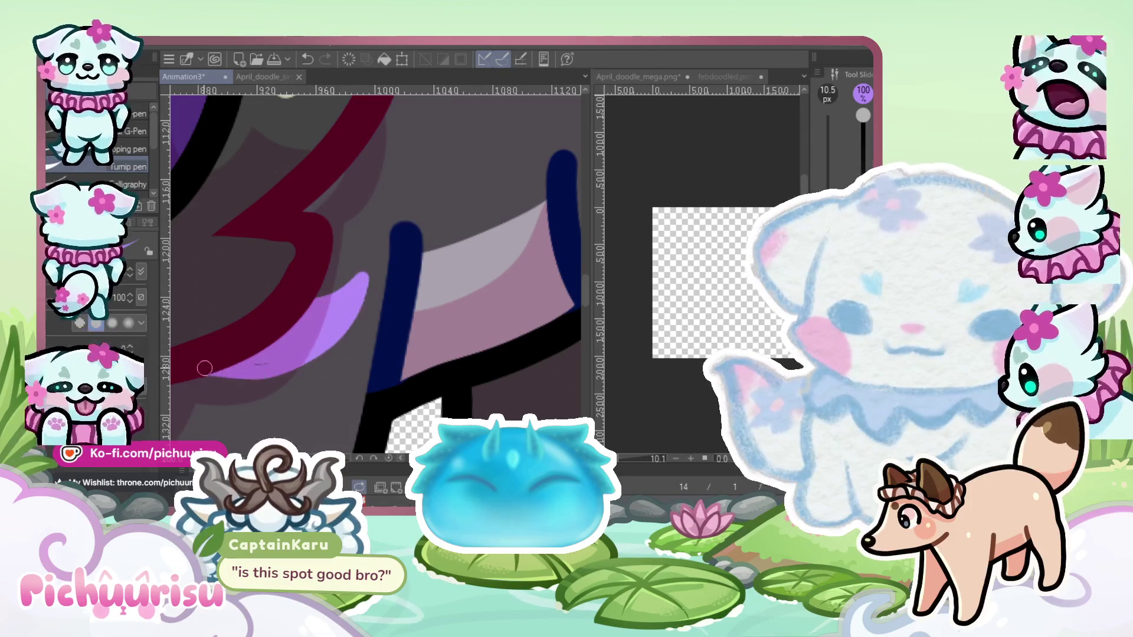
Tidy the hip and leg shading with the eraser and Liquify, then zoom out to the whole wolf
key(e)
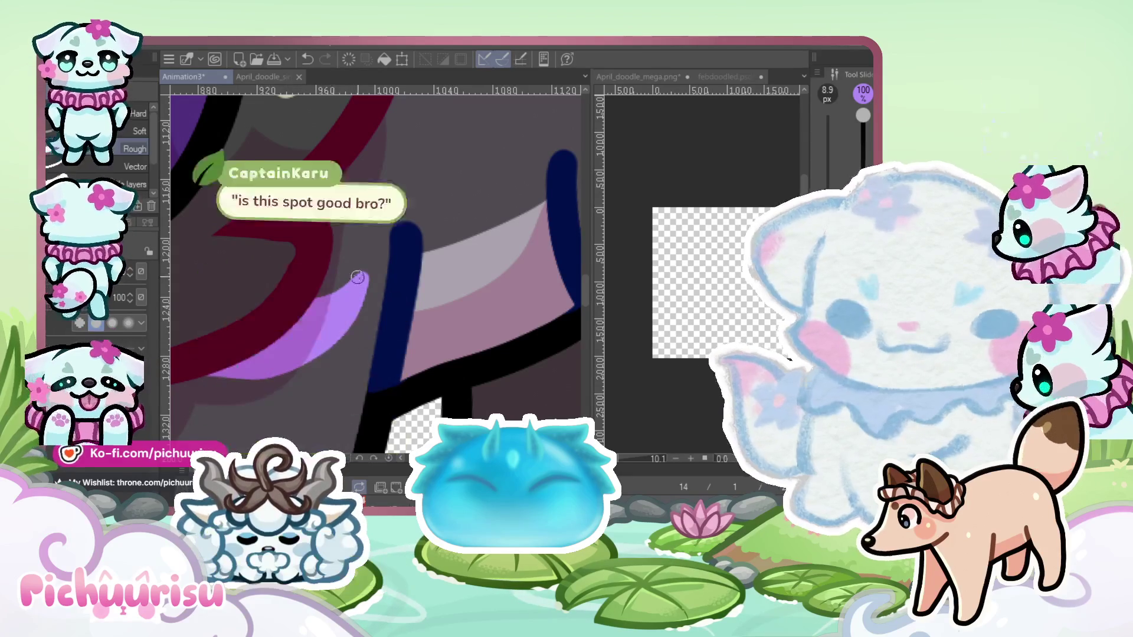
scroll(375, 330, up, 1)
scroll(224, 440, down, 1)
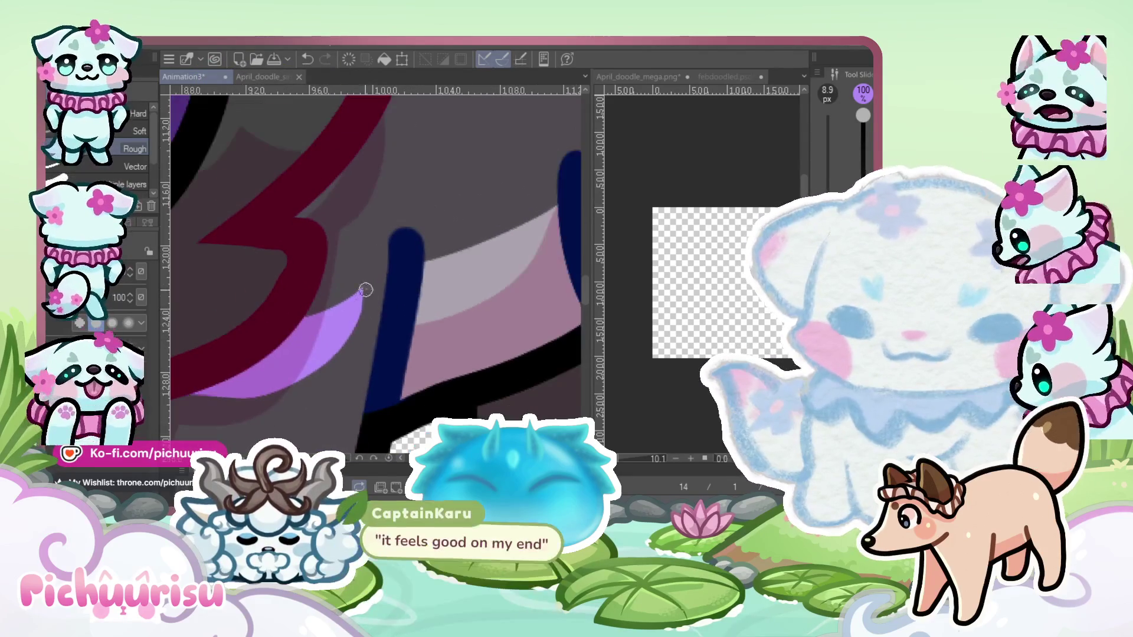
scroll(219, 395, down, 2)
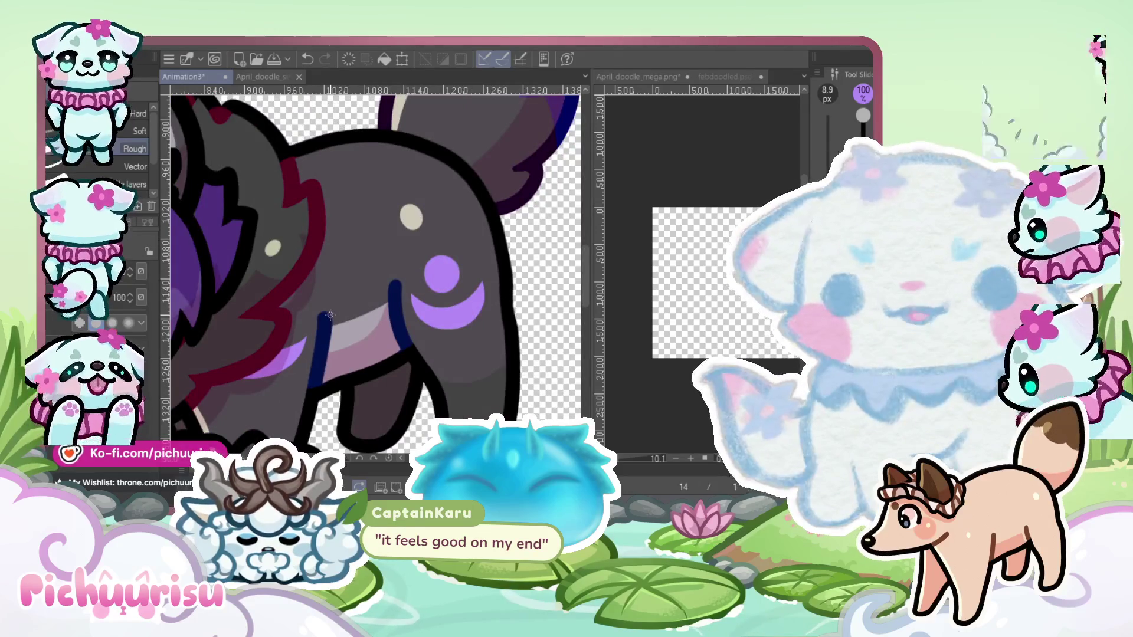
scroll(330, 314, up, 3)
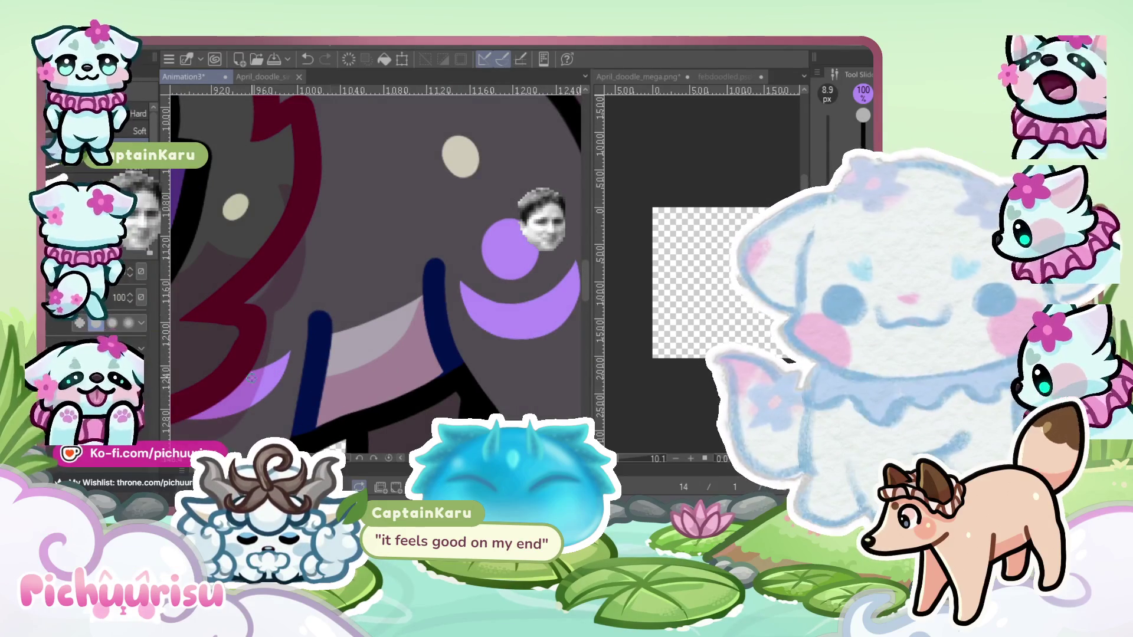
key(p)
scroll(259, 310, up, 2)
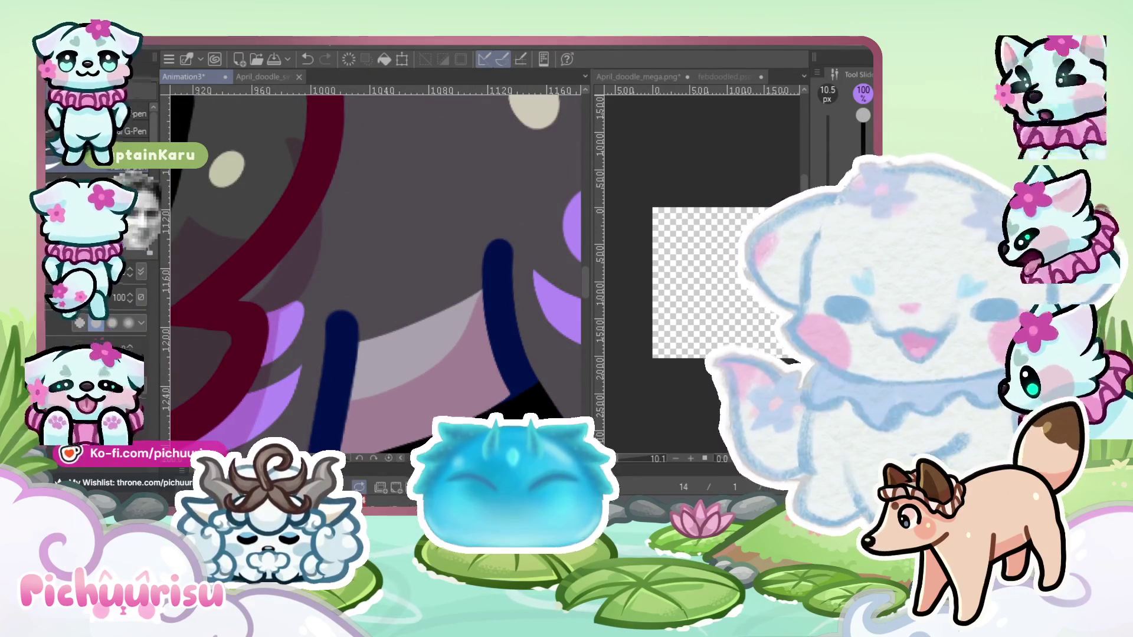
key(e)
scroll(275, 329, up, 2)
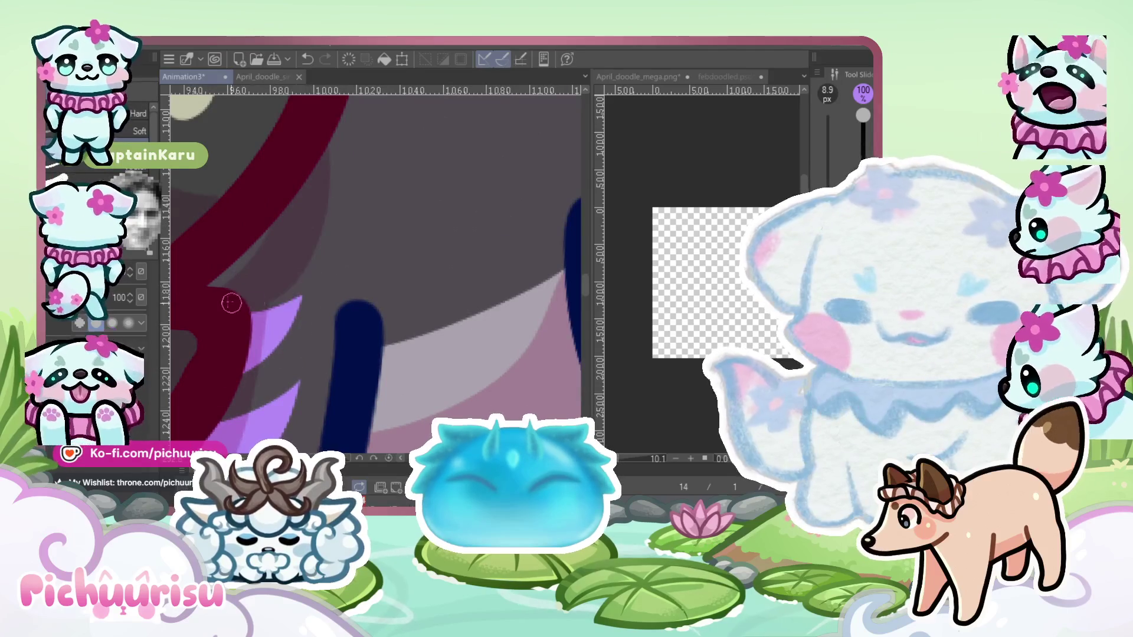
scroll(277, 290, down, 10)
key(j)
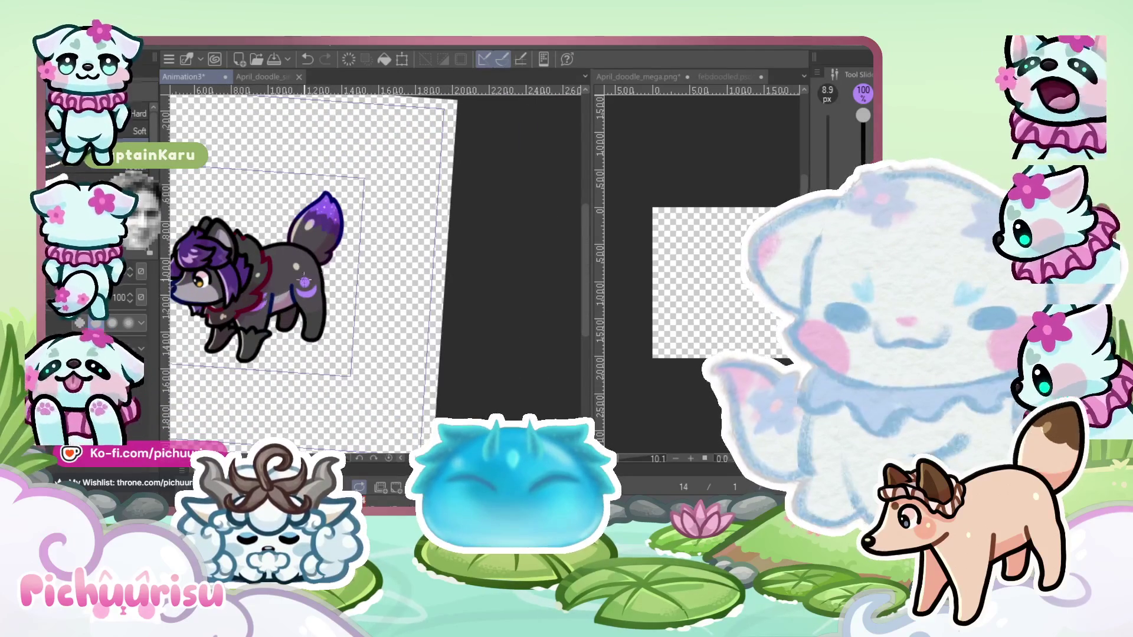
scroll(278, 289, up, 2)
scroll(255, 338, up, 3)
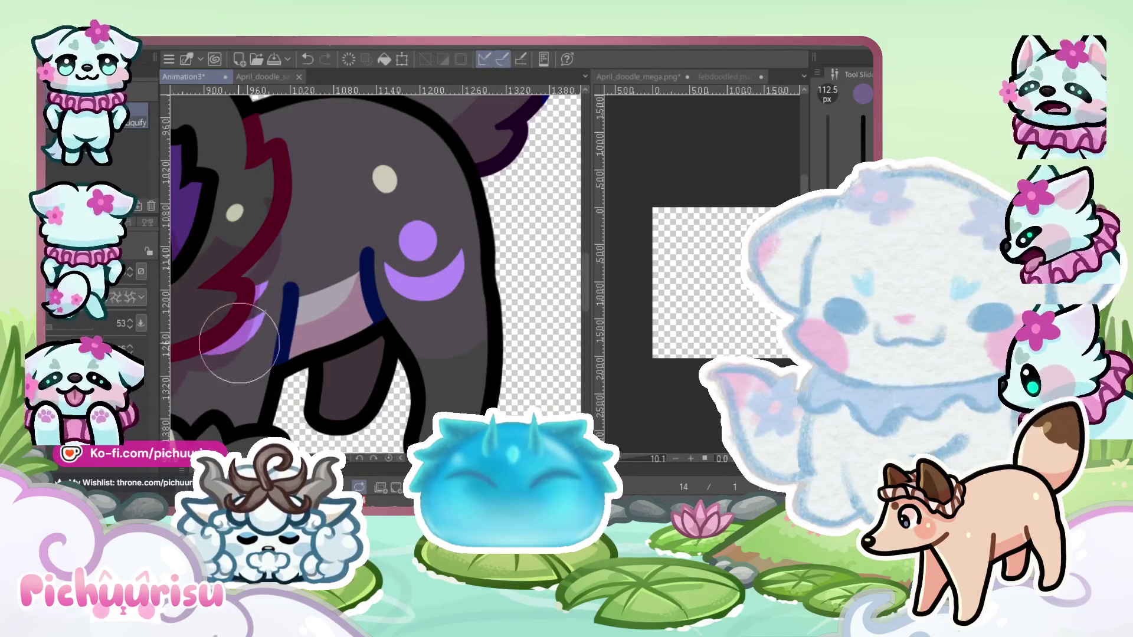
scroll(277, 288, down, 1)
scroll(278, 288, down, 3)
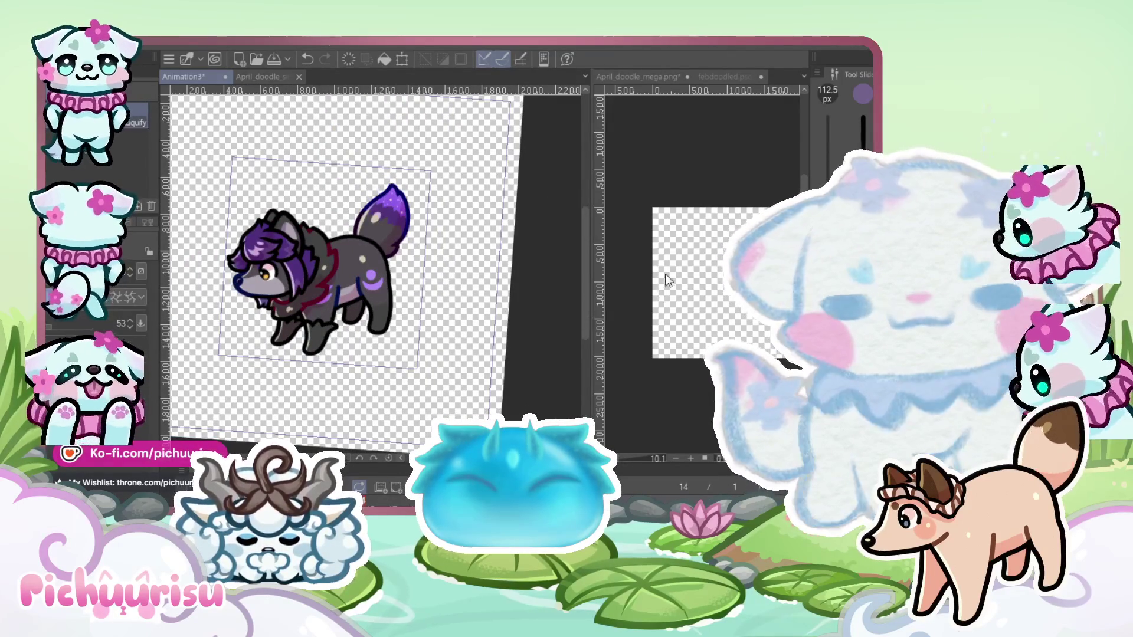
Show the febdoodled.psd reference wolf in the side view beside the drawing
click(656, 77)
click(739, 76)
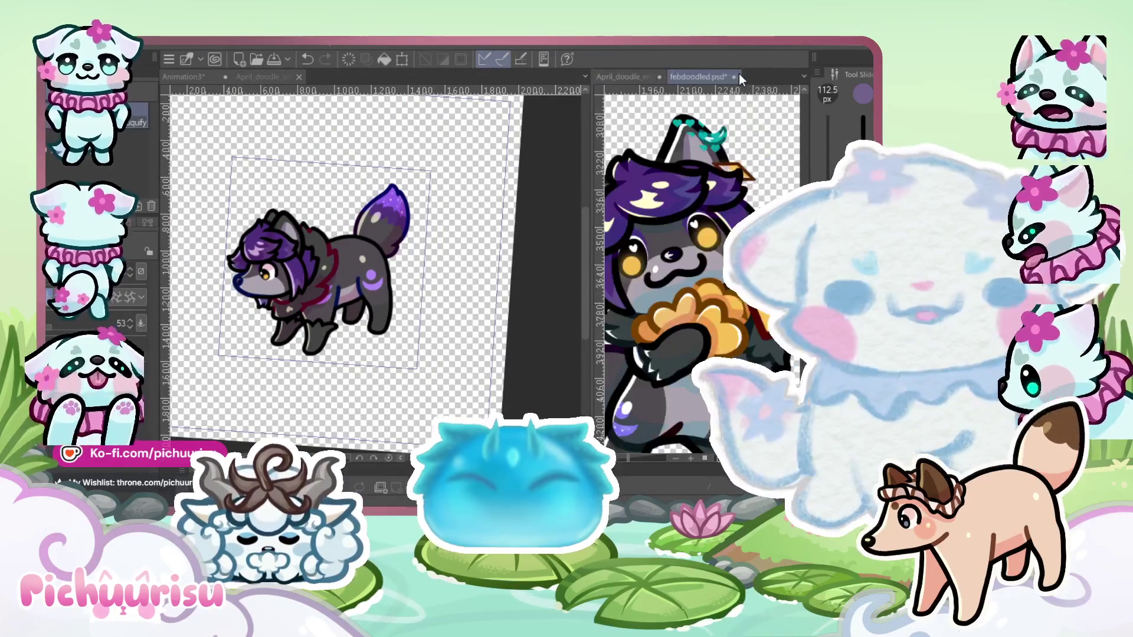
scroll(725, 298, up, 4)
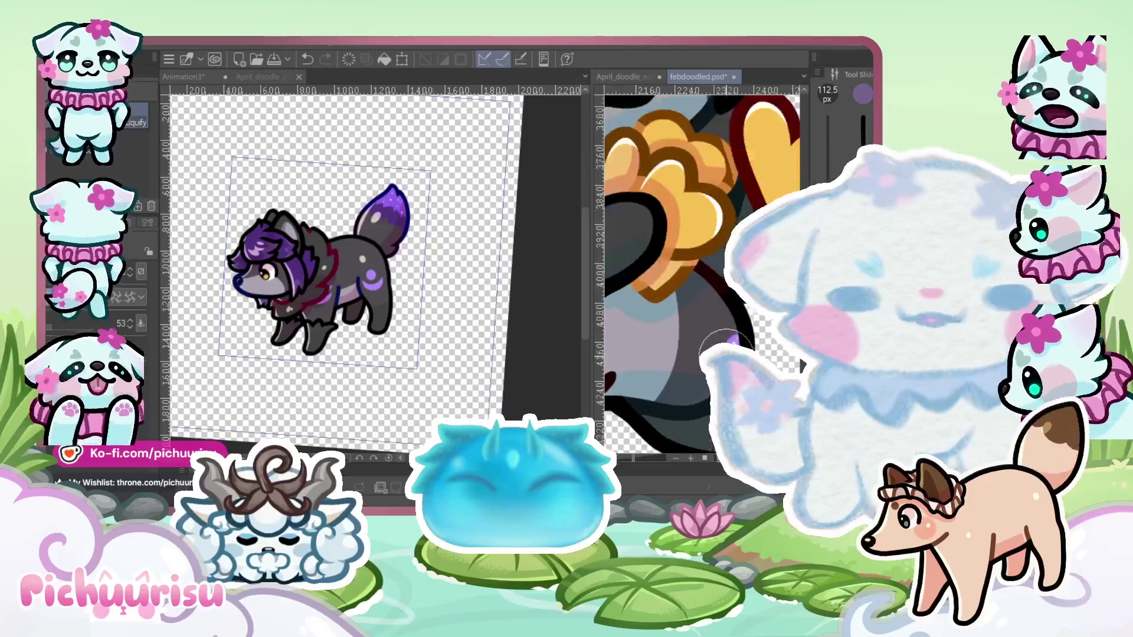
scroll(347, 273, up, 5)
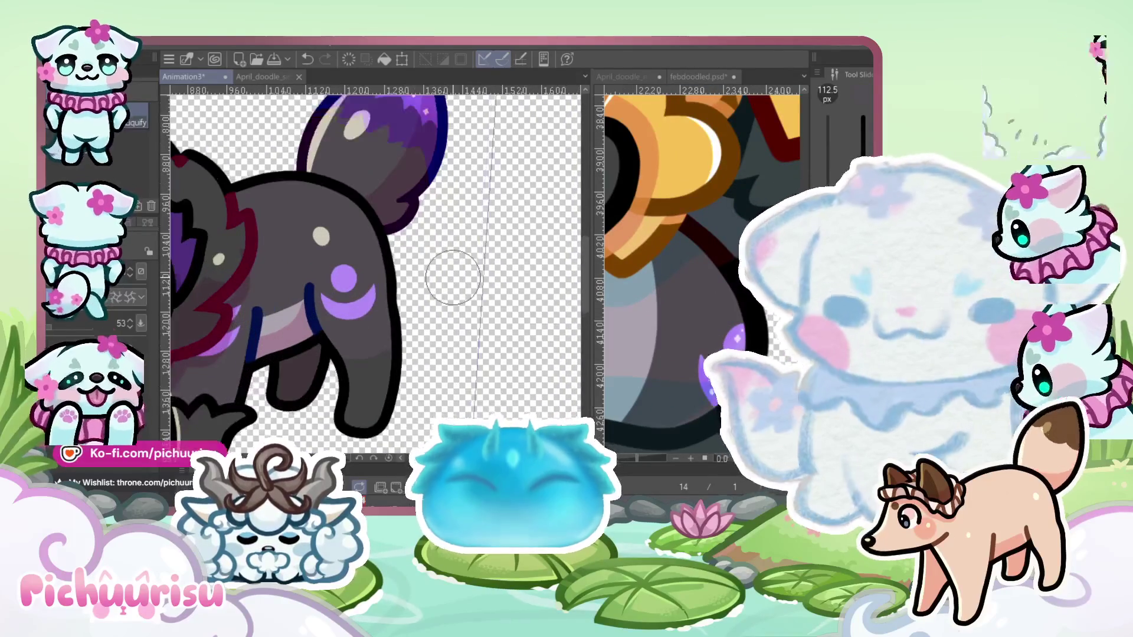
scroll(342, 277, up, 1)
scroll(367, 270, down, 2)
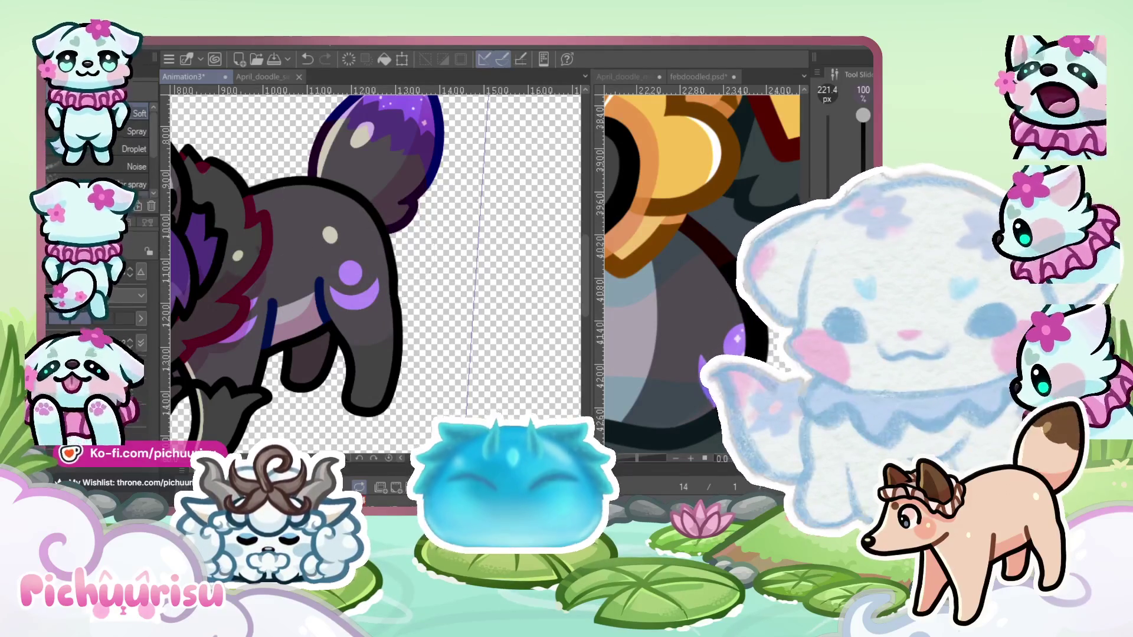
Airbrush soft lavender shading along the purple crescent, undoing unwanted strokes
key(p)
scroll(389, 285, up, 3)
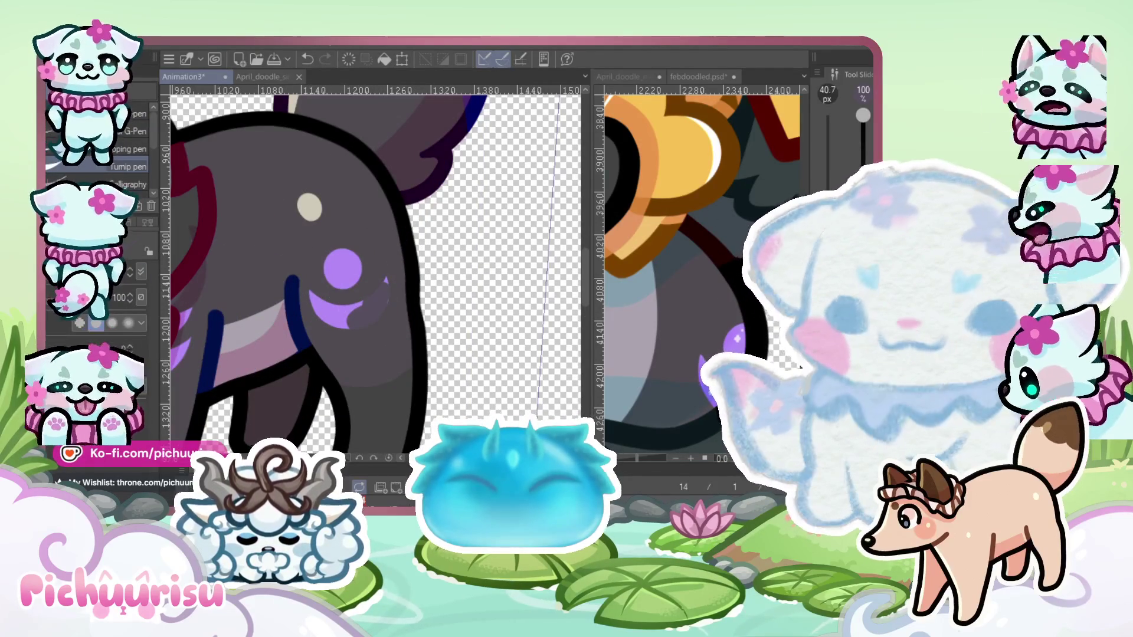
key(ctrl+z)
mouse_move(293, 304)
mouse_down()
mouse_move(360, 348)
mouse_move(372, 331)
mouse_move(319, 329)
mouse_up()
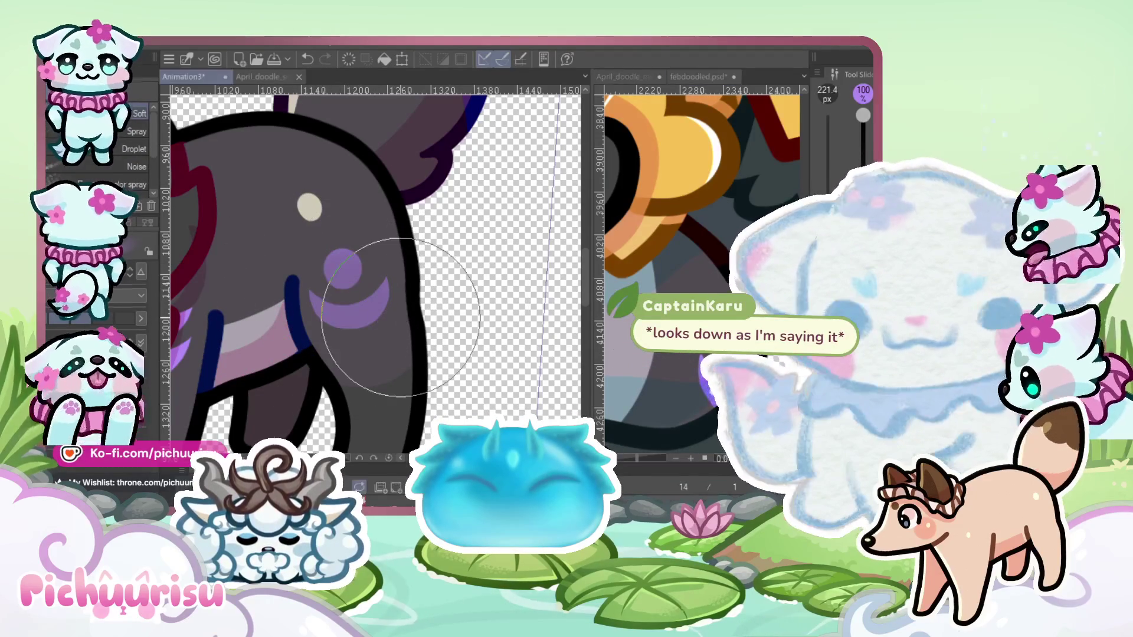
key(ctrl+z)
mouse_move(354, 273)
mouse_down()
mouse_move(354, 236)
mouse_move(405, 266)
mouse_move(380, 254)
mouse_up()
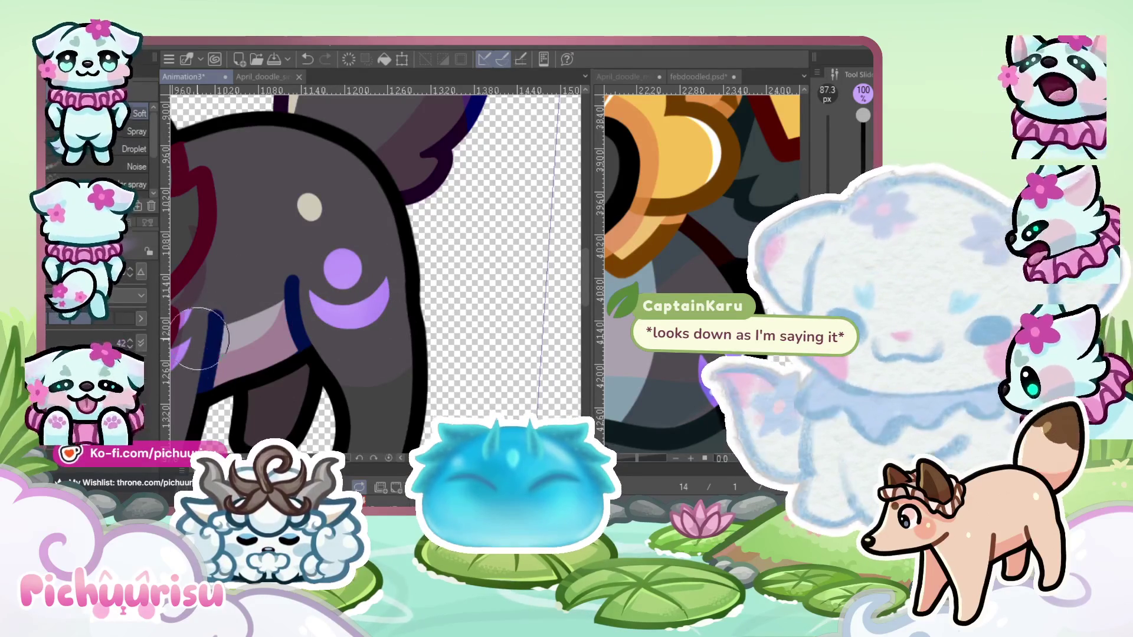
Zoom out to compare the whole wolf with the reference, and slightly enlarge the fine pen
scroll(430, 315, up, 2)
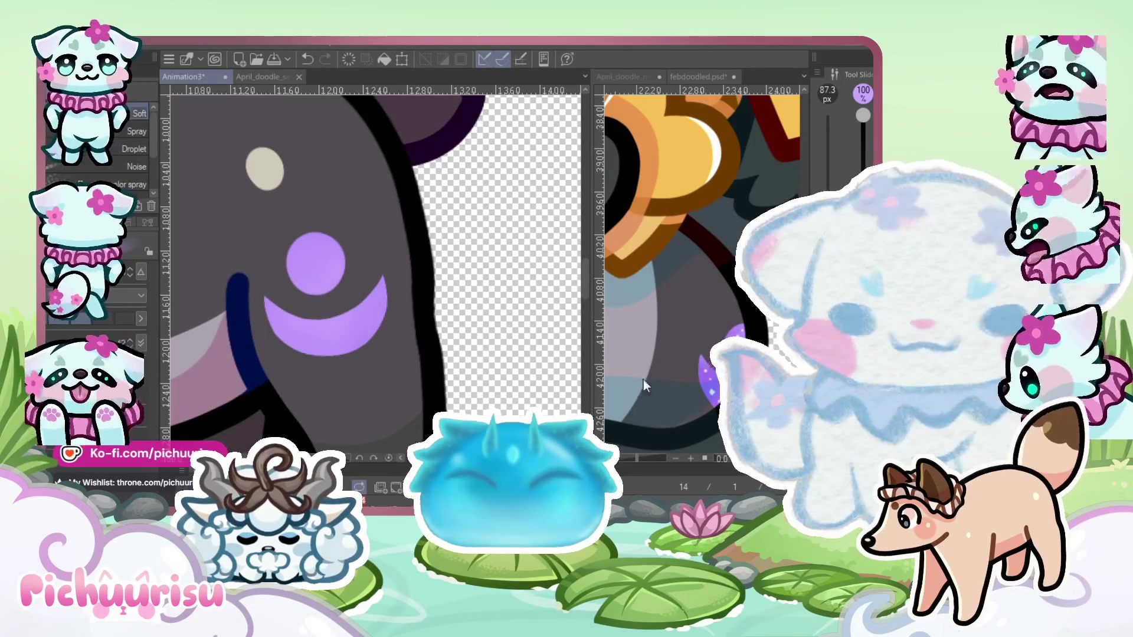
click(643, 380)
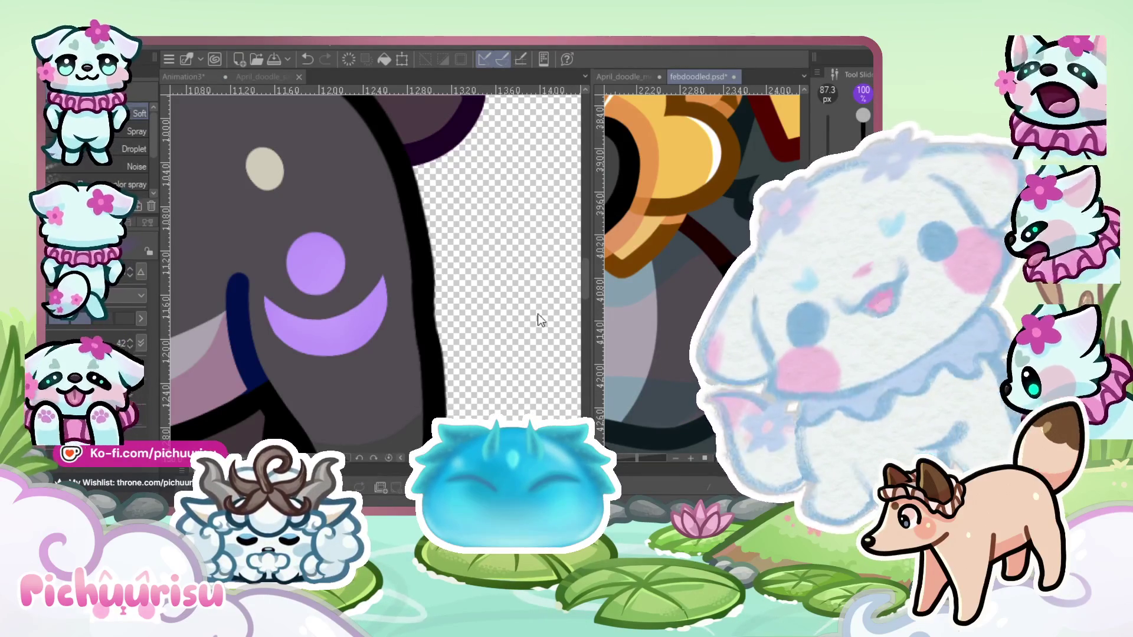
click(295, 268)
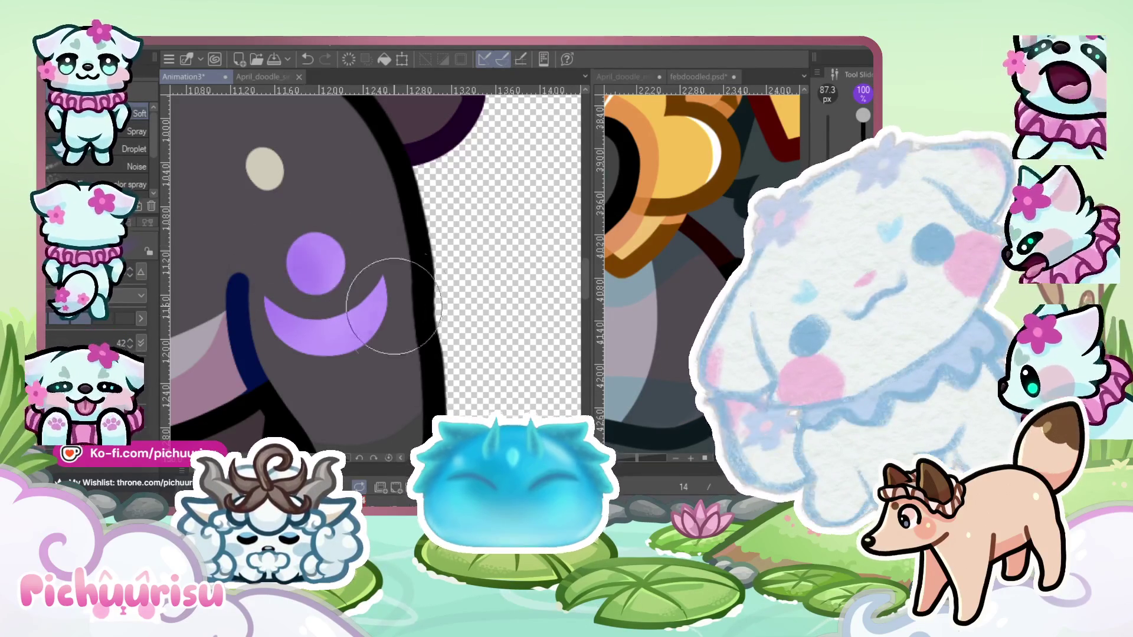
key(ctrl+minus)
key(ctrl+minus)
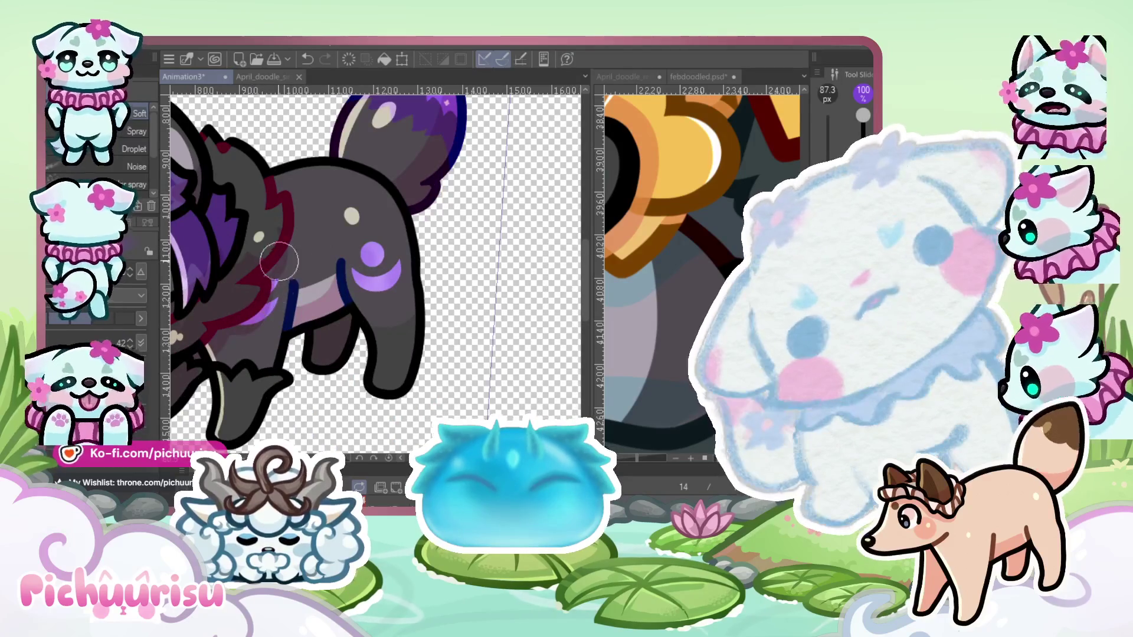
click(702, 318)
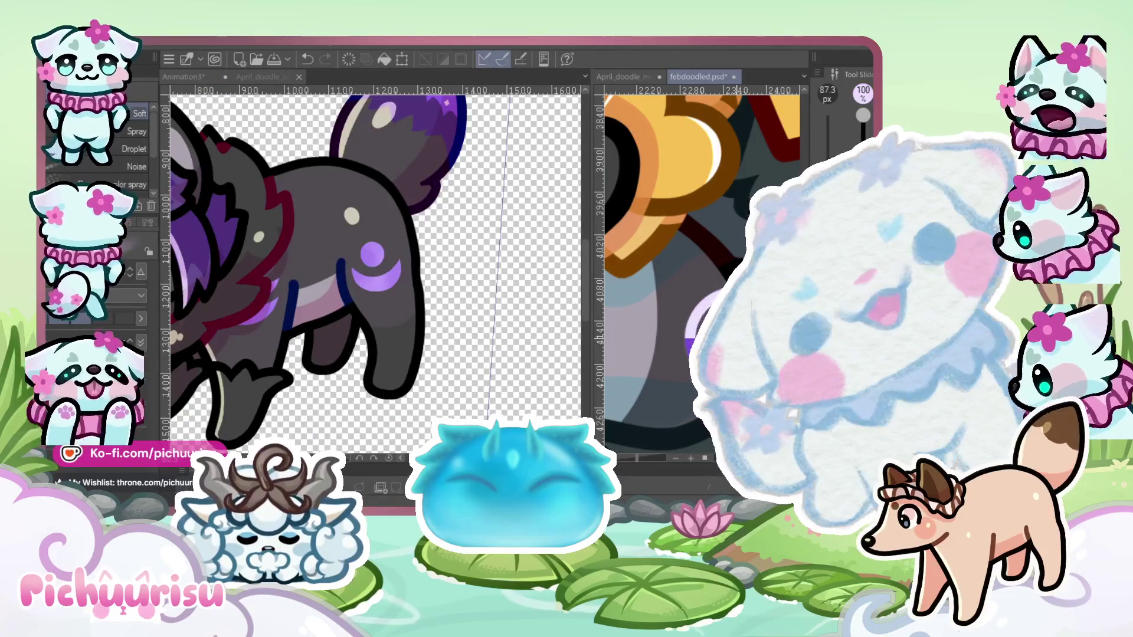
scroll(394, 304, up, 4)
key(p)
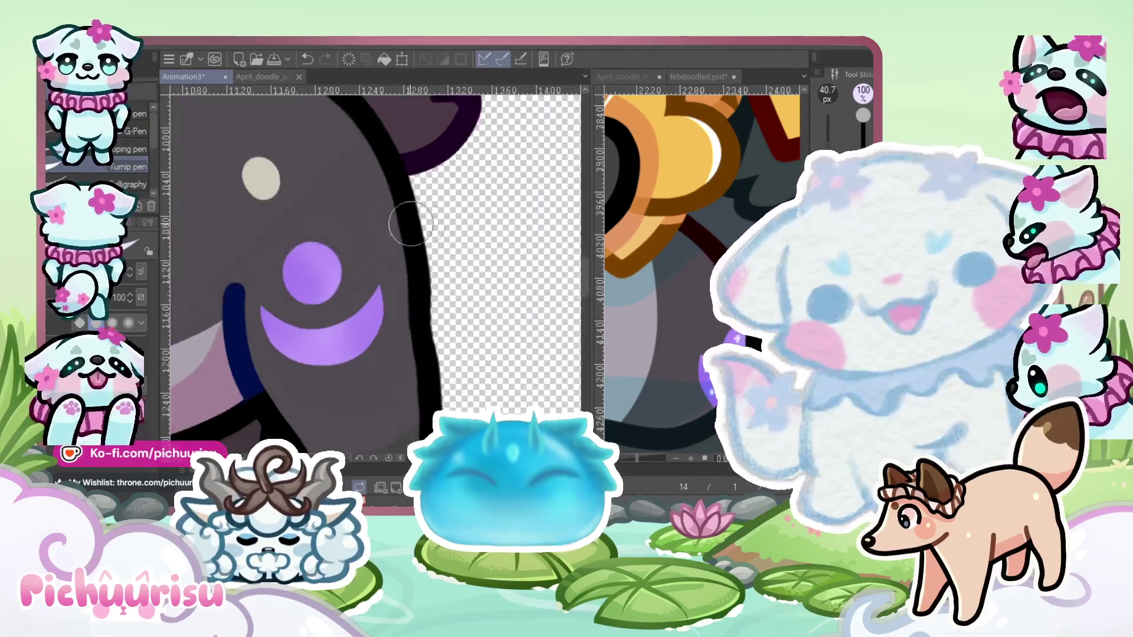
key(bracketright)
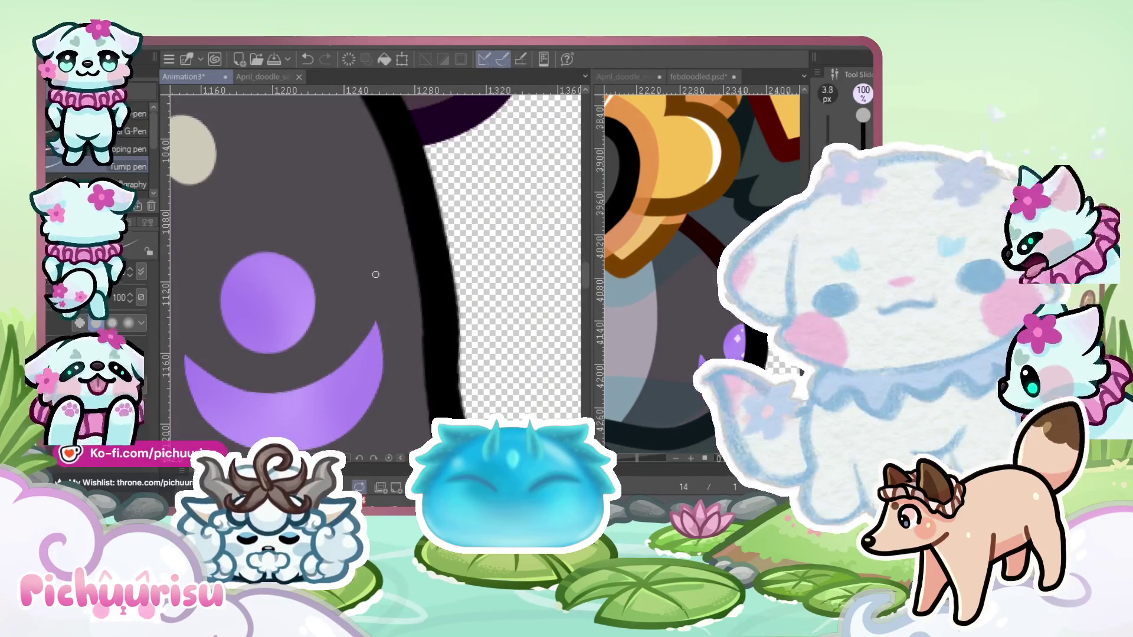
Dab tiny white four-point stars and dots over the purple moon mark and leg shading
scroll(240, 285, up, 3)
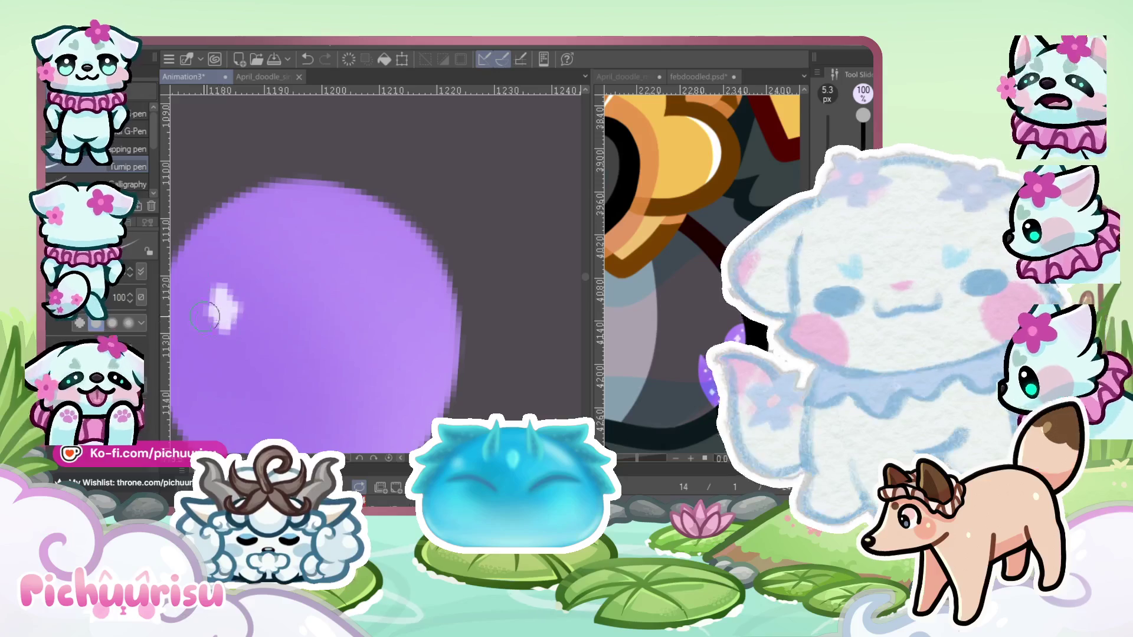
scroll(373, 385, down, 3)
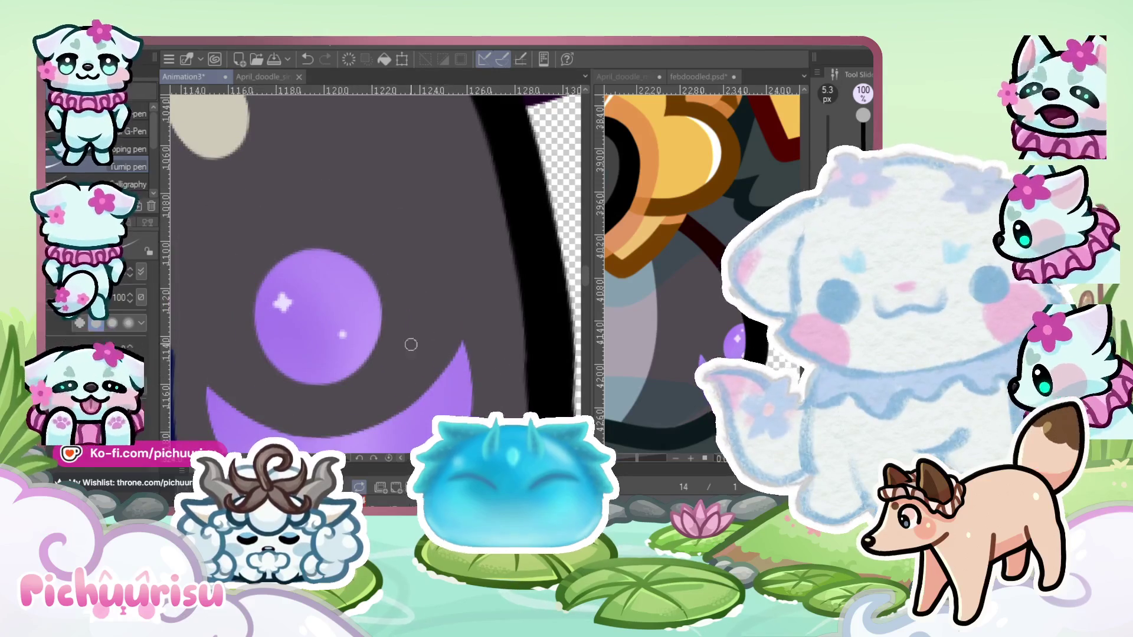
scroll(410, 344, down, 2)
scroll(364, 363, up, 3)
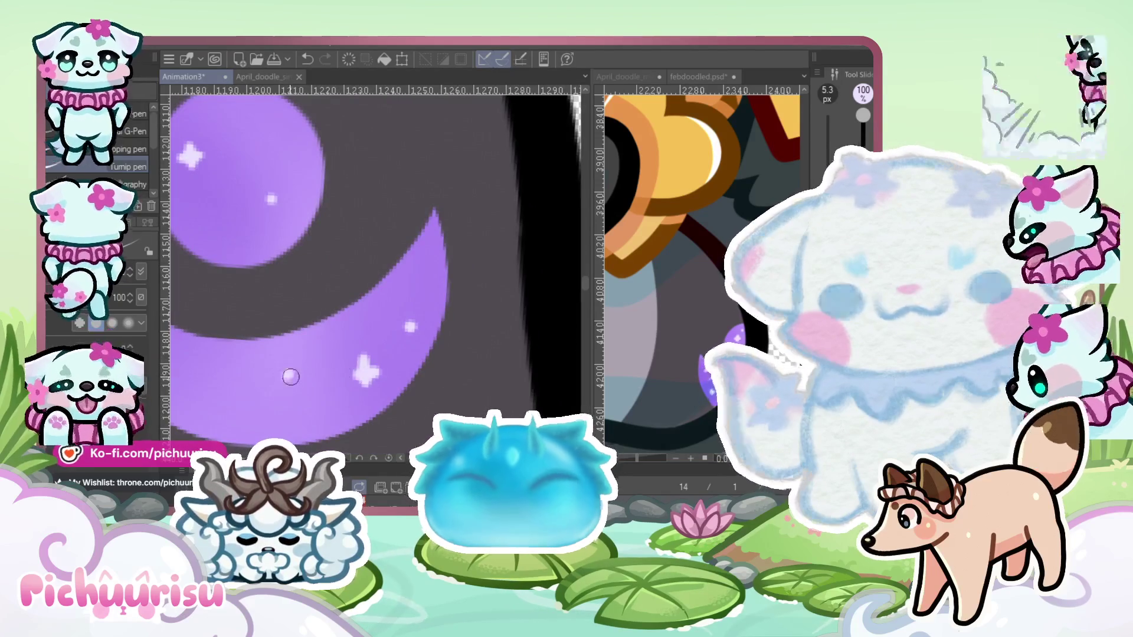
scroll(291, 377, down, 4)
scroll(246, 370, up, 3)
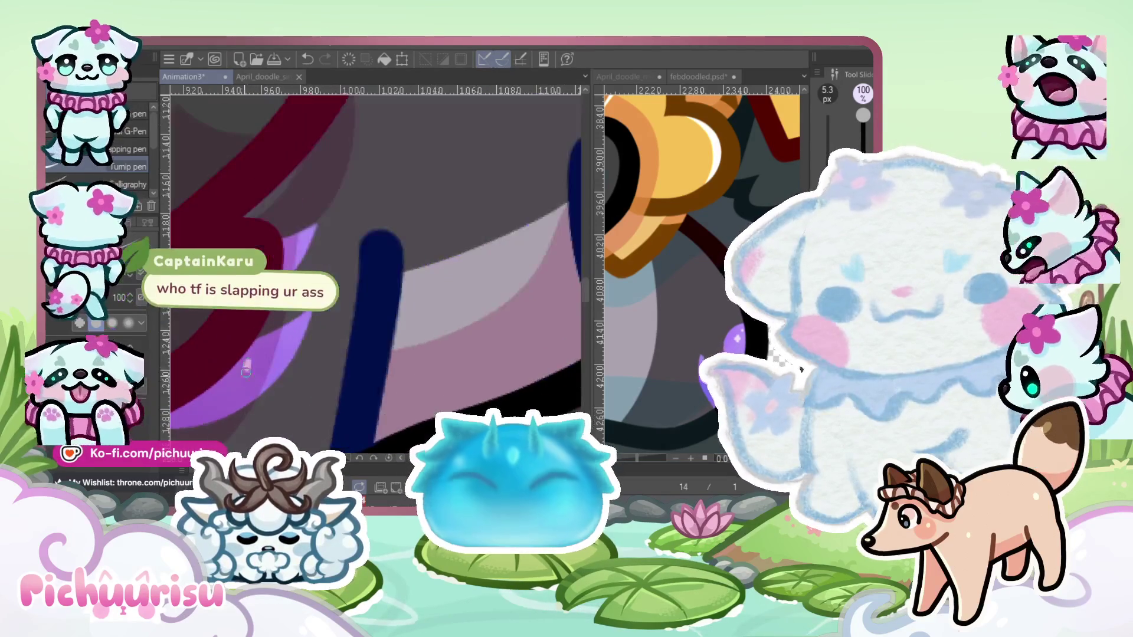
scroll(284, 360, down, 2)
scroll(307, 331, up, 2)
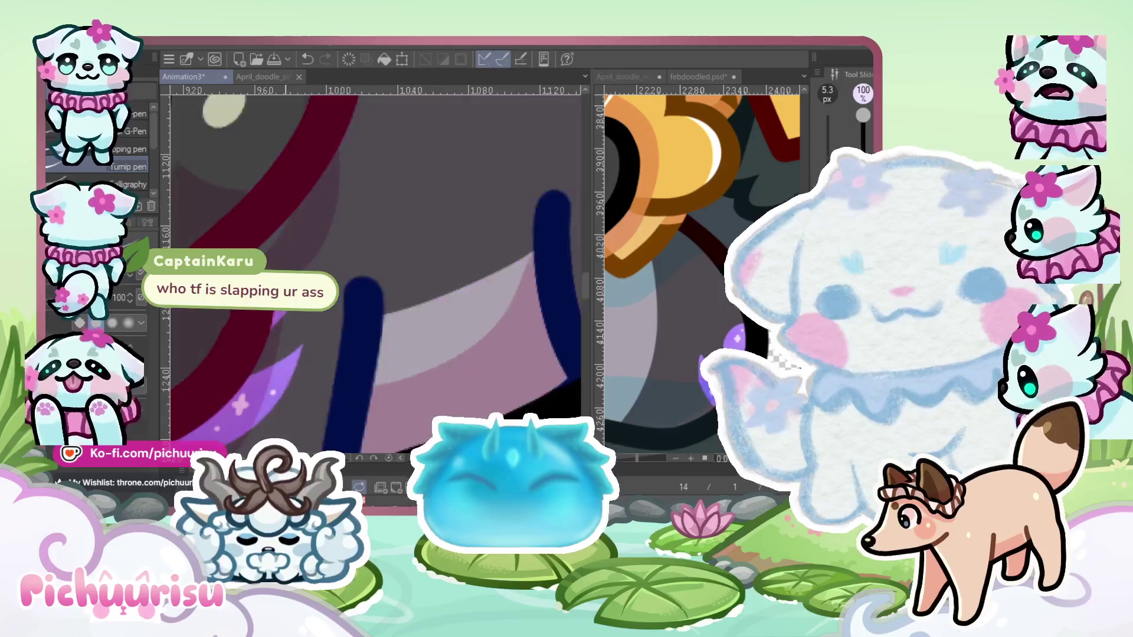
scroll(342, 283, down, 5)
scroll(354, 267, up, 5)
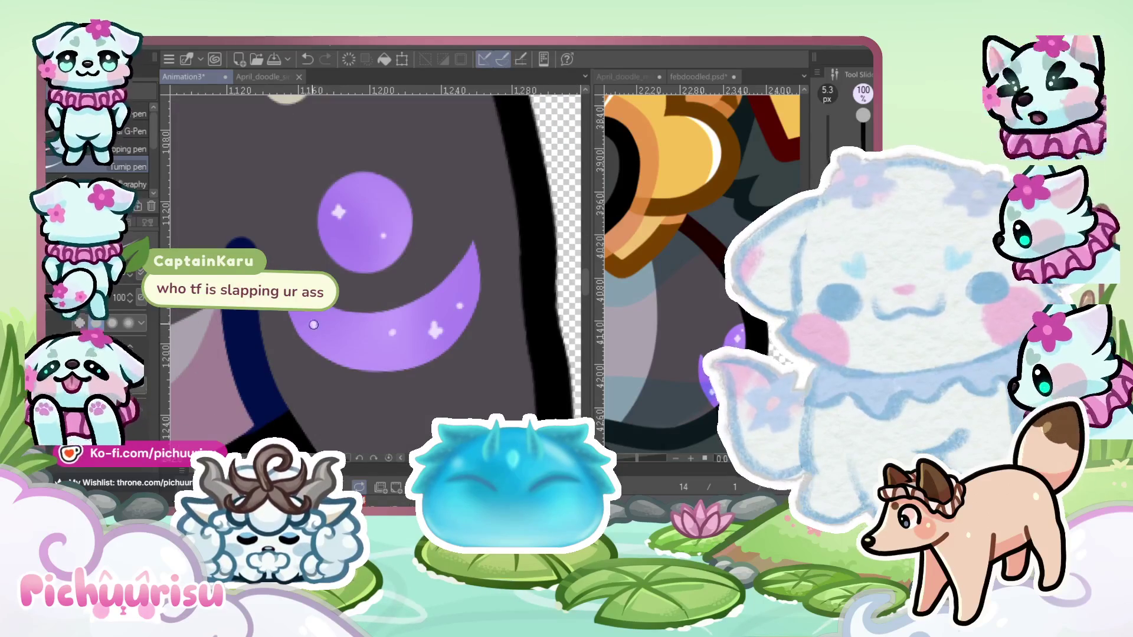
scroll(345, 325, up, 2)
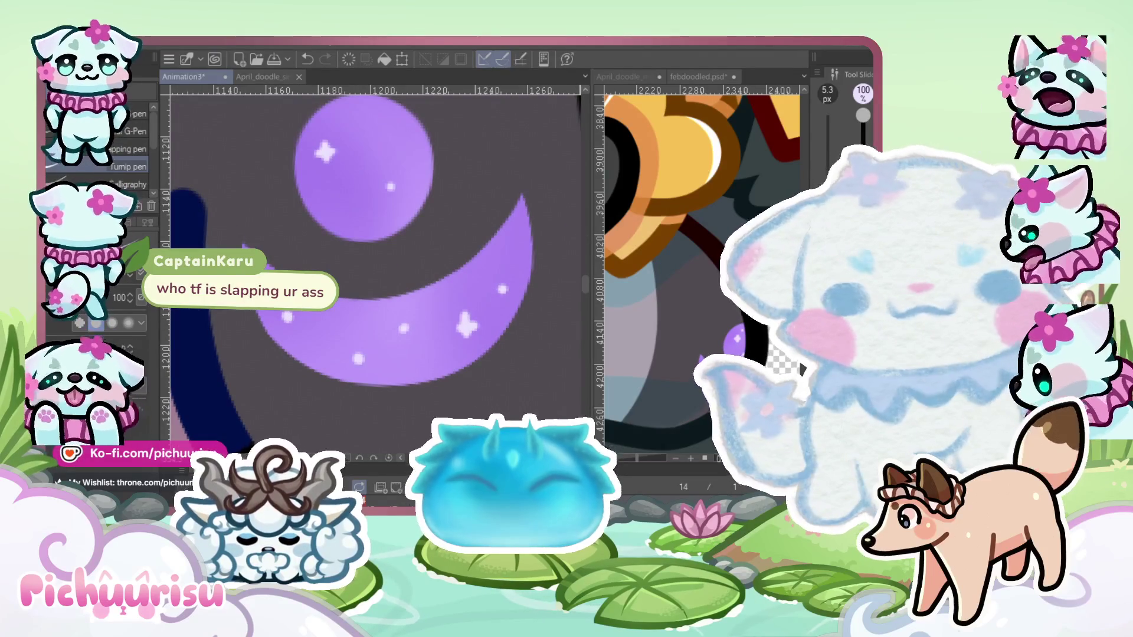
scroll(325, 327, up, 2)
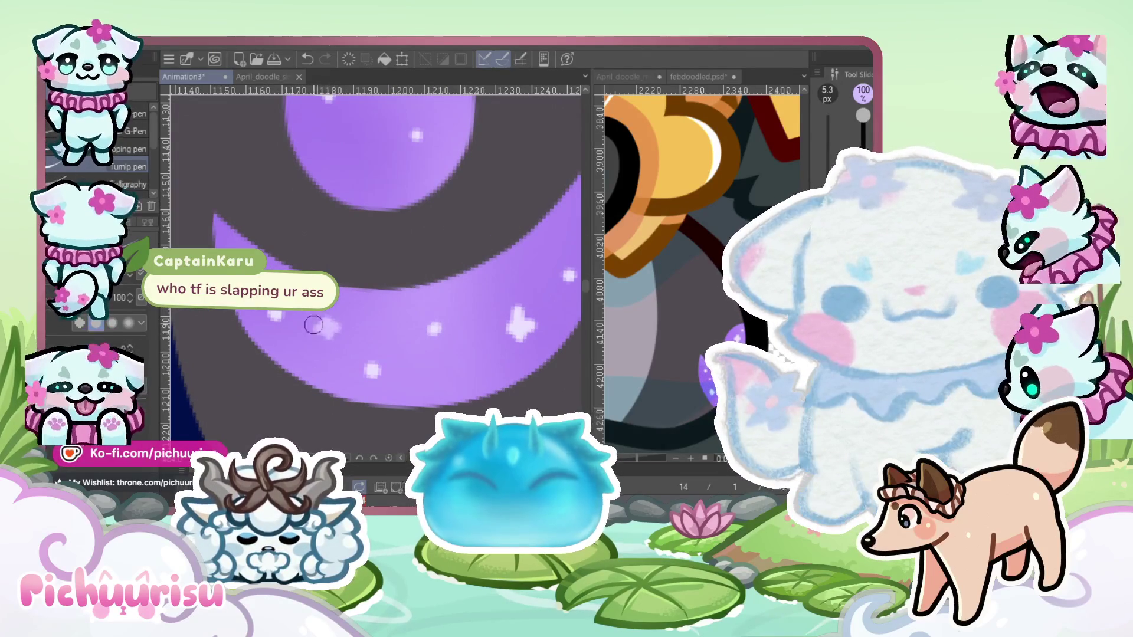
scroll(329, 321, down, 2)
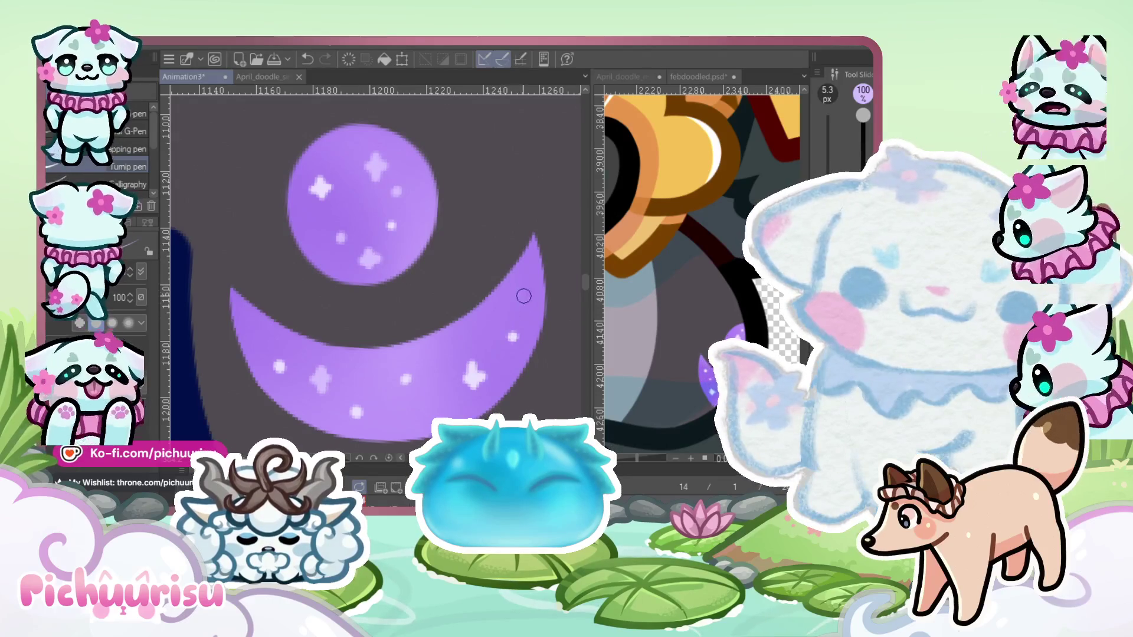
scroll(523, 296, down, 5)
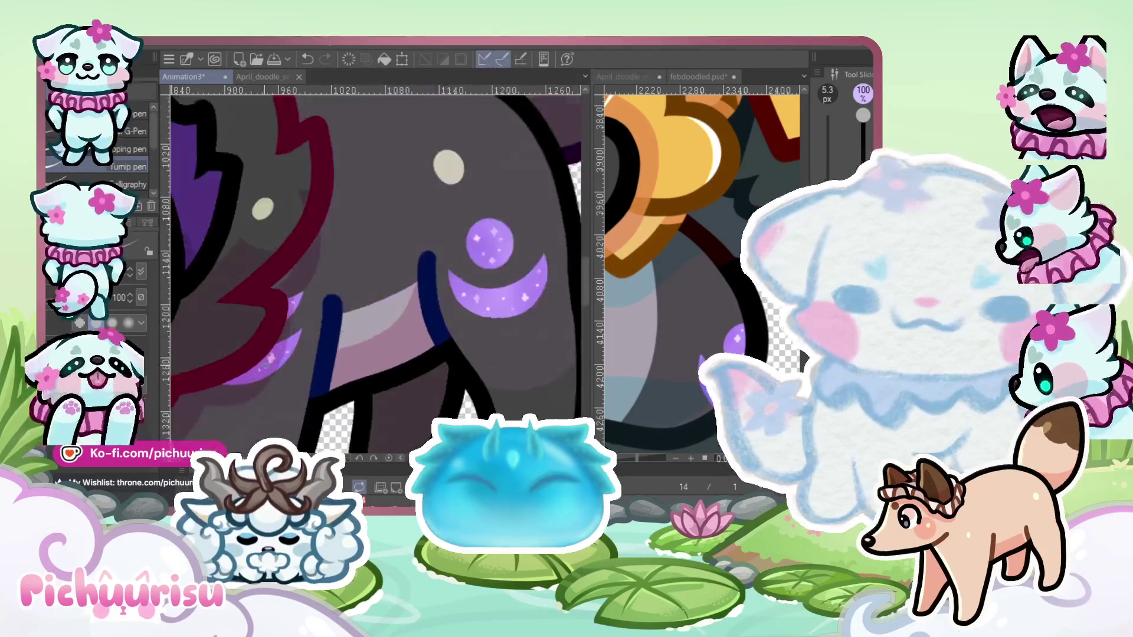
scroll(270, 359, up, 10)
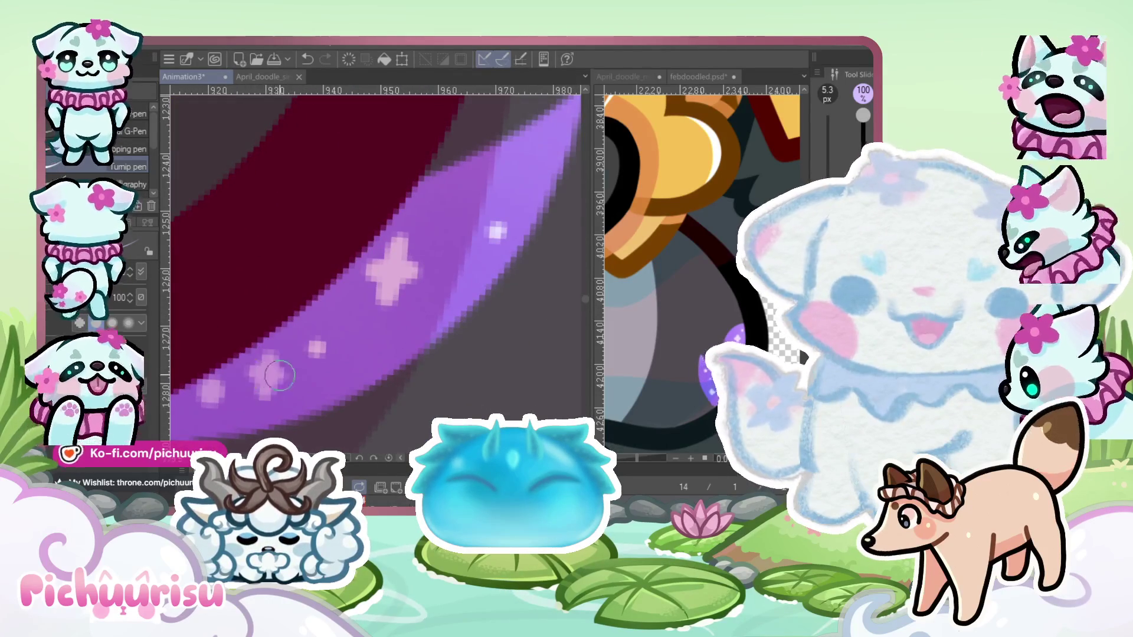
scroll(279, 376, down, 2)
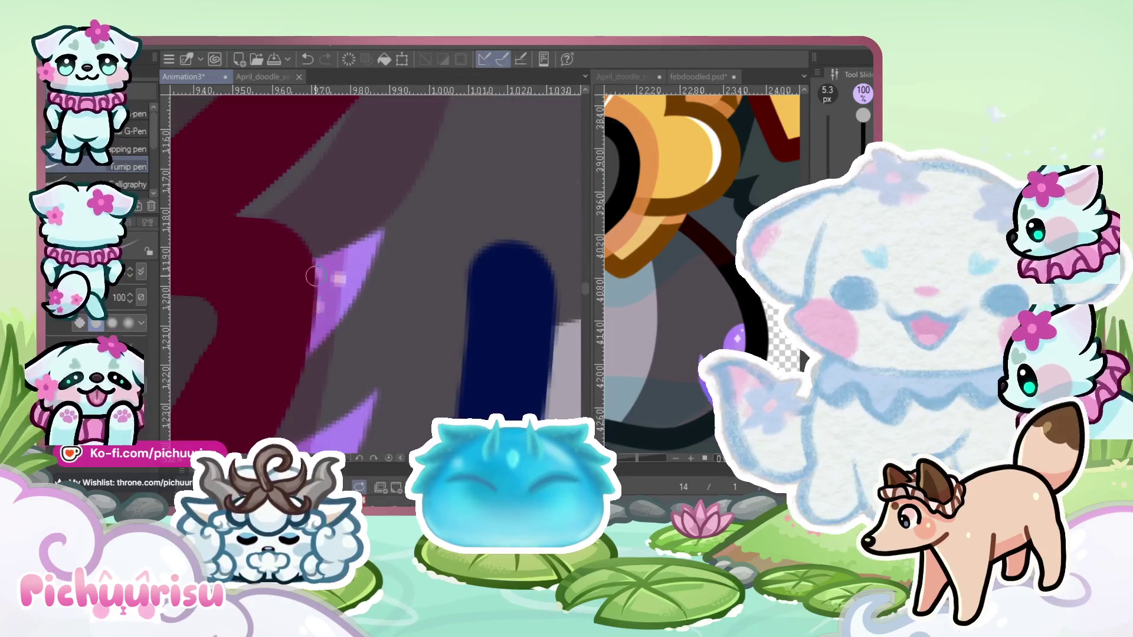
scroll(316, 276, down, 3)
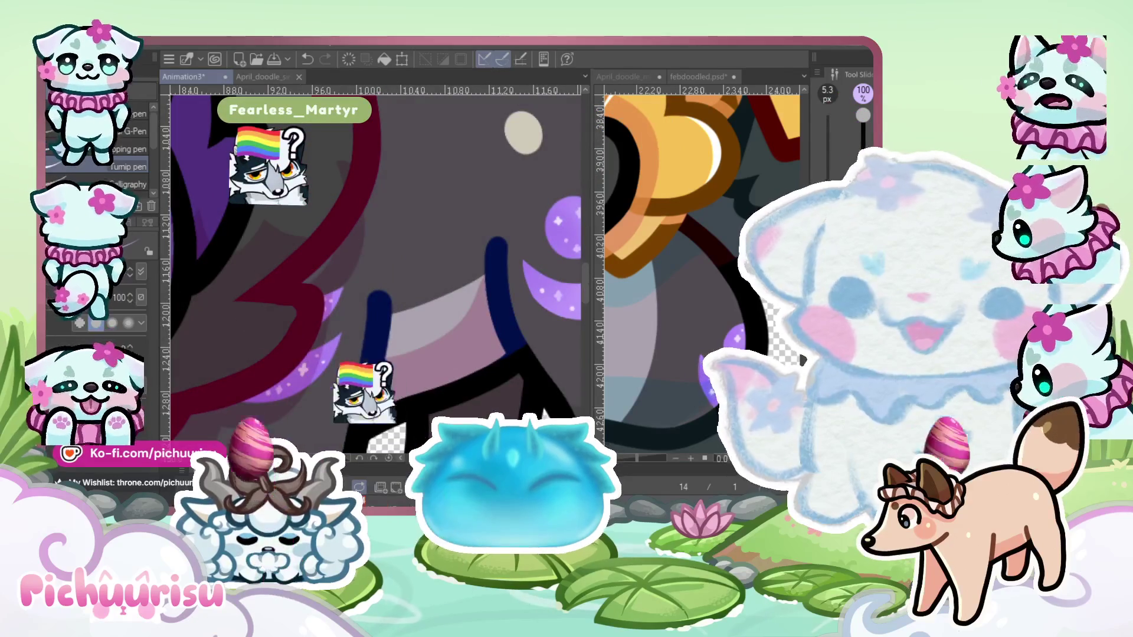
key(j)
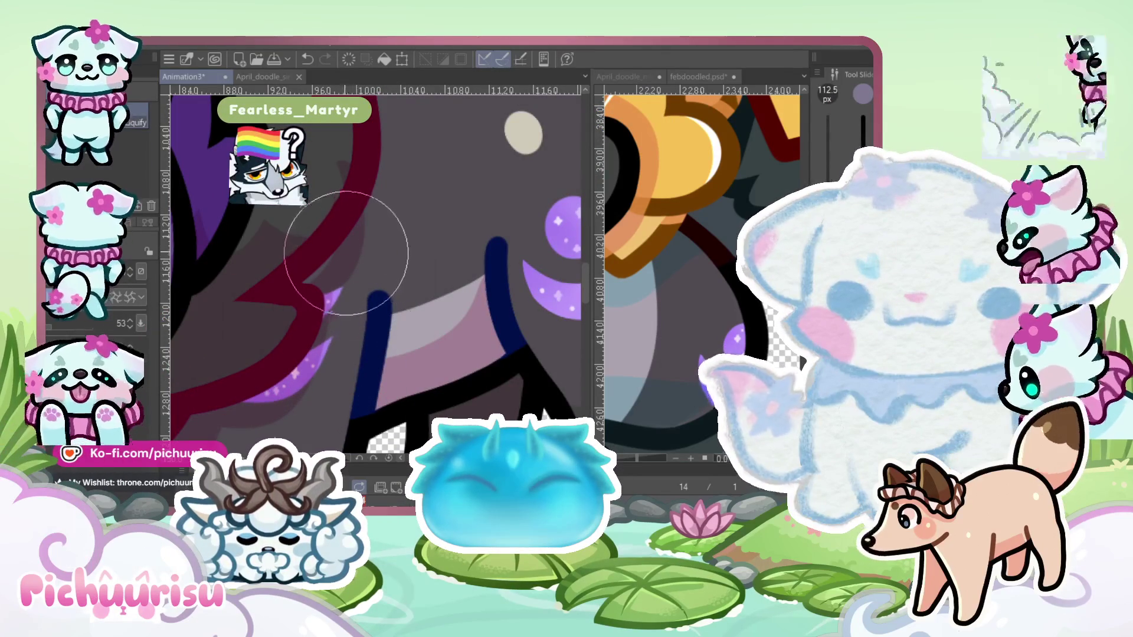
Push the purple fur tufts under the red collar with Liquify and erase stray edges
scroll(330, 245, down, 5)
scroll(278, 342, up, 4)
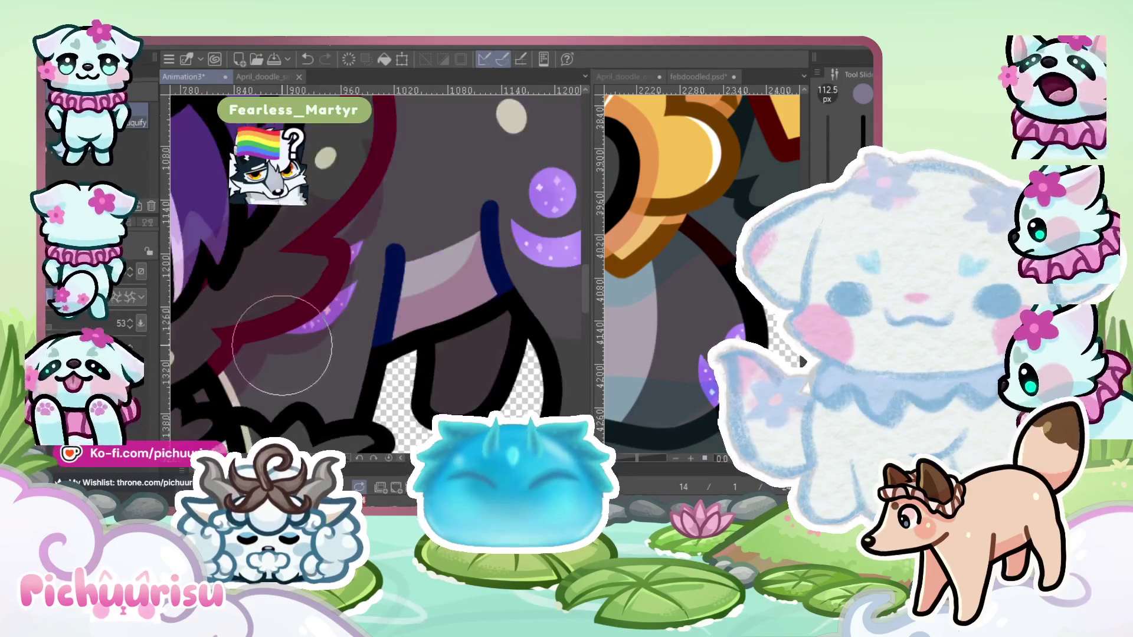
scroll(330, 338, down, 5)
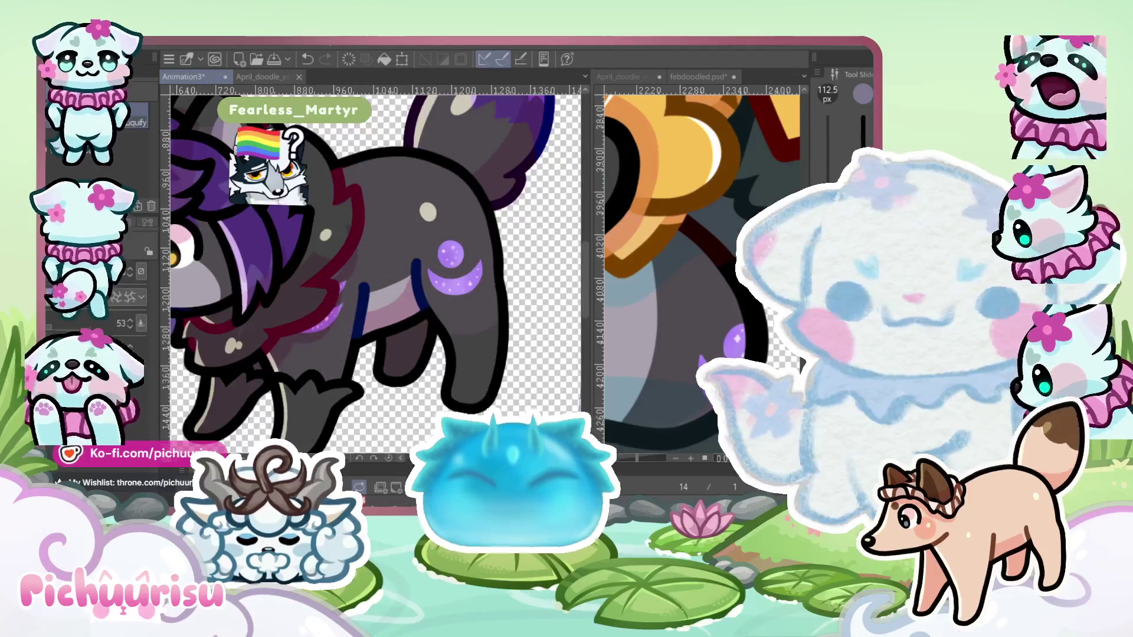
key(e)
scroll(335, 314, up, 4)
scroll(336, 315, up, 2)
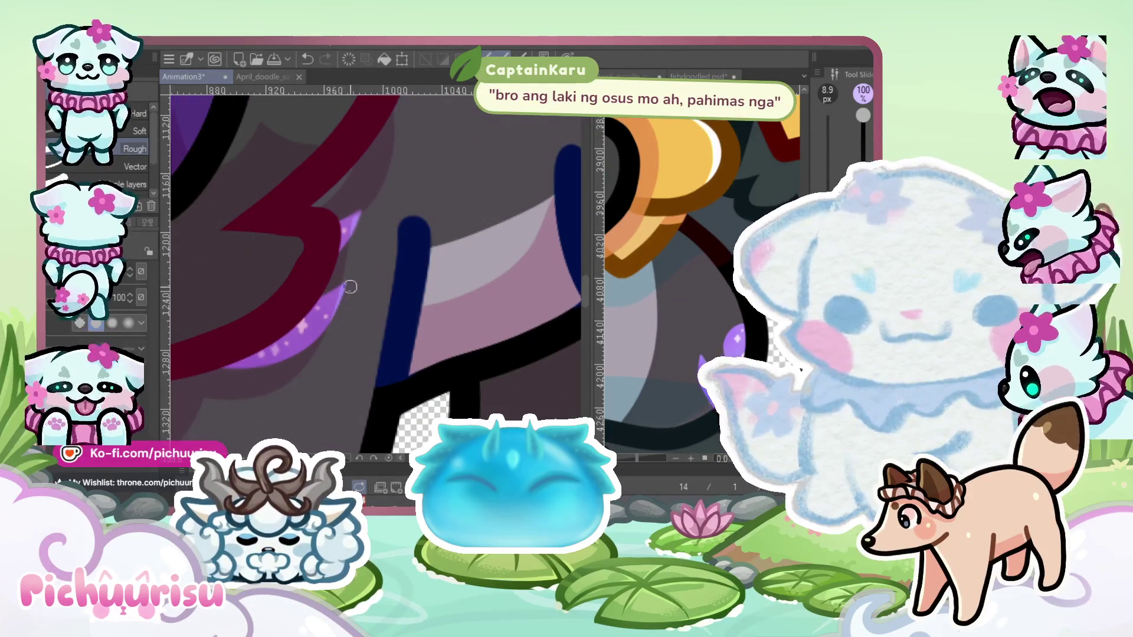
scroll(361, 291, down, 5)
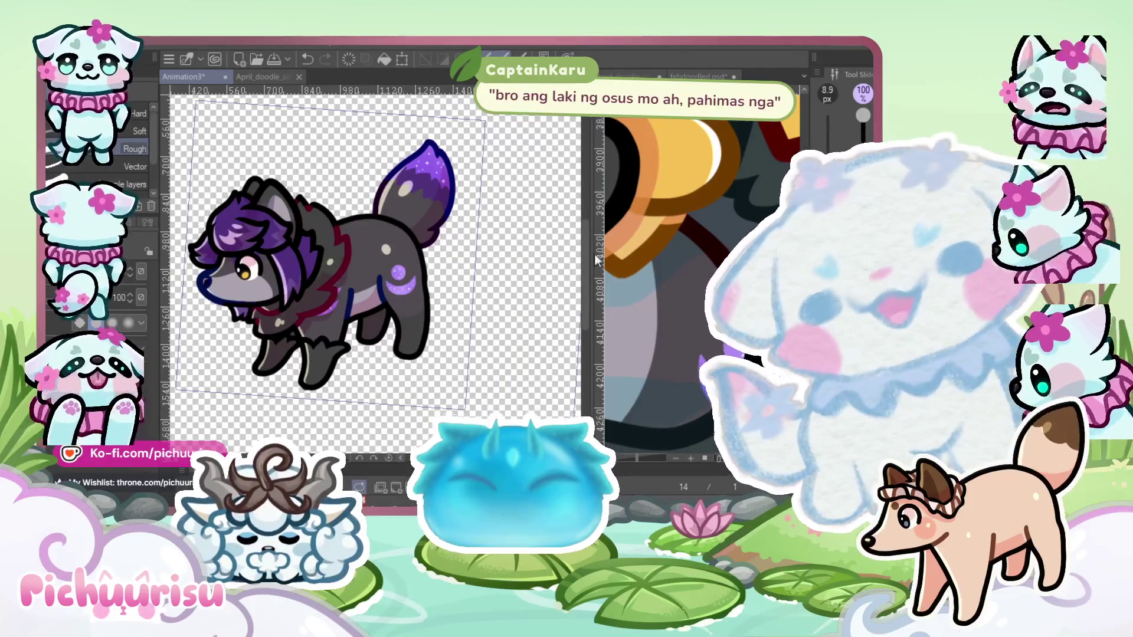
scroll(672, 283, down, 4)
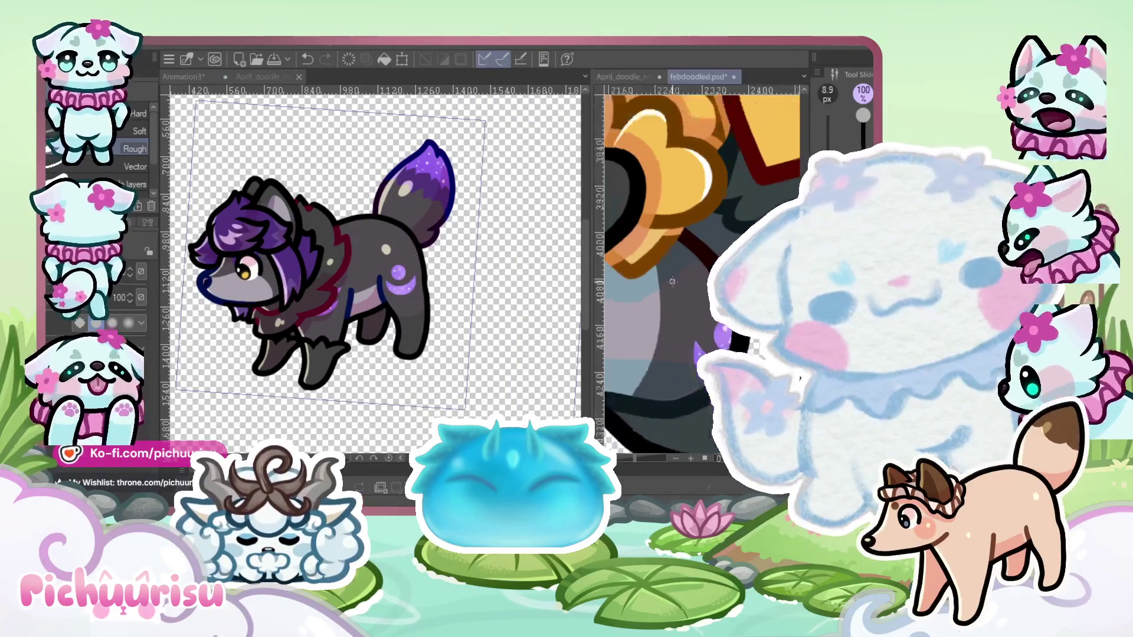
scroll(642, 186, up, 2)
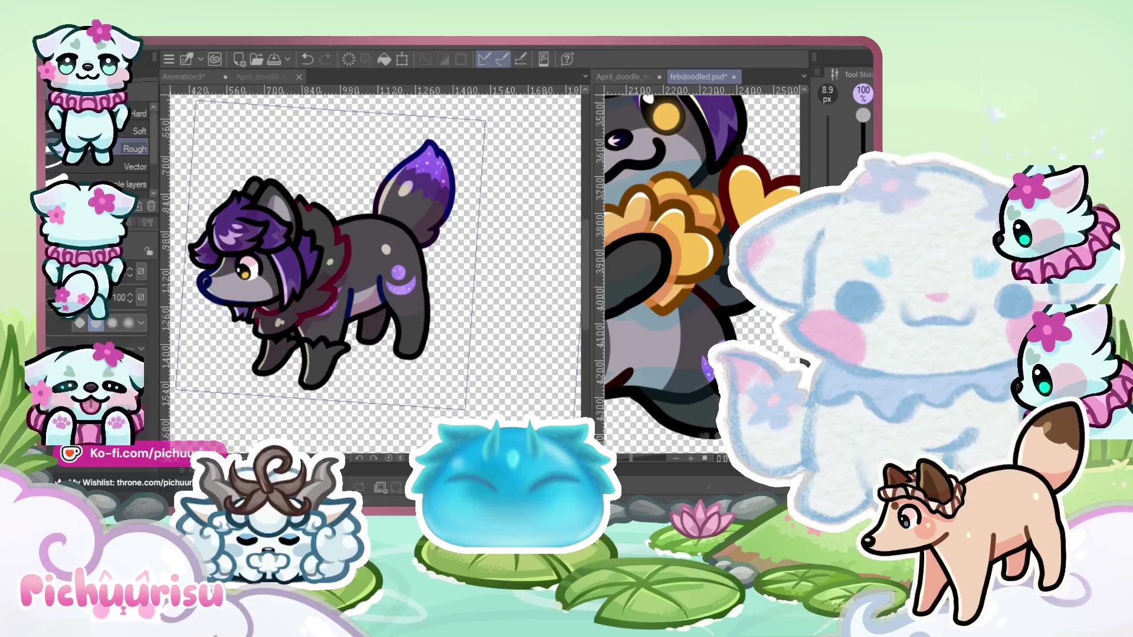
key(ctrl+z)
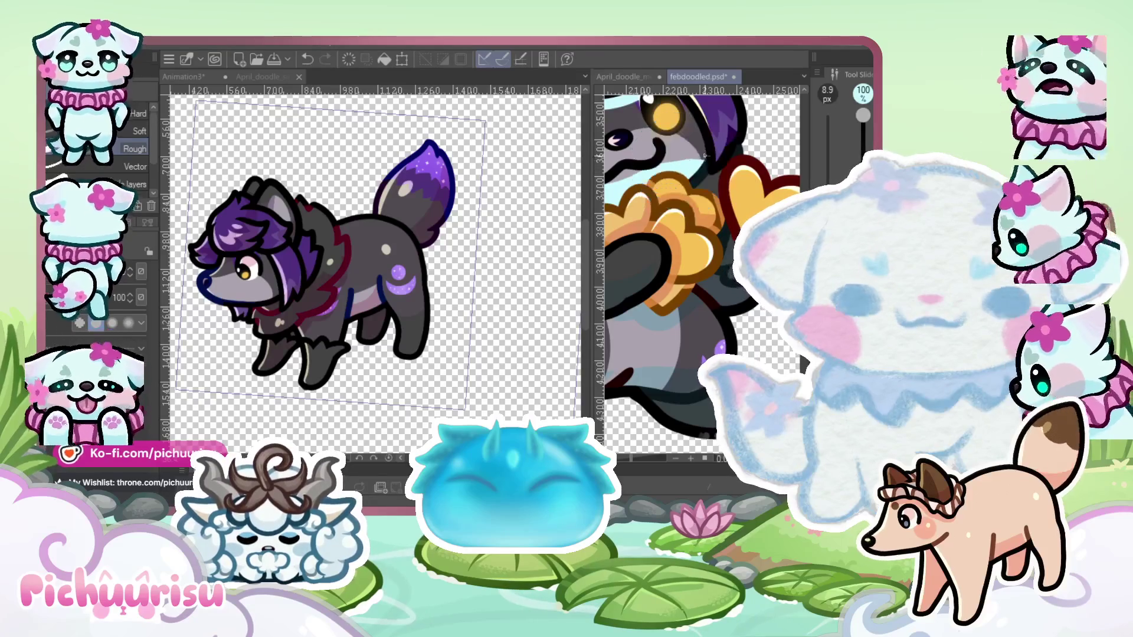
scroll(315, 321, up, 5)
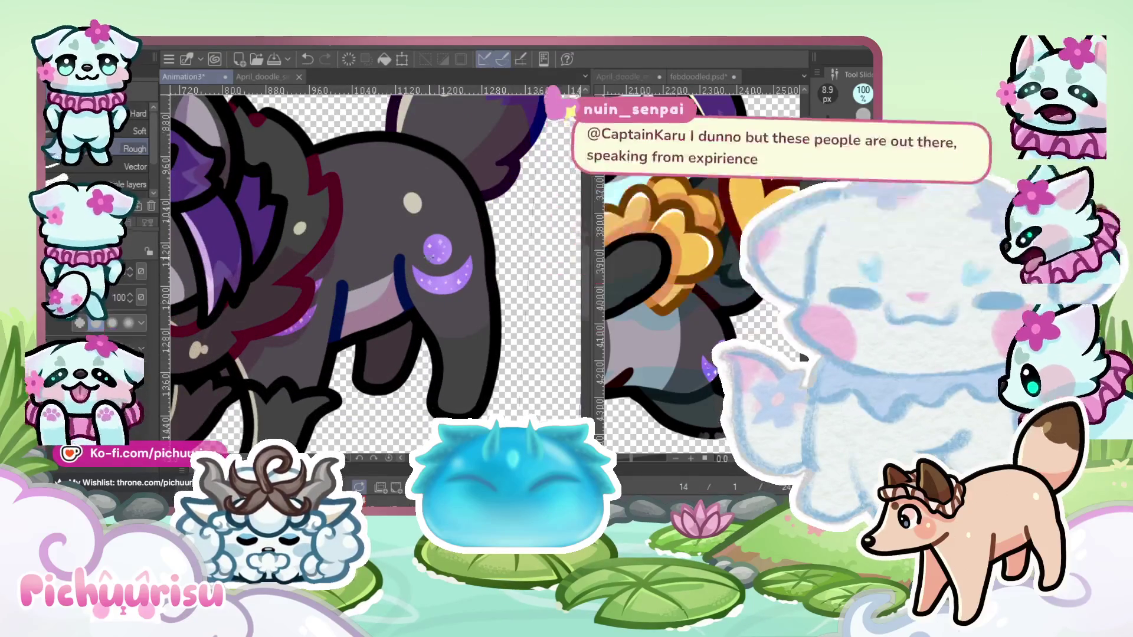
scroll(316, 322, down, 4)
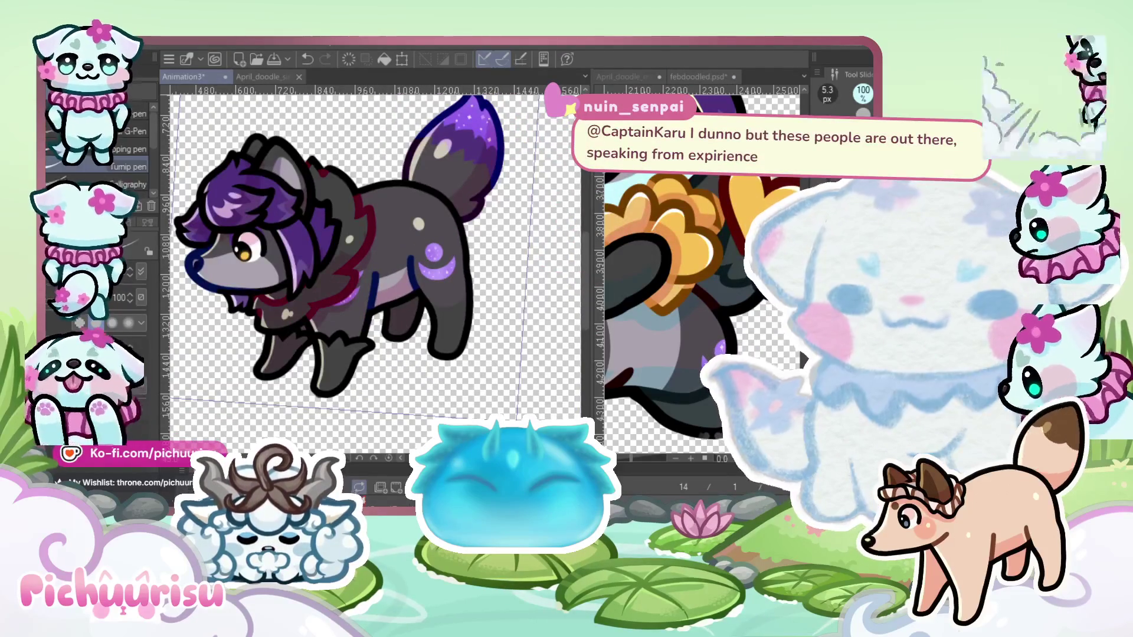
scroll(472, 289, up, 2)
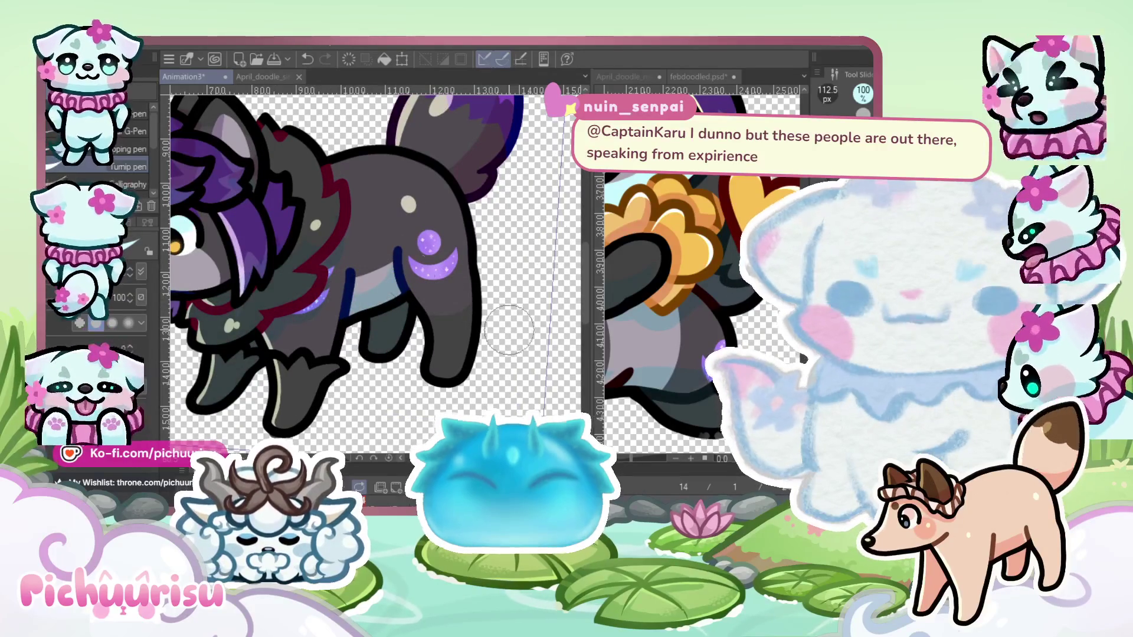
scroll(378, 265, down, 2)
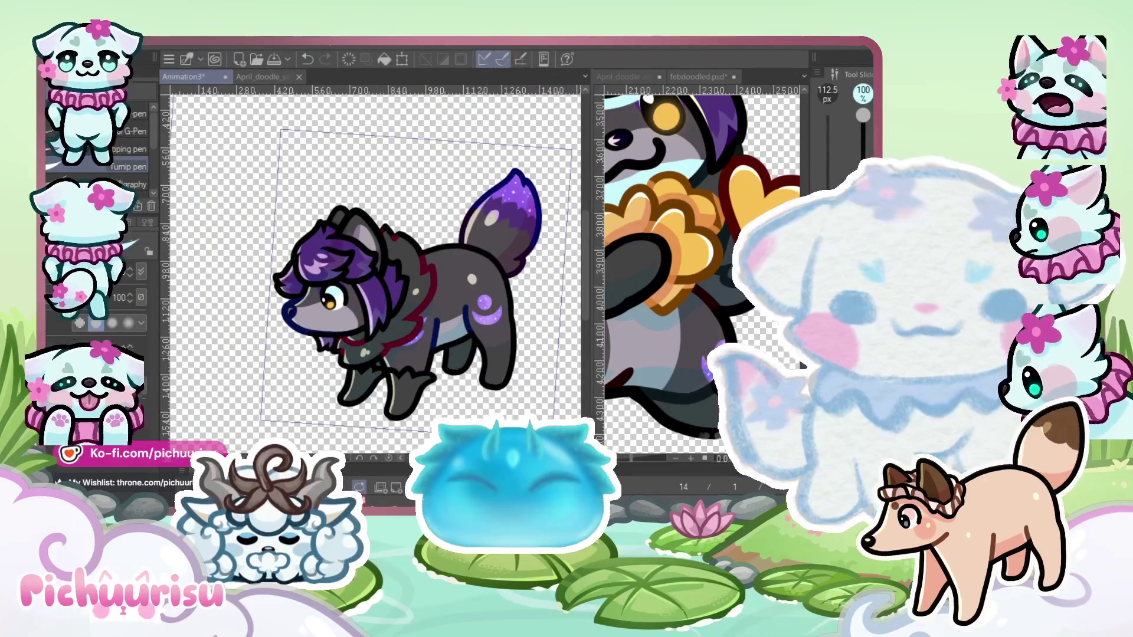
scroll(534, 301, up, 2)
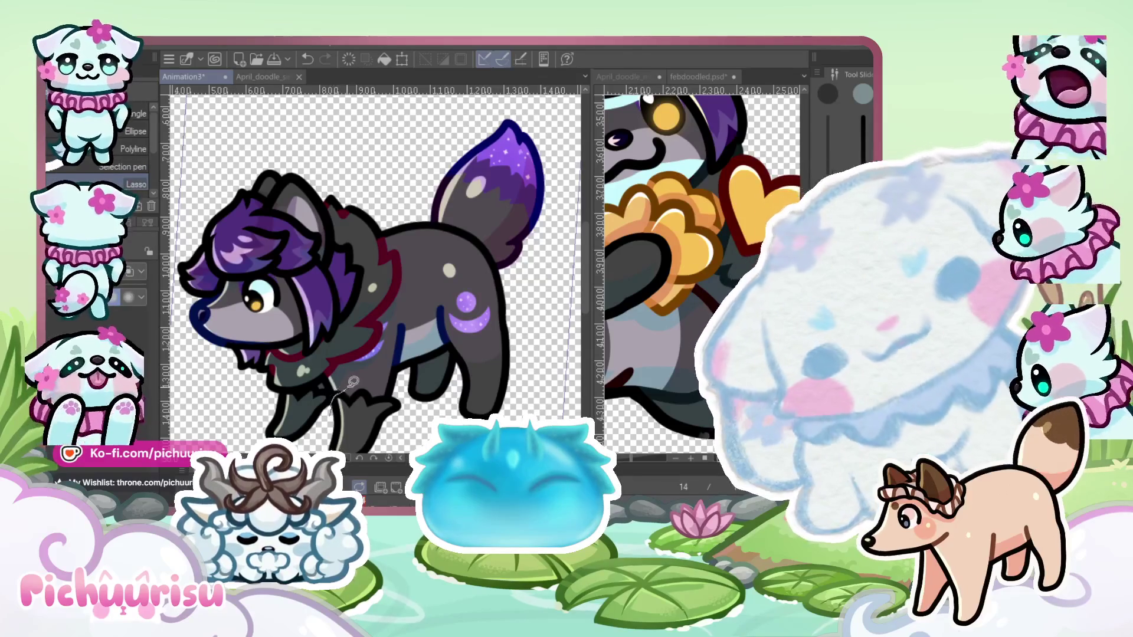
Lasso-select the wolf's chest and front leg area to paint inside it
drag(247, 319, 237, 452)
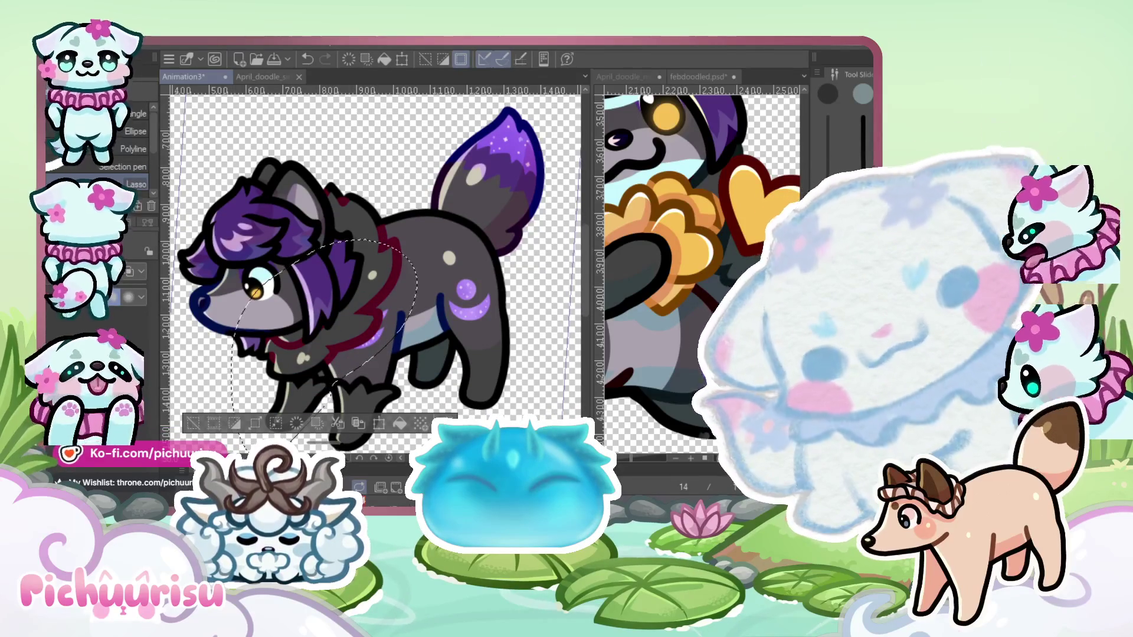
scroll(426, 269, up, 3)
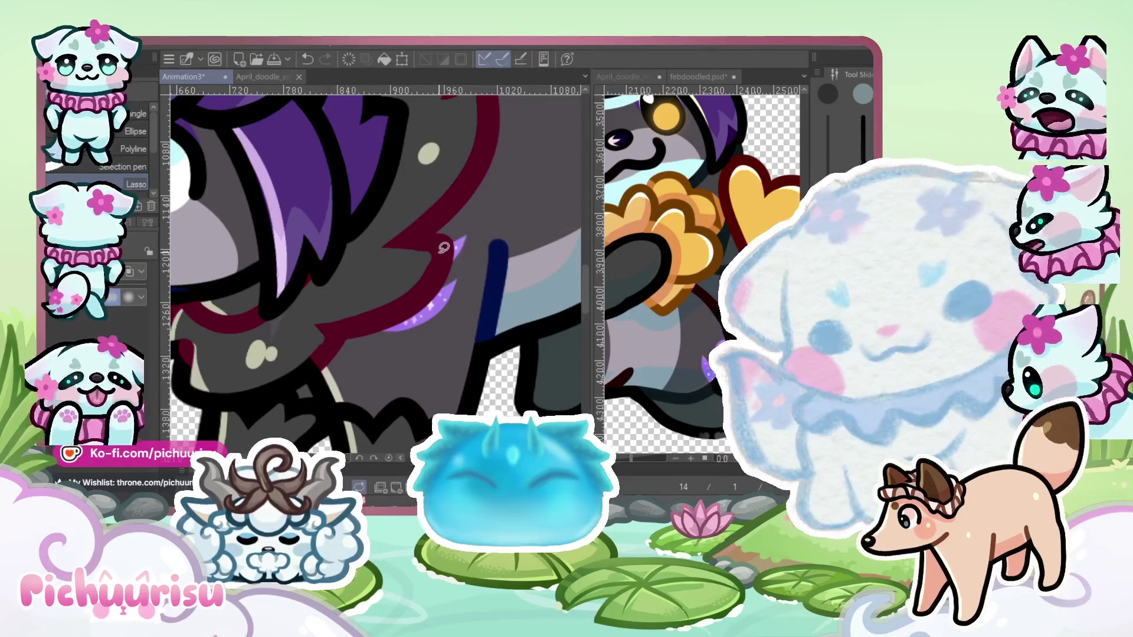
scroll(449, 239, down, 2)
key(p)
scroll(455, 315, up, 1)
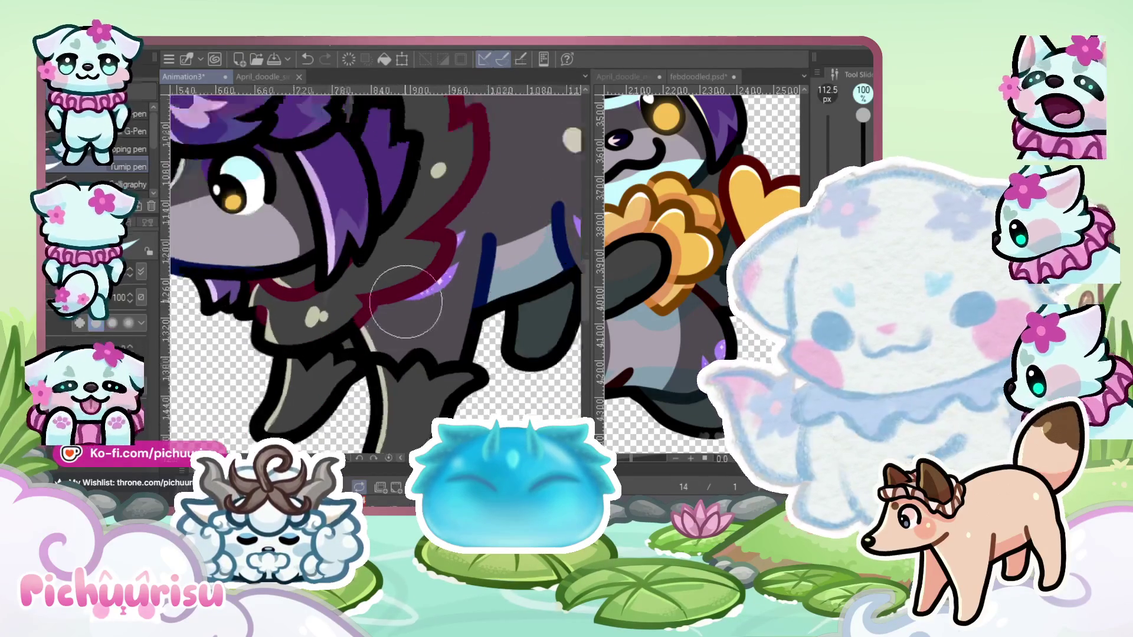
scroll(256, 322, down, 3)
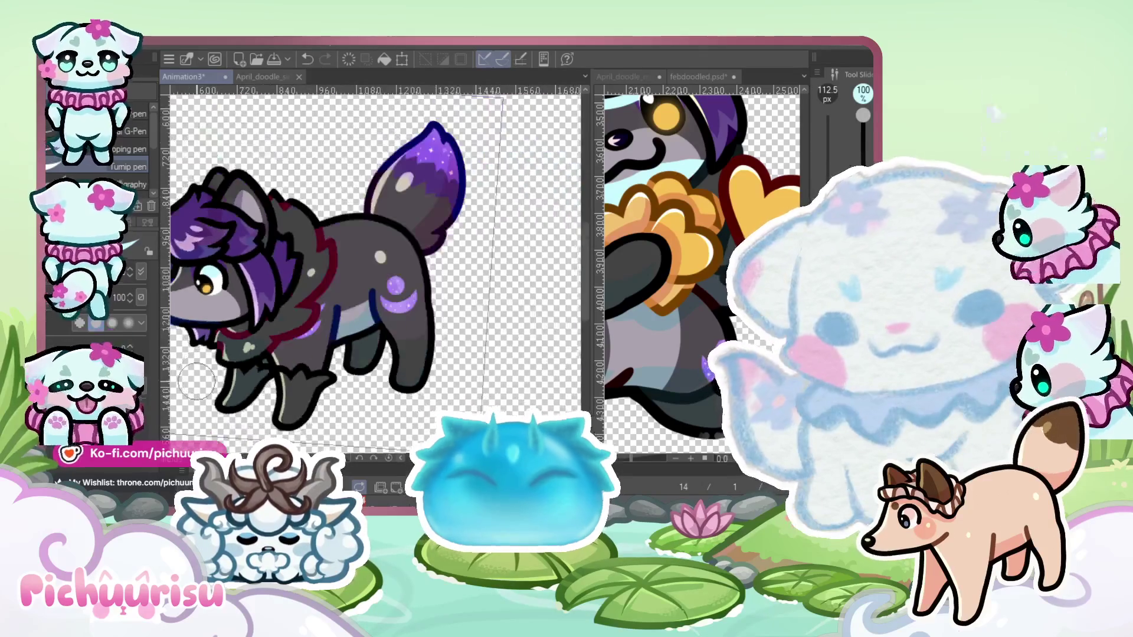
Airbrush darker purple shading into the wolf's fluffy hair
scroll(256, 321, up, 2)
scroll(248, 339, up, 2)
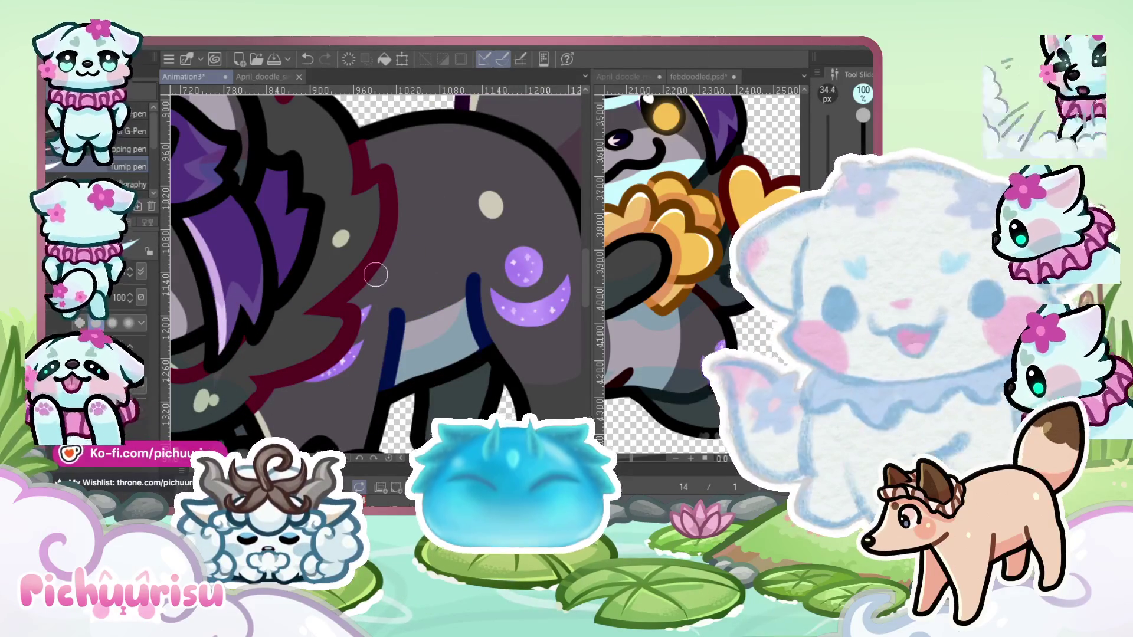
scroll(277, 325, down, 1)
scroll(316, 333, up, 2)
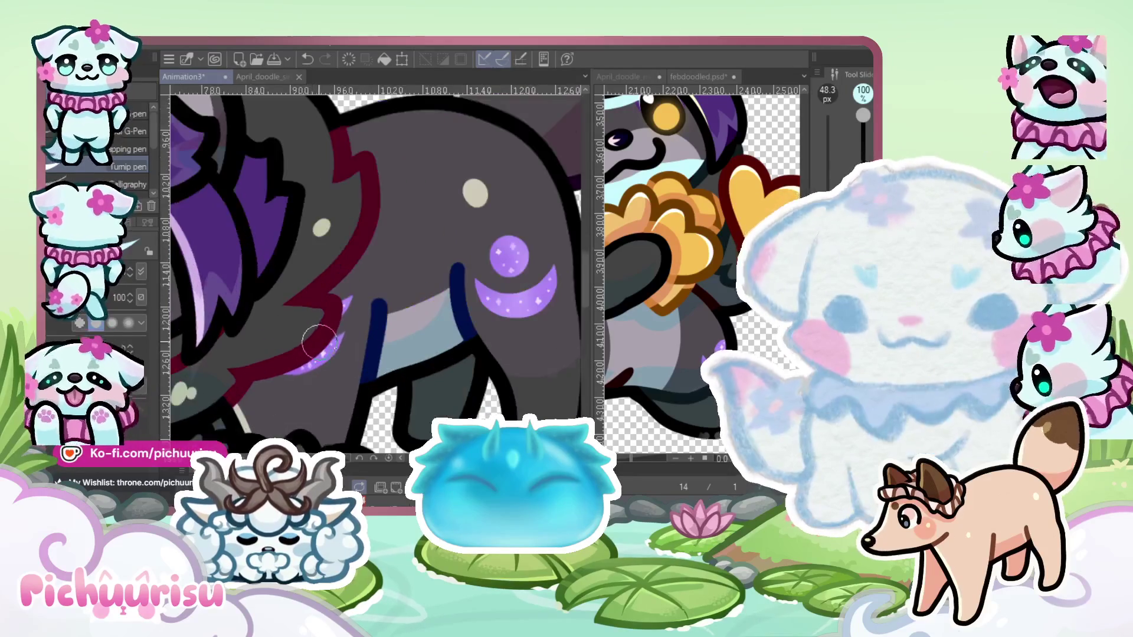
scroll(233, 401, down, 2)
scroll(259, 331, up, 2)
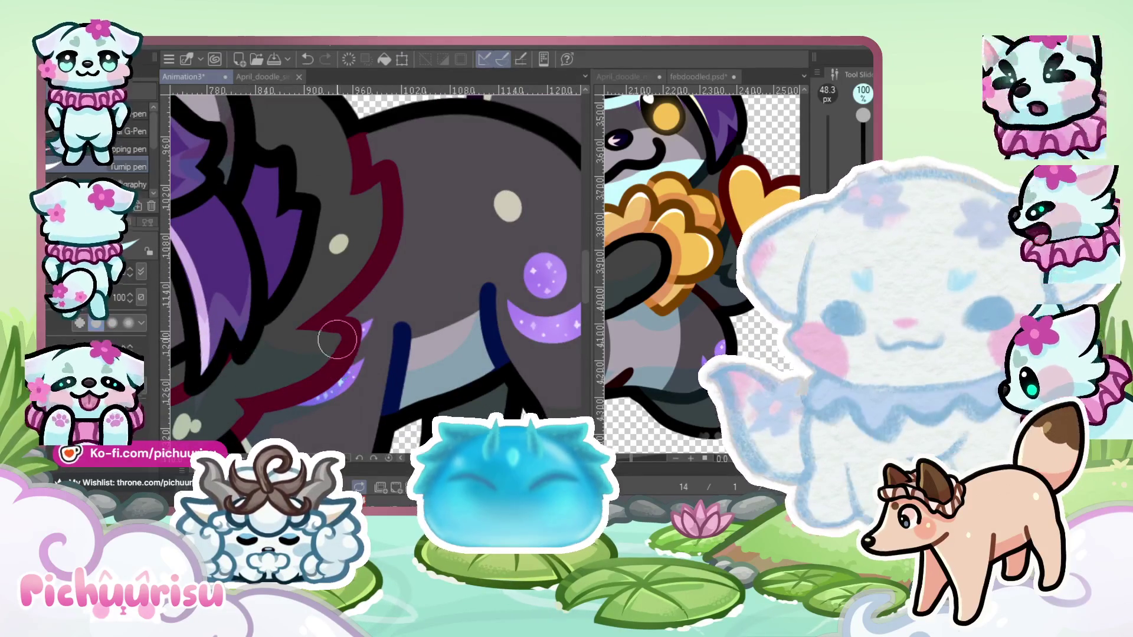
scroll(337, 340, down, 2)
scroll(267, 363, up, 2)
scroll(250, 359, down, 2)
scroll(270, 360, up, 2)
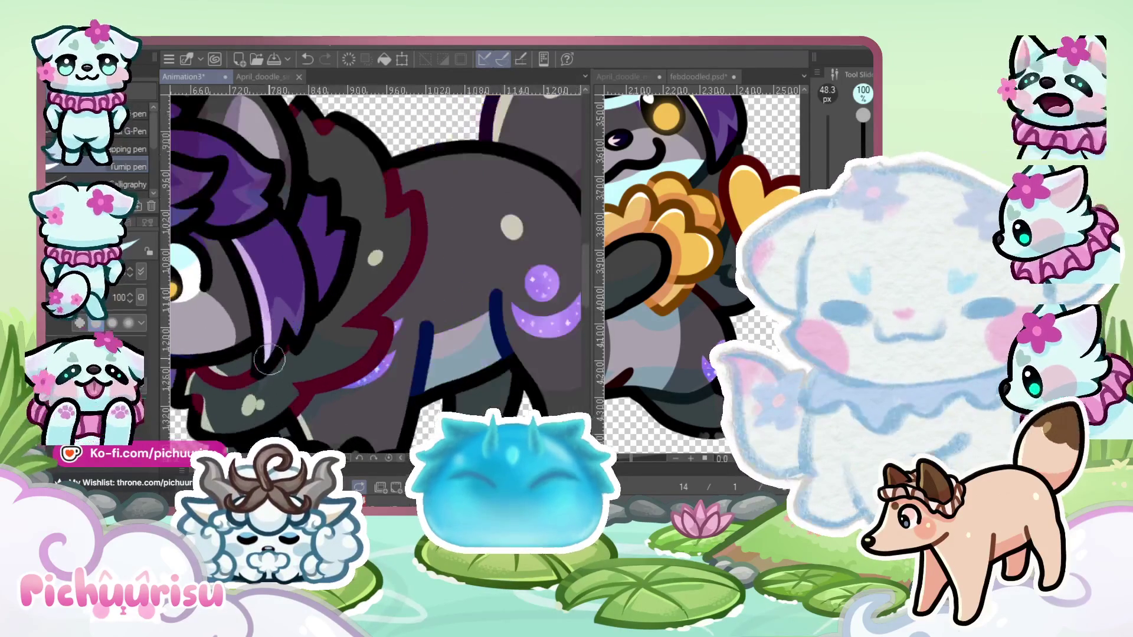
scroll(270, 378, down, 2)
scroll(270, 378, up, 3)
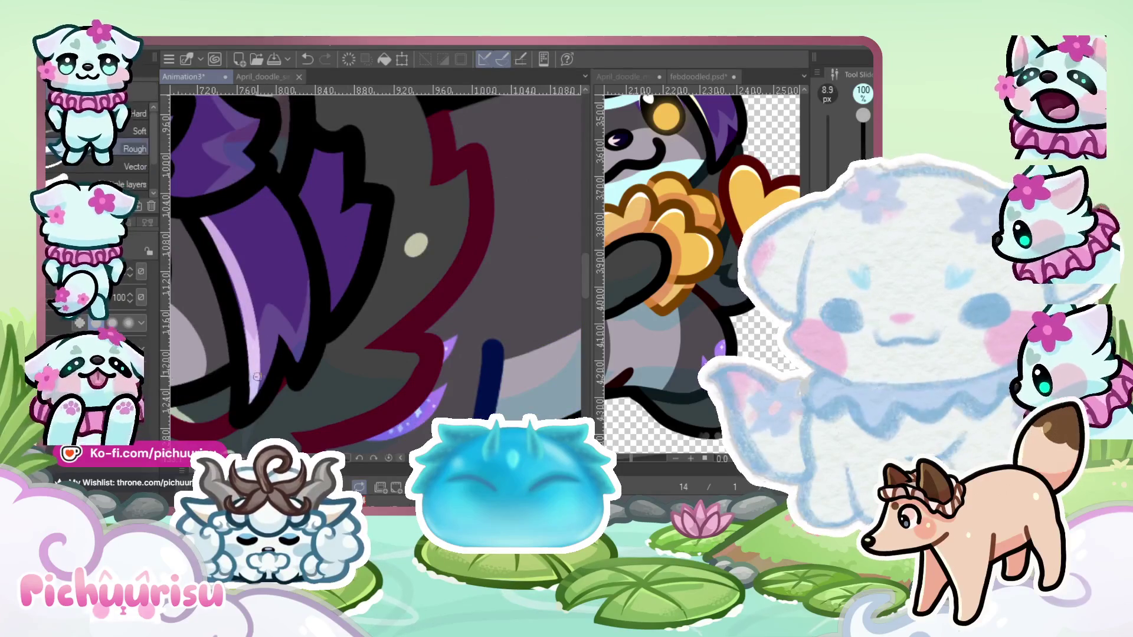
scroll(257, 376, up, 1)
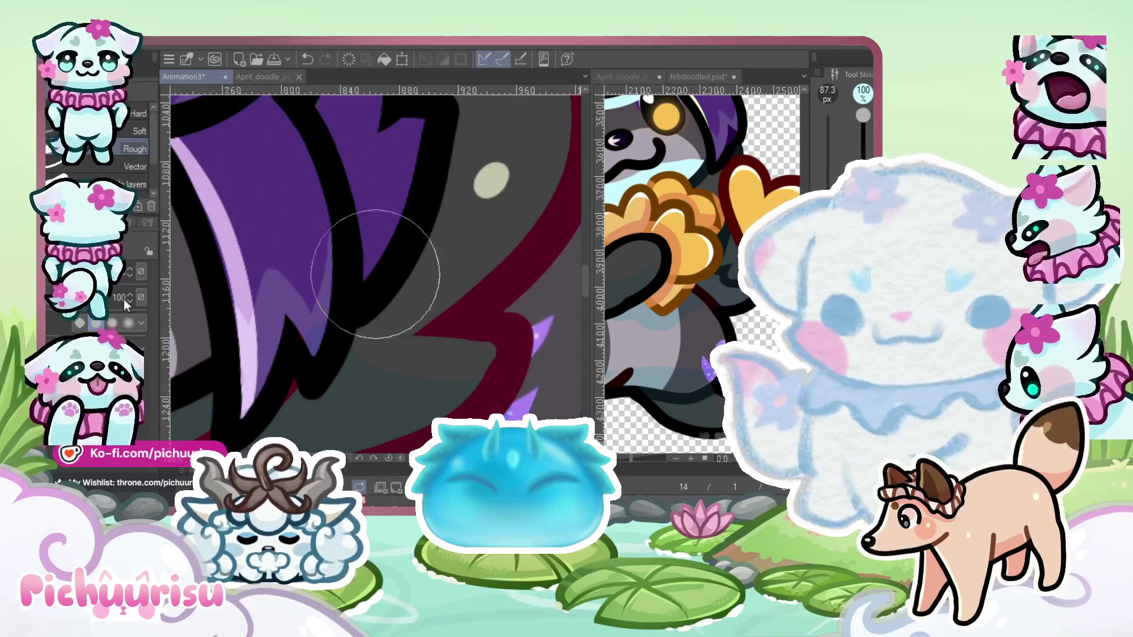
Paint light lavender highlight strands through the hair with the pen at 57.2 px
key(p)
scroll(311, 313, down, 3)
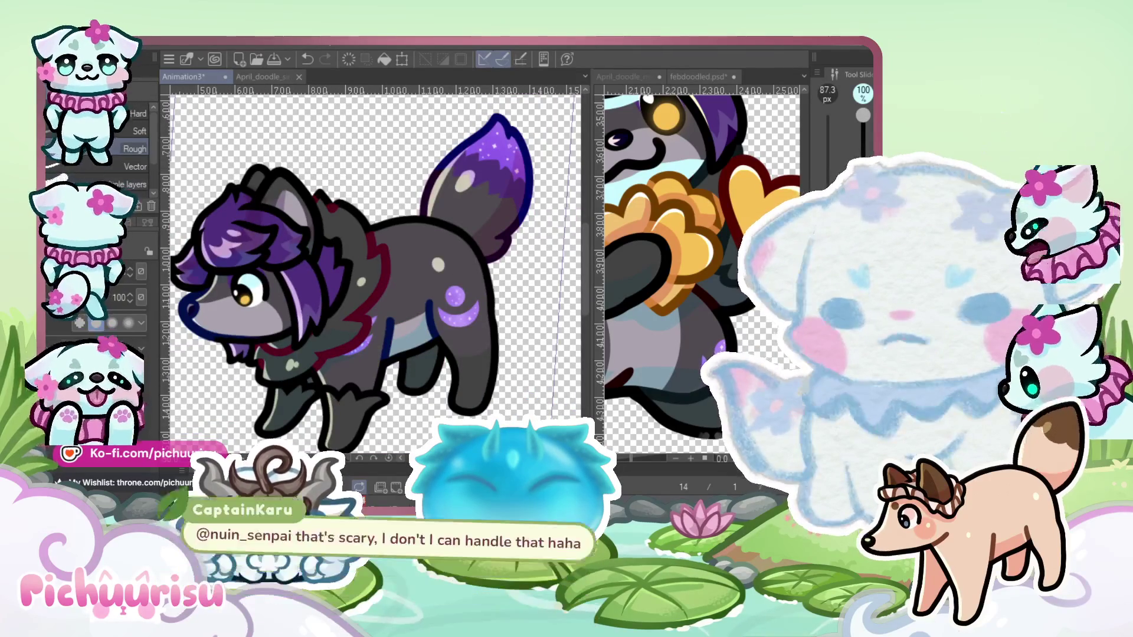
scroll(317, 288, up, 2)
scroll(306, 381, down, 3)
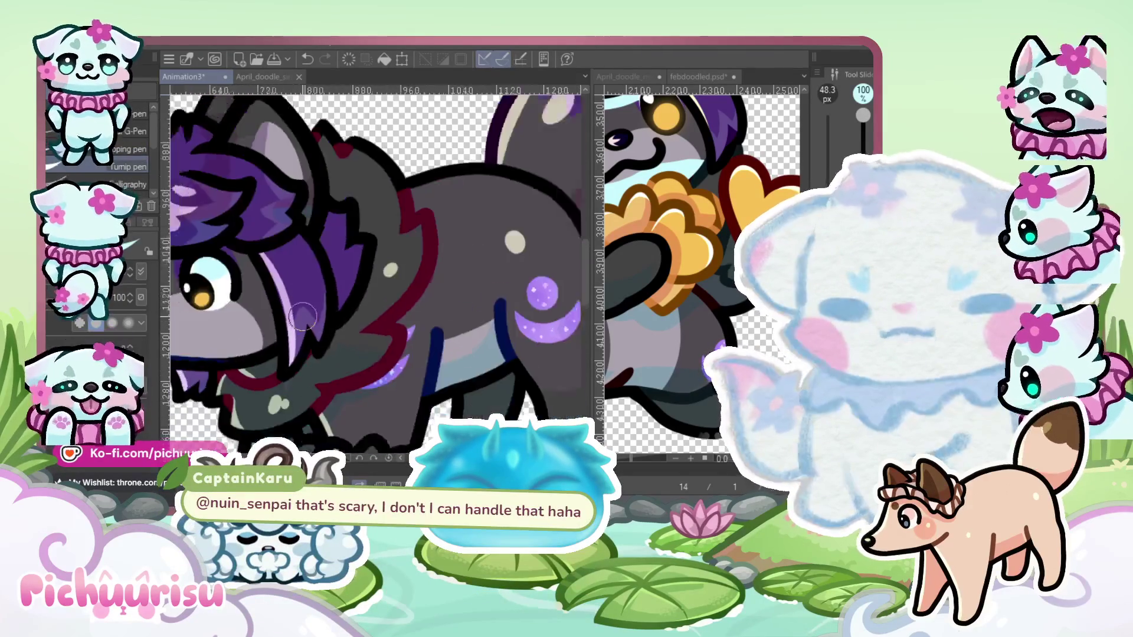
scroll(310, 307, up, 1)
scroll(311, 274, down, 3)
scroll(311, 274, up, 5)
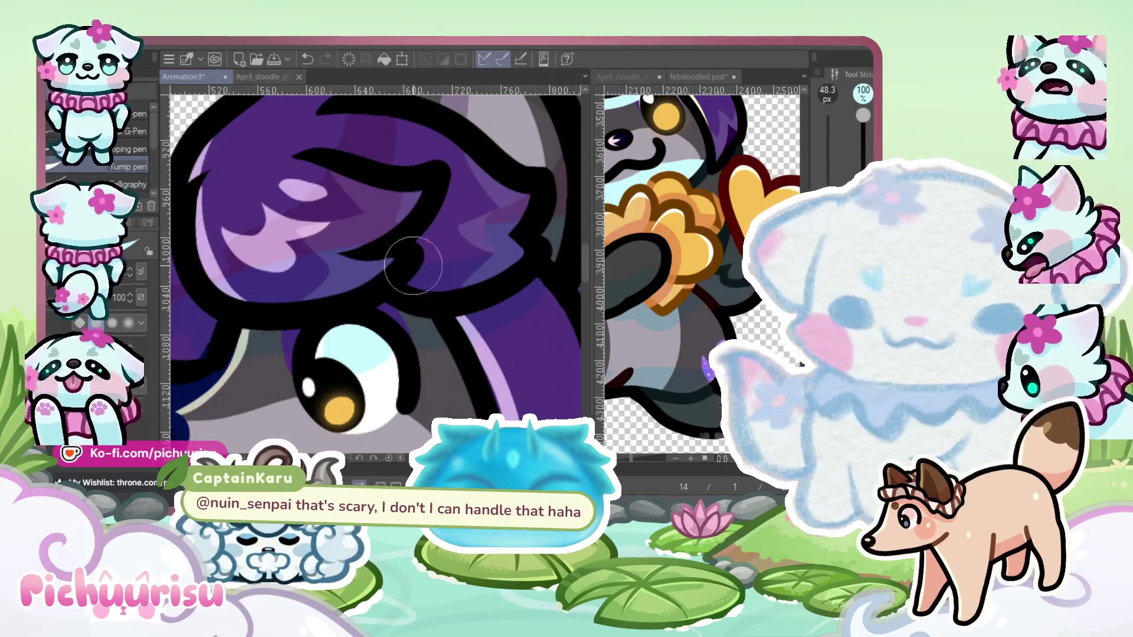
scroll(378, 277, down, 3)
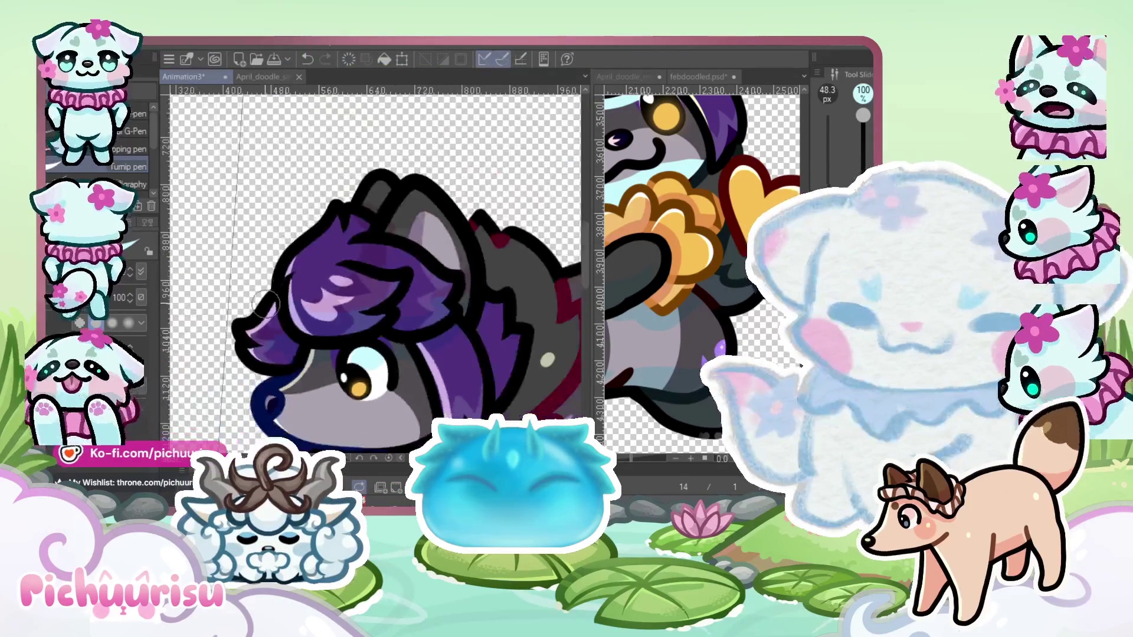
scroll(300, 387, up, 3)
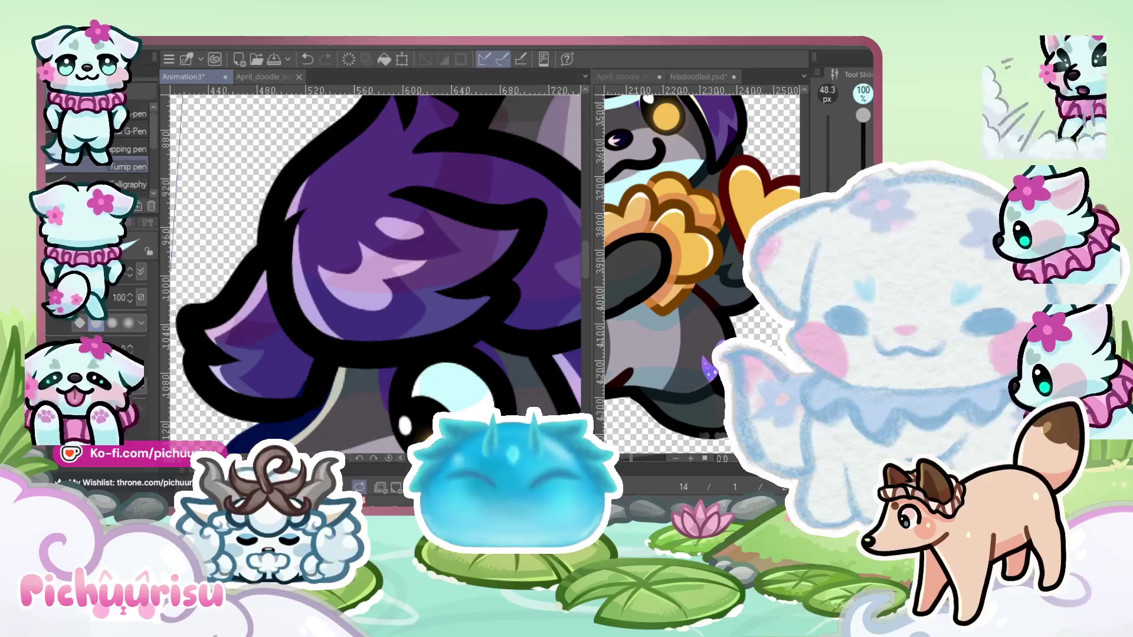
scroll(378, 277, down, 3)
scroll(378, 277, up, 3)
scroll(377, 271, down, 1)
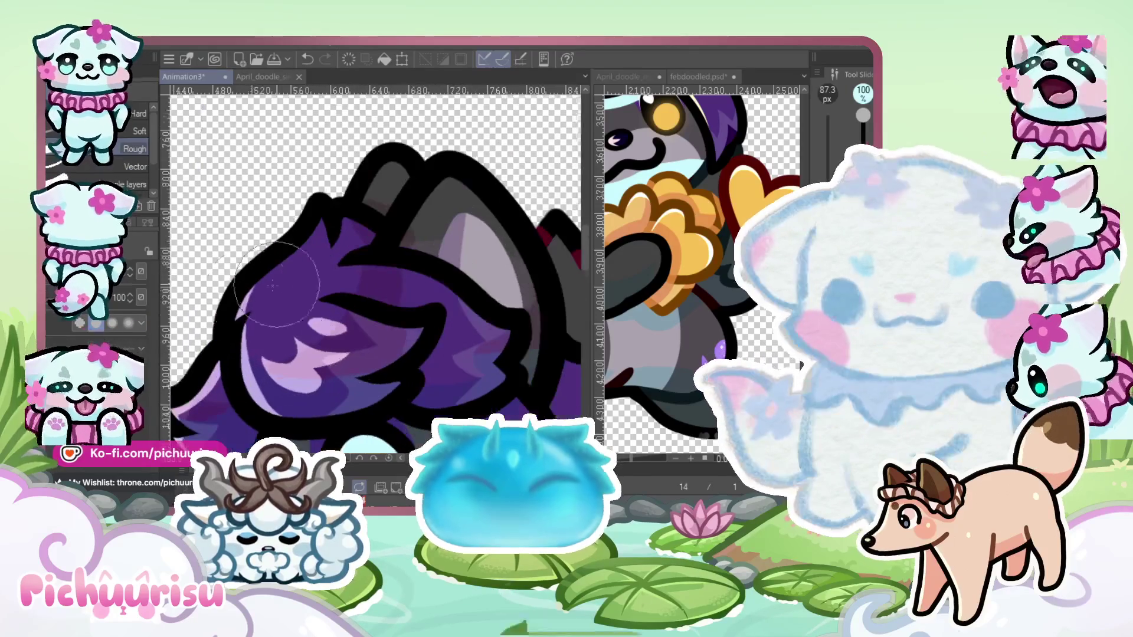
scroll(246, 335, up, 1)
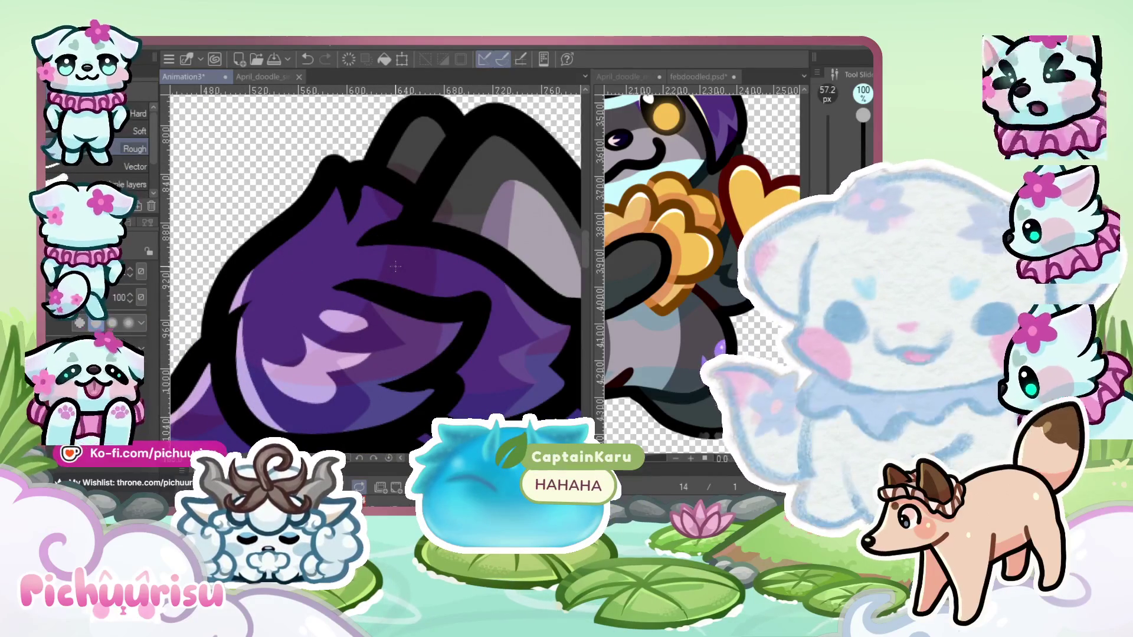
scroll(420, 269, down, 3)
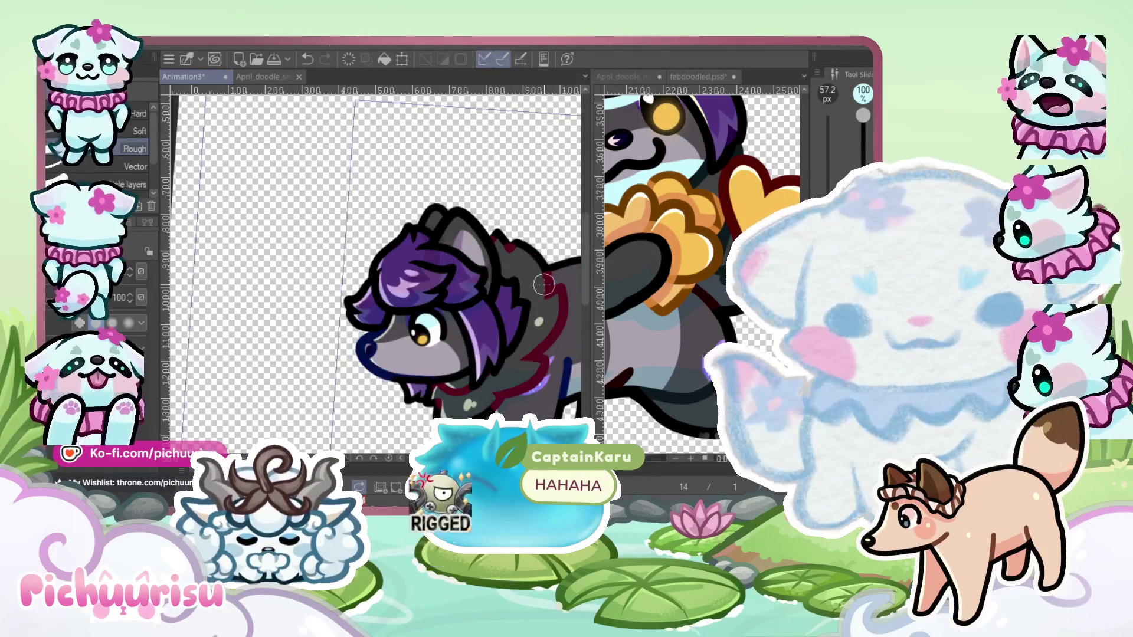
scroll(543, 285, up, 1)
key(m)
scroll(377, 266, down, 1)
mouse_move(296, 408)
mouse_down()
mouse_move(449, 360)
mouse_move(383, 136)
mouse_move(207, 339)
mouse_up()
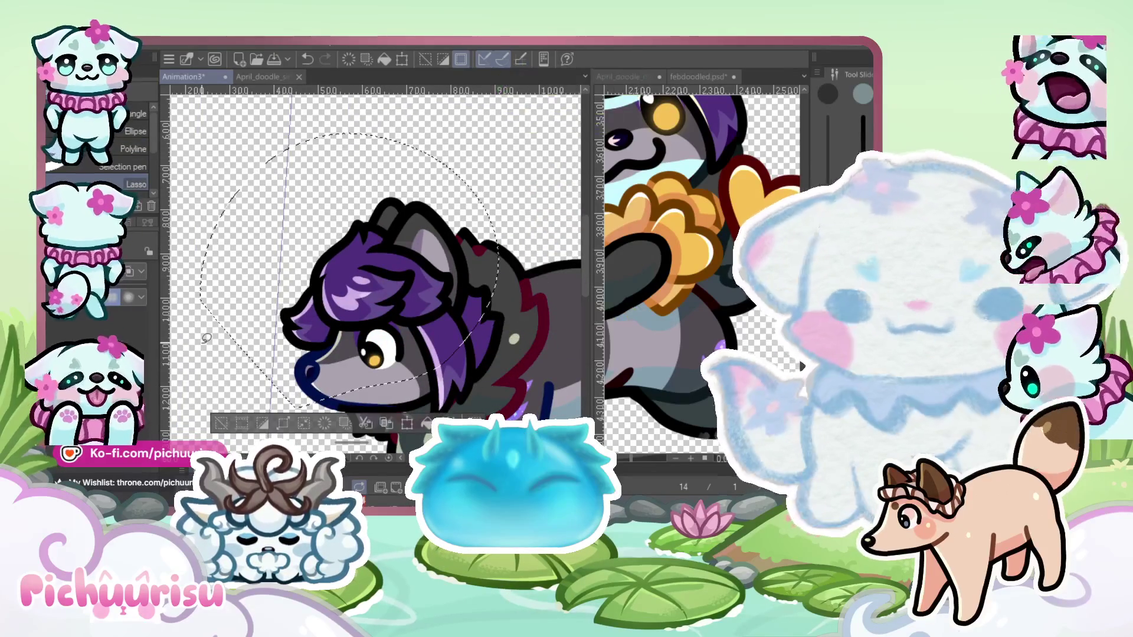
scroll(280, 166, down, 3)
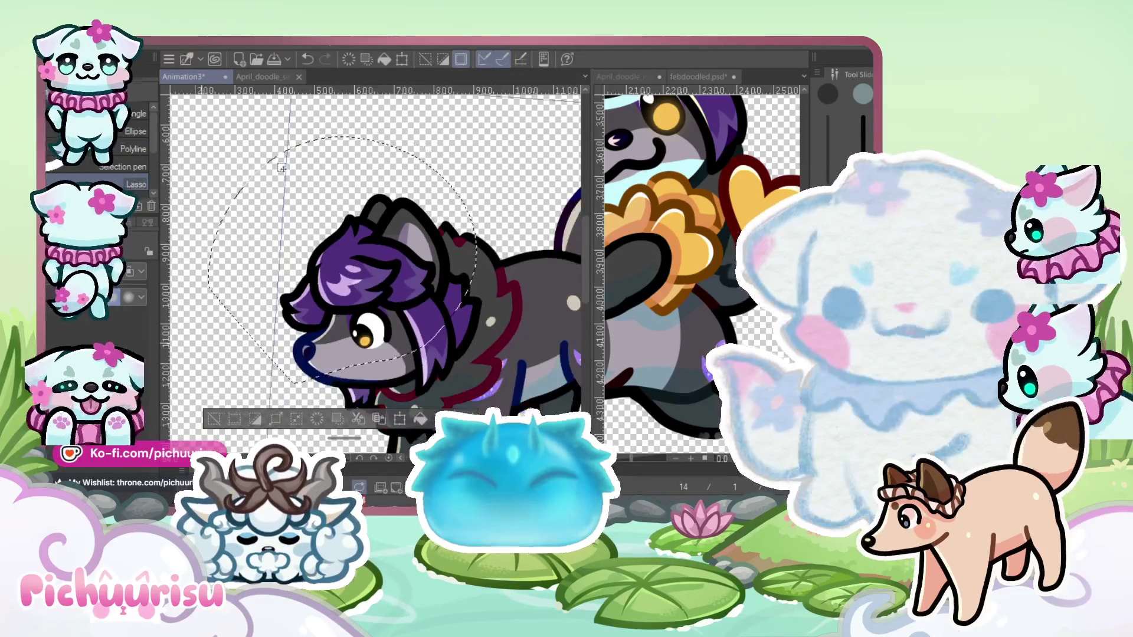
key(ctrl+d)
scroll(420, 210, up, 2)
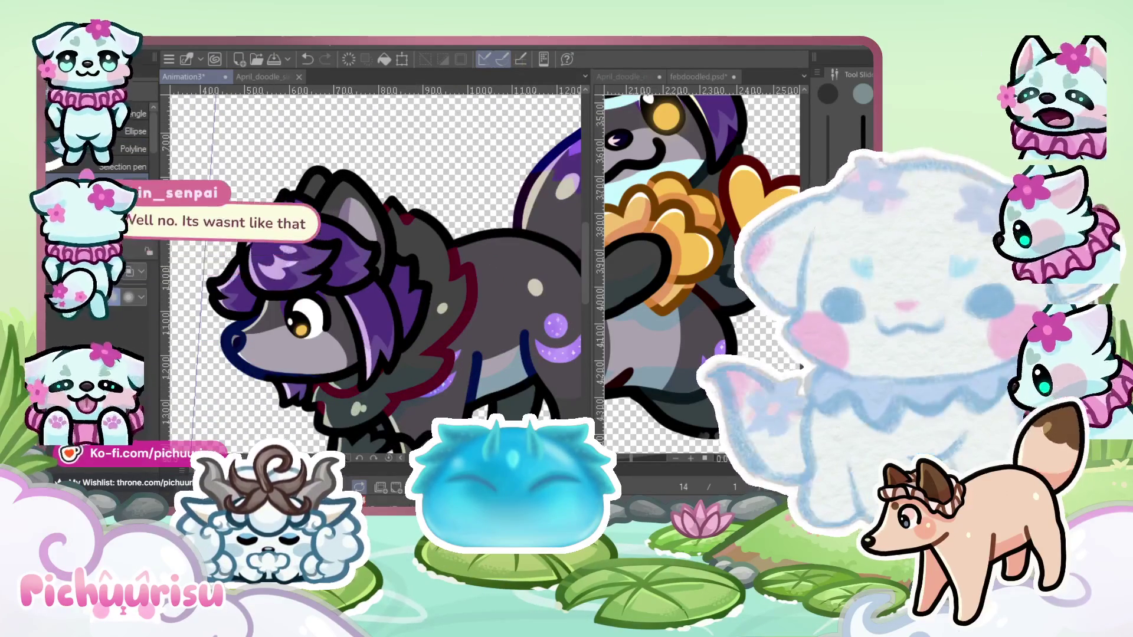
Enlarge the brush and shade the purple hair fringe above the eye
scroll(289, 269, up, 4)
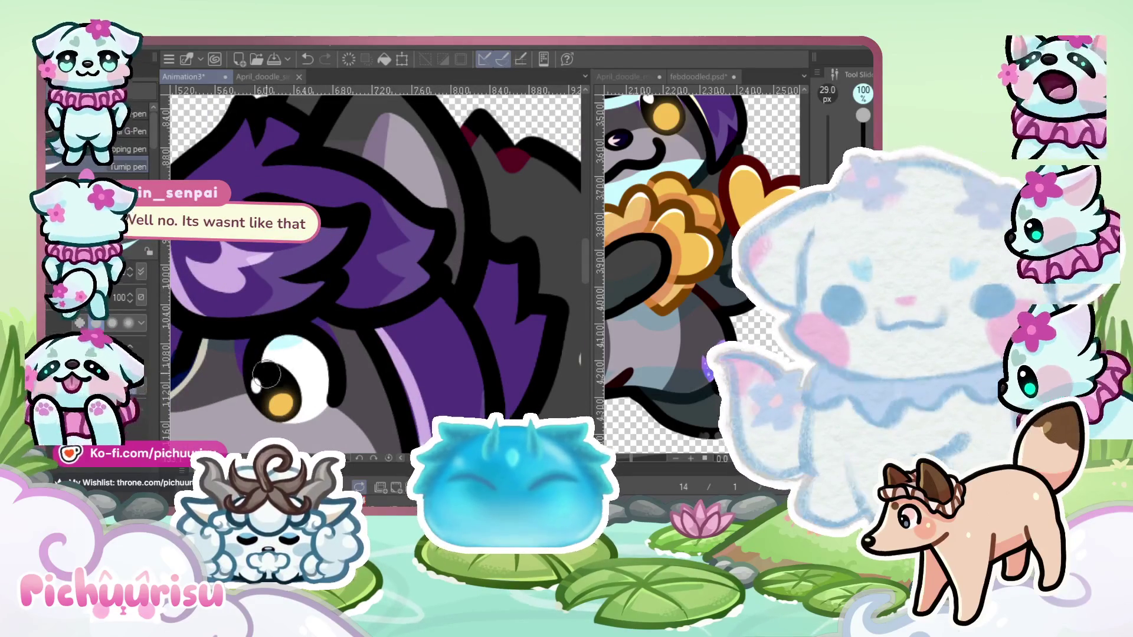
scroll(177, 357, up, 1)
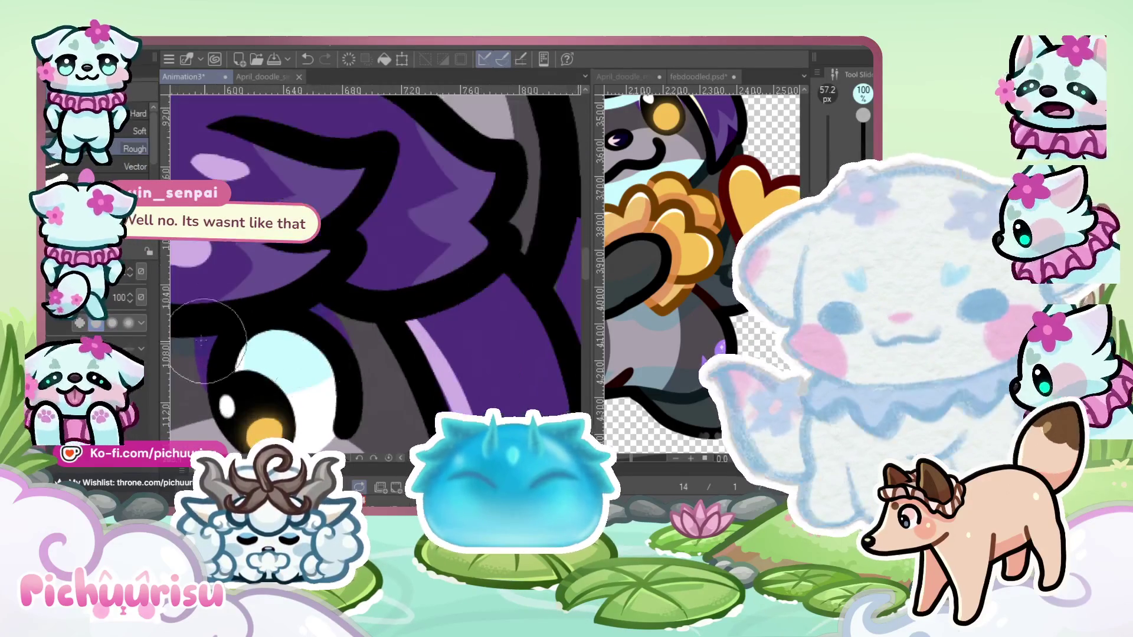
key(bracketright)
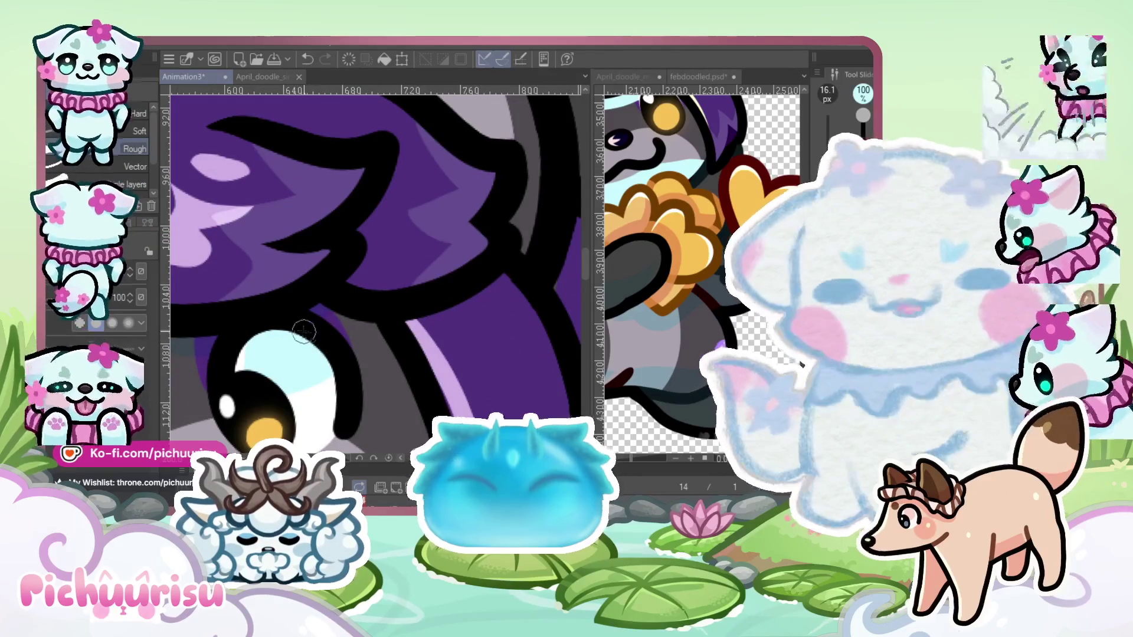
scroll(301, 365, down, 2)
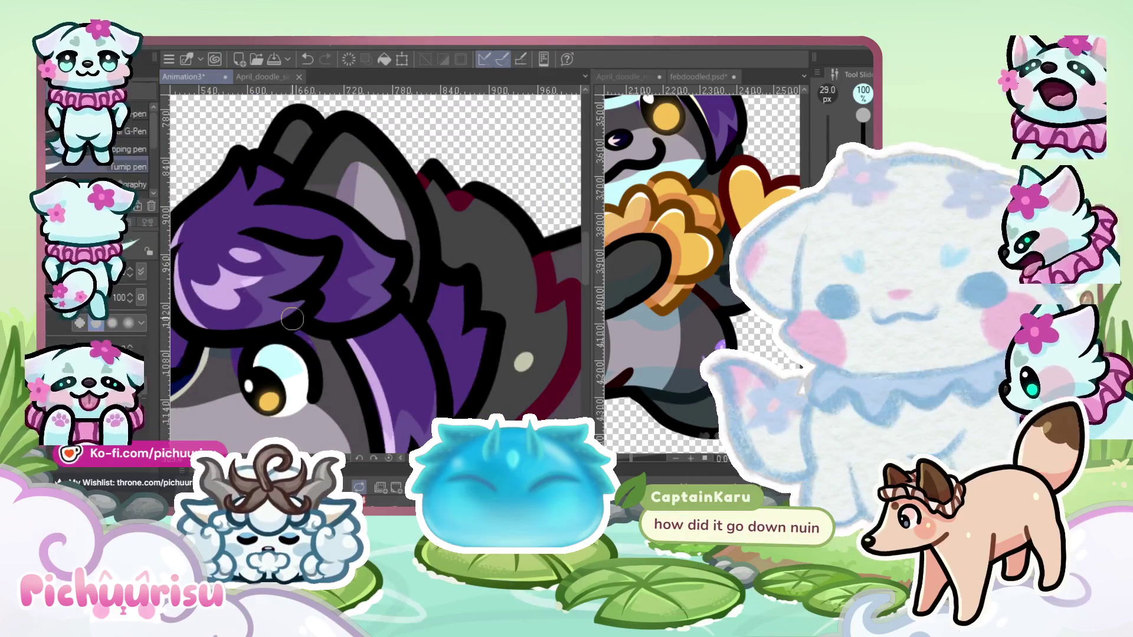
scroll(292, 319, up, 2)
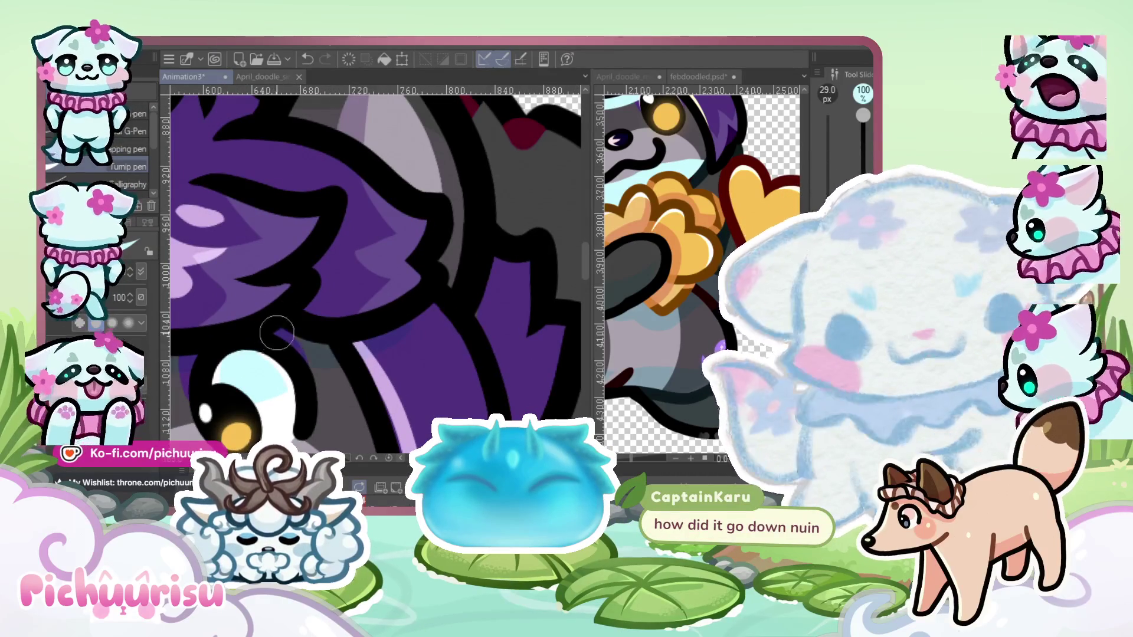
scroll(357, 353, down, 3)
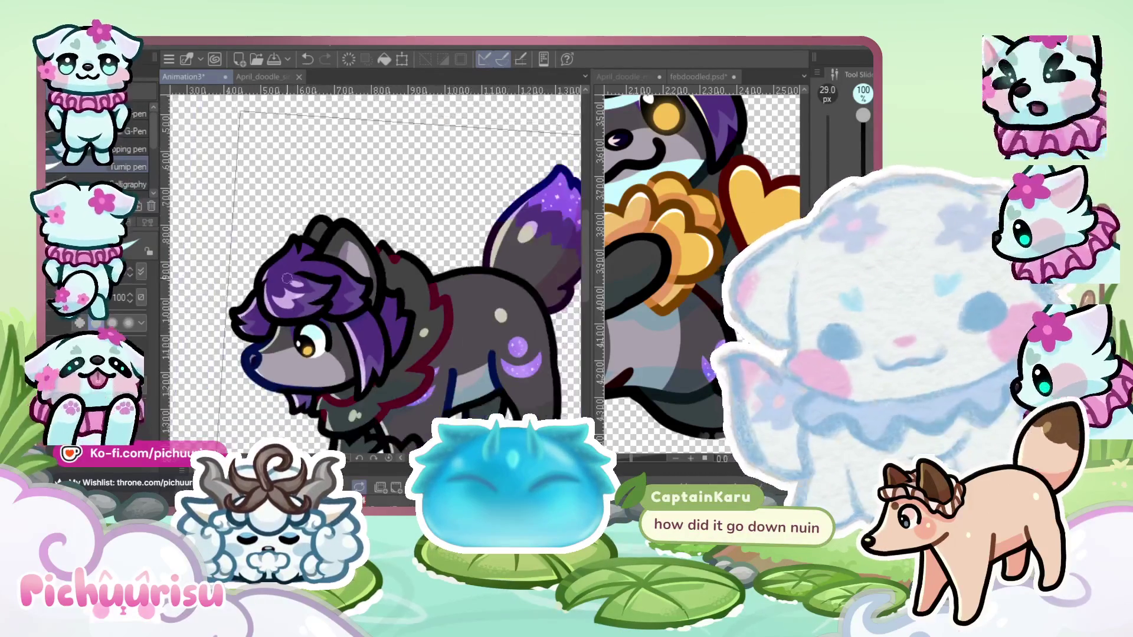
scroll(262, 336, up, 3)
scroll(418, 322, up, 1)
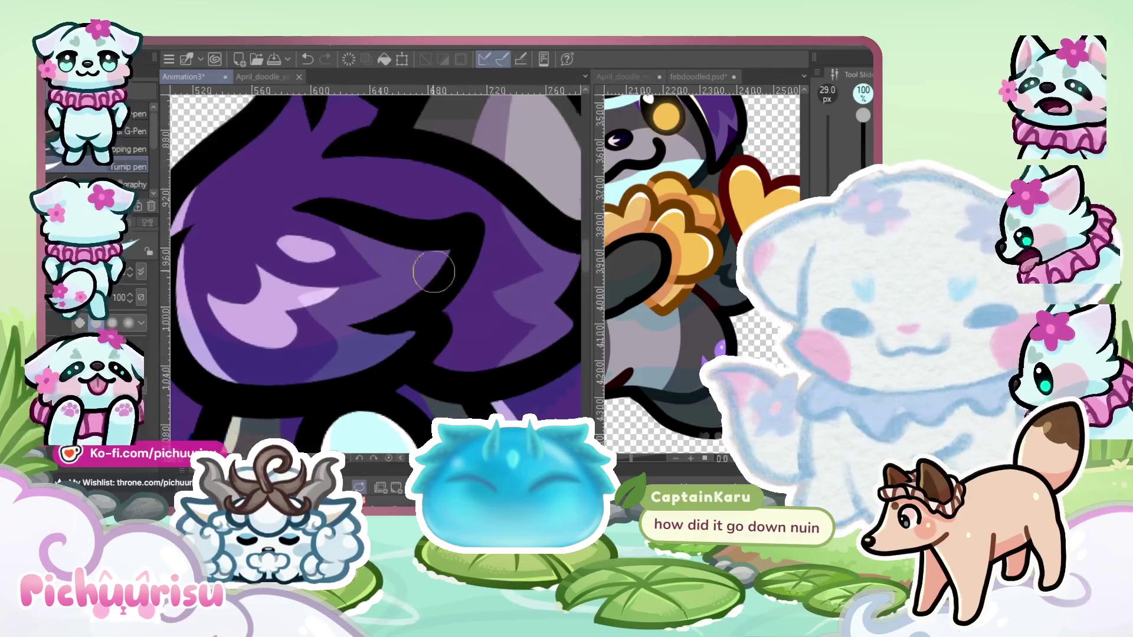
Refine the fur shading around the ears with the 133.3 px brush
scroll(452, 272, down, 3)
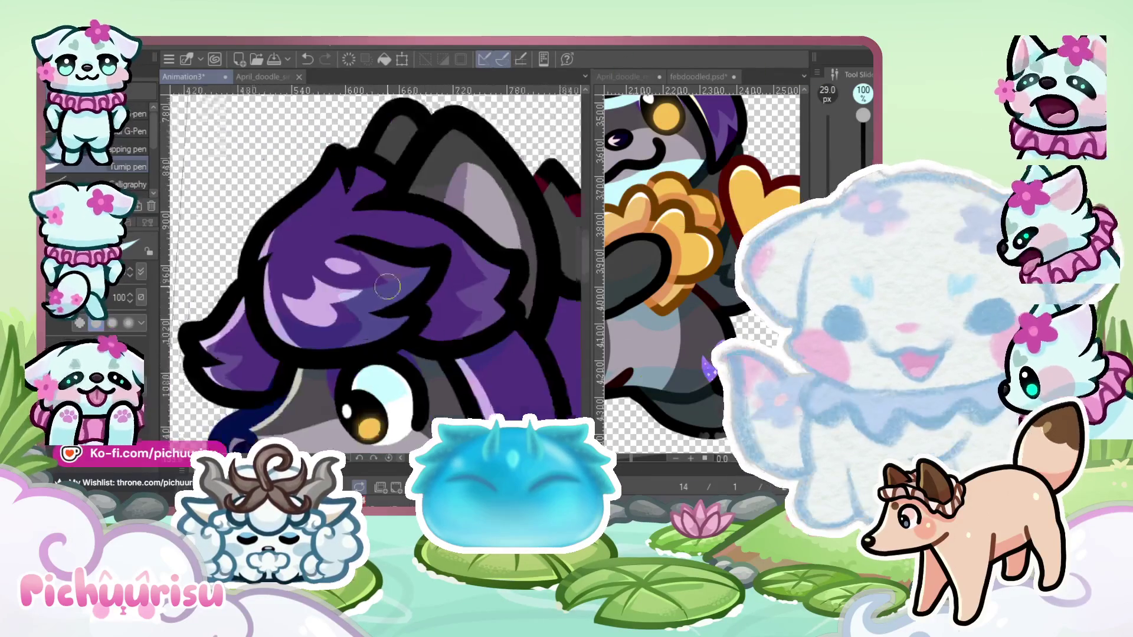
scroll(261, 347, up, 2)
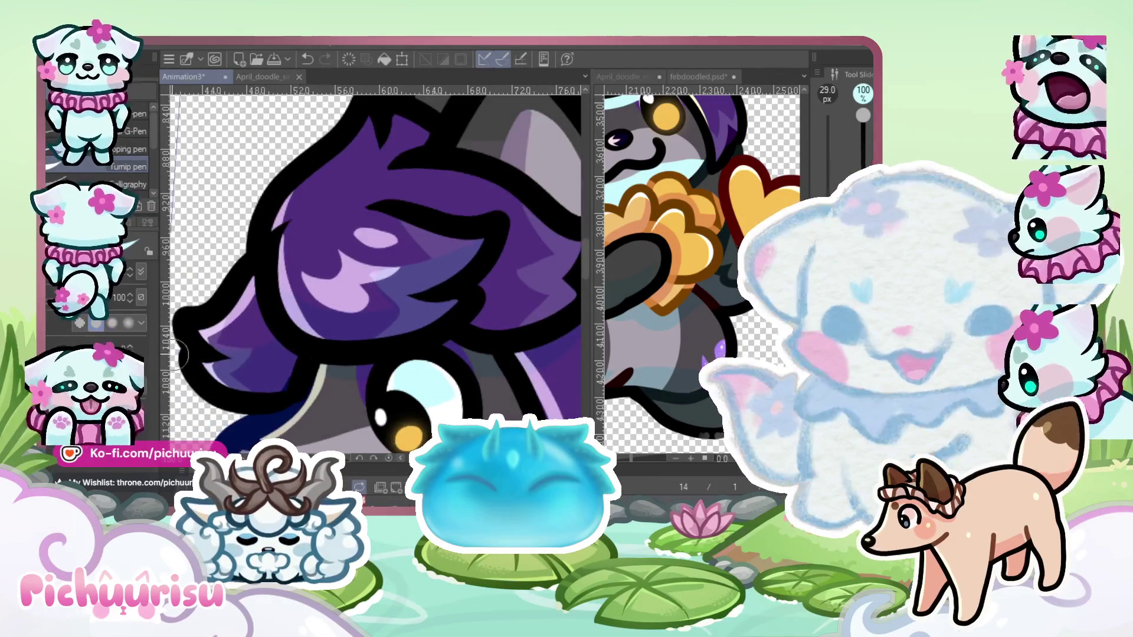
scroll(178, 354, down, 3)
scroll(378, 308, up, 2)
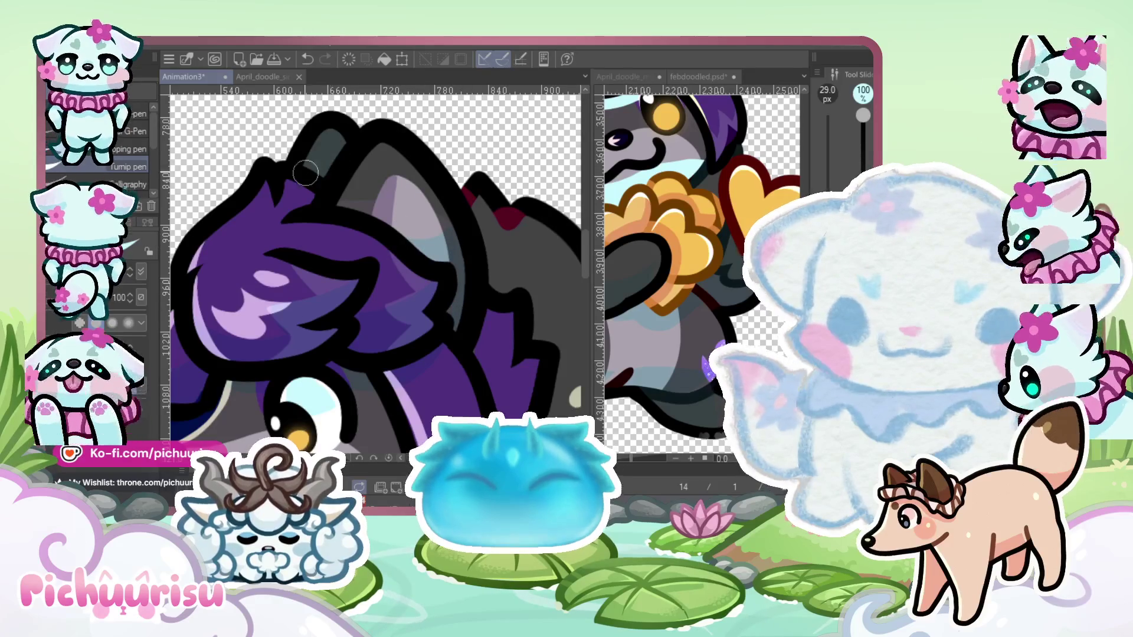
scroll(284, 173, down, 2)
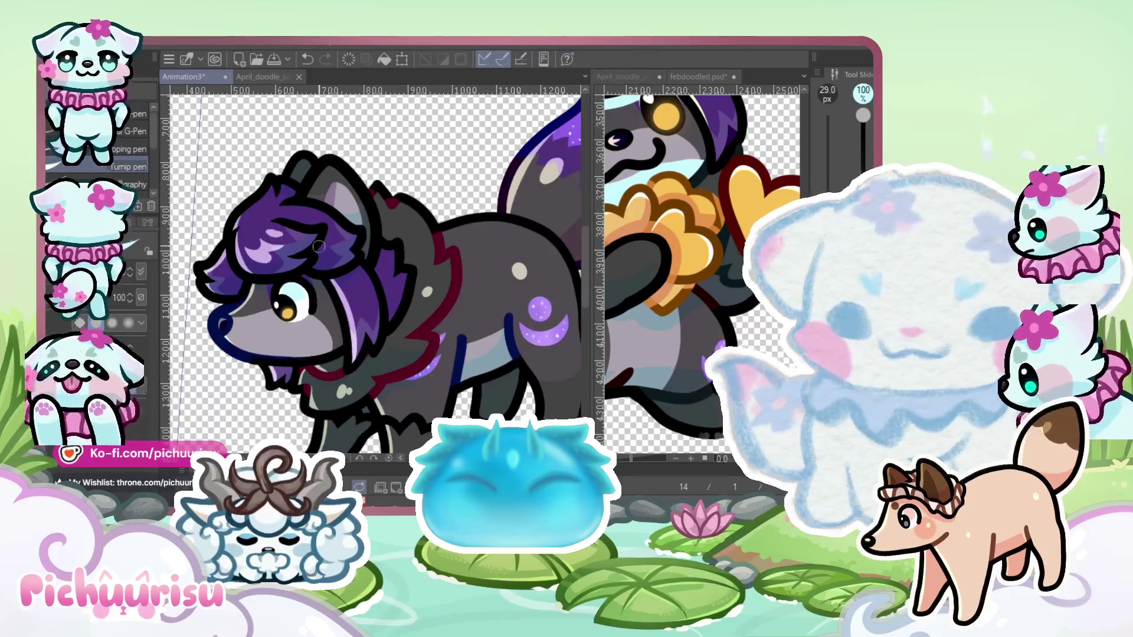
scroll(372, 348, up, 2)
scroll(370, 348, down, 2)
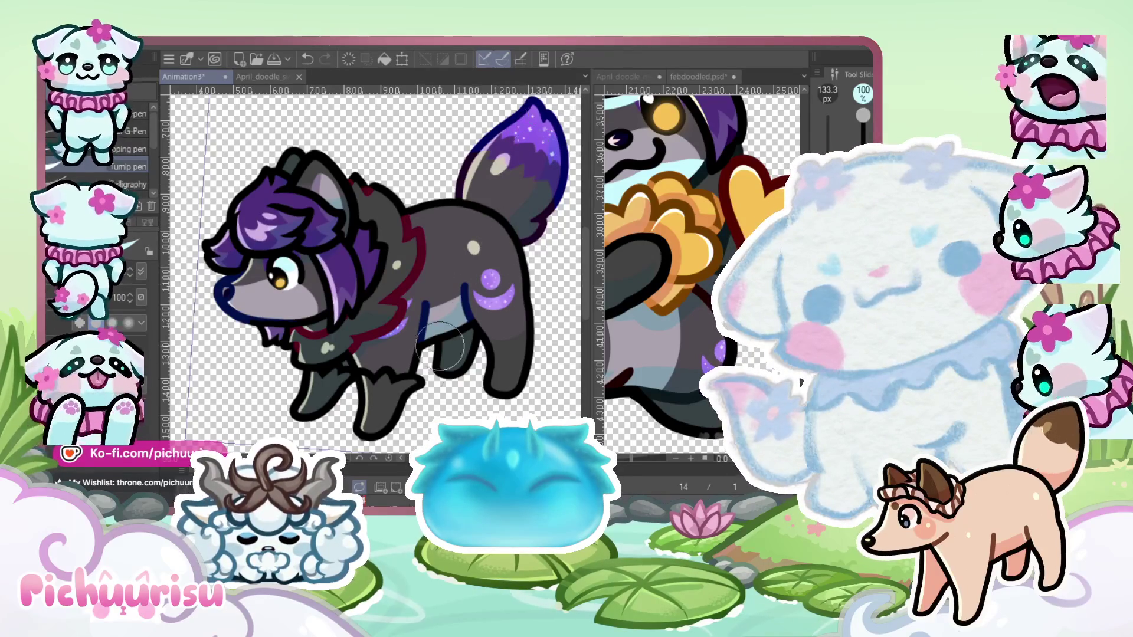
Enlarge the brush to 1837.7 px and zoom onto the febdoodled.psd purple wolf sketch
scroll(300, 359, up, 3)
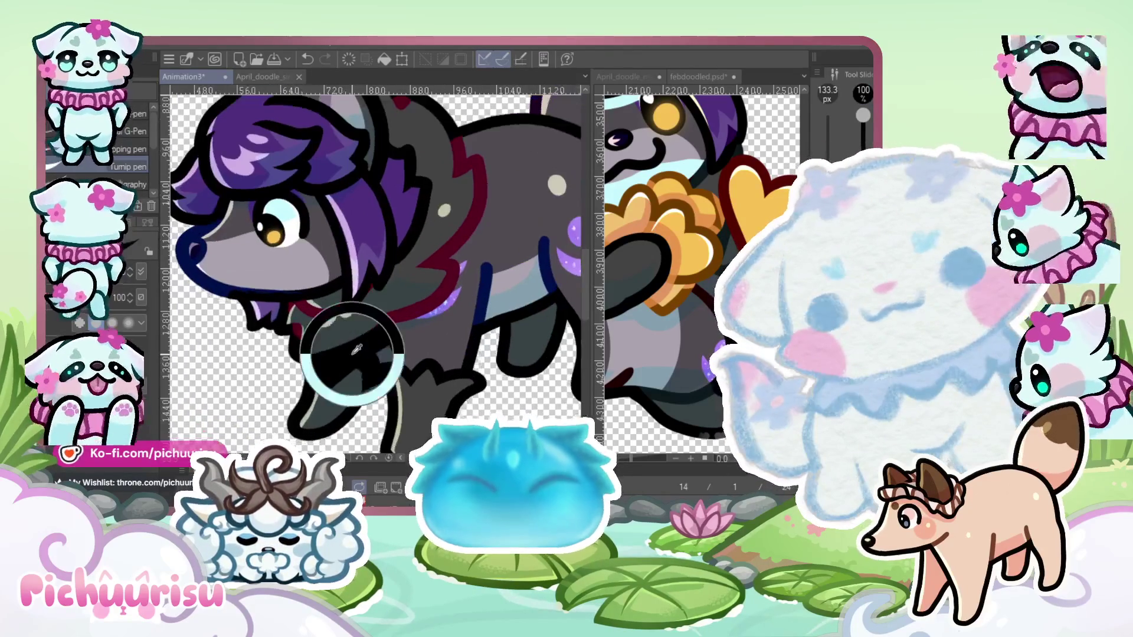
scroll(352, 354, down, 3)
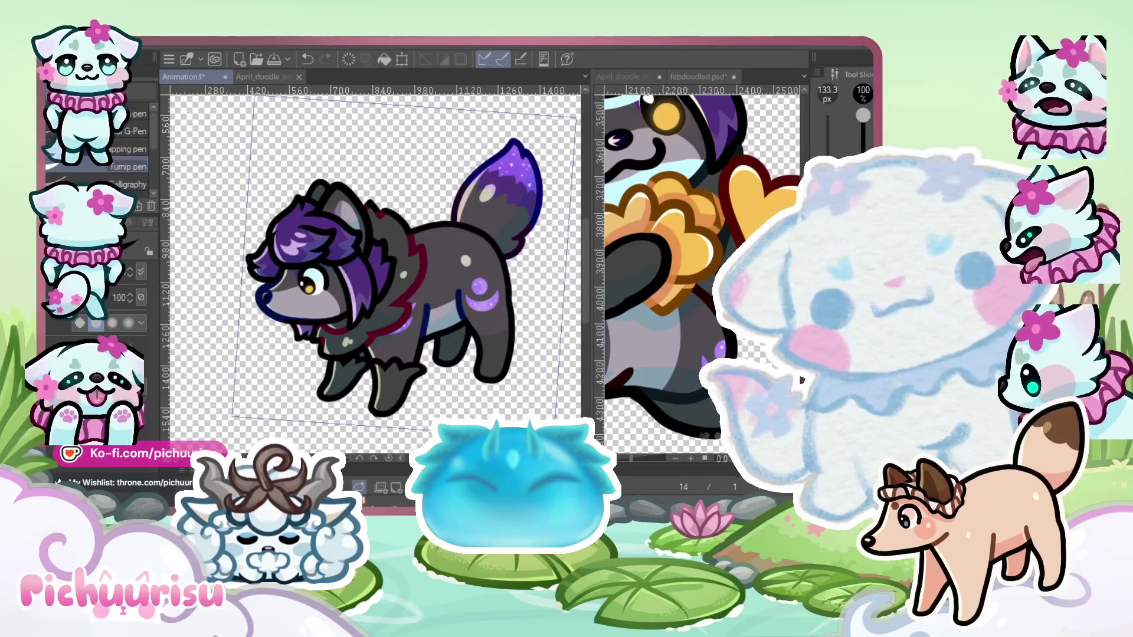
scroll(227, 314, down, 2)
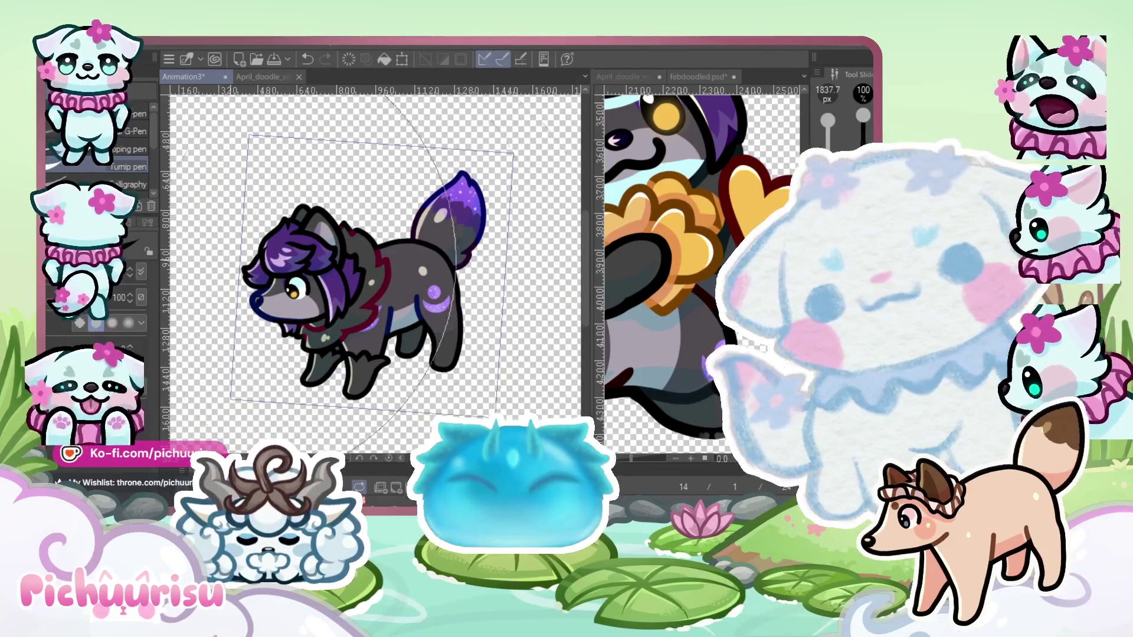
drag(325, 290, 554, 290)
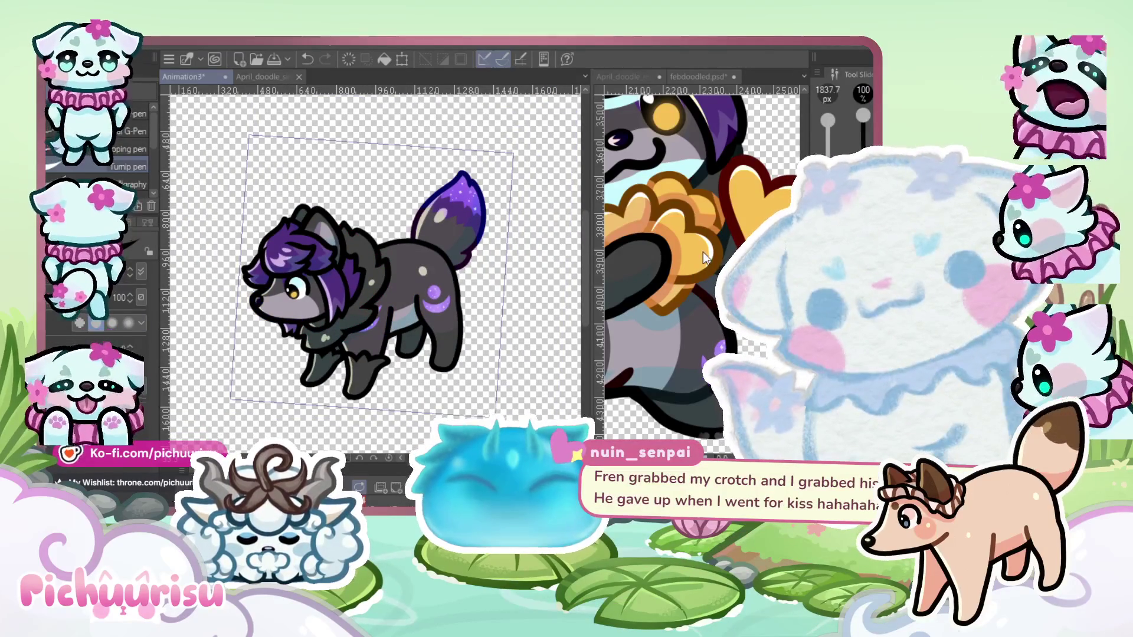
scroll(703, 258, down, 5)
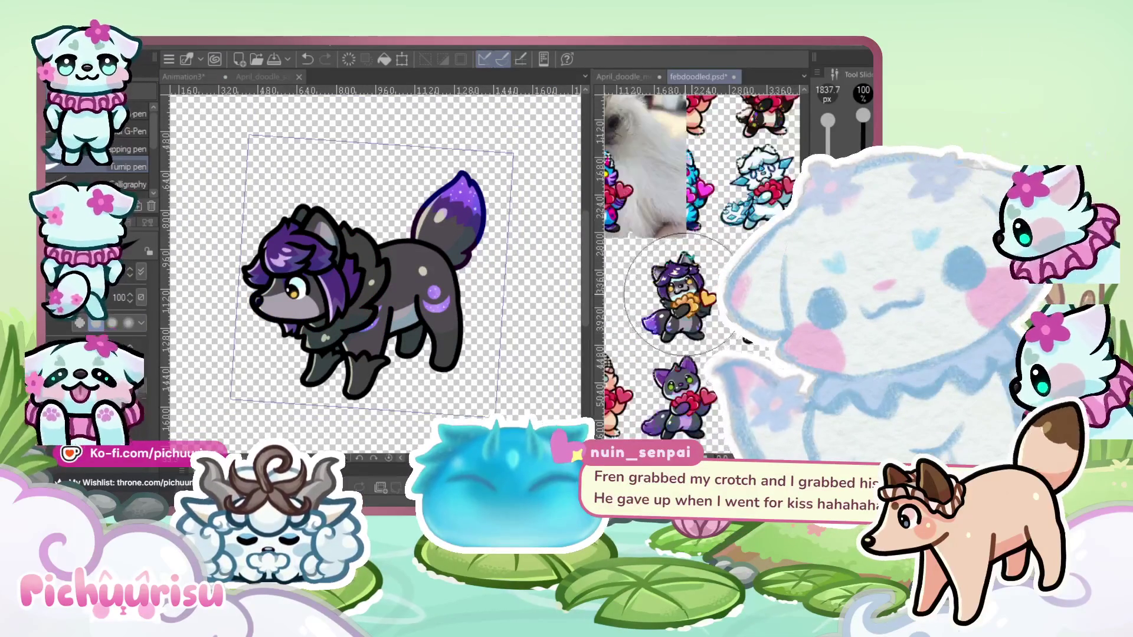
scroll(684, 295, down, 2)
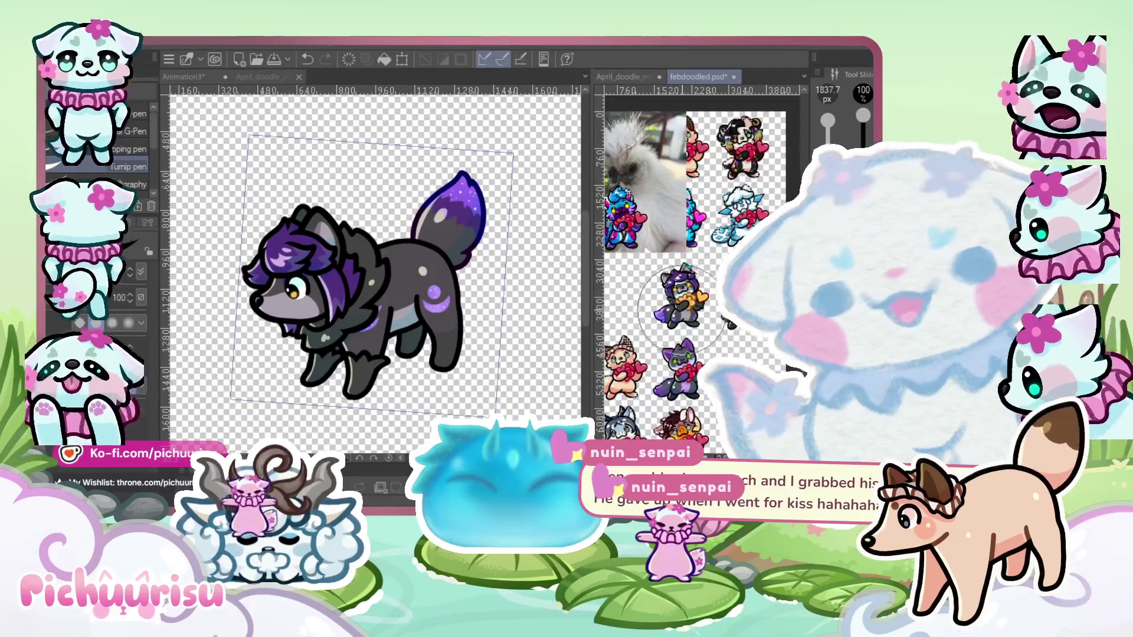
scroll(682, 306, up, 6)
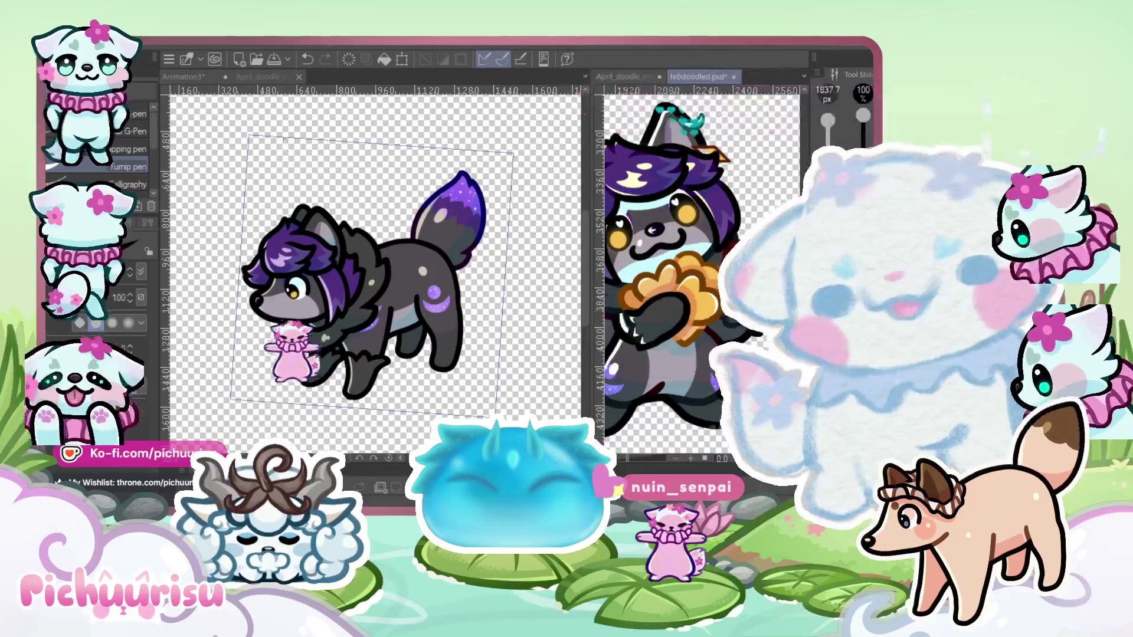
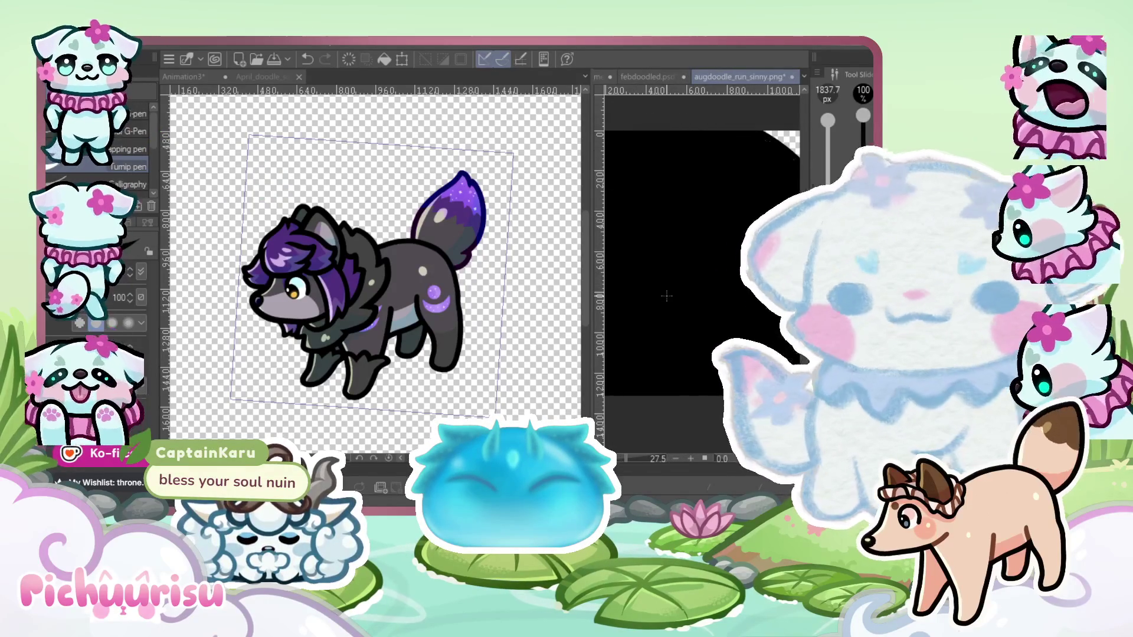
Sample the purple from the reference and set the wolf canvas brush to about 52 px
scroll(667, 296, up, 5)
alt+click(647, 304)
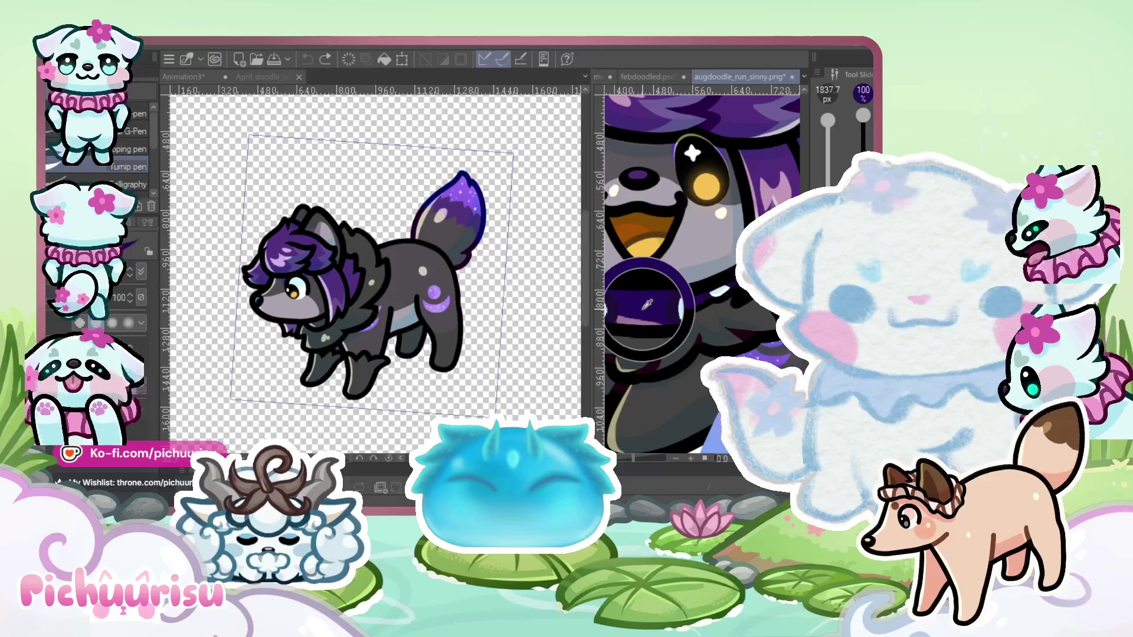
click(348, 319)
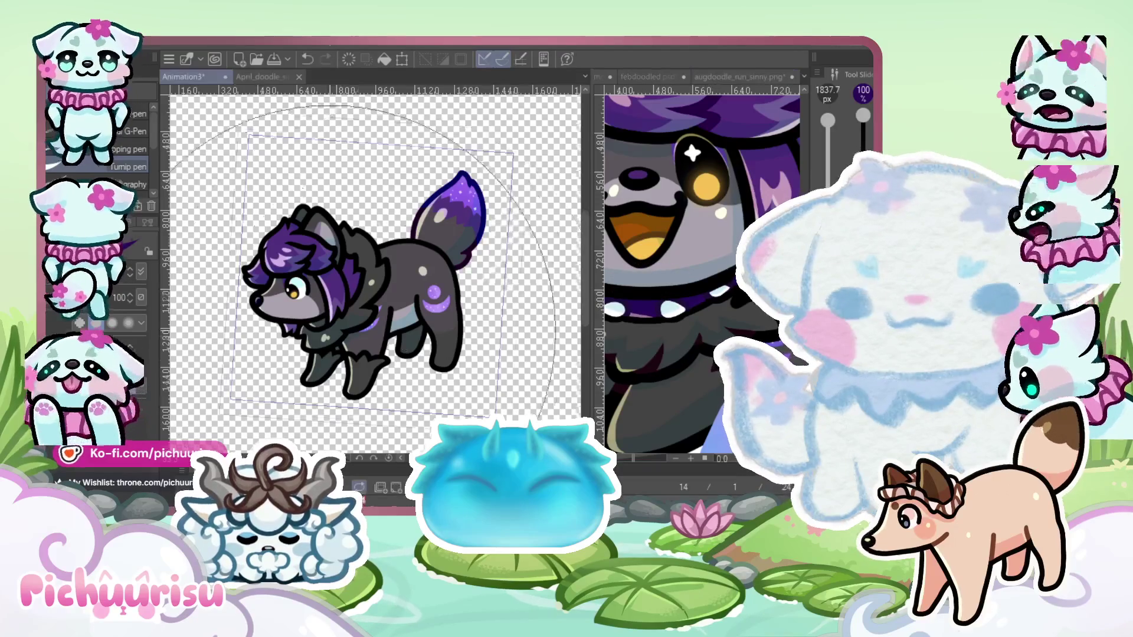
scroll(325, 321, up, 5)
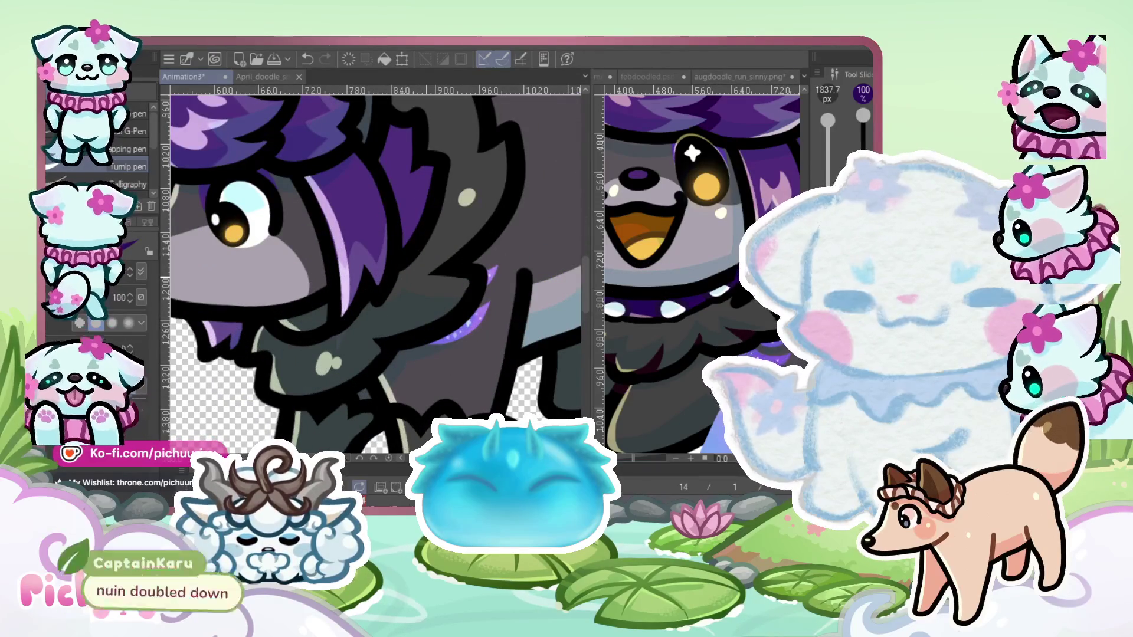
drag(426, 278, 375, 275)
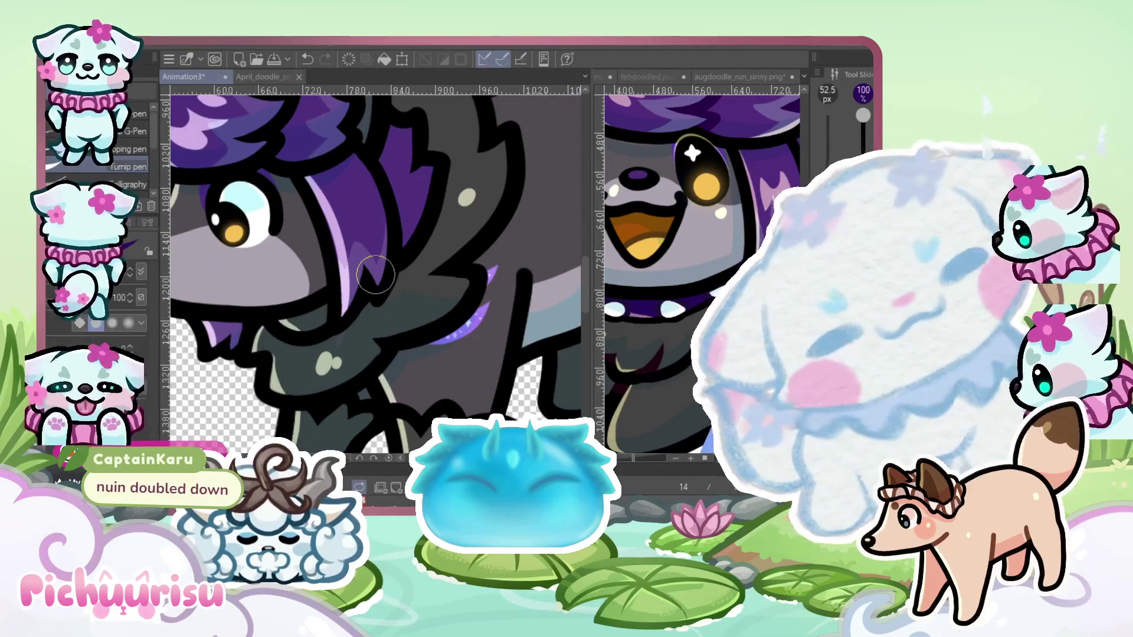
Paint purple under the hair near the chin and clean its edge with the eraser
scroll(318, 313, up, 2)
mouse_move(312, 321)
mouse_down()
mouse_move(277, 327)
mouse_move(295, 330)
mouse_up()
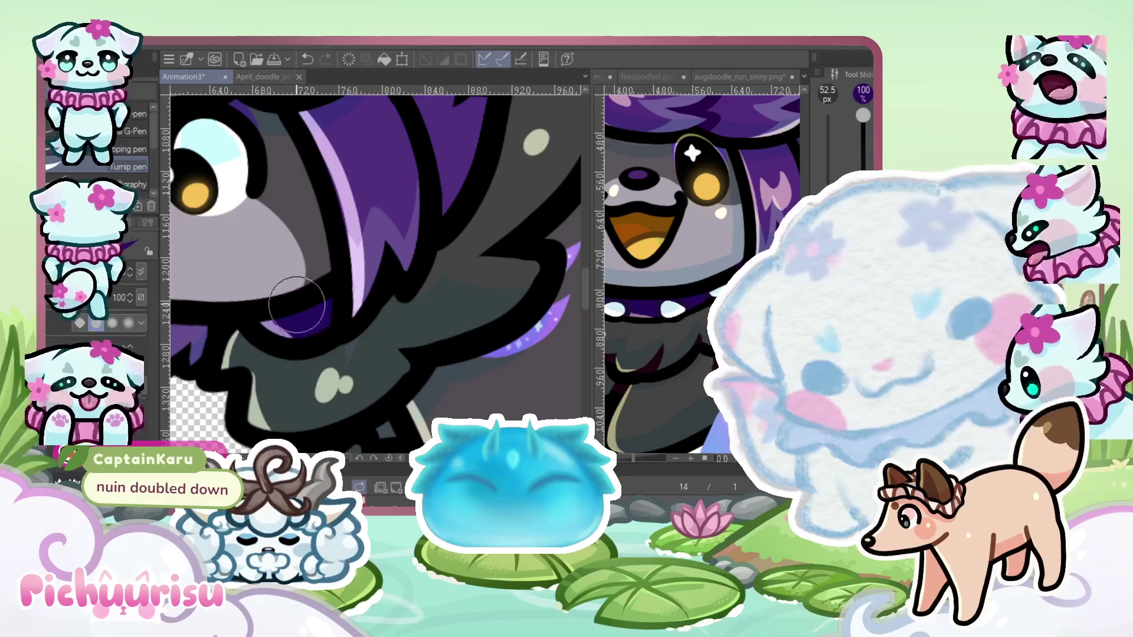
key(e)
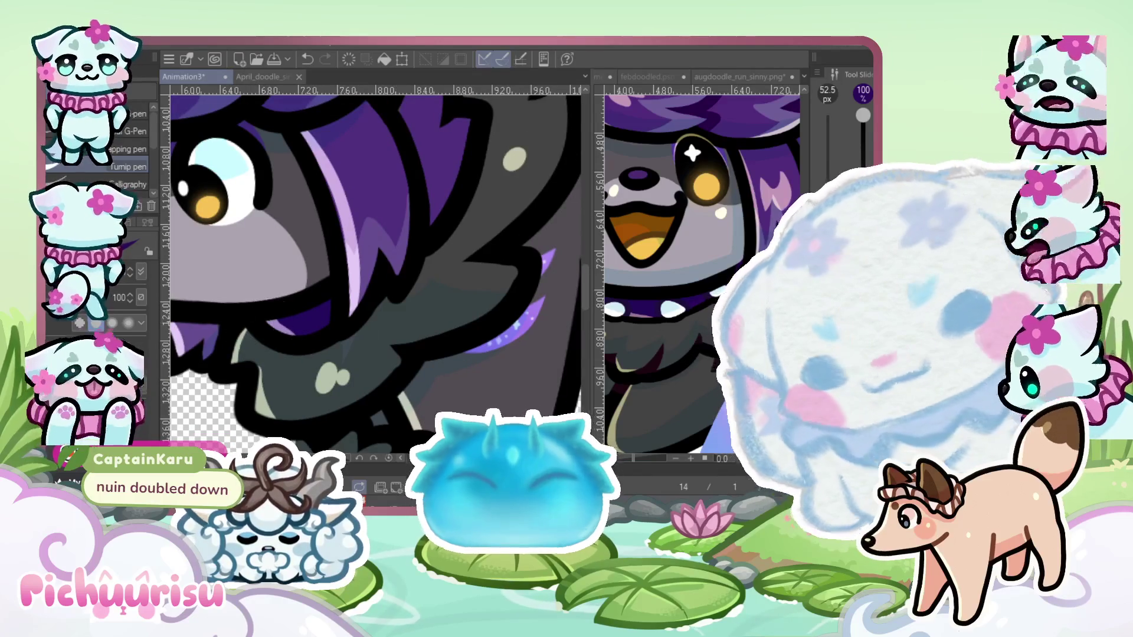
scroll(354, 354, up, 1)
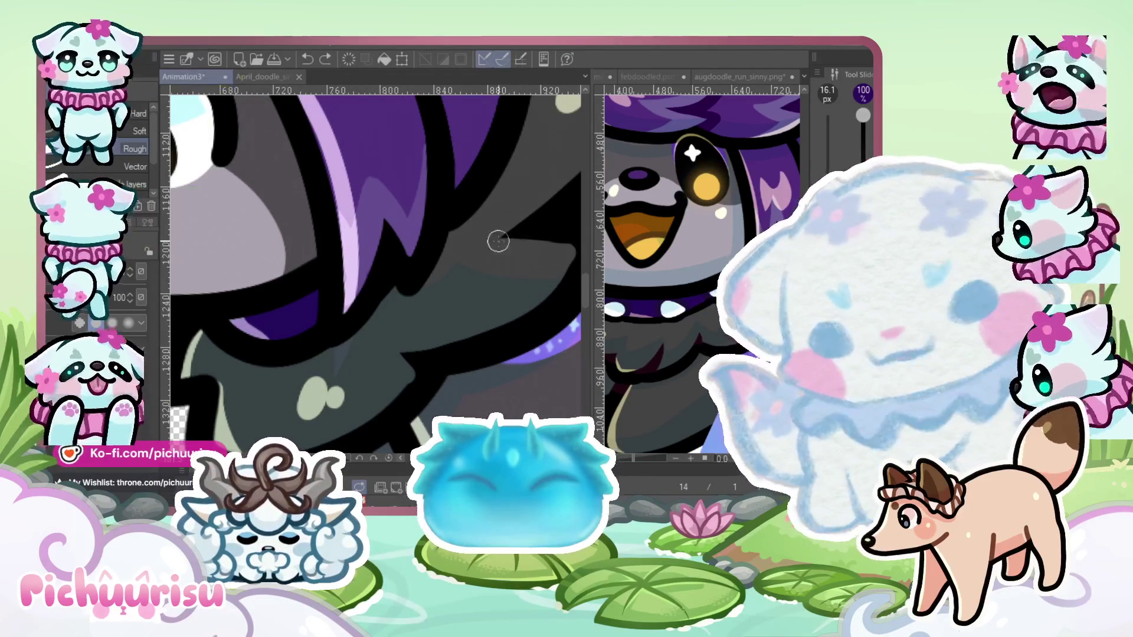
key(p)
scroll(354, 330, down, 1)
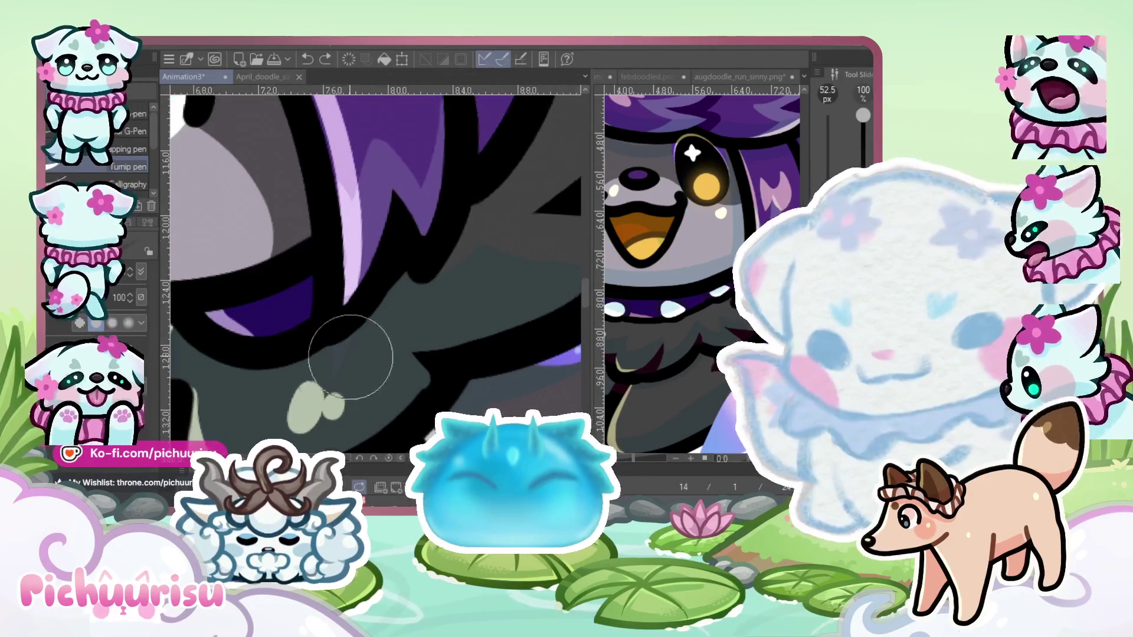
scroll(365, 339, up, 3)
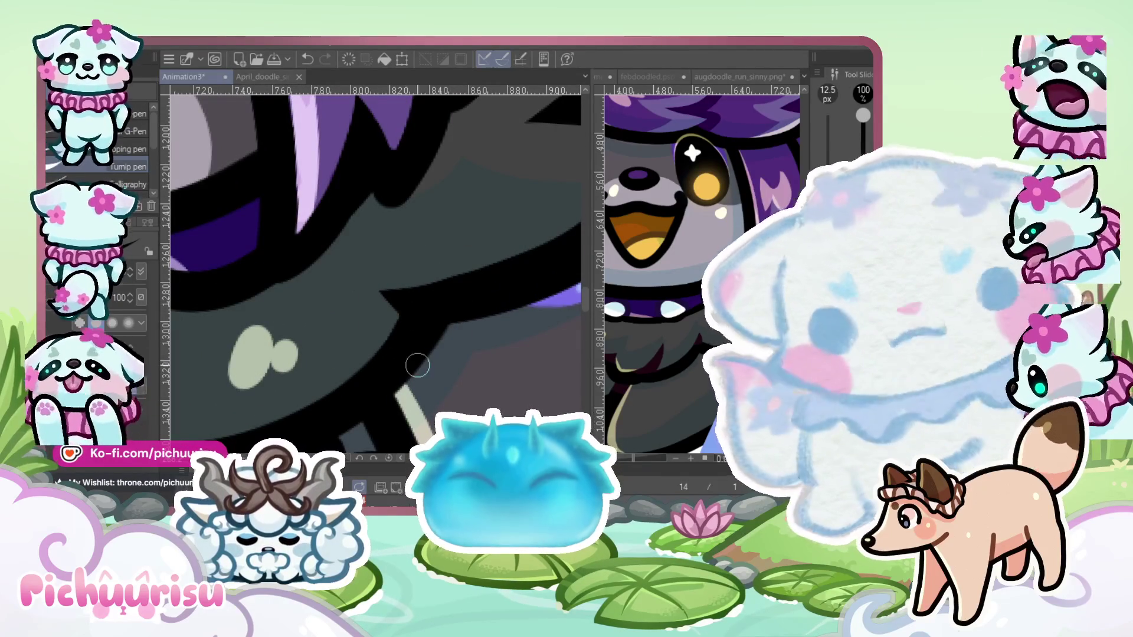
scroll(414, 316, down, 5)
scroll(661, 234, down, 2)
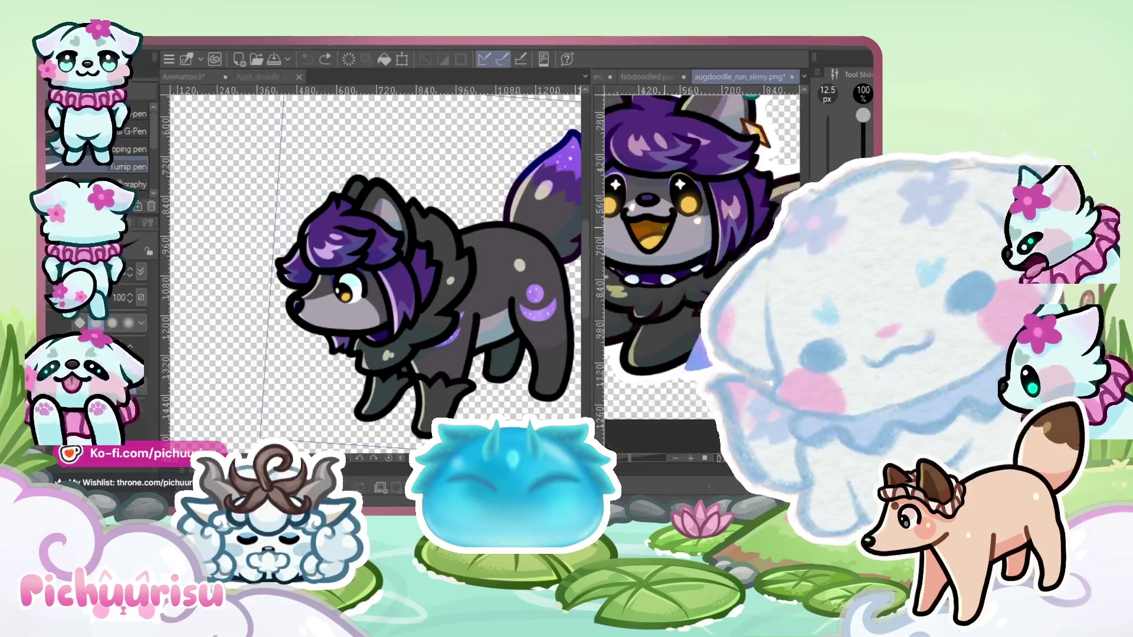
Stroke dark-purple shading into the hair below the ear with a 26.7 px pen
scroll(661, 233, up, 2)
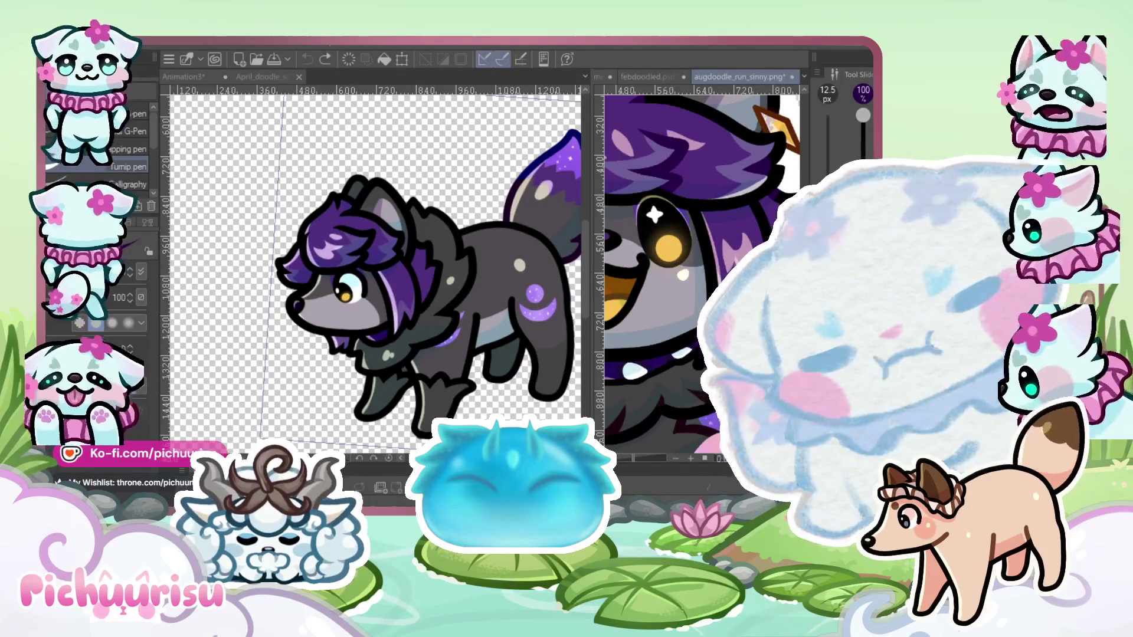
scroll(411, 228, up, 3)
scroll(411, 228, up, 1)
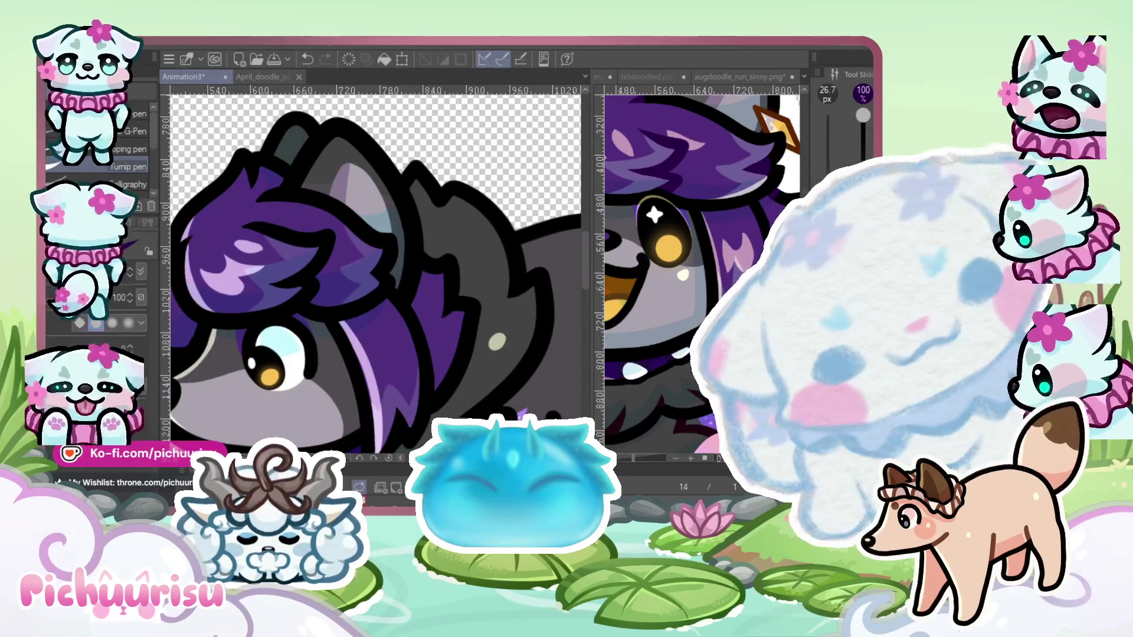
scroll(357, 276, up, 2)
drag(325, 289, 273, 294)
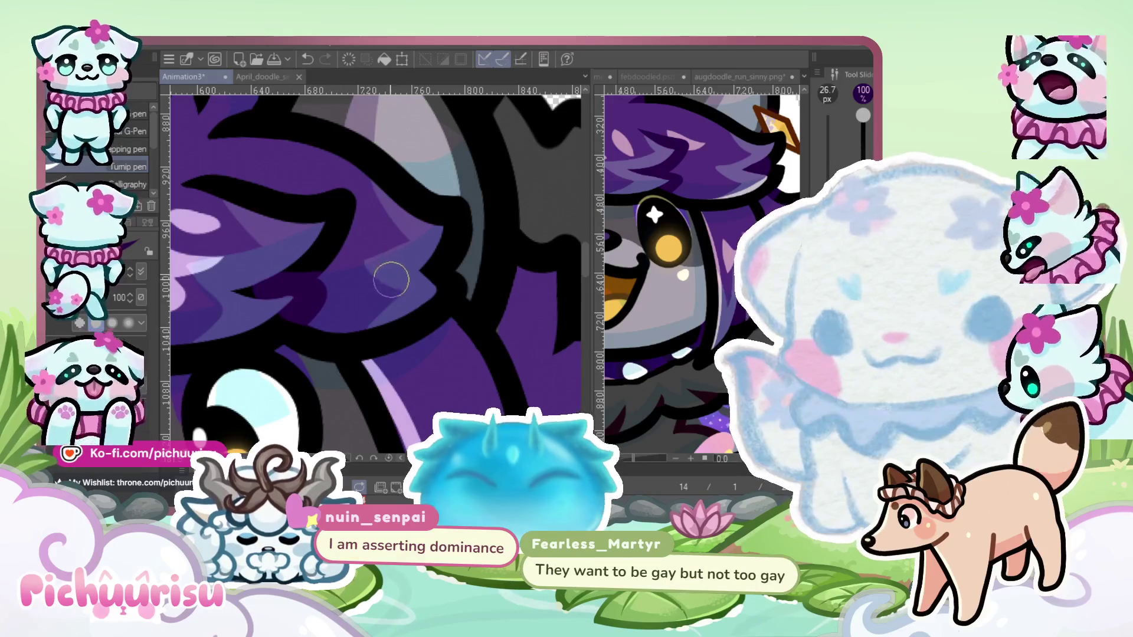
scroll(327, 271, down, 2)
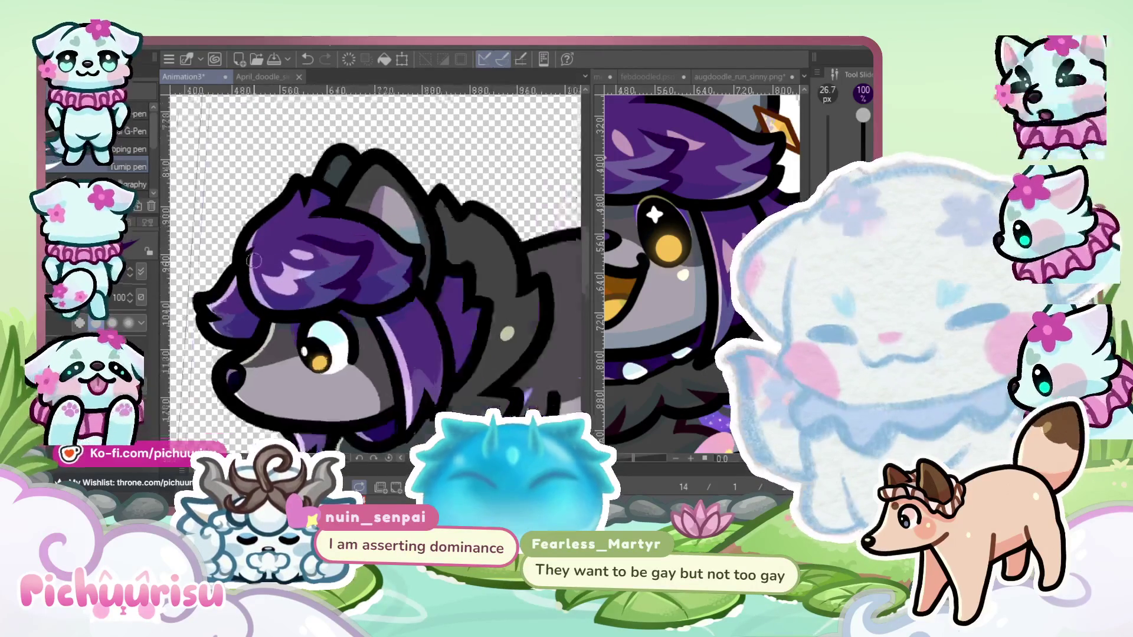
scroll(251, 267, up, 2)
scroll(253, 282, down, 2)
scroll(237, 319, up, 2)
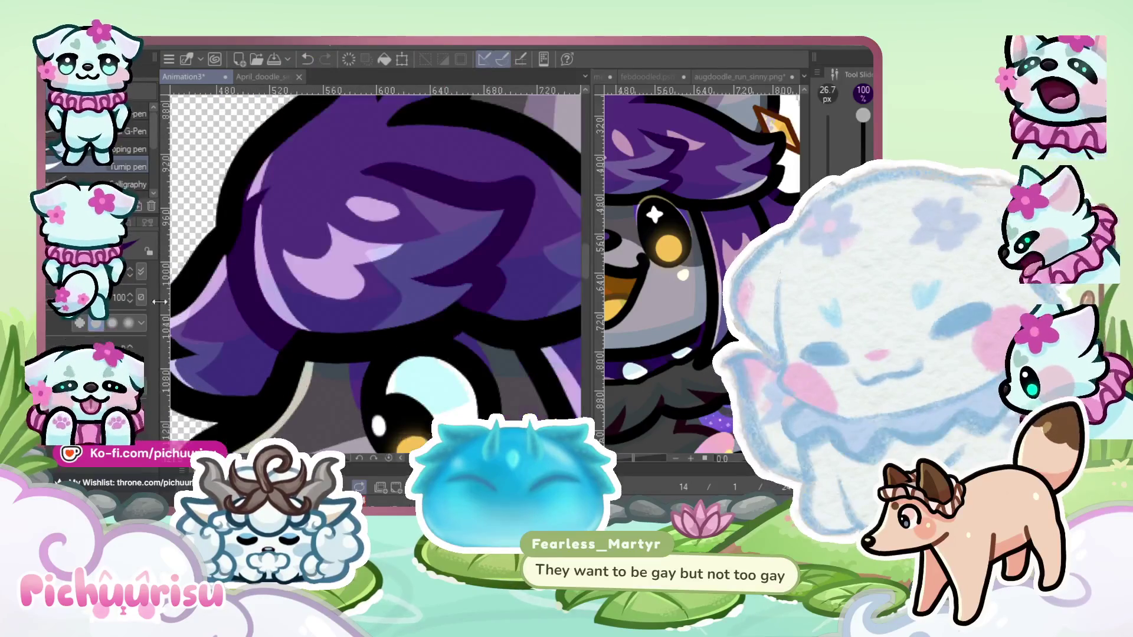
scroll(236, 400, up, 4)
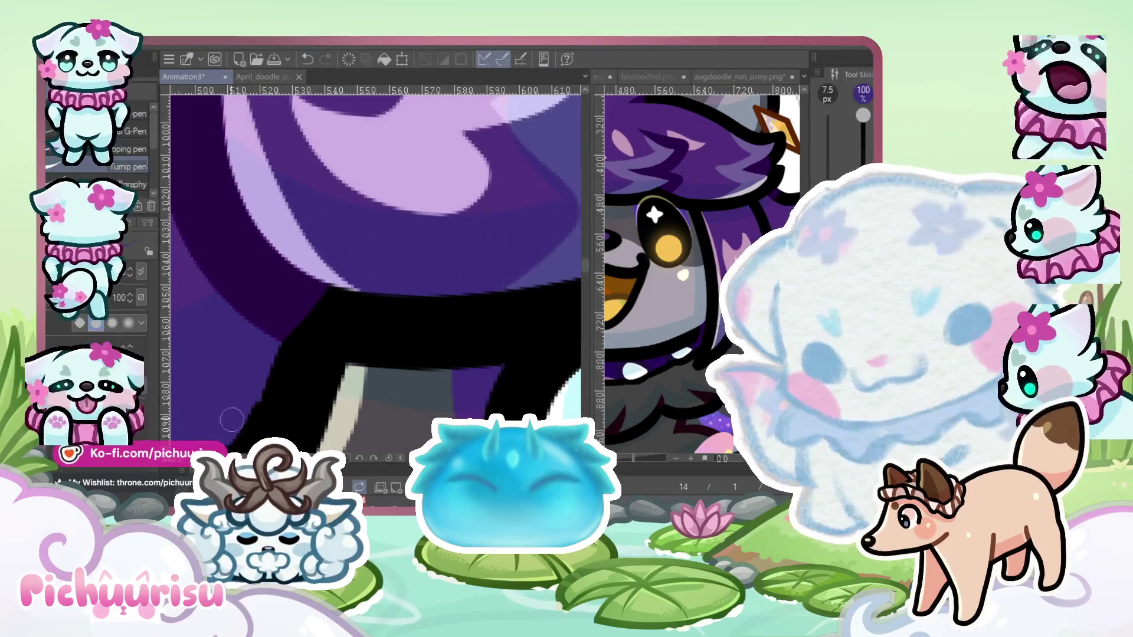
scroll(299, 400, down, 5)
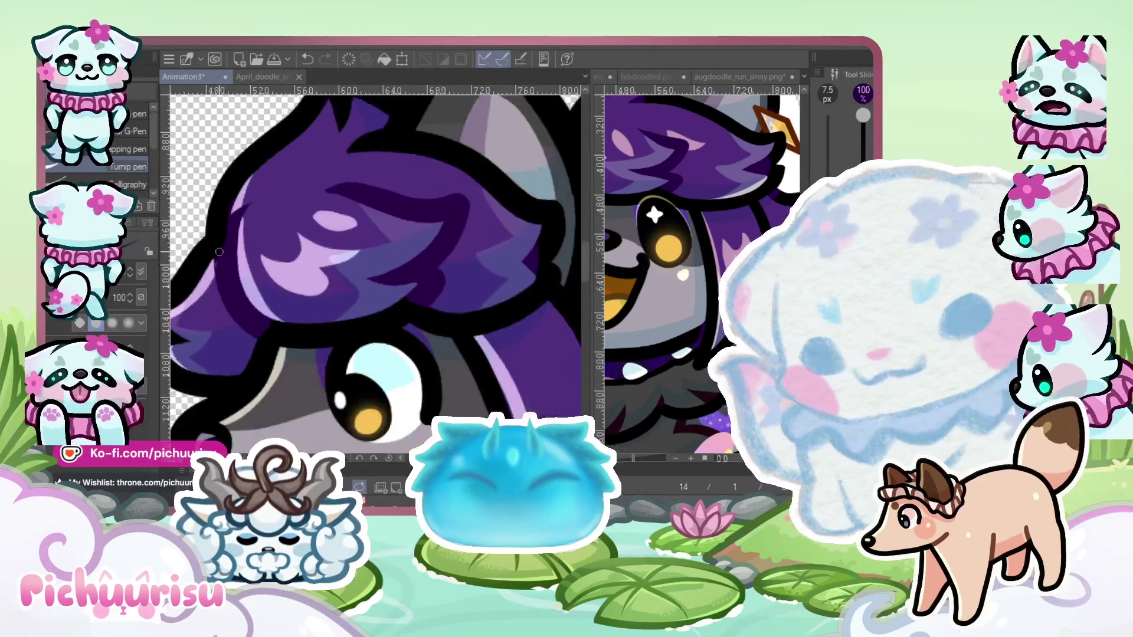
scroll(234, 258, up, 1)
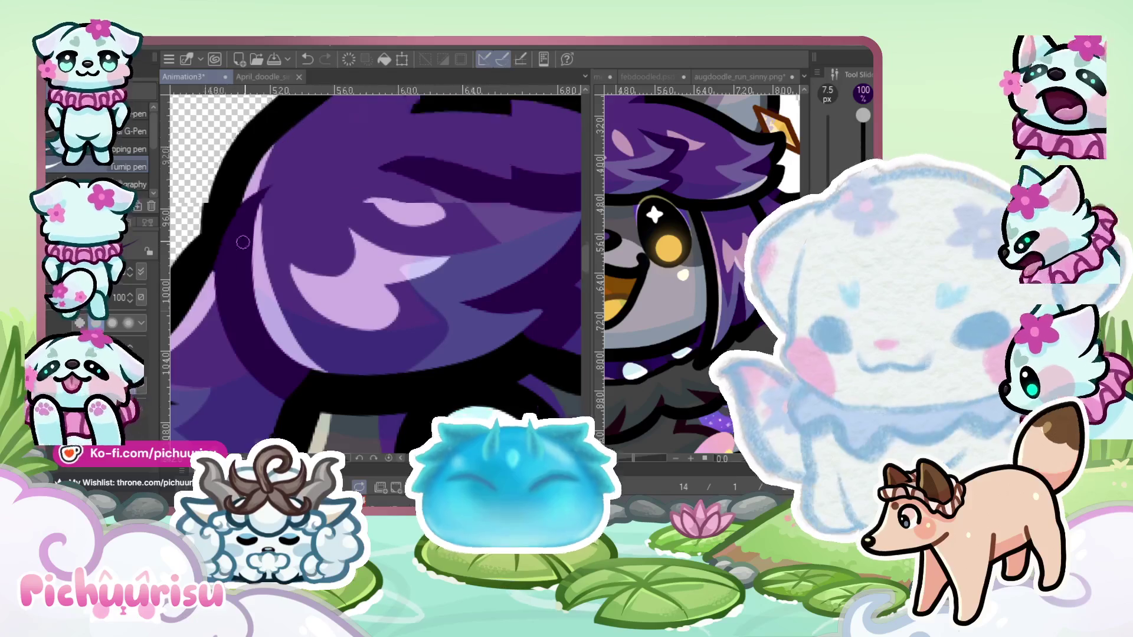
scroll(234, 226, down, 3)
scroll(200, 314, up, 2)
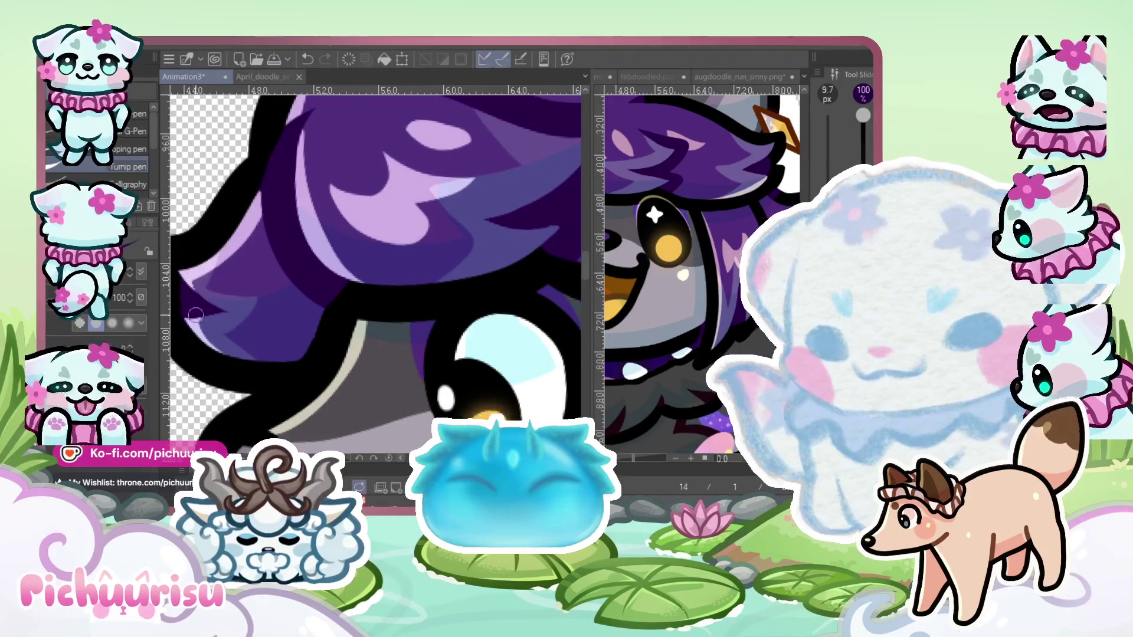
scroll(201, 325, down, 4)
scroll(211, 348, up, 1)
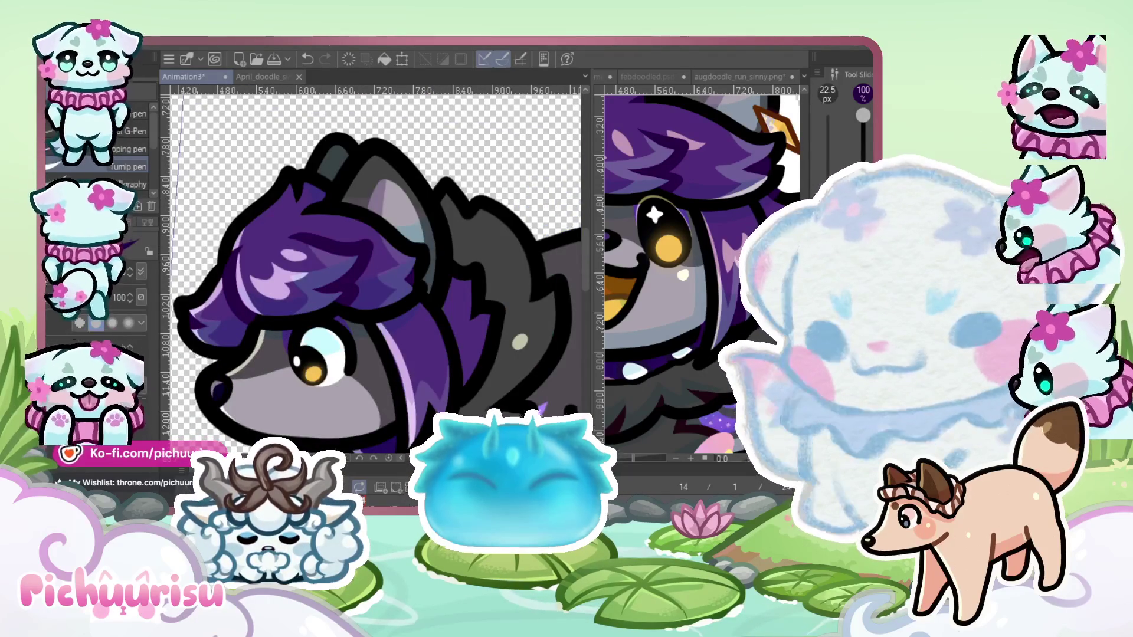
scroll(217, 360, up, 5)
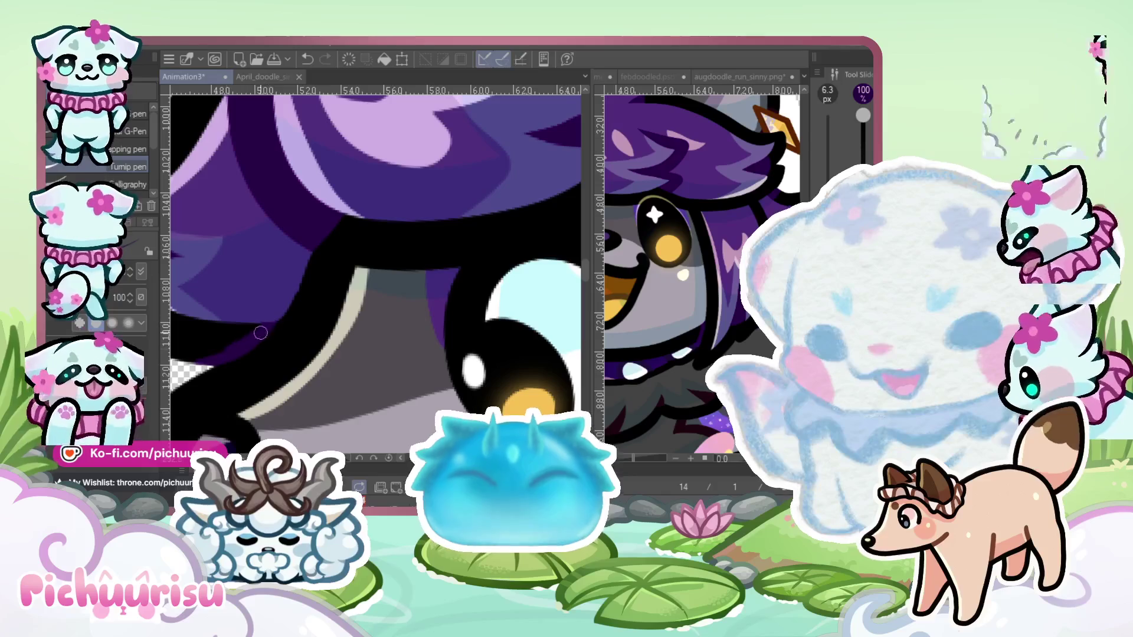
scroll(216, 360, down, 5)
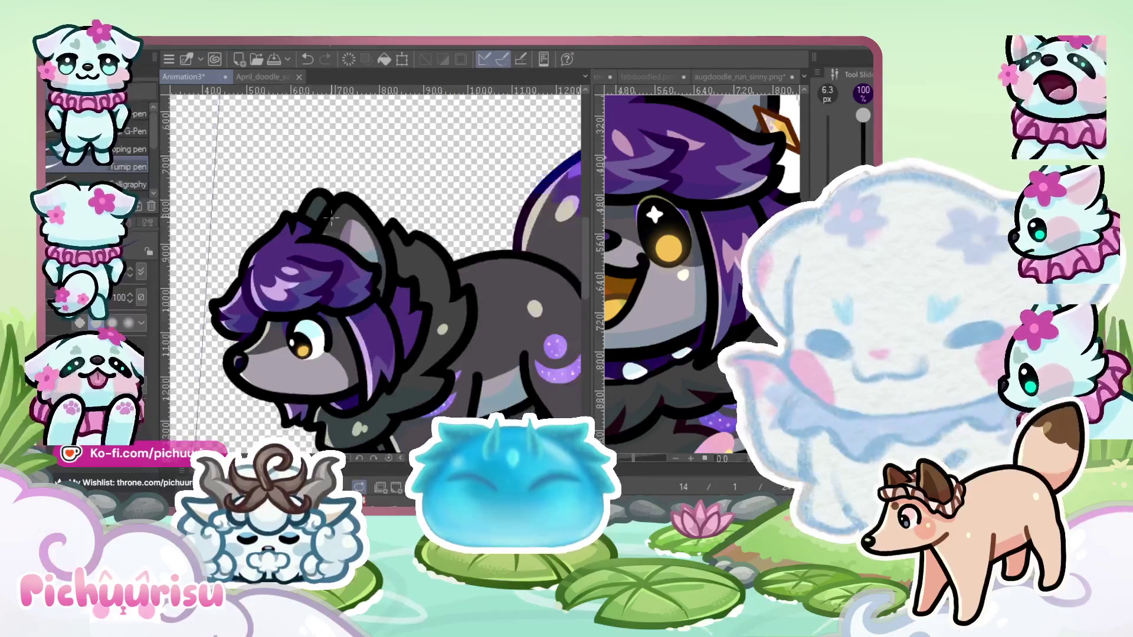
scroll(217, 359, up, 2)
scroll(273, 226, up, 4)
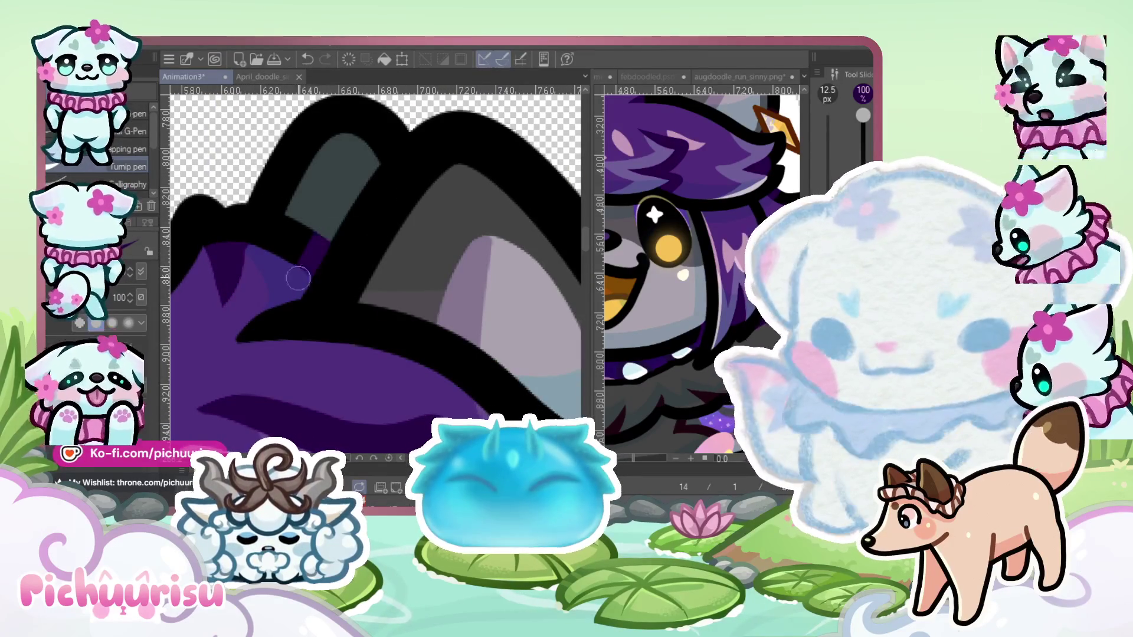
scroll(298, 278, down, 4)
scroll(283, 260, up, 2)
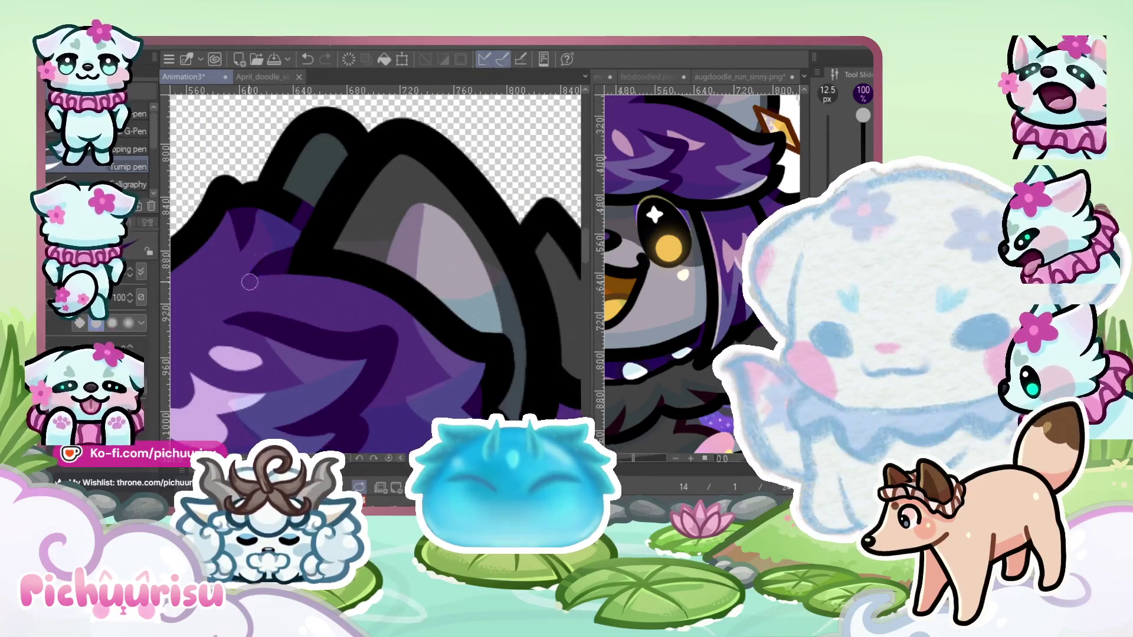
scroll(249, 282, down, 5)
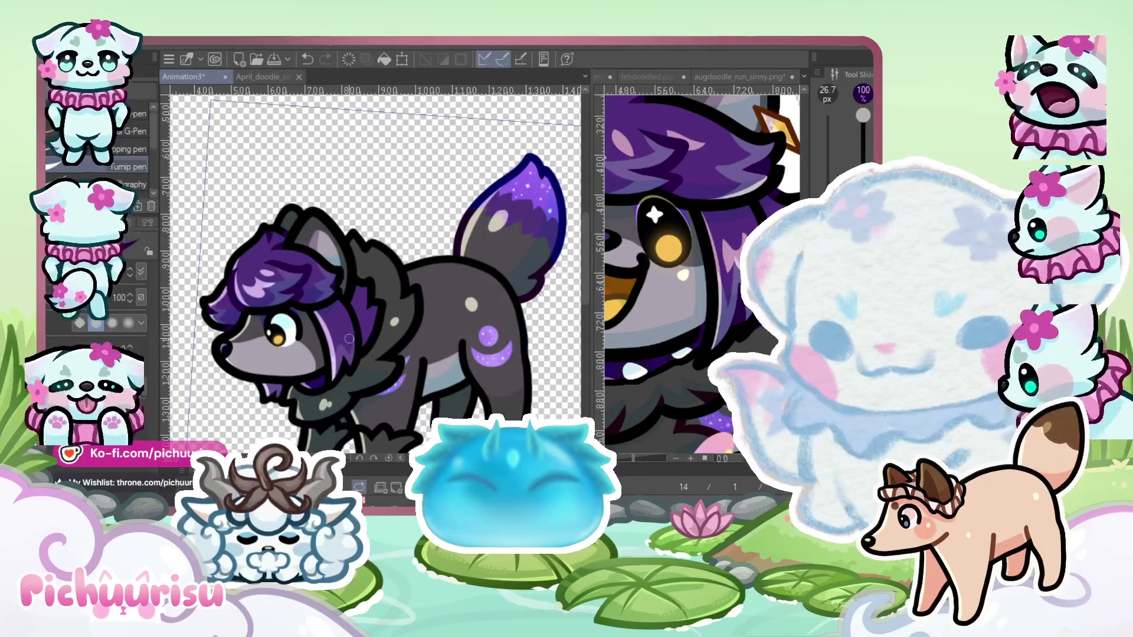
Tint the black chin outline purple on the clipping layer over the line art
scroll(349, 339, up, 3)
scroll(351, 364, down, 3)
scroll(360, 264, up, 4)
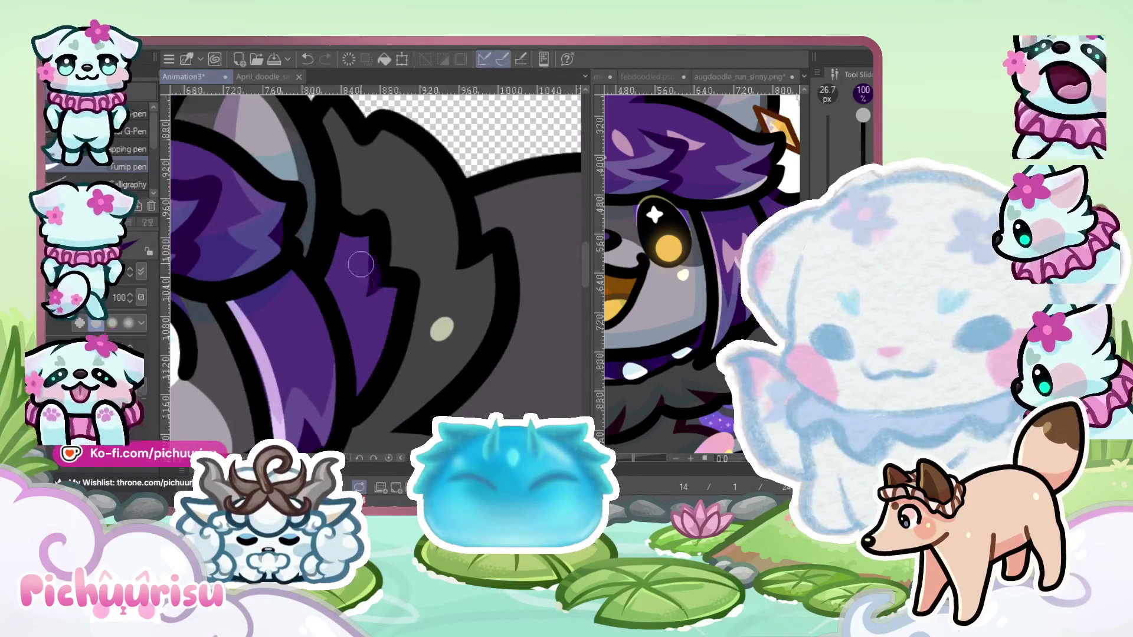
scroll(353, 271, up, 2)
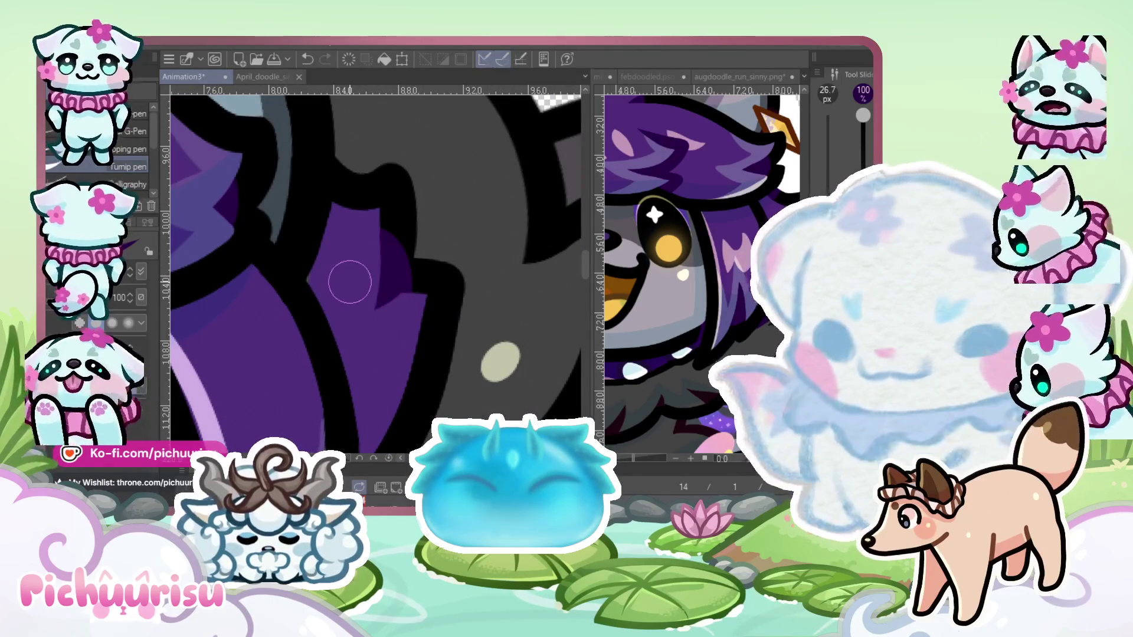
scroll(316, 270, down, 3)
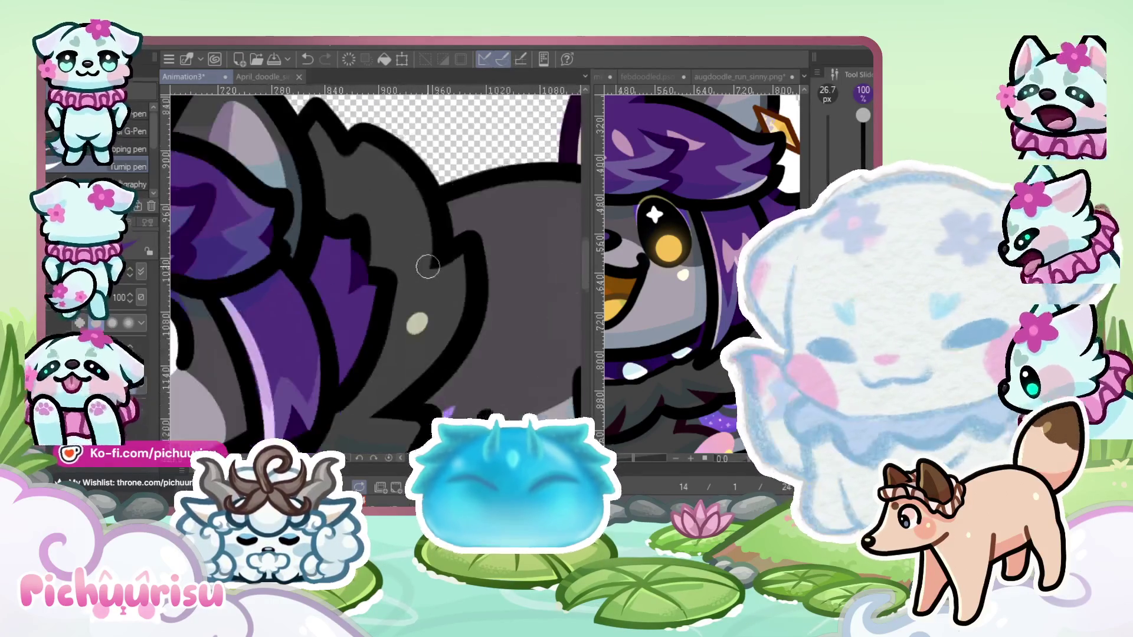
scroll(406, 277, up, 2)
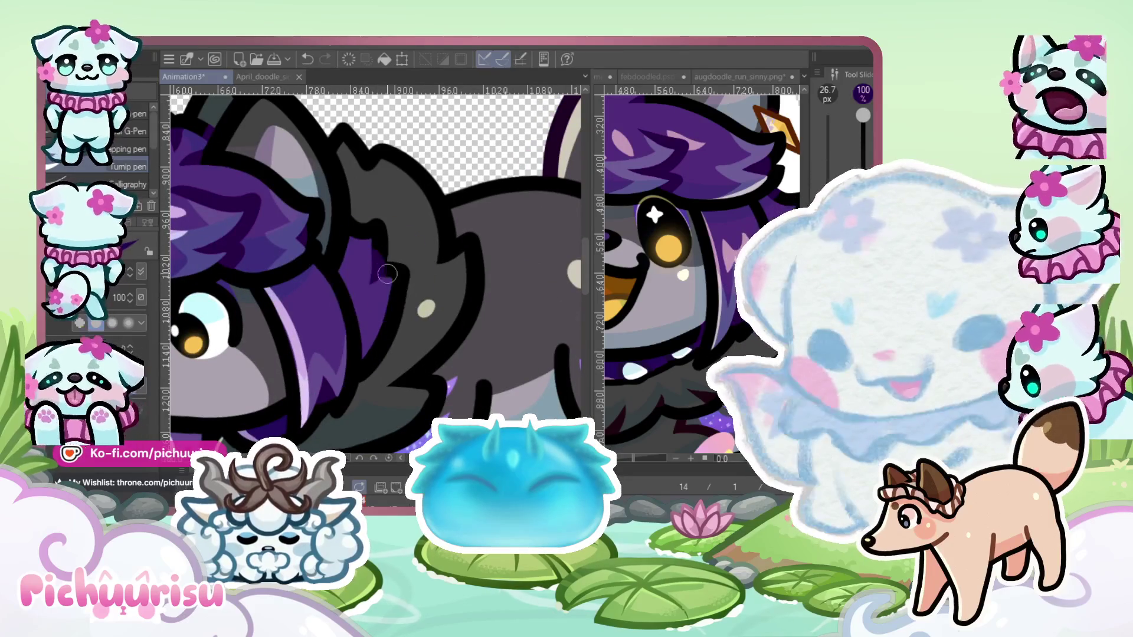
scroll(368, 253, down, 3)
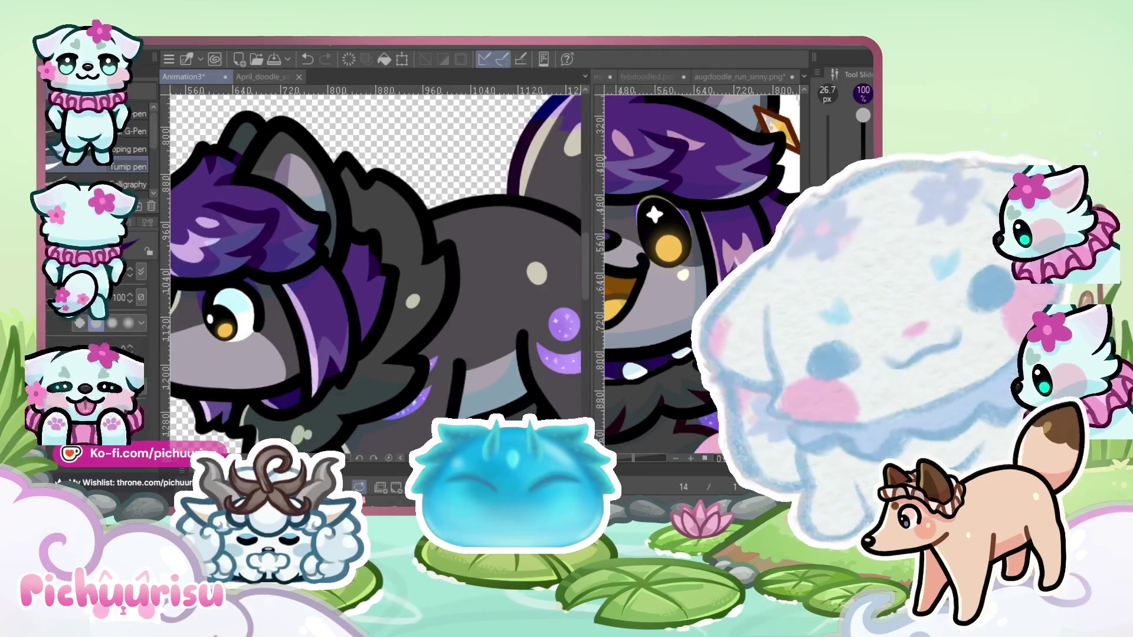
scroll(368, 252, up, 3)
scroll(368, 252, up, 2)
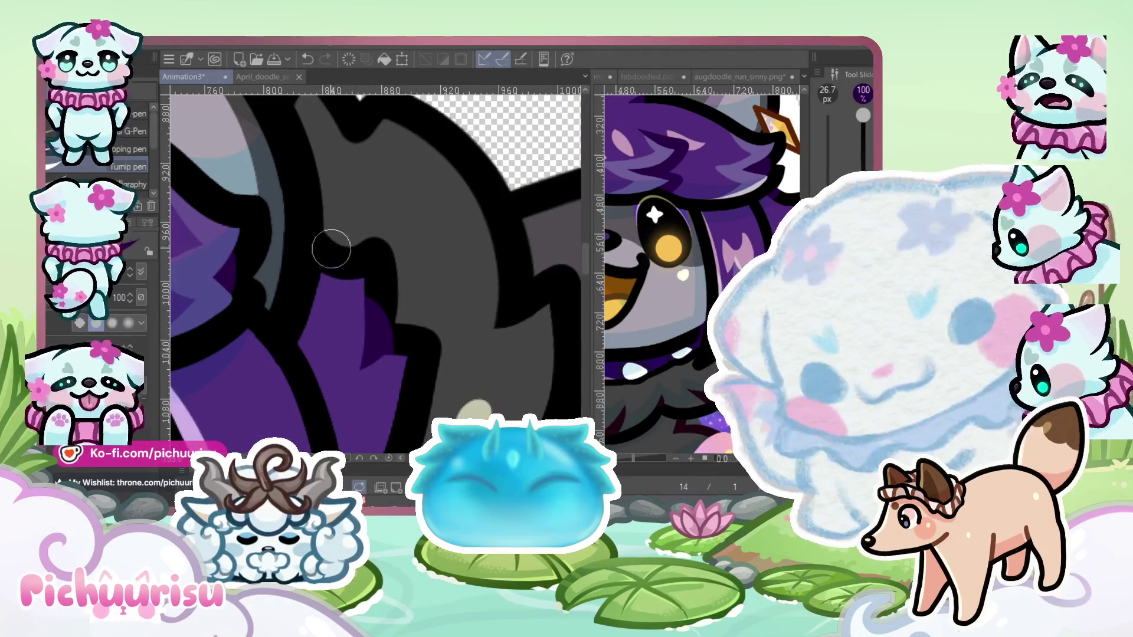
scroll(325, 254, up, 1)
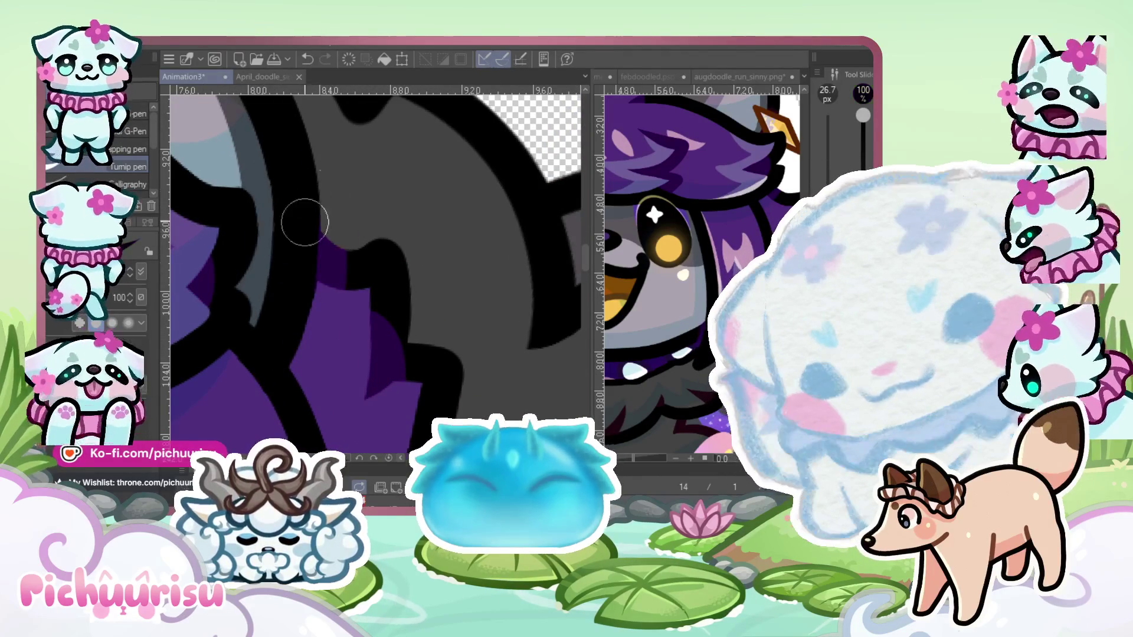
scroll(332, 259, down, 4)
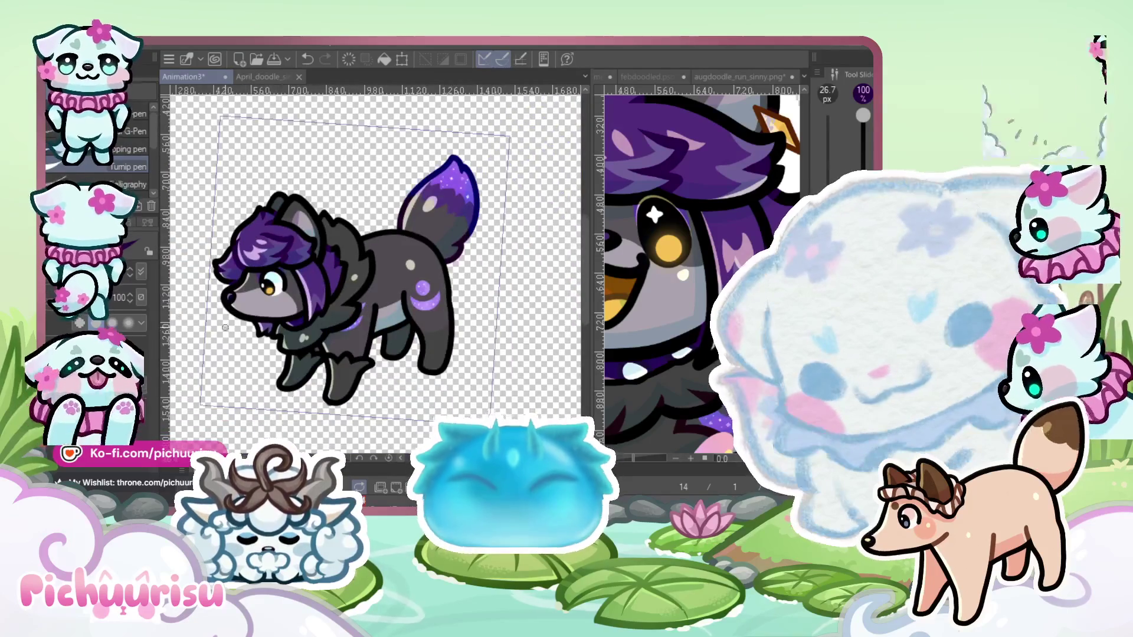
scroll(255, 332, up, 1)
scroll(277, 348, up, 4)
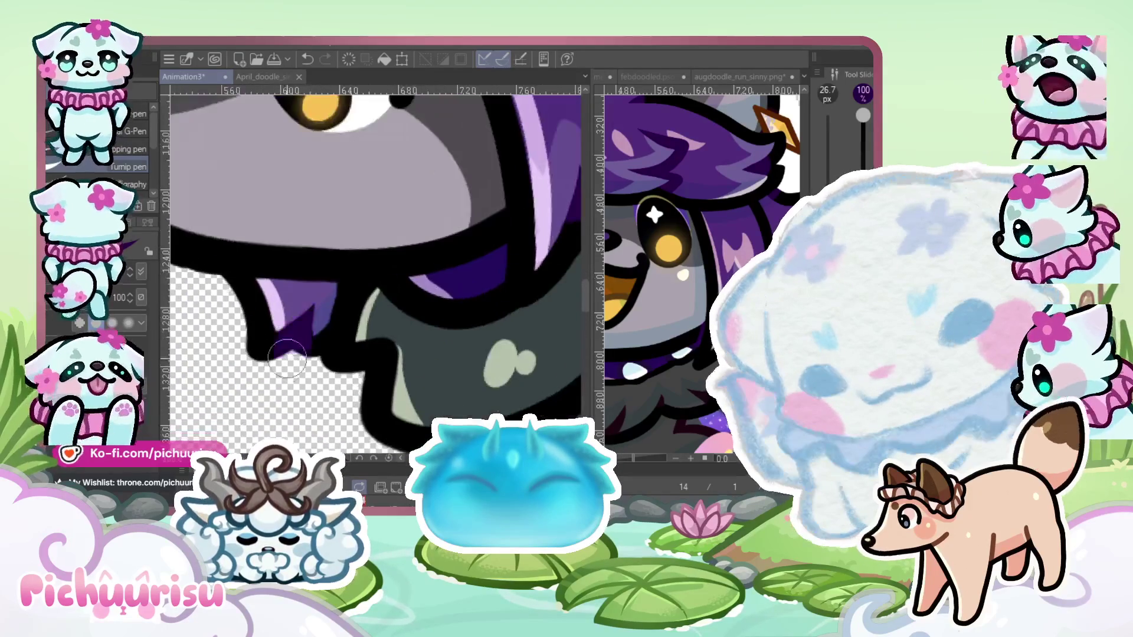
drag(298, 361, 216, 292)
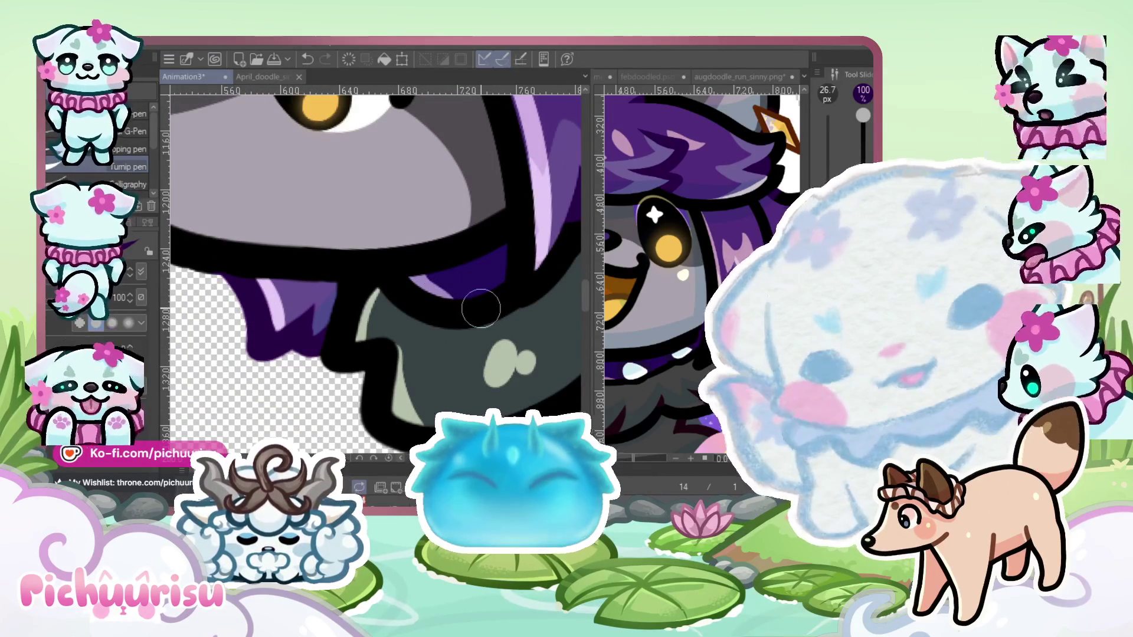
scroll(481, 308, down, 2)
scroll(481, 308, down, 2)
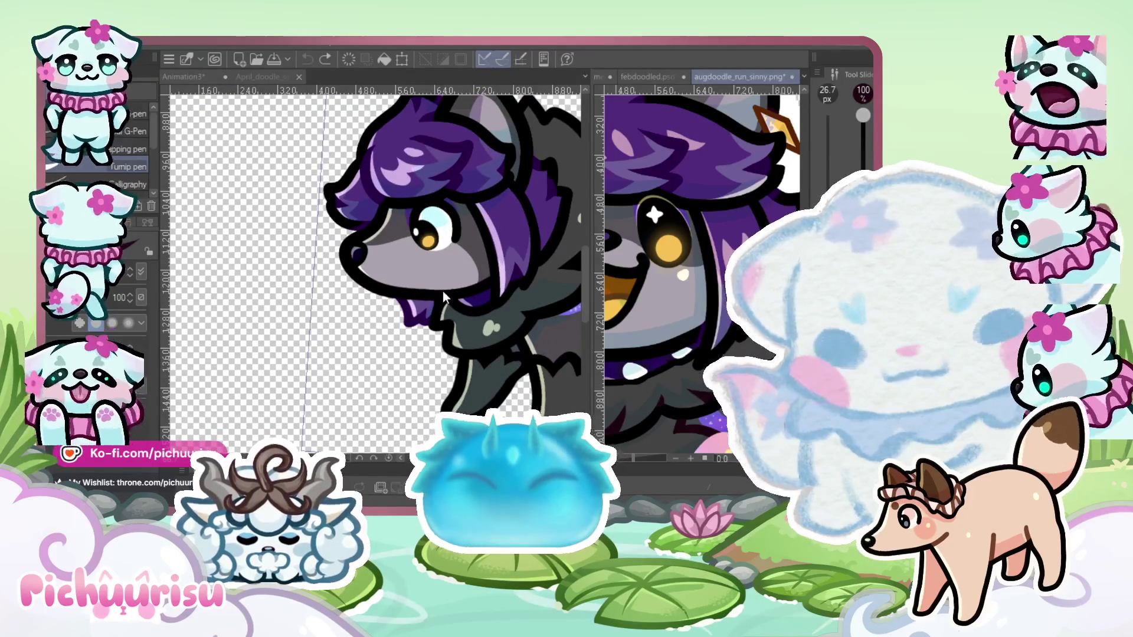
scroll(442, 295, down, 2)
scroll(463, 299, up, 2)
scroll(460, 304, down, 2)
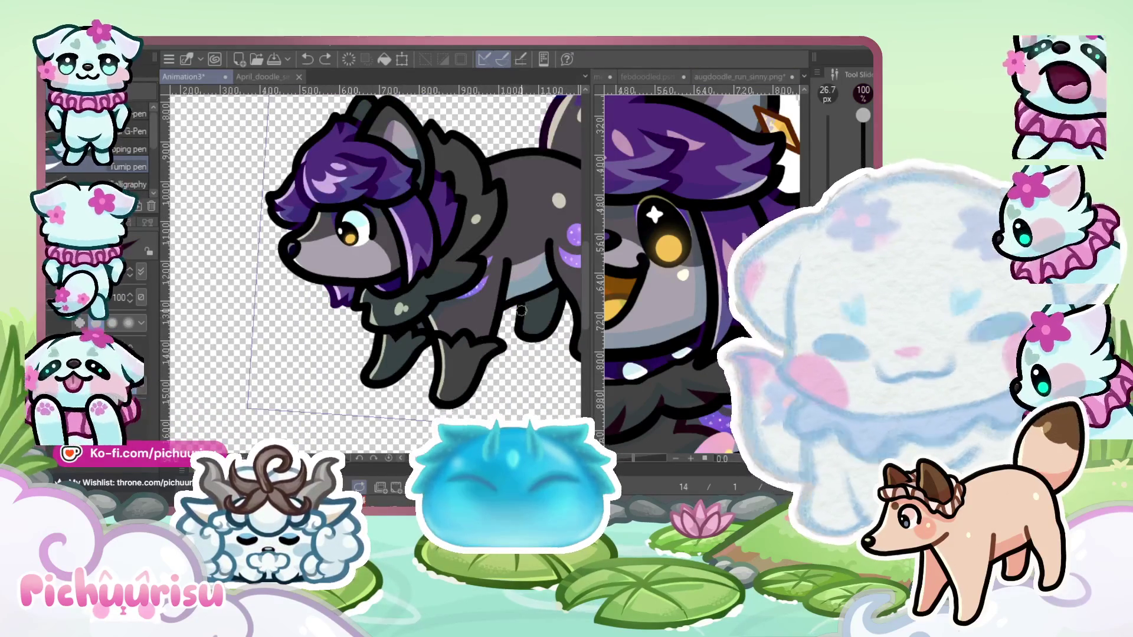
scroll(458, 308, up, 2)
scroll(459, 308, down, 2)
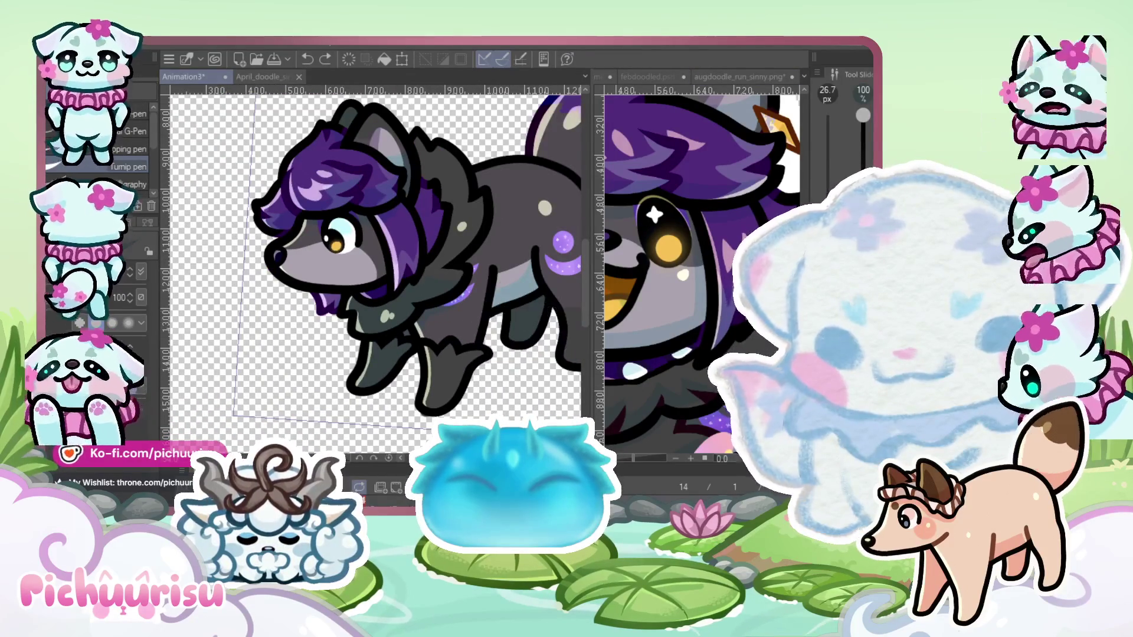
scroll(396, 315, up, 3)
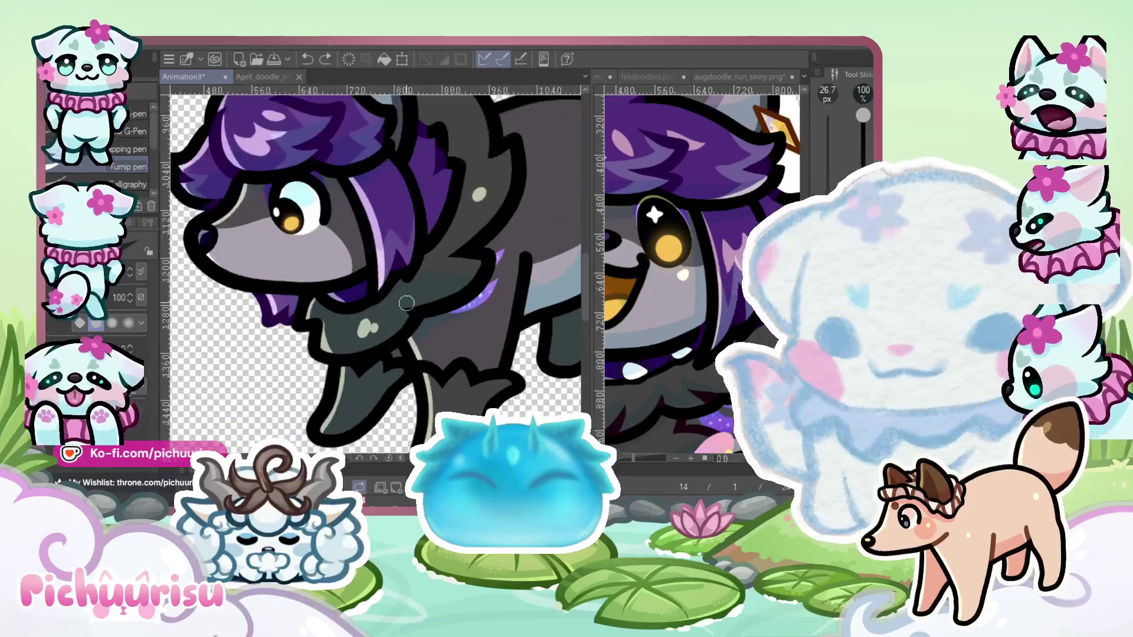
scroll(376, 273, down, 2)
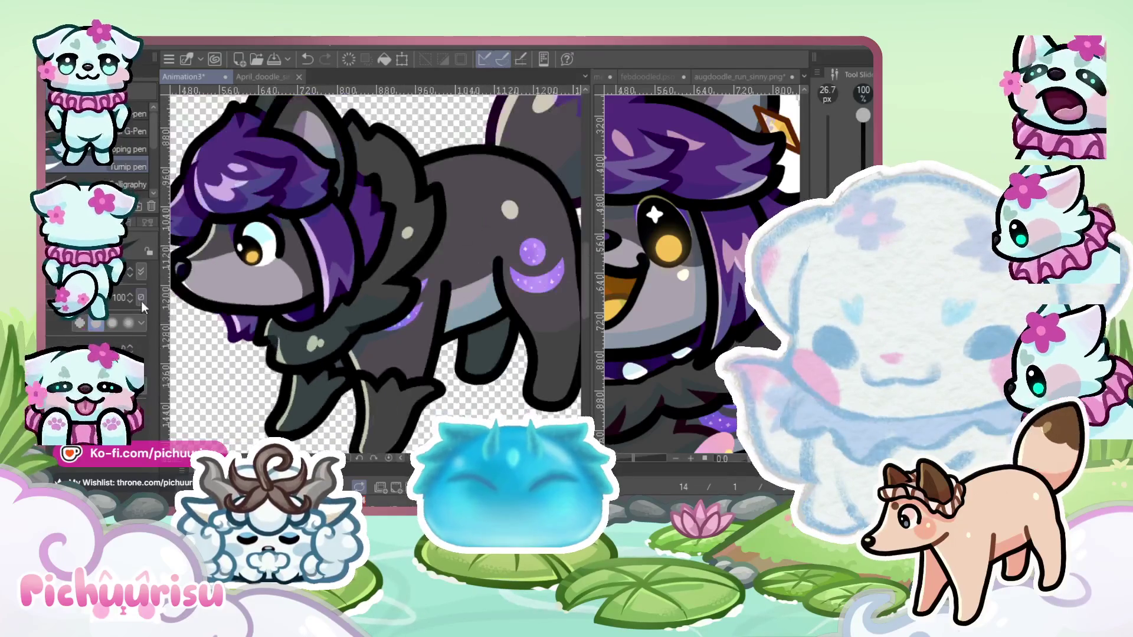
Resize the brush from about 48 px to 19 px and tone the neck and leg outlines
drag(376, 274, 417, 285)
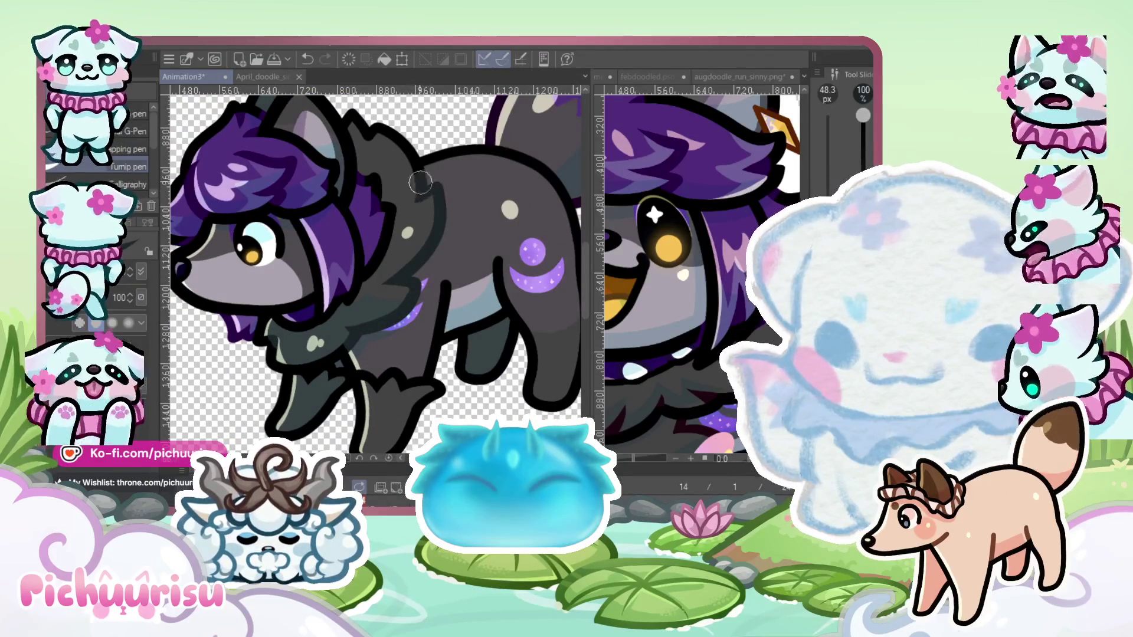
scroll(414, 182, down, 2)
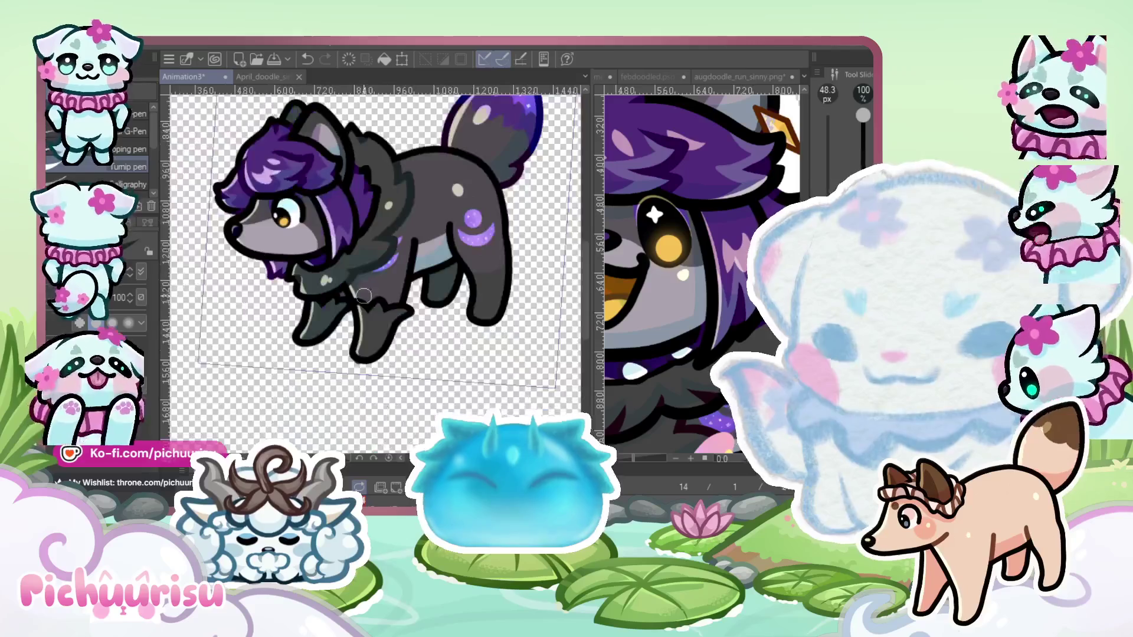
scroll(362, 298, up, 2)
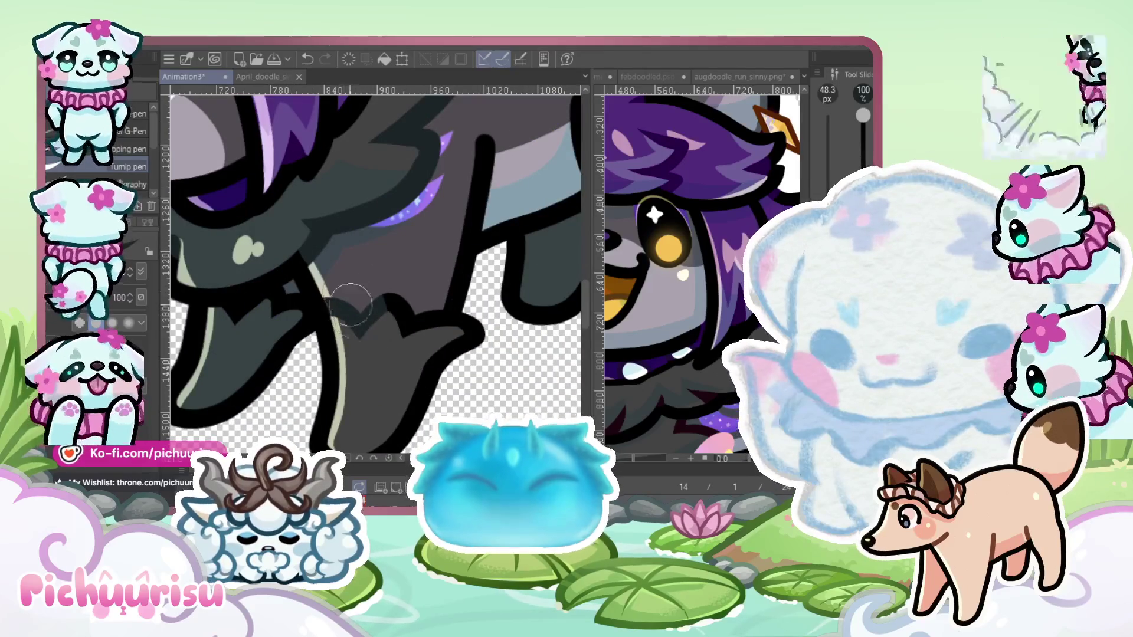
scroll(403, 300, down, 5)
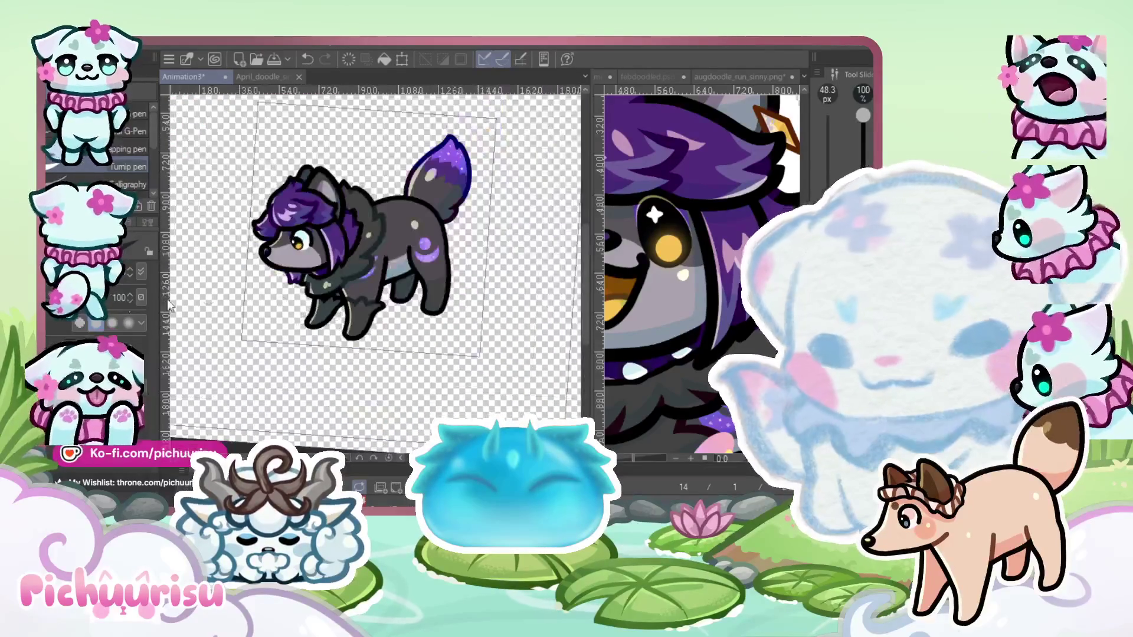
key(bracketleft)
key(bracketleft)
key(bracketleft)
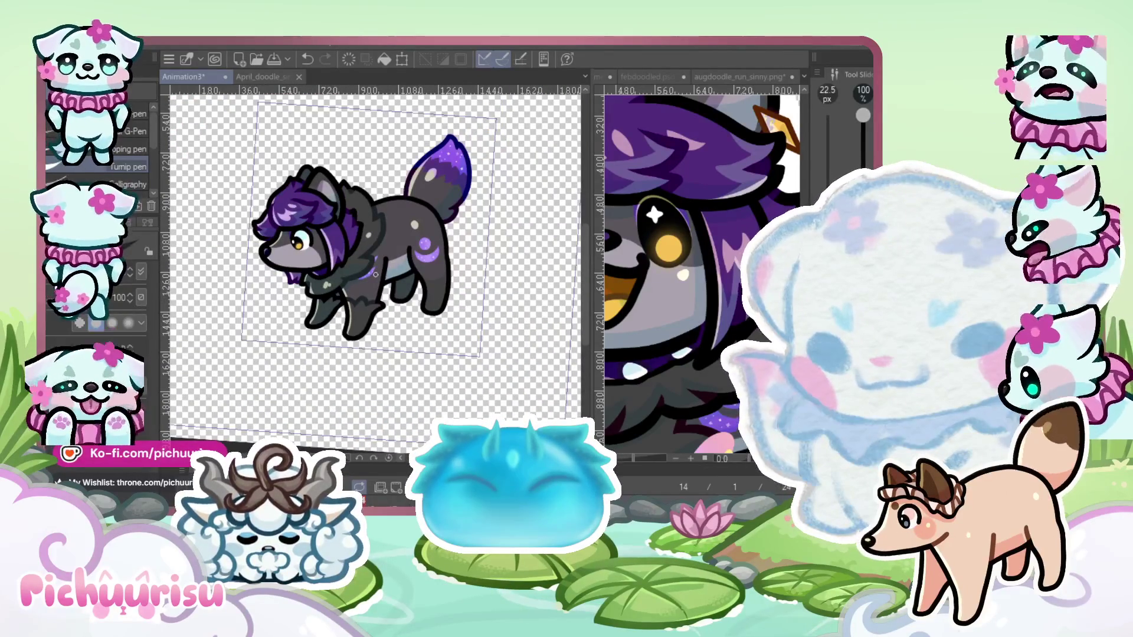
scroll(375, 275, up, 3)
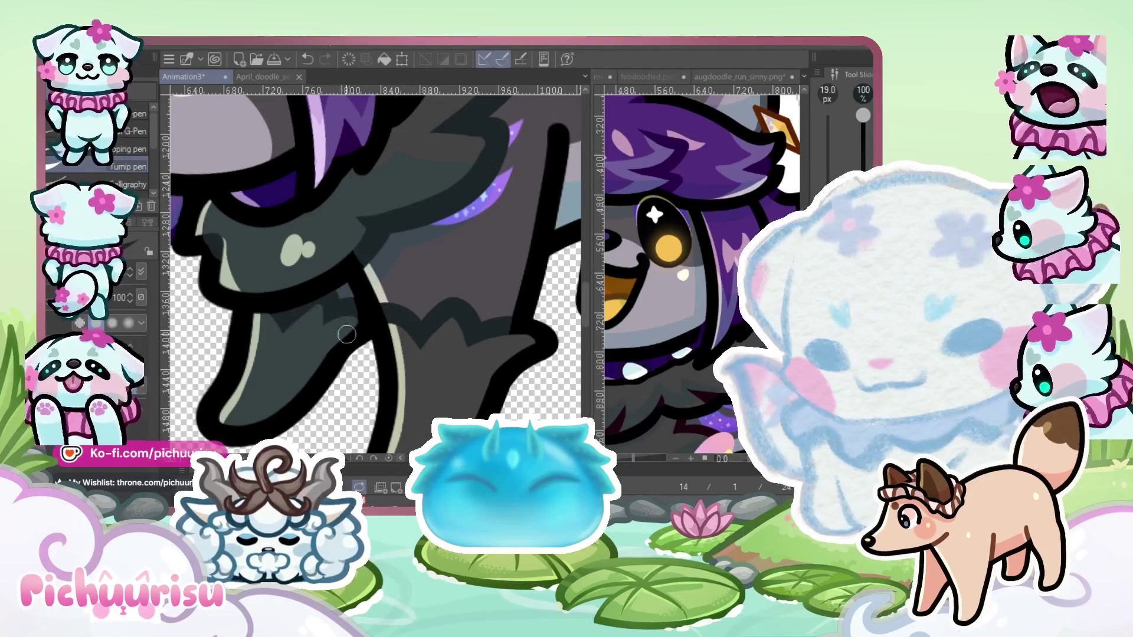
key(ctrl+minus)
key(ctrl+minus)
scroll(324, 322, down, 5)
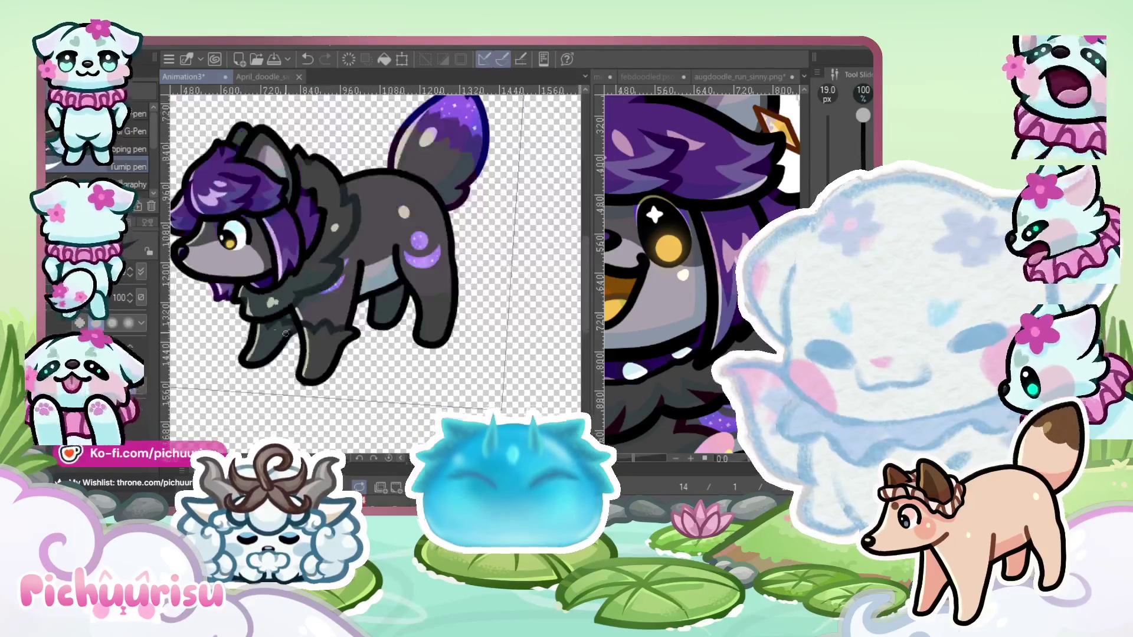
scroll(324, 323, up, 10)
scroll(295, 300, down, 3)
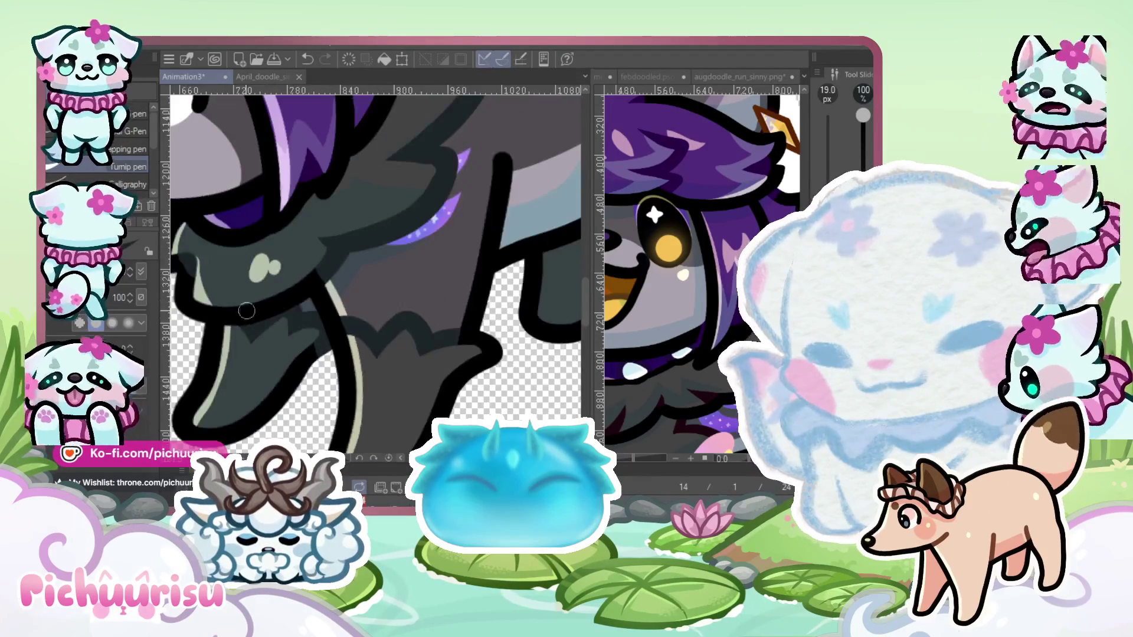
scroll(266, 325, up, 2)
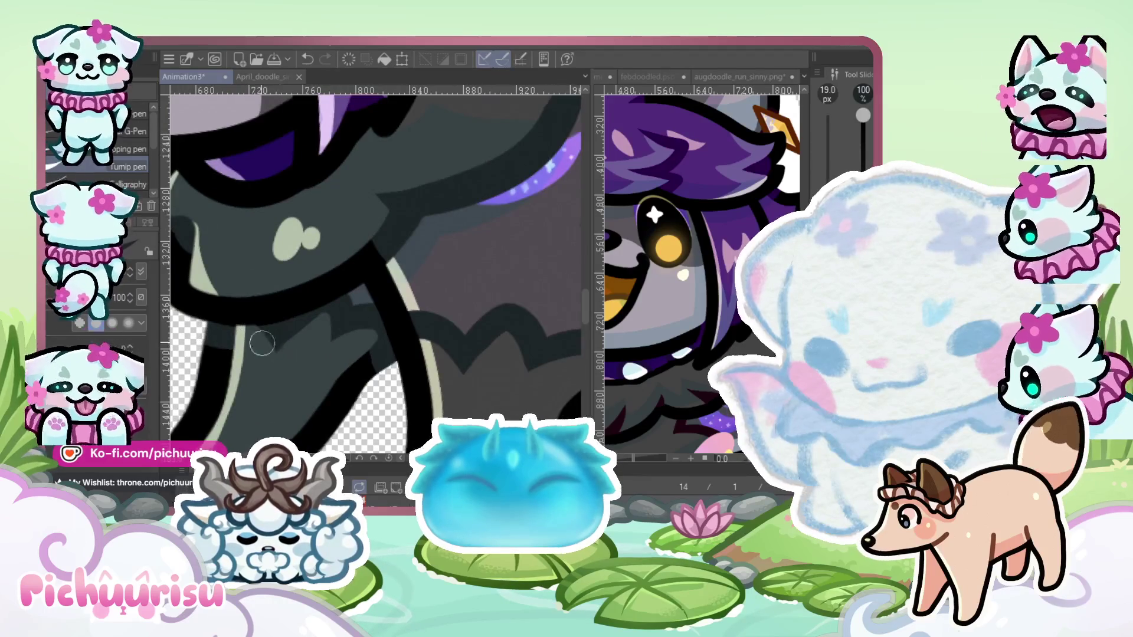
scroll(253, 338, down, 3)
scroll(323, 295, up, 2)
scroll(323, 294, down, 3)
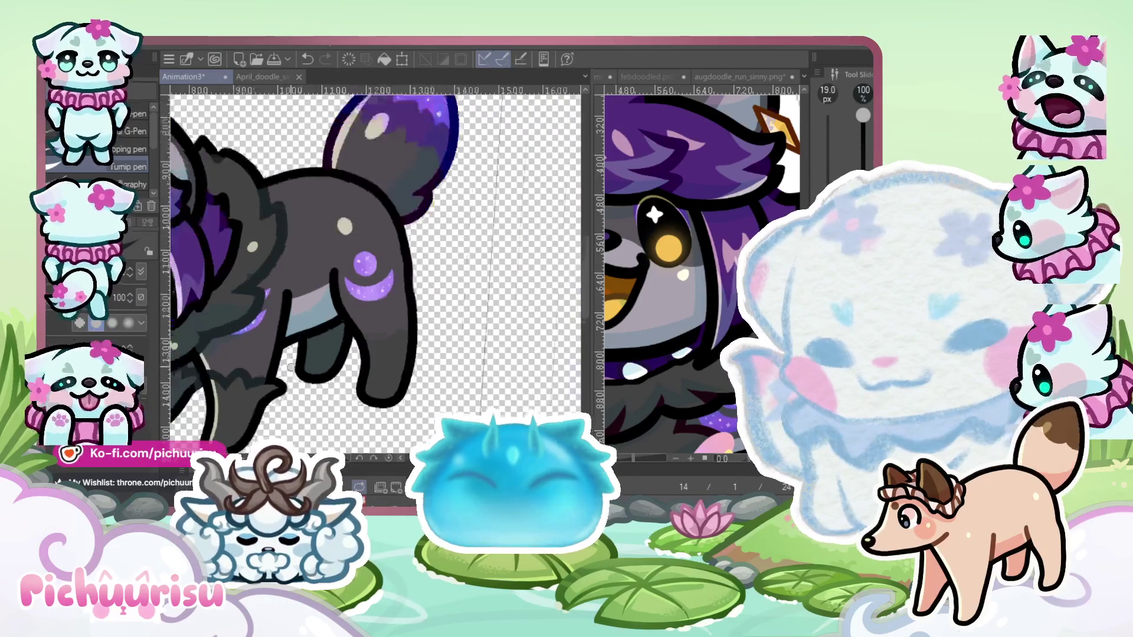
scroll(269, 341, up, 4)
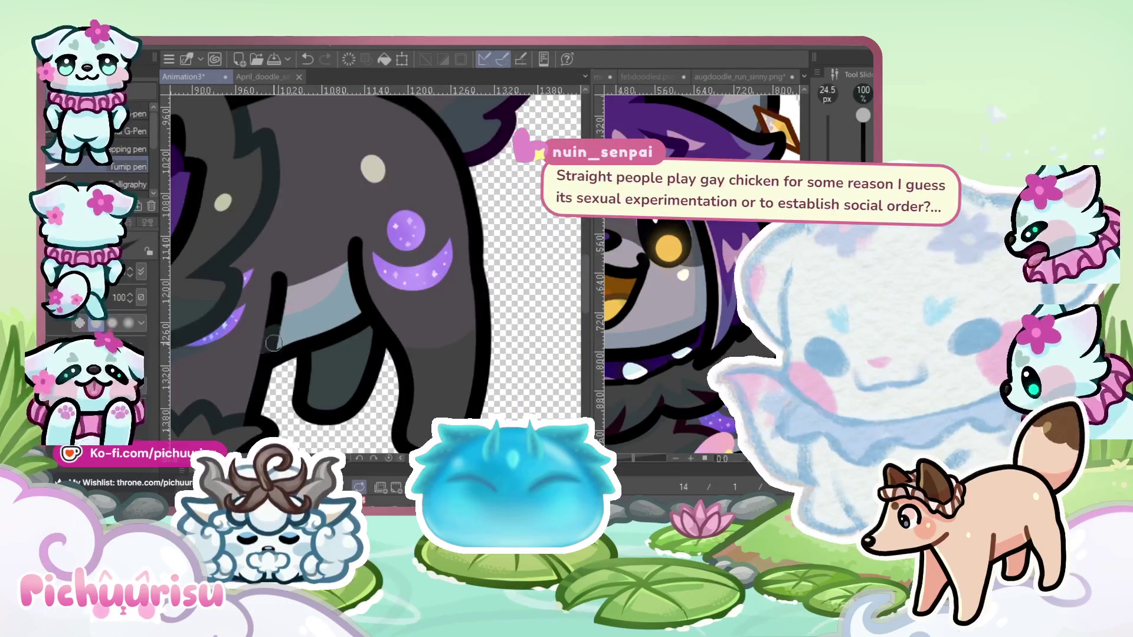
scroll(350, 303, down, 2)
scroll(350, 303, down, 2)
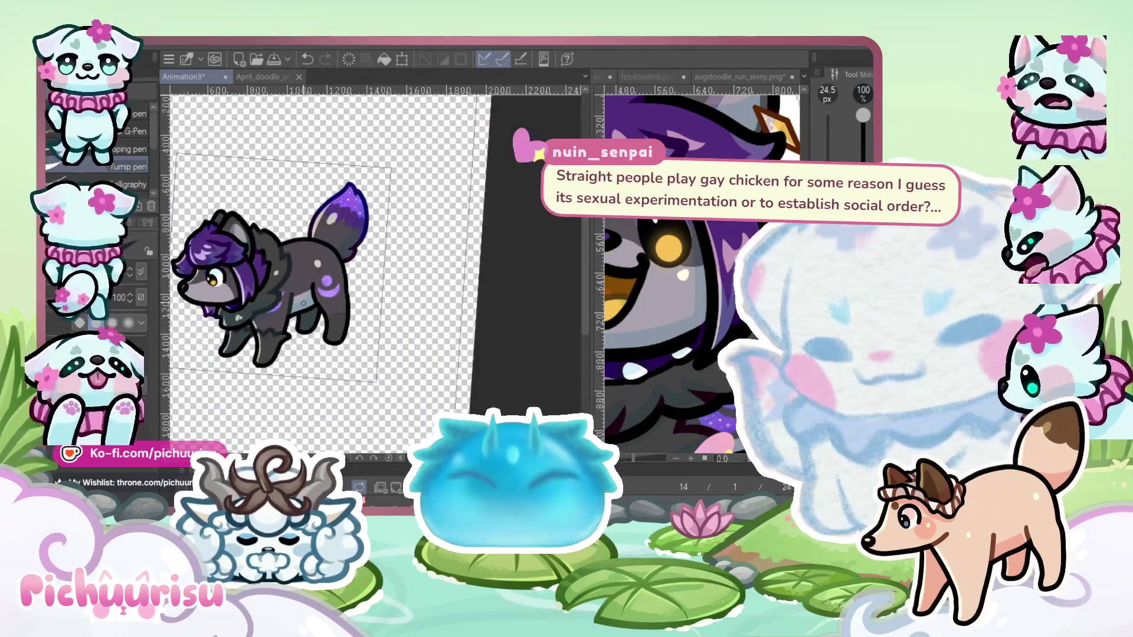
scroll(318, 286, up, 1)
scroll(318, 286, up, 2)
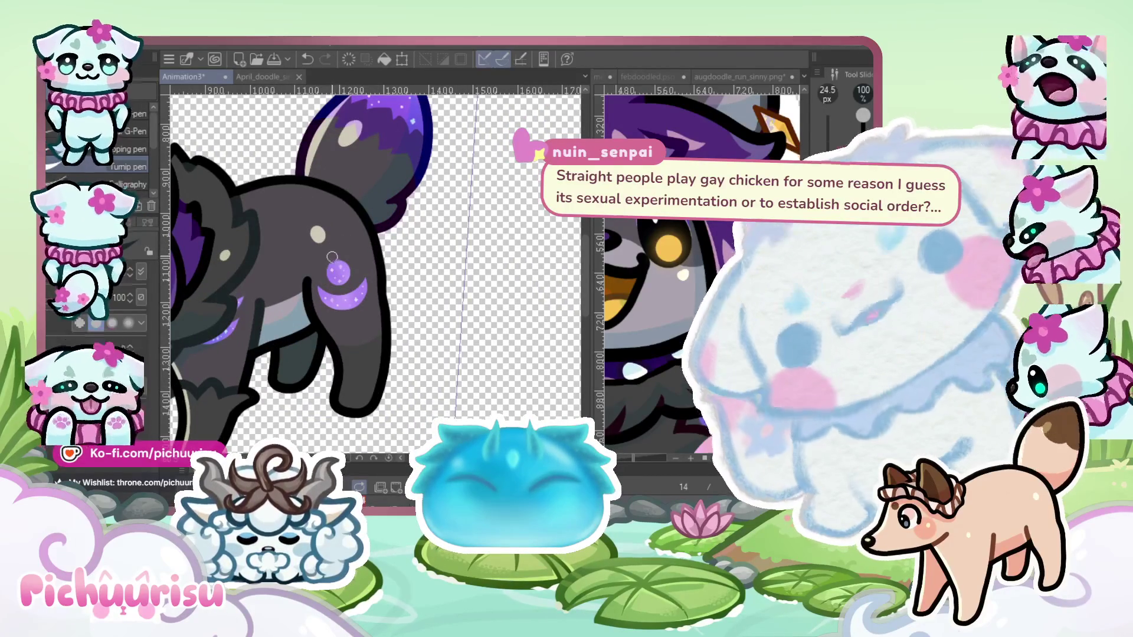
scroll(320, 279, up, 2)
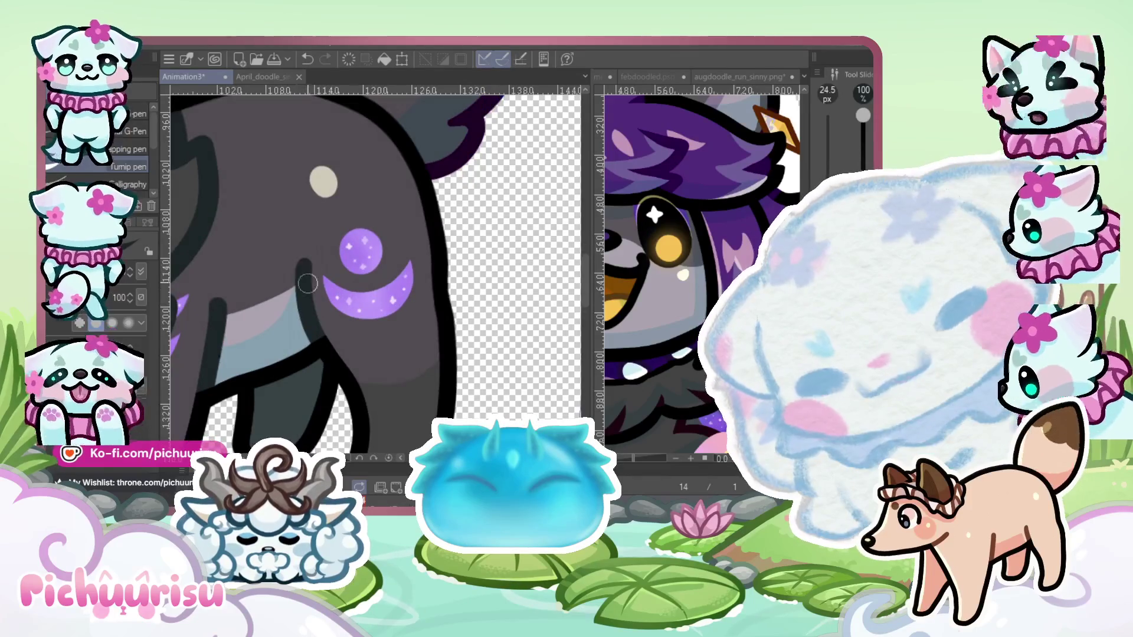
scroll(307, 284, down, 4)
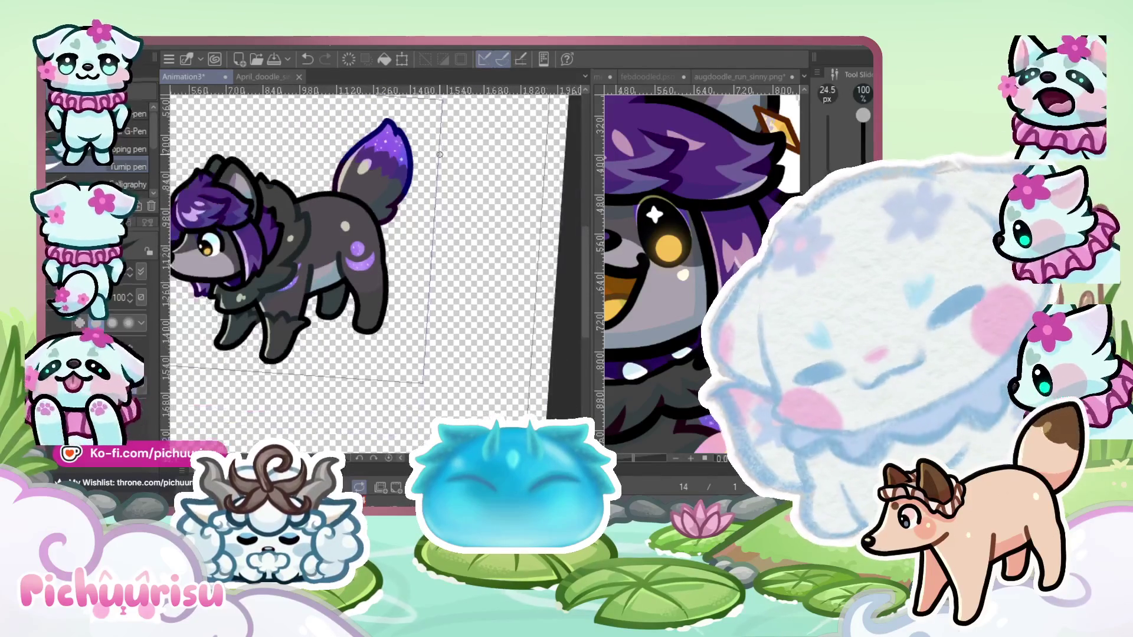
scroll(363, 245, up, 4)
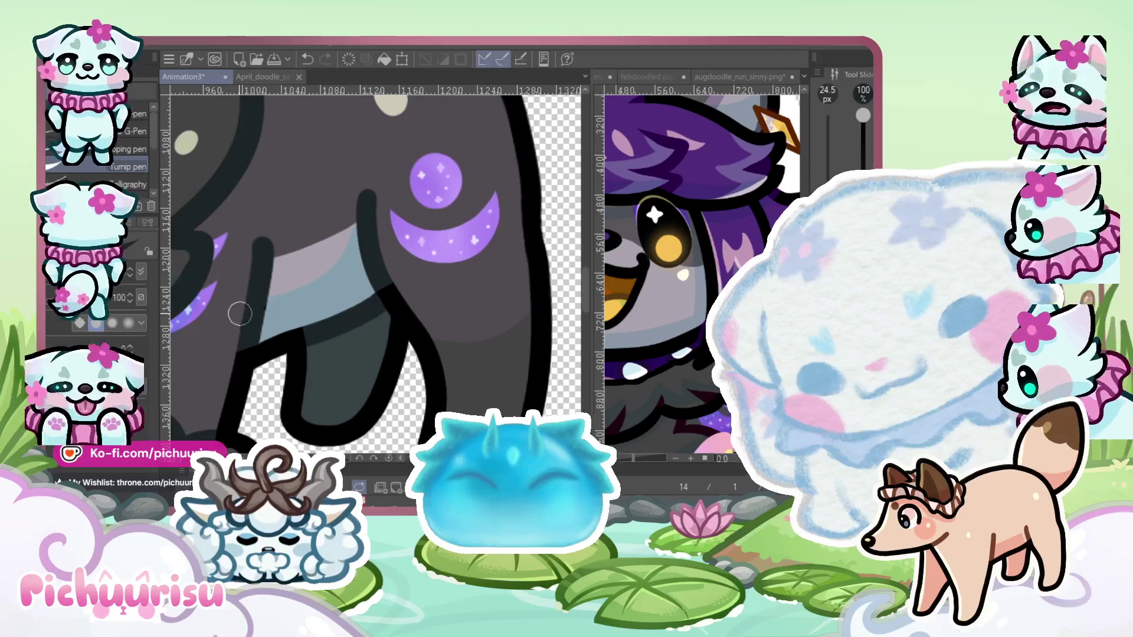
scroll(239, 314, down, 6)
scroll(280, 207, up, 8)
Recolour the top ear outline dark grey
mouse_move(352, 183)
mouse_down()
mouse_move(321, 218)
mouse_move(292, 212)
mouse_move(266, 237)
mouse_up()
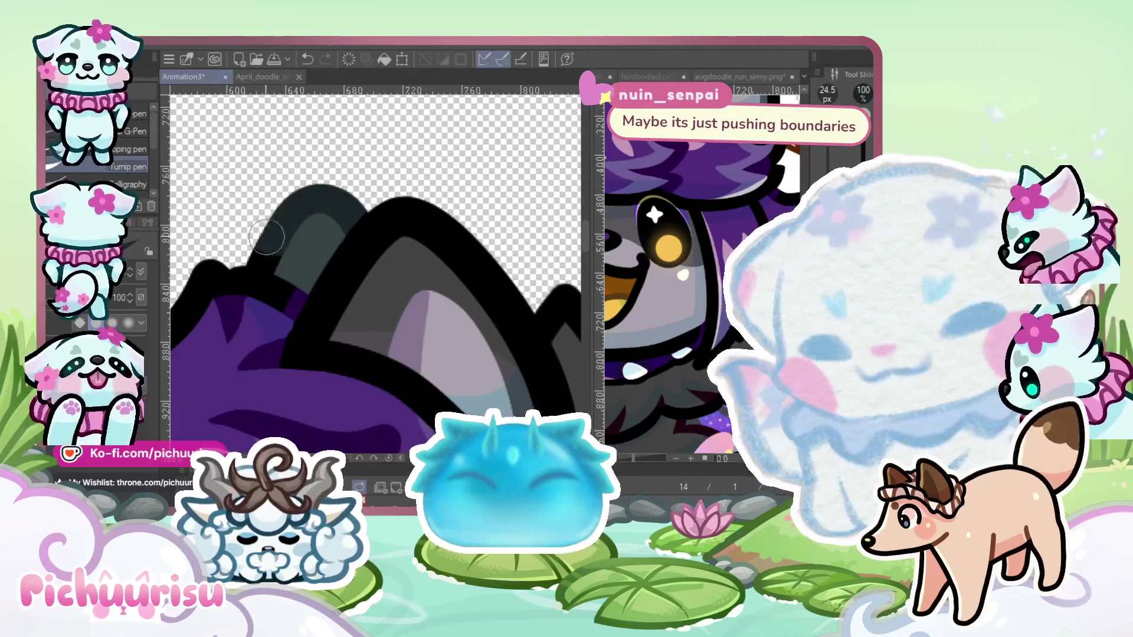
scroll(271, 254, down, 6)
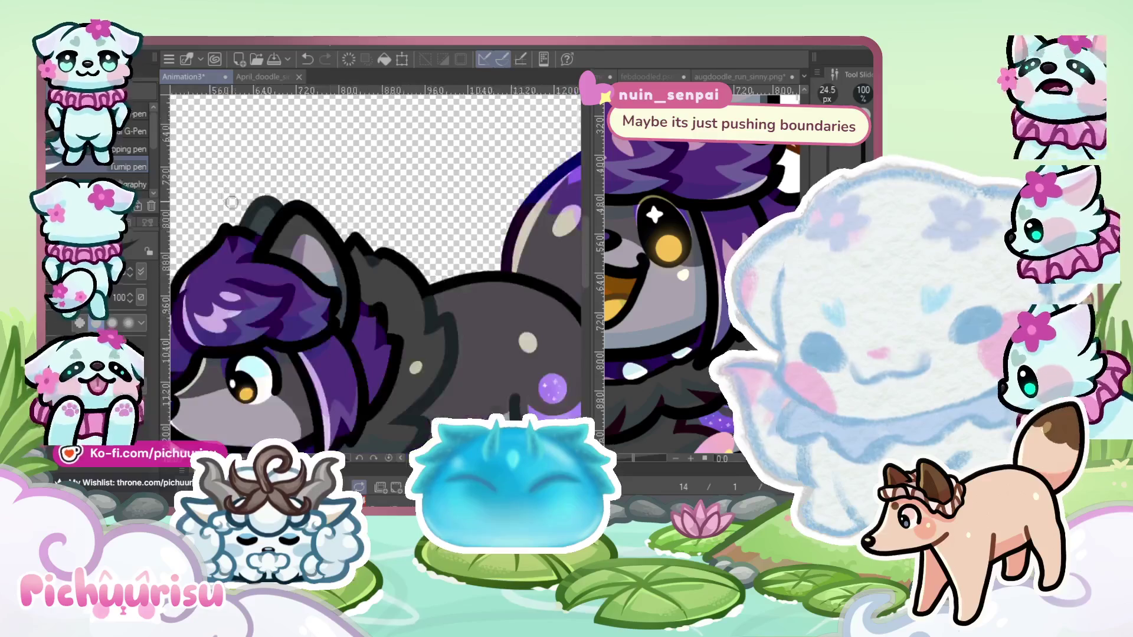
scroll(390, 258, up, 5)
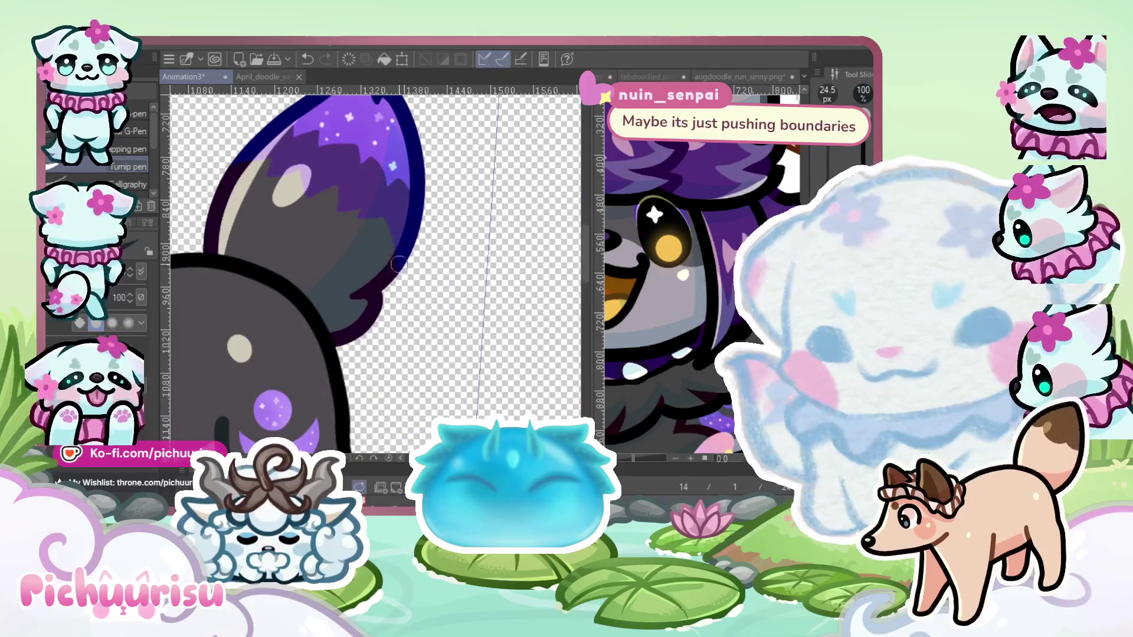
scroll(399, 263, up, 1)
Repaint the tail tip's purple outline edges in grey and play the animation back
mouse_move(384, 288)
mouse_down()
mouse_move(357, 340)
mouse_move(319, 368)
mouse_up()
scroll(350, 343, down, 2)
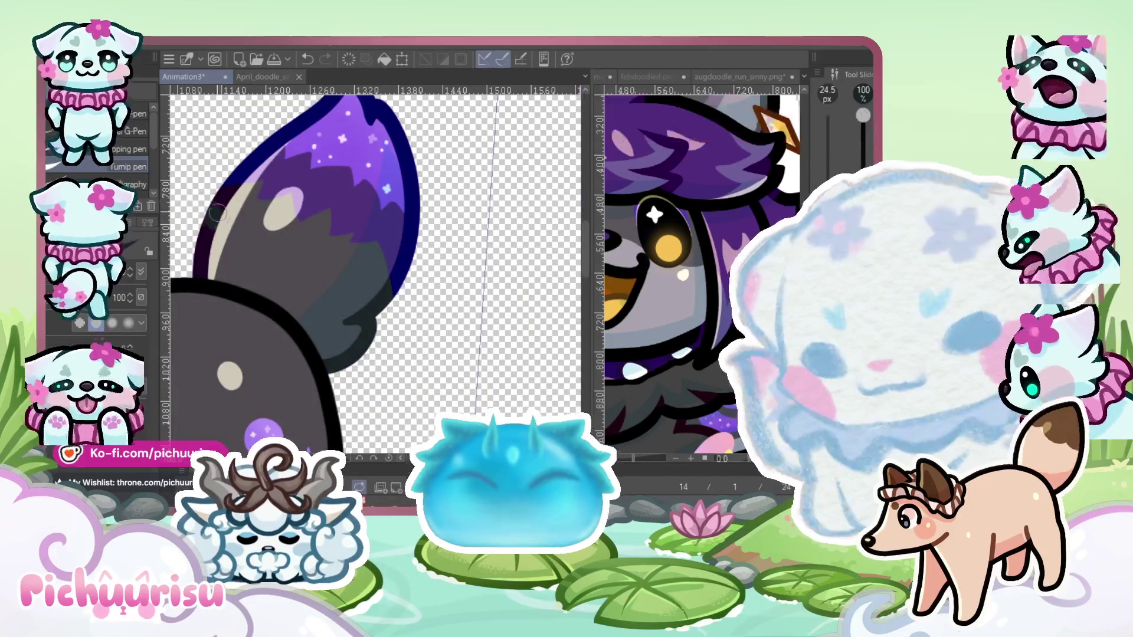
scroll(200, 210, up, 2)
drag(233, 199, 197, 250)
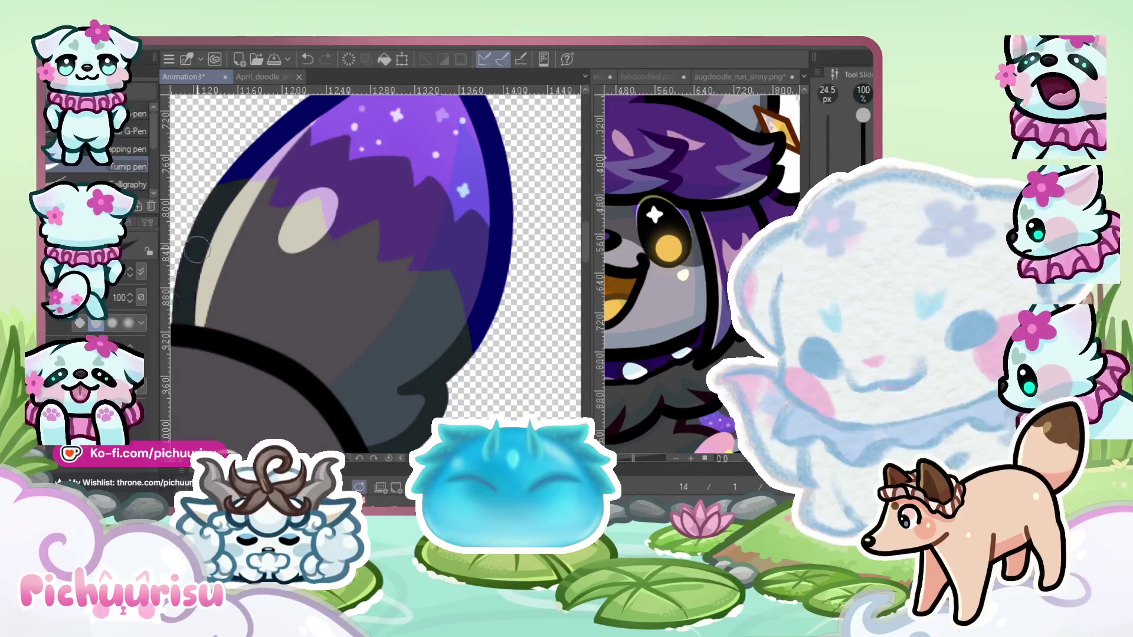
scroll(237, 163, down, 4)
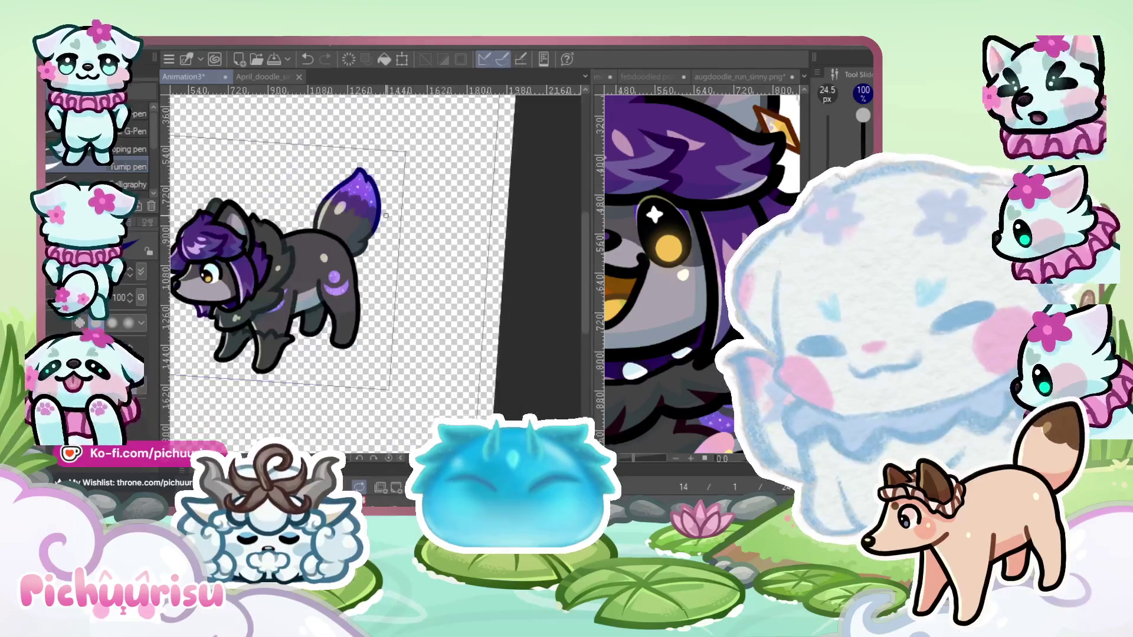
key(Return)
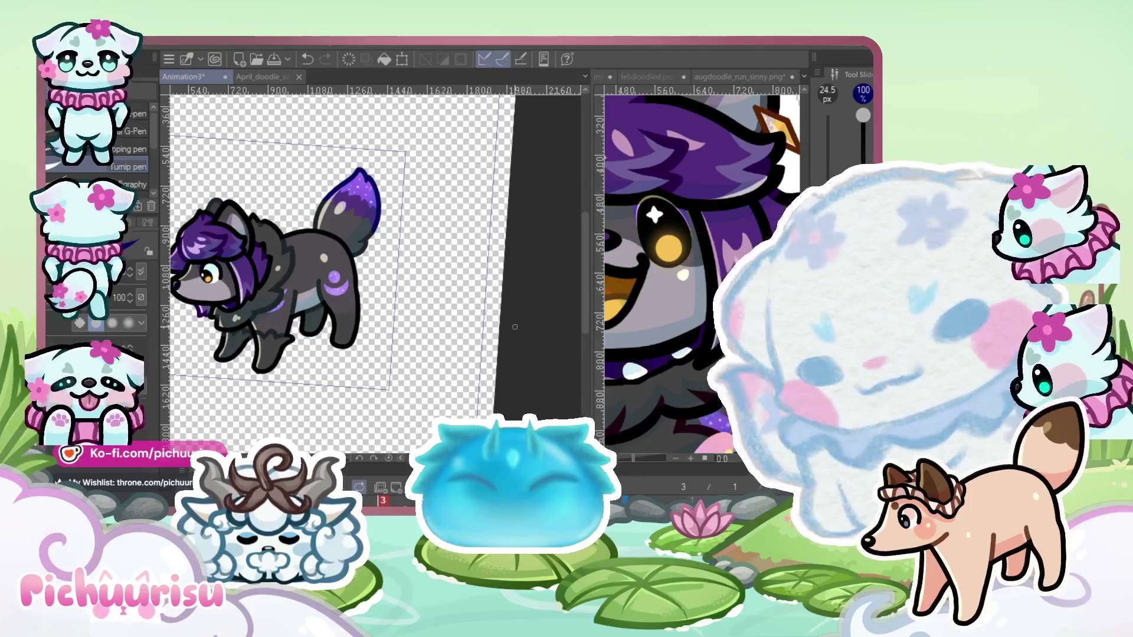
Switch to febdoodled.psd and lasso the moon and gem ear accessories
scroll(702, 265, down, 3)
scroll(702, 266, up, 3)
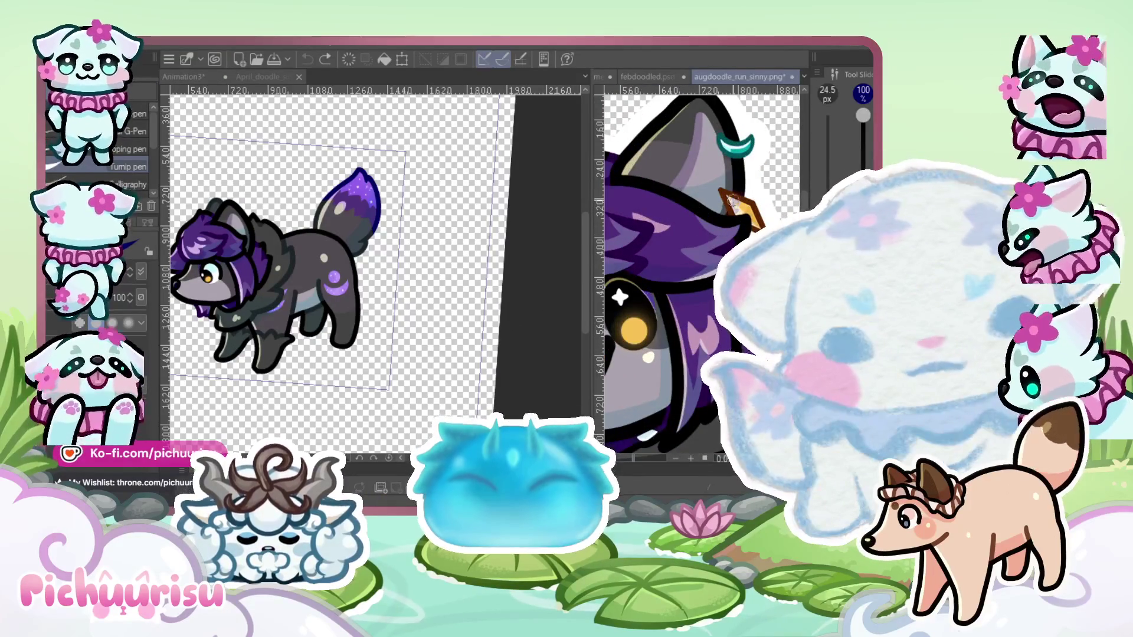
click(658, 78)
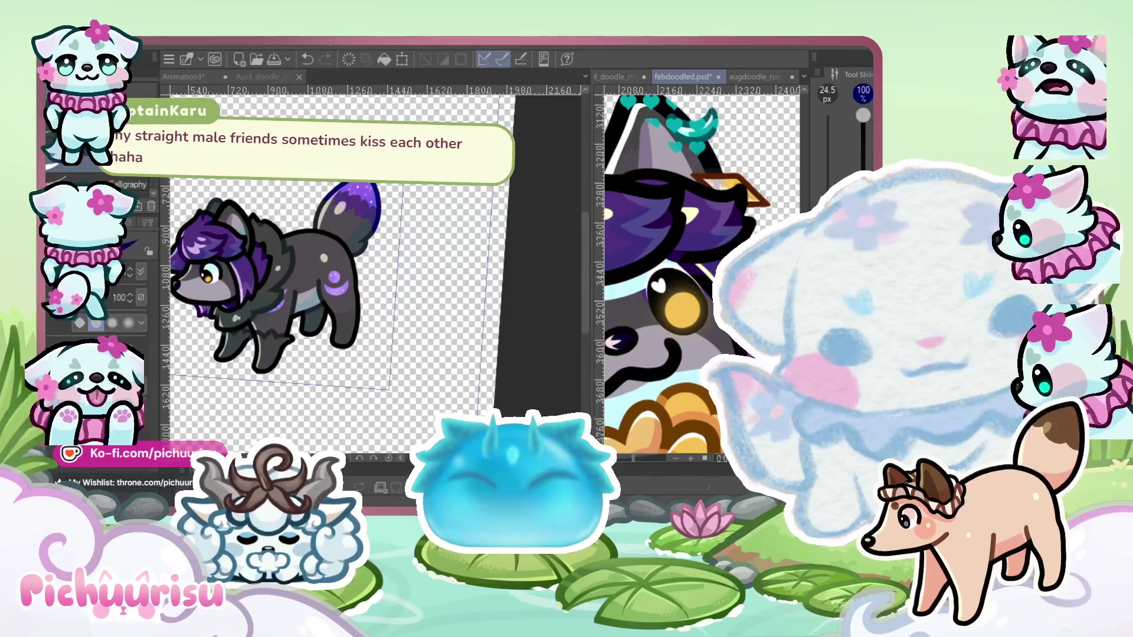
scroll(697, 271, down, 5)
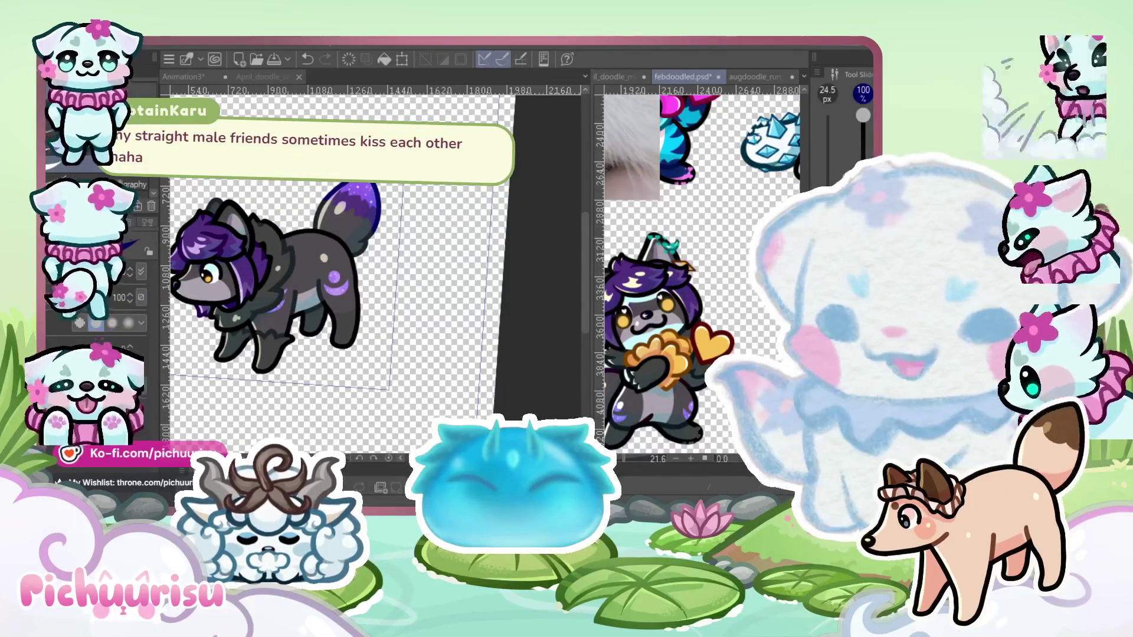
scroll(670, 249, up, 2)
drag(738, 305, 749, 301)
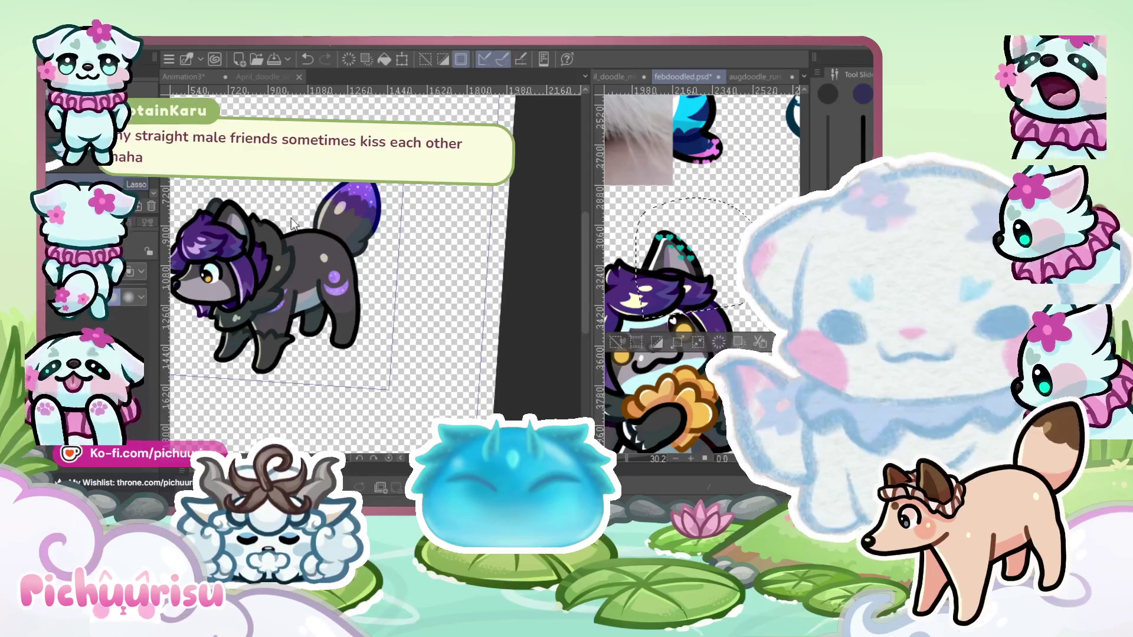
scroll(319, 204, up, 5)
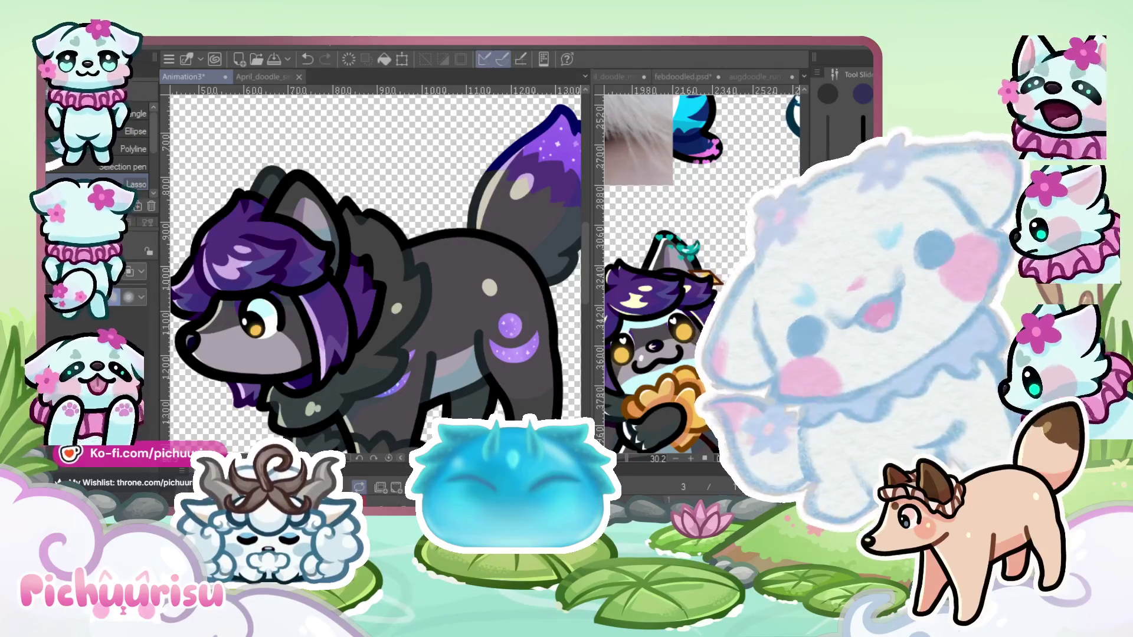
scroll(376, 272, down, 2)
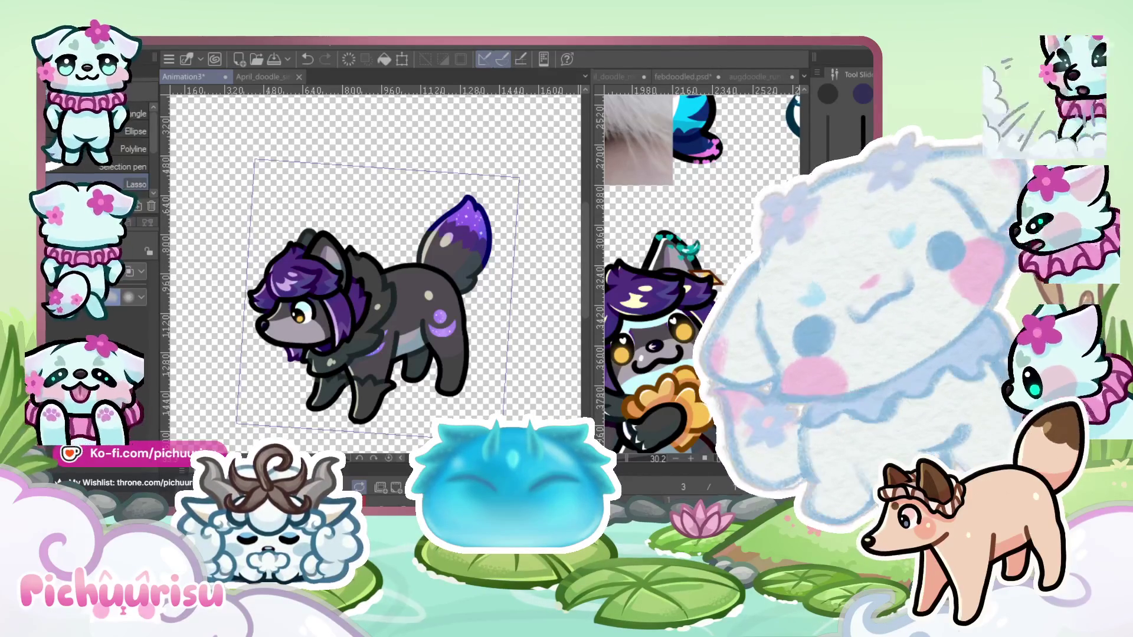
Paste the moon and diamond, then move and rotate them onto the wolf's ear
key(ctrl+v)
scroll(430, 283, up, 2)
key(ctrl+t)
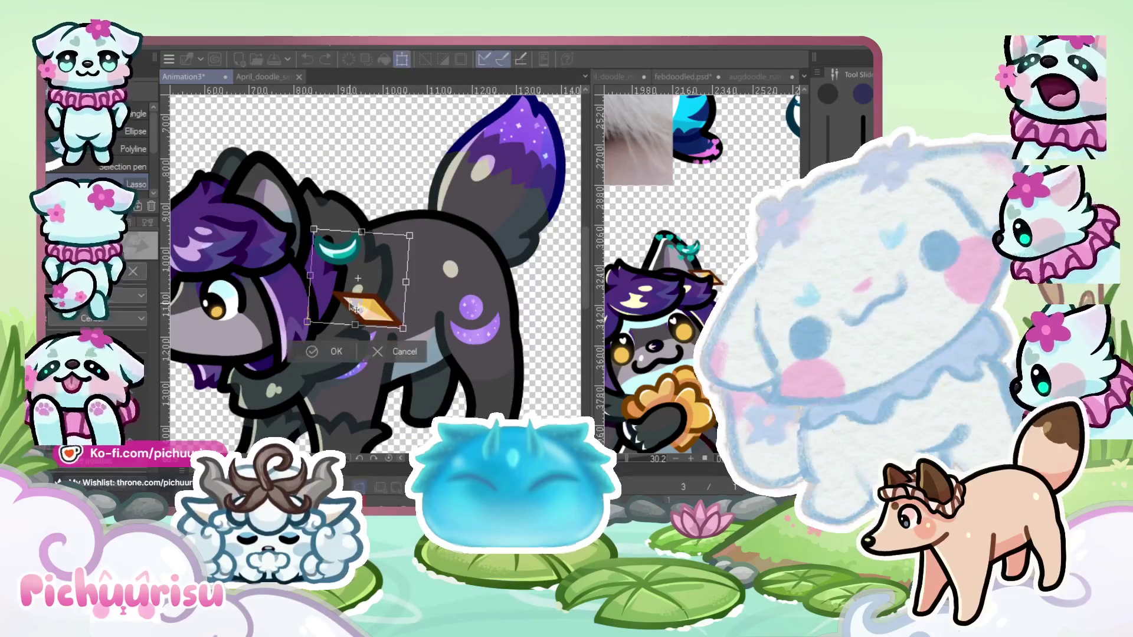
mouse_move(367, 318)
mouse_down()
mouse_move(339, 259)
mouse_move(331, 267)
mouse_move(396, 298)
mouse_move(389, 271)
mouse_up()
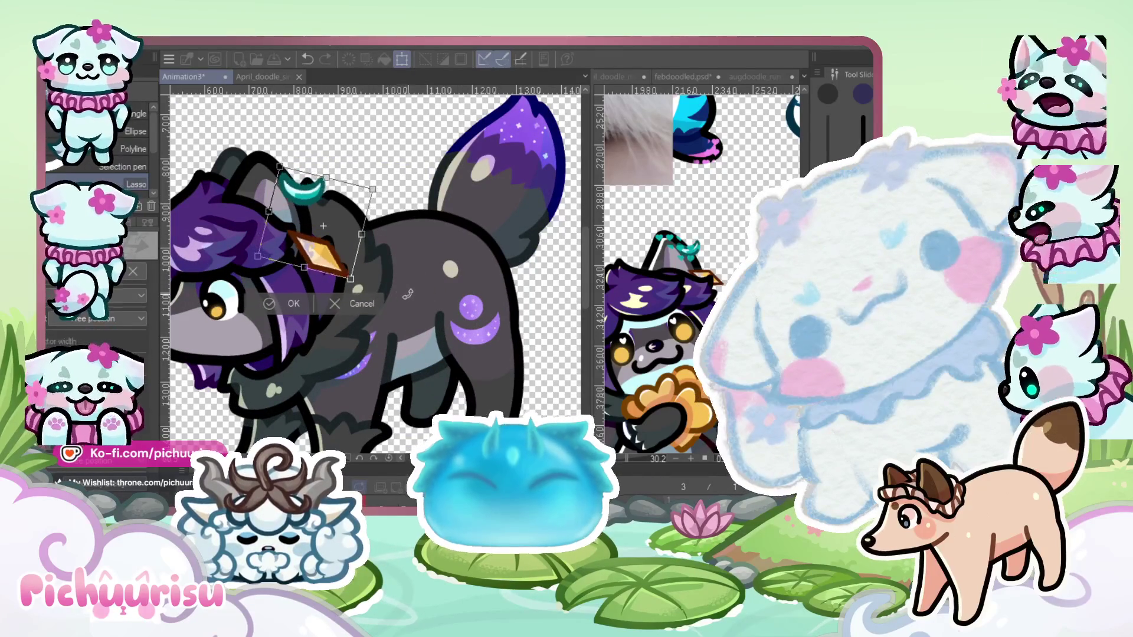
mouse_move(354, 185)
mouse_down()
mouse_move(315, 220)
mouse_move(308, 186)
mouse_up()
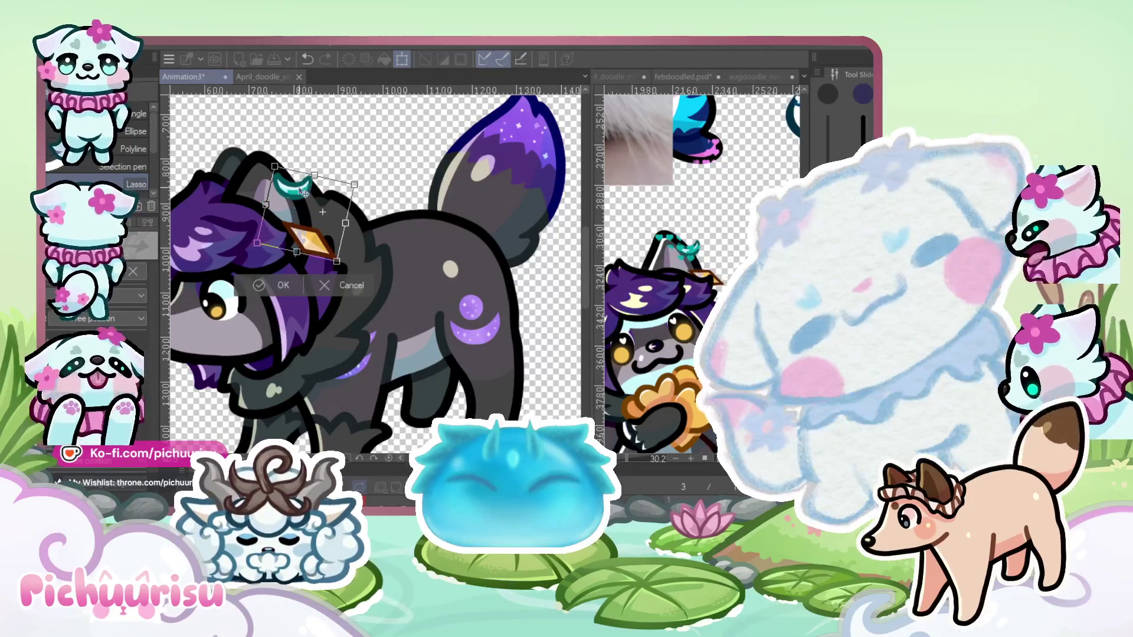
key(Return)
scroll(277, 212, up, 1)
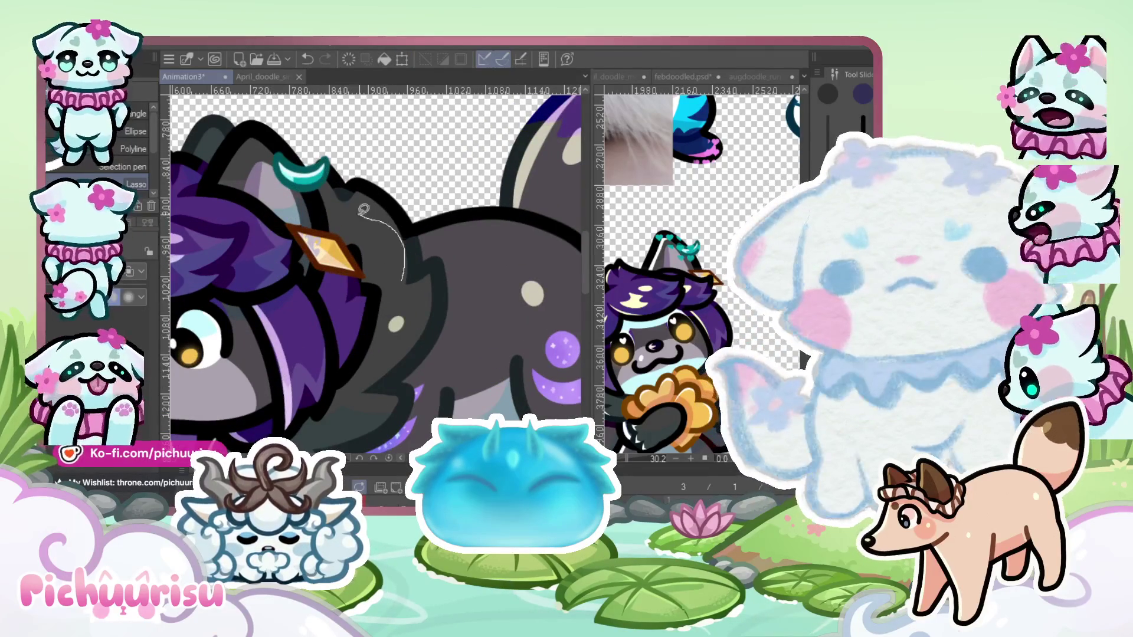
Rotate the diamond clockwise and nudge it down and to the left
drag(274, 200, 274, 200)
key(ctrl+t)
drag(413, 267, 411, 290)
drag(348, 267, 342, 280)
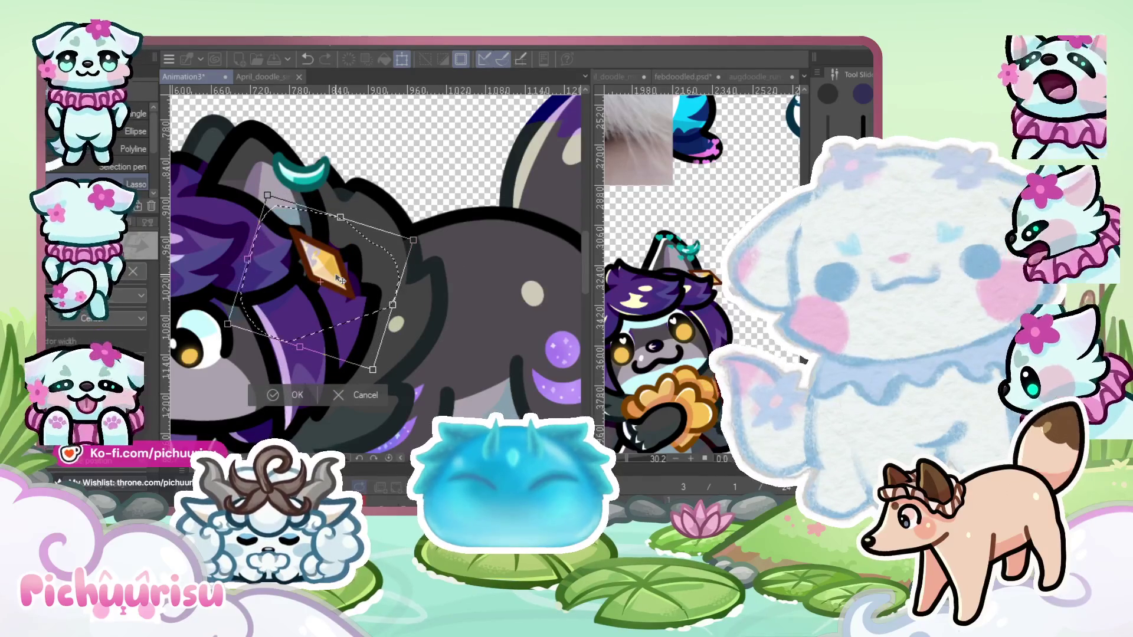
key(Return)
scroll(328, 237, up, 2)
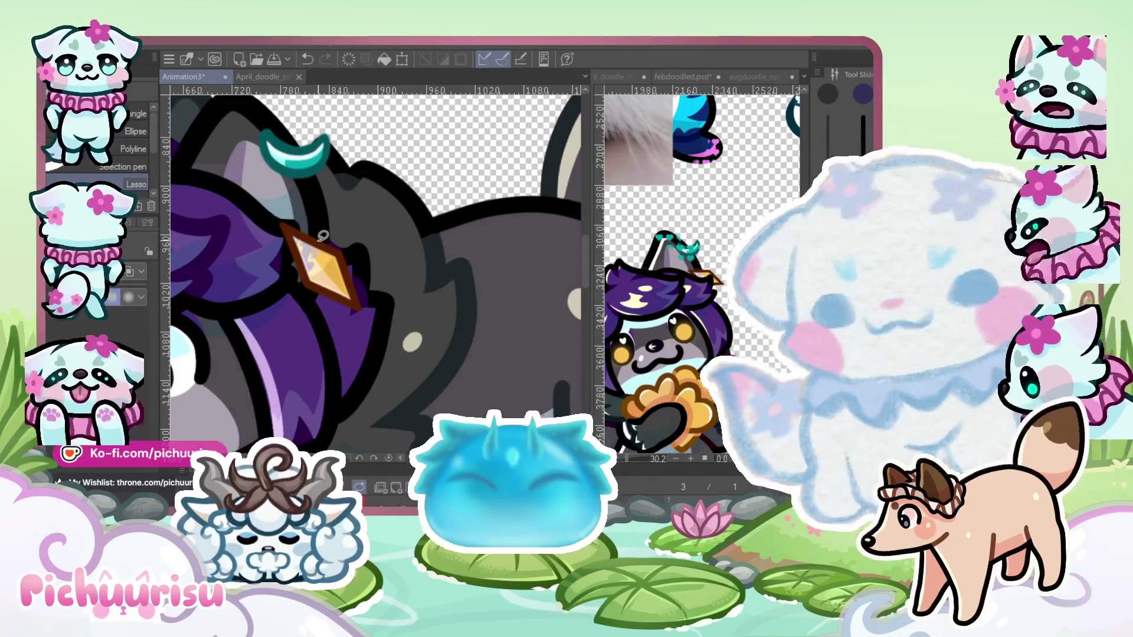
Erase the diamond's brown top-left edge
key(e)
scroll(302, 242, up, 3)
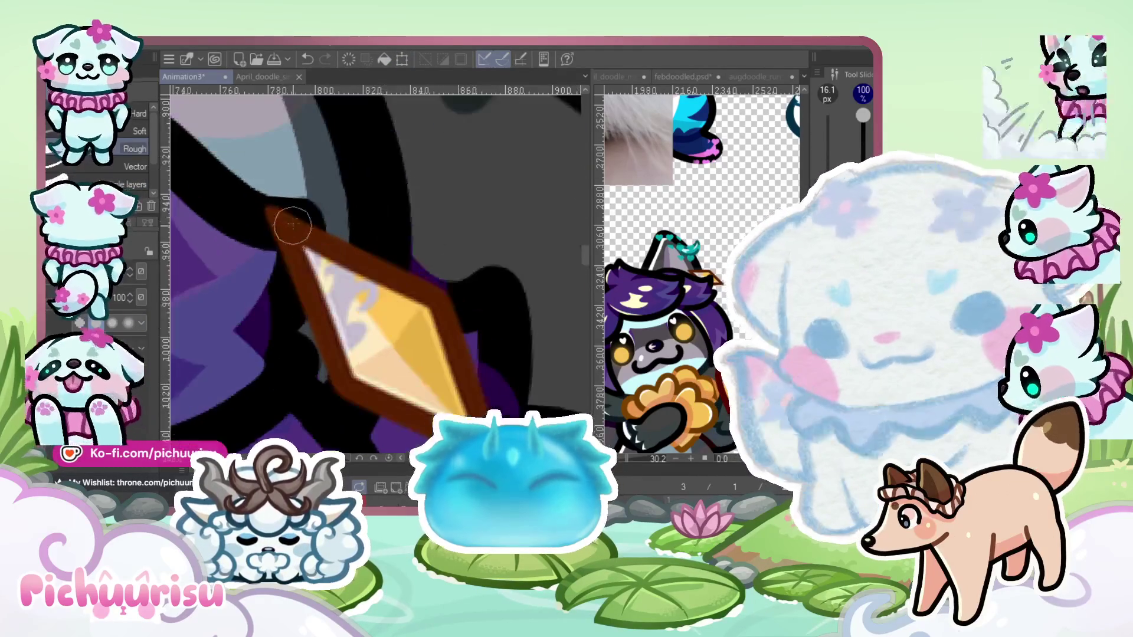
drag(301, 242, 285, 304)
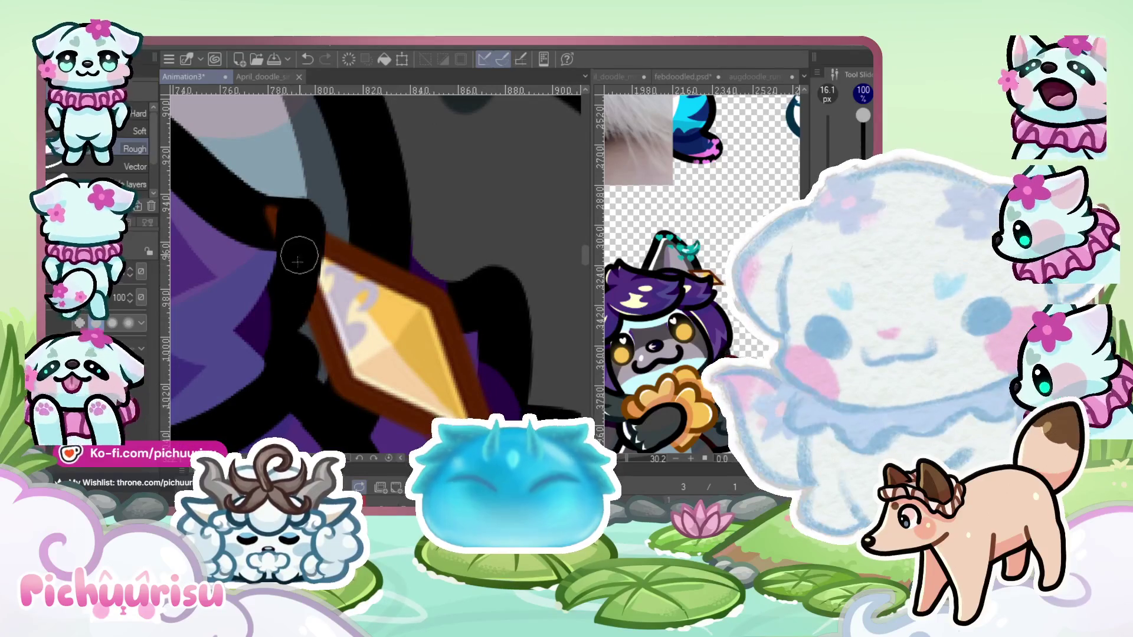
scroll(258, 217, down, 1)
scroll(280, 250, down, 1)
scroll(280, 251, down, 2)
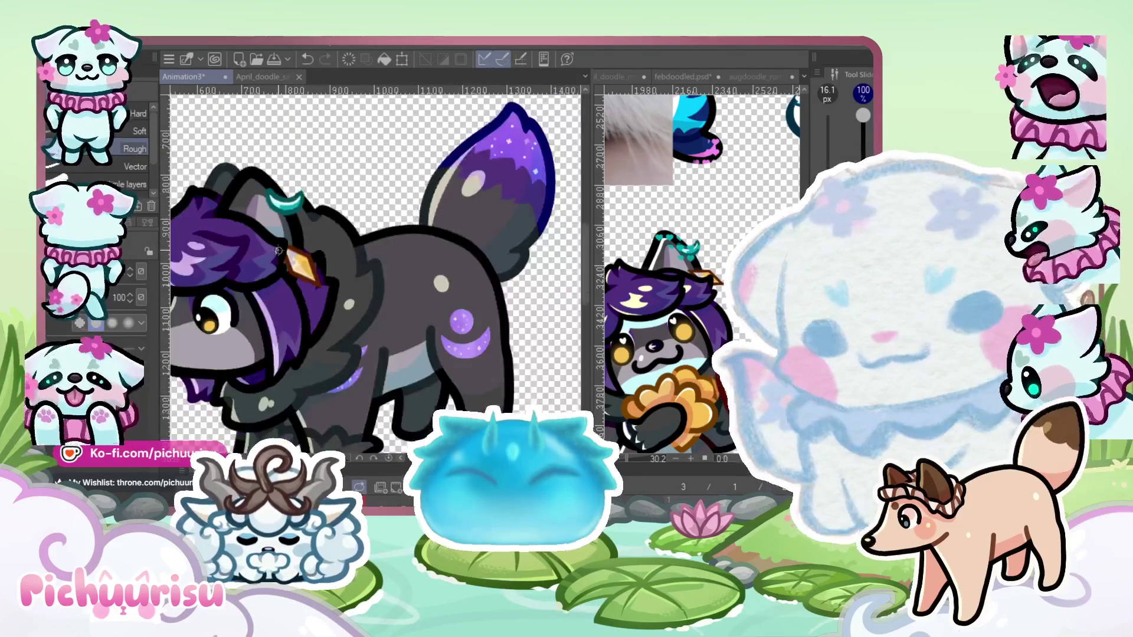
scroll(279, 250, down, 1)
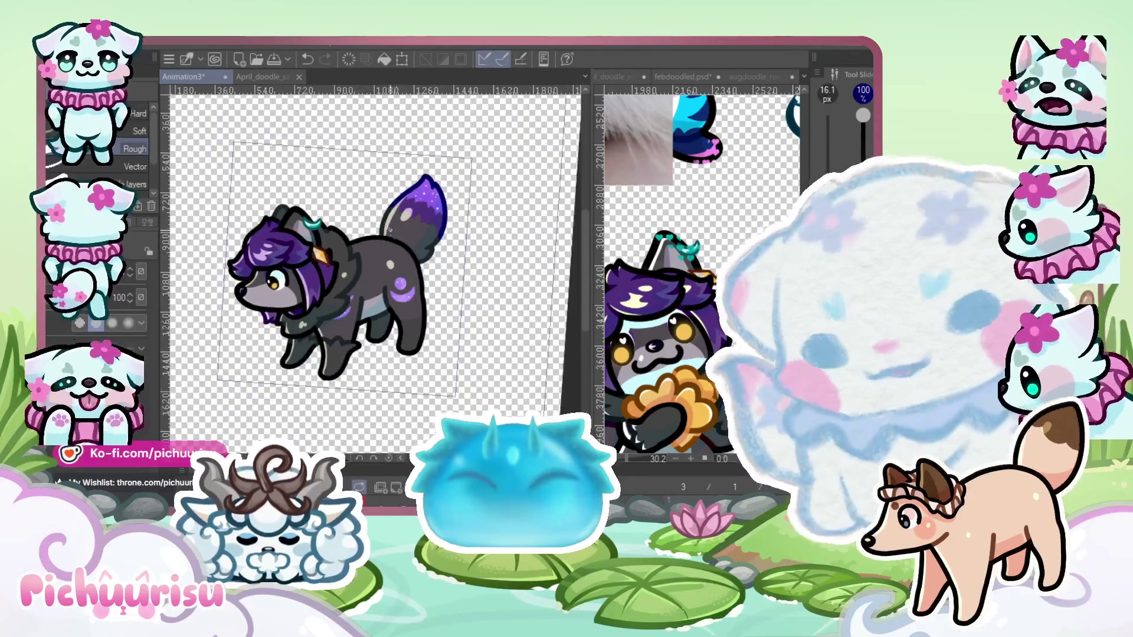
Shrink and re-angle the teal moon ornament on the ear
scroll(254, 175, up, 2)
scroll(312, 271, up, 2)
drag(211, 157, 353, 273)
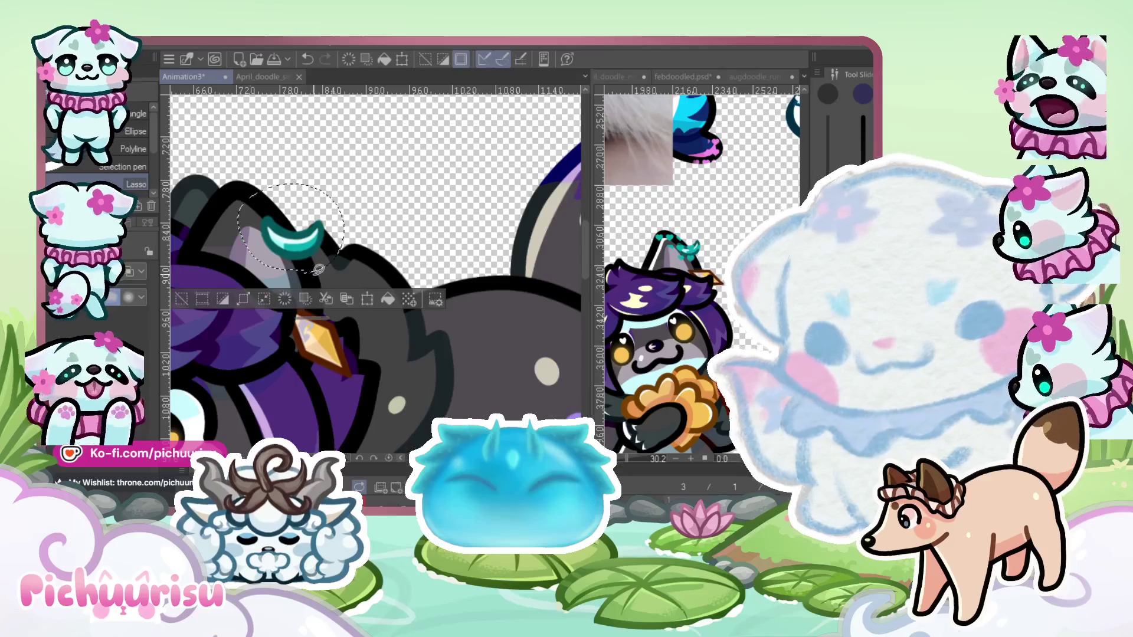
key(ctrl+t)
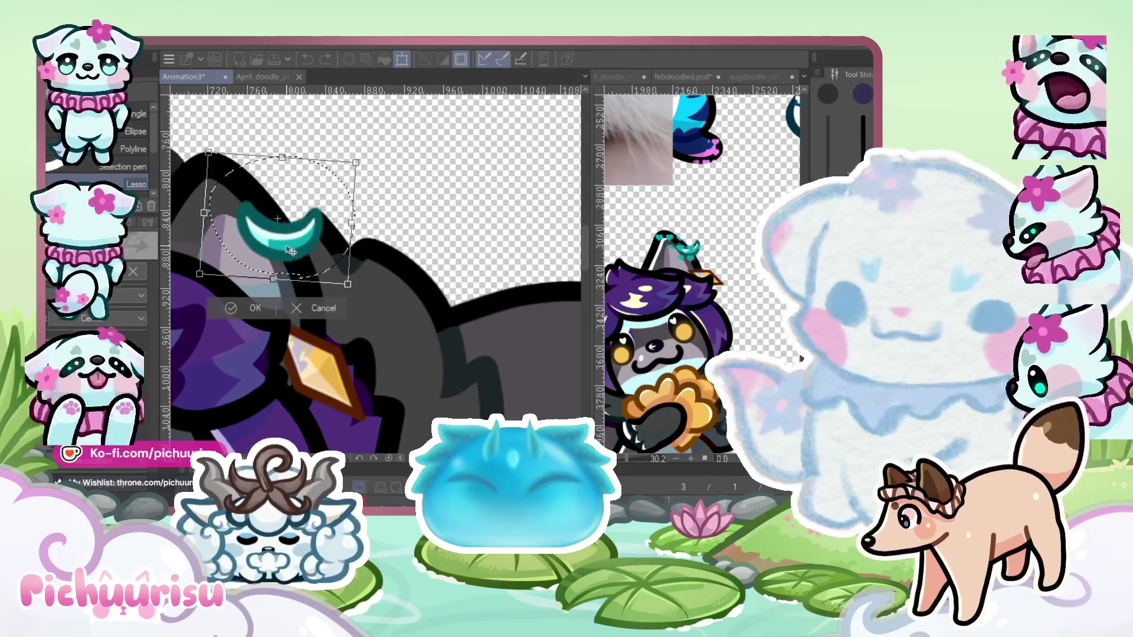
scroll(333, 232, down, 1)
key(Return)
Play the animation to check the ear accessories
scroll(361, 185, down, 4)
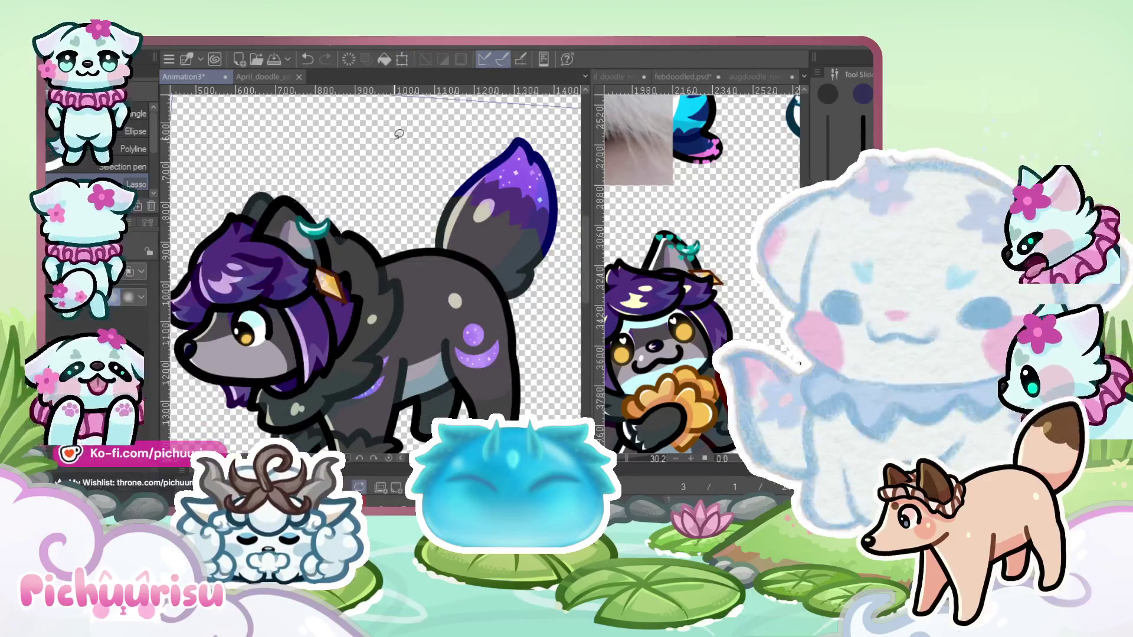
scroll(398, 134, down, 1)
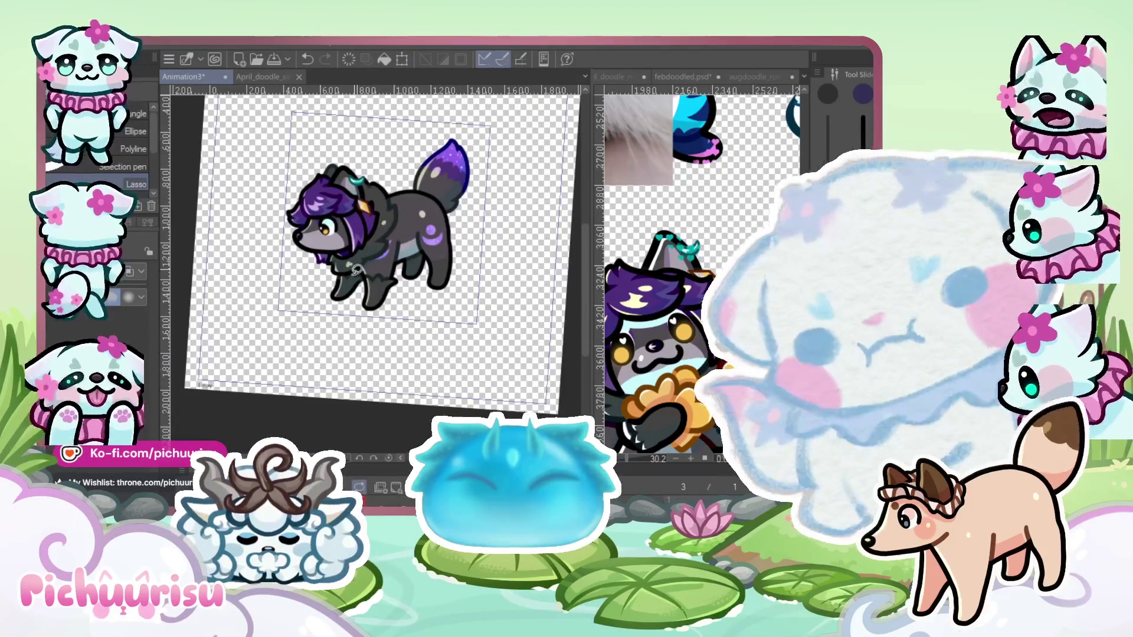
key(Return)
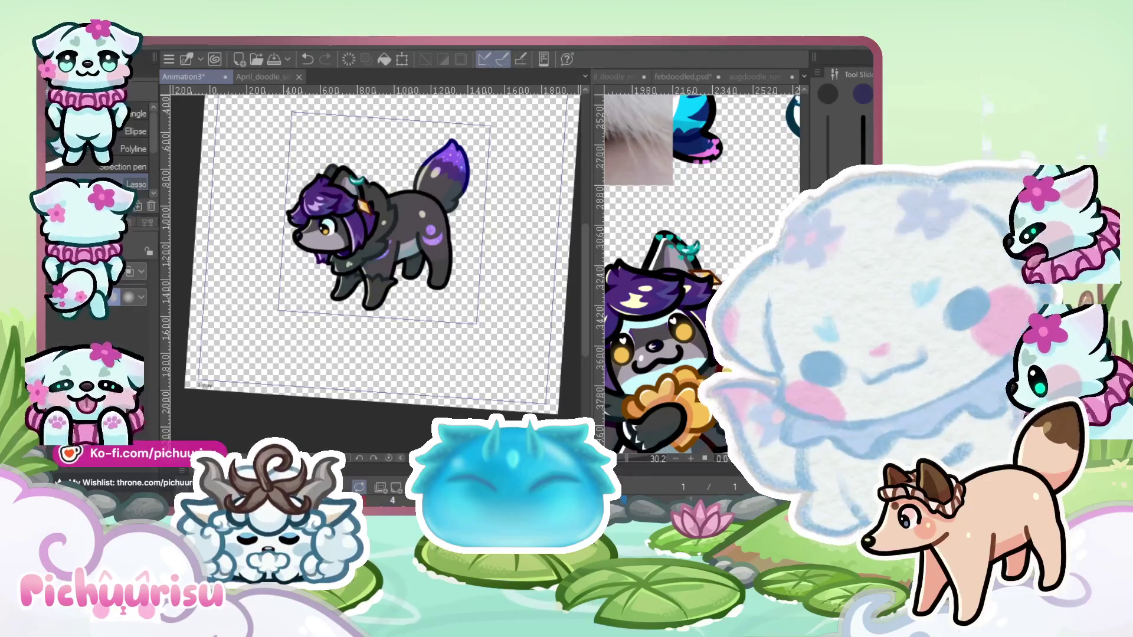
scroll(354, 247, up, 4)
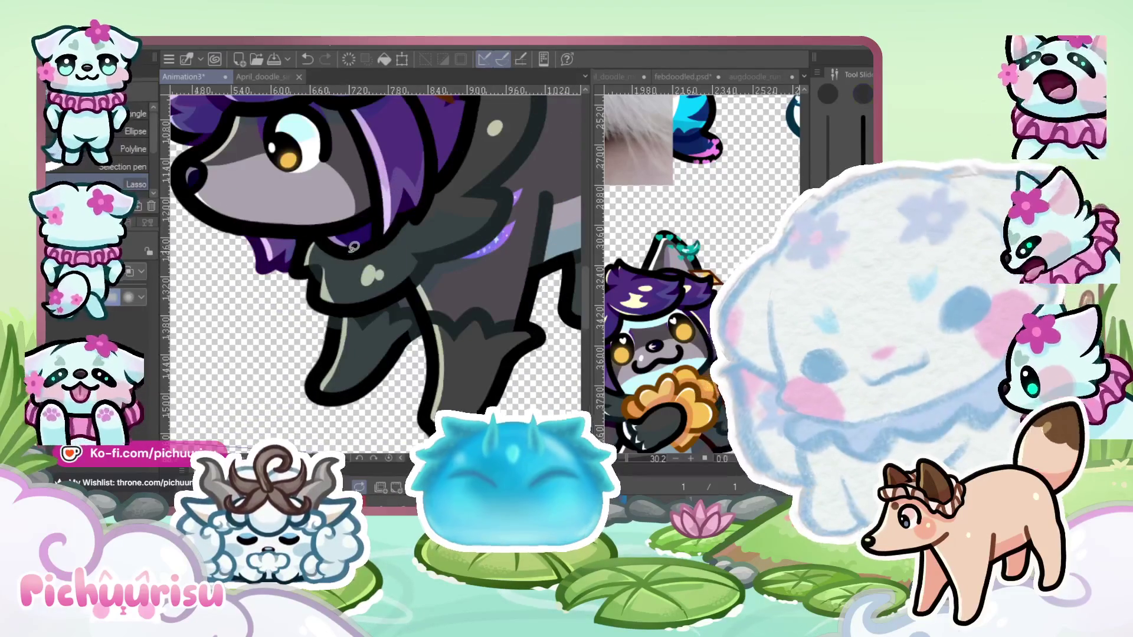
scroll(392, 203, up, 3)
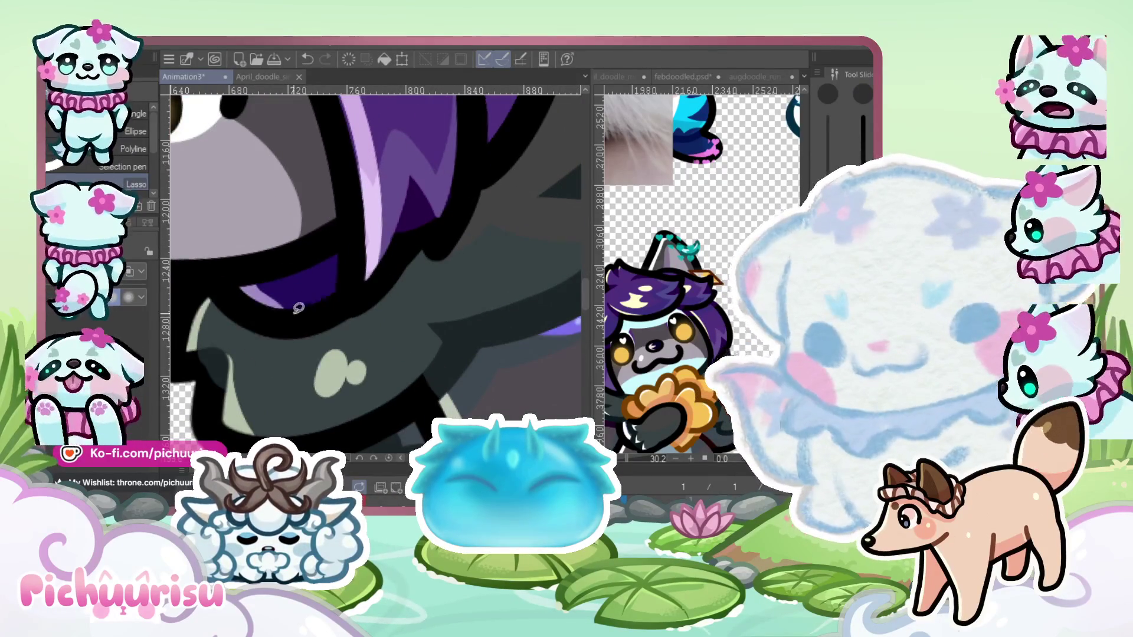
Paint black over the stray purple patch under the wolf's hair with the G-Pen
scroll(299, 308, up, 1)
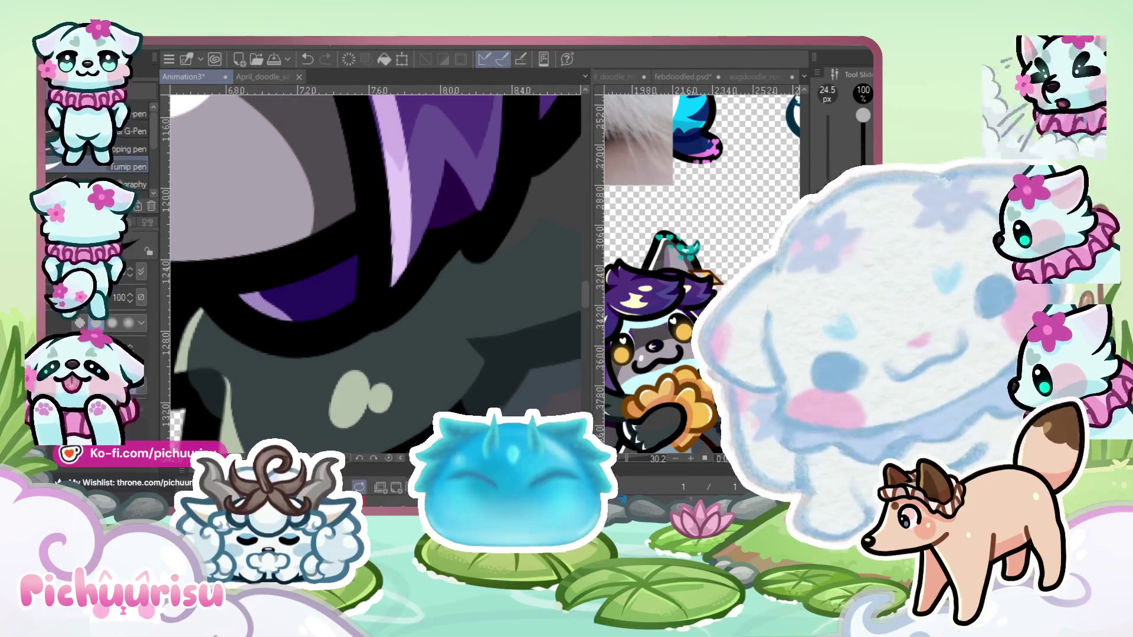
scroll(281, 270, up, 1)
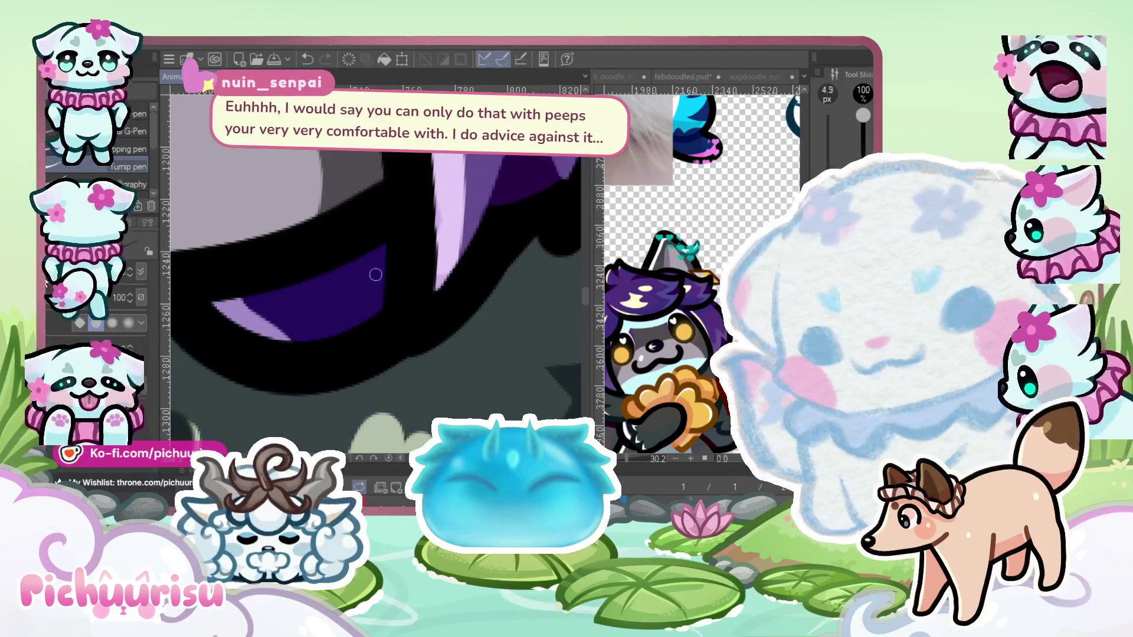
mouse_move(299, 278)
mouse_down()
mouse_move(265, 318)
mouse_move(341, 262)
mouse_up()
Switch to the eraser and dab a pale stud onto the wolf's collar
key(e)
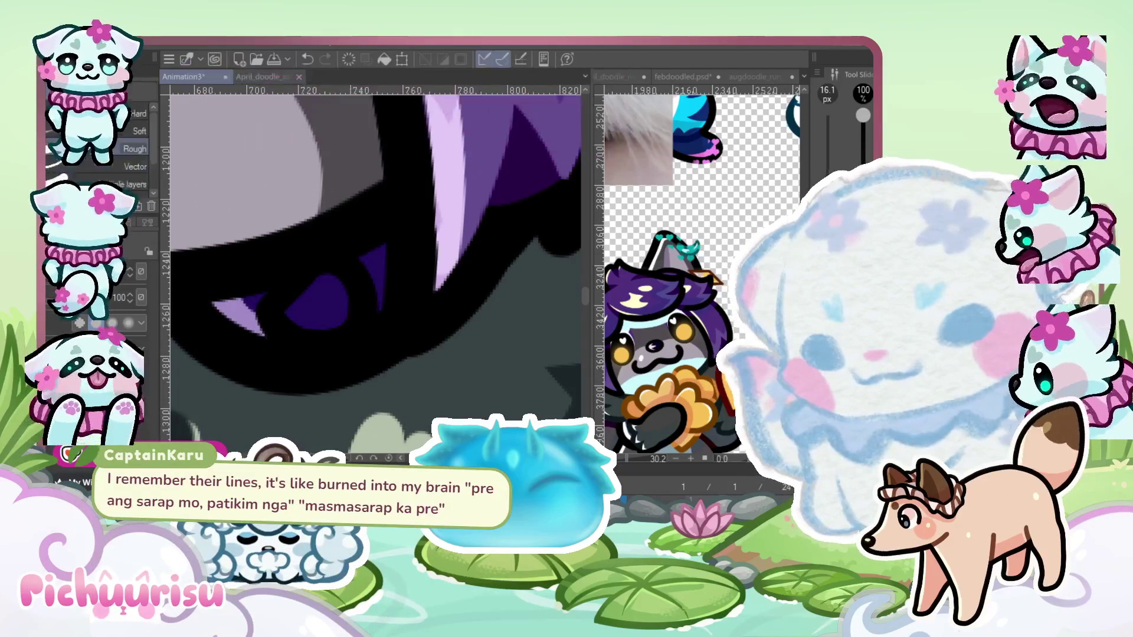
scroll(307, 263, up, 1)
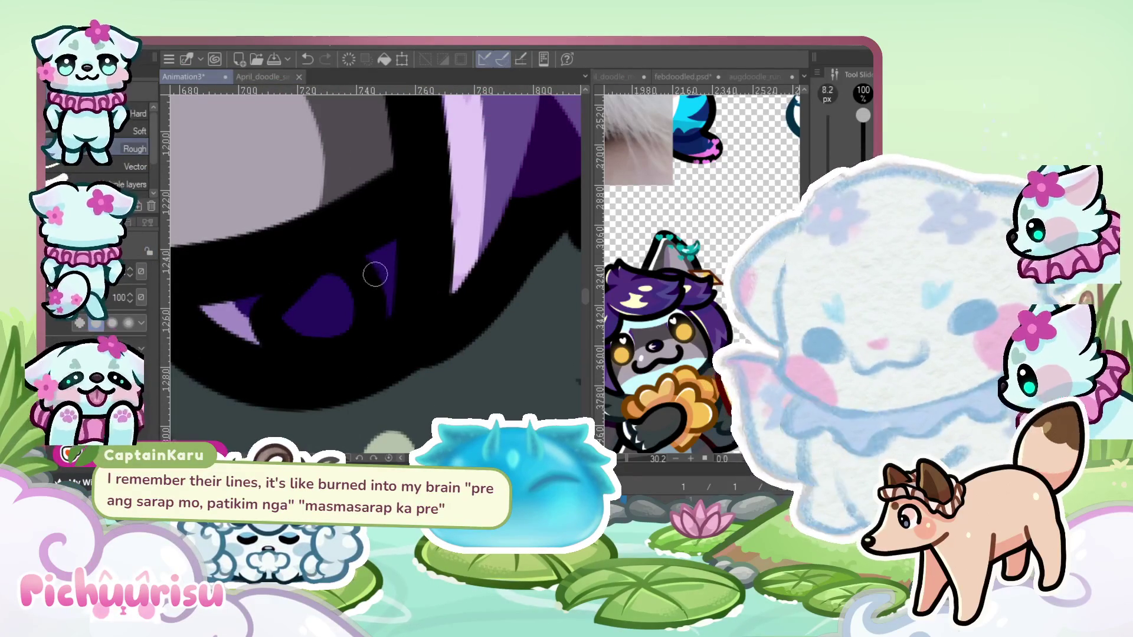
scroll(303, 316, up, 1)
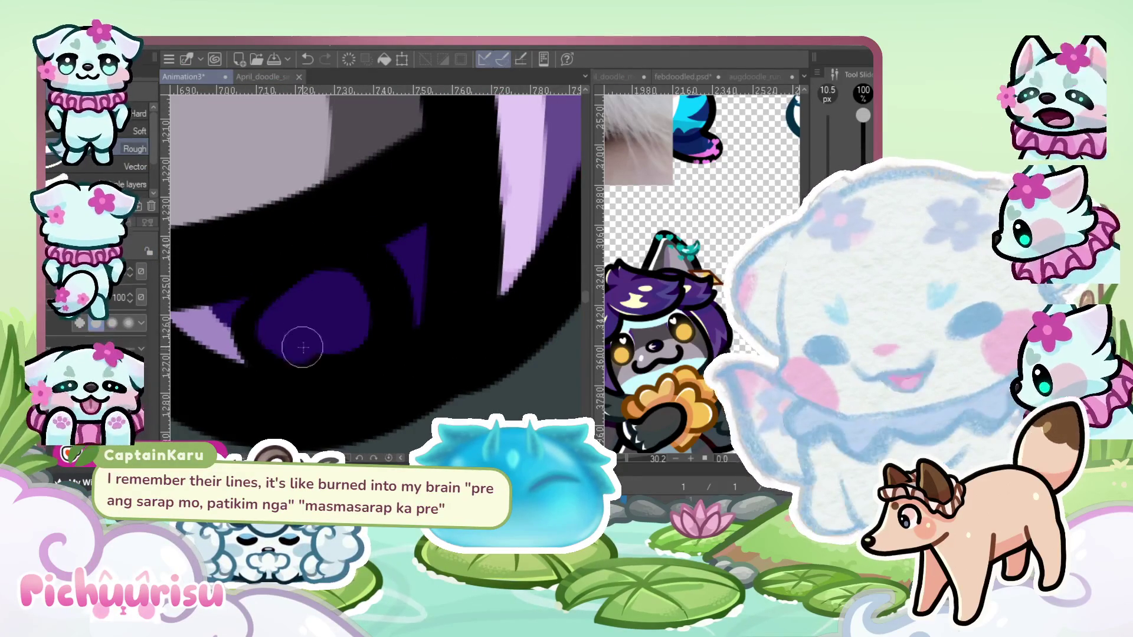
scroll(347, 291, down, 5)
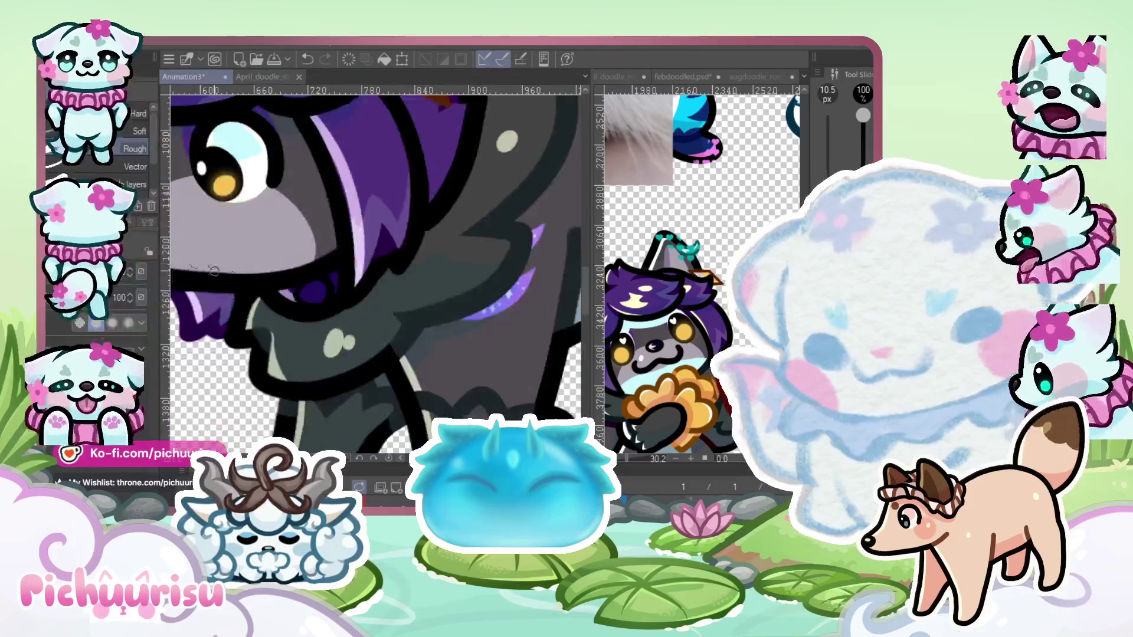
scroll(272, 296, up, 3)
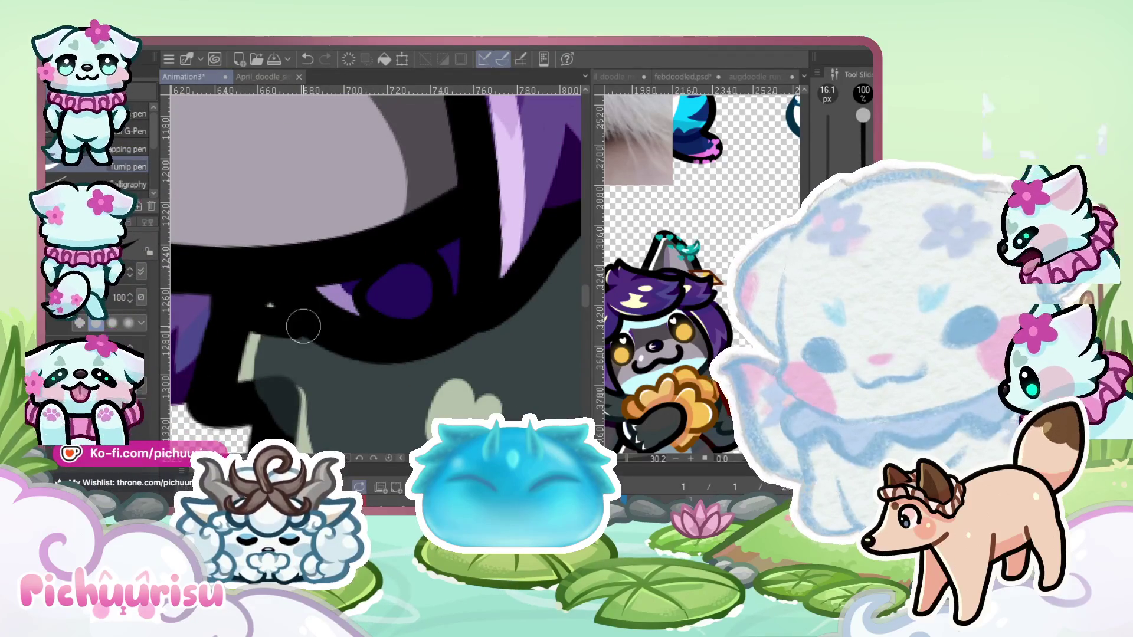
scroll(269, 305, up, 1)
drag(260, 298, 266, 310)
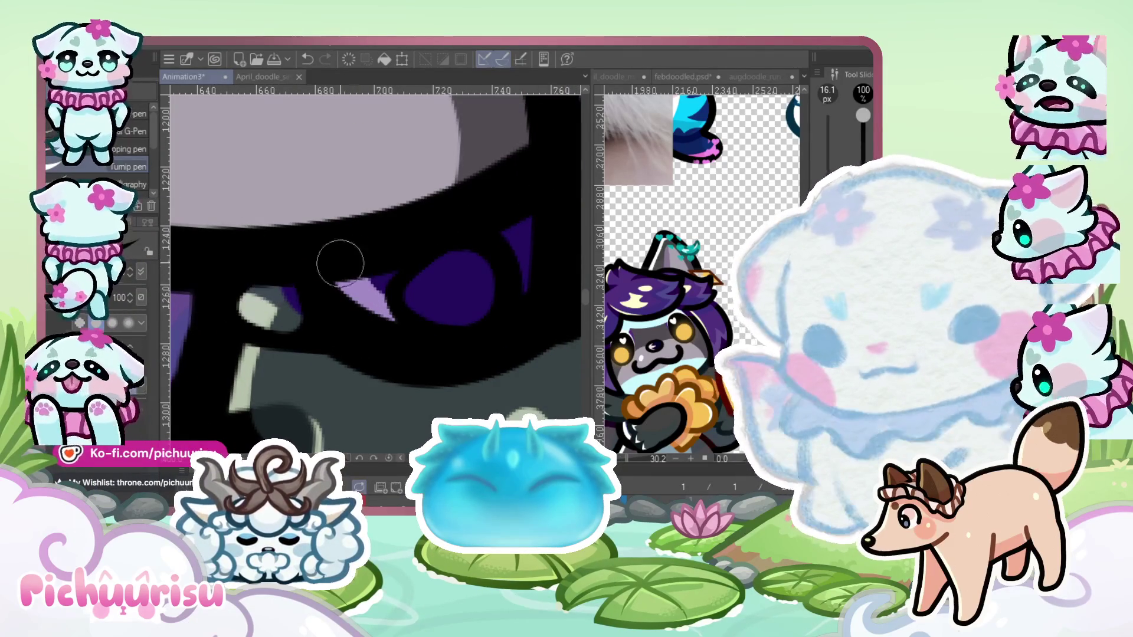
Return to the pen and zoom around the collar to check the stud
key(p)
scroll(299, 282, down, 2)
scroll(299, 282, down, 3)
scroll(289, 269, up, 6)
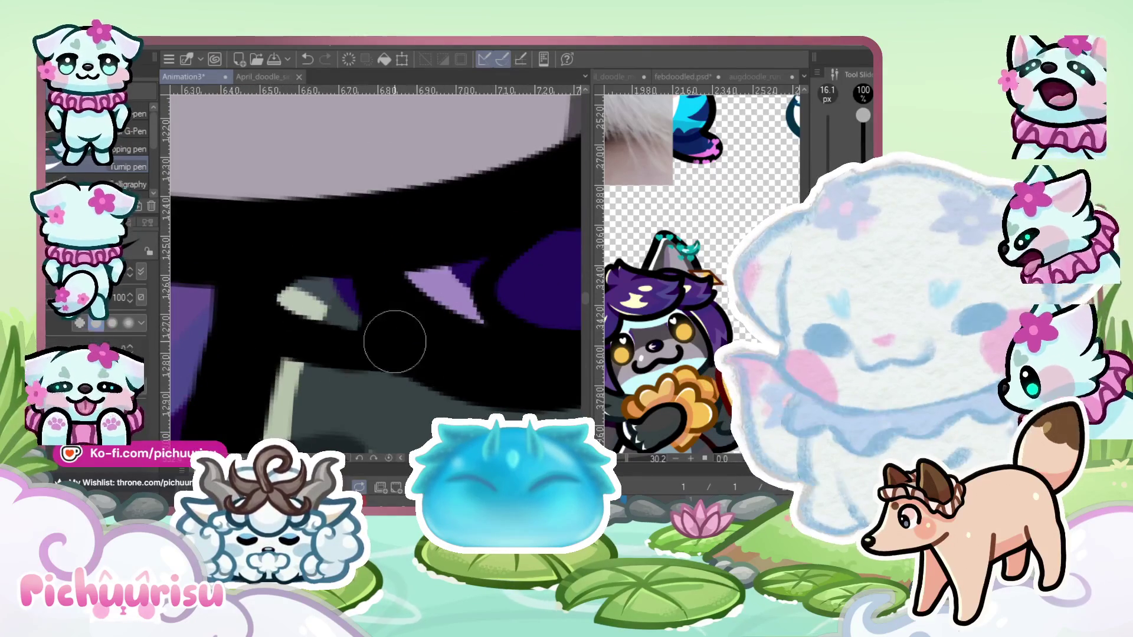
scroll(378, 242, down, 2)
scroll(392, 238, up, 2)
scroll(377, 272, down, 4)
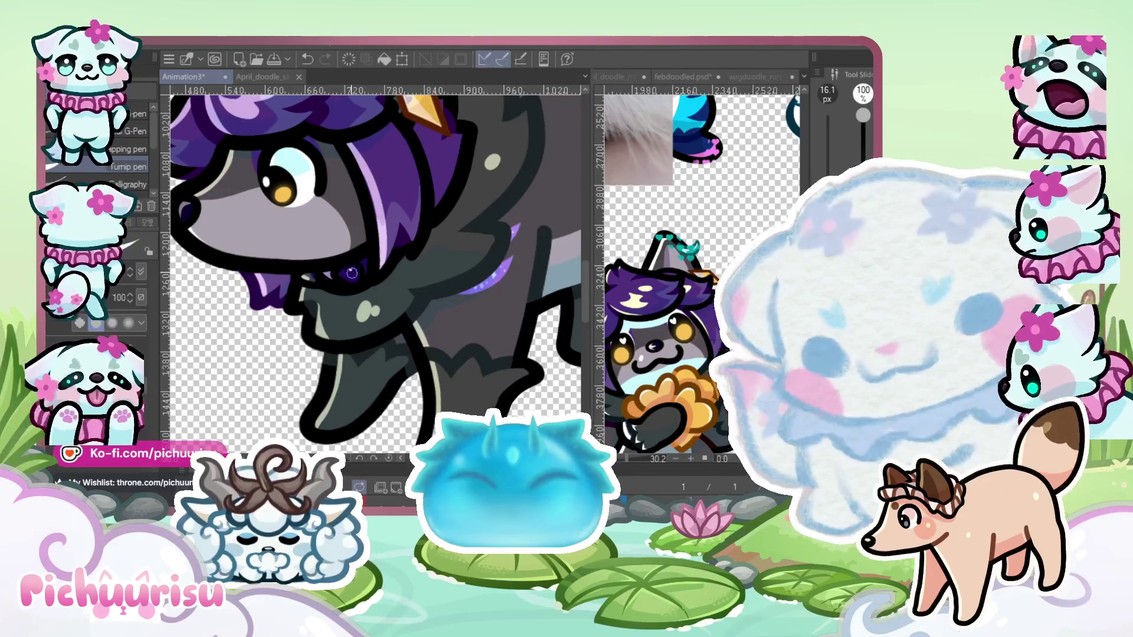
scroll(330, 281, up, 4)
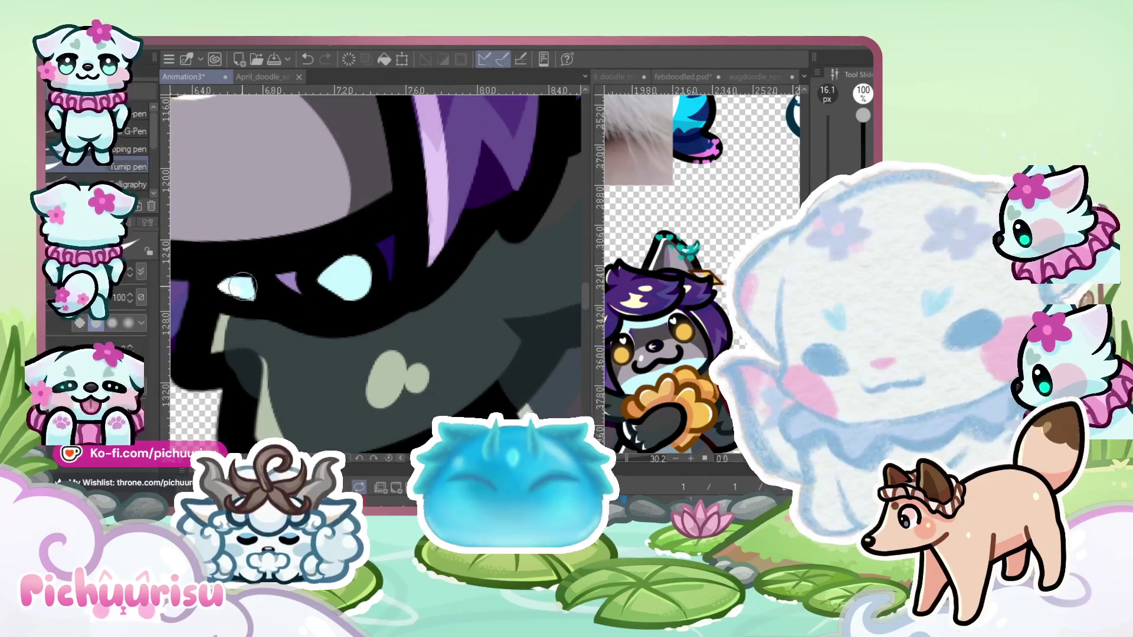
scroll(242, 277, down, 2)
scroll(242, 276, up, 2)
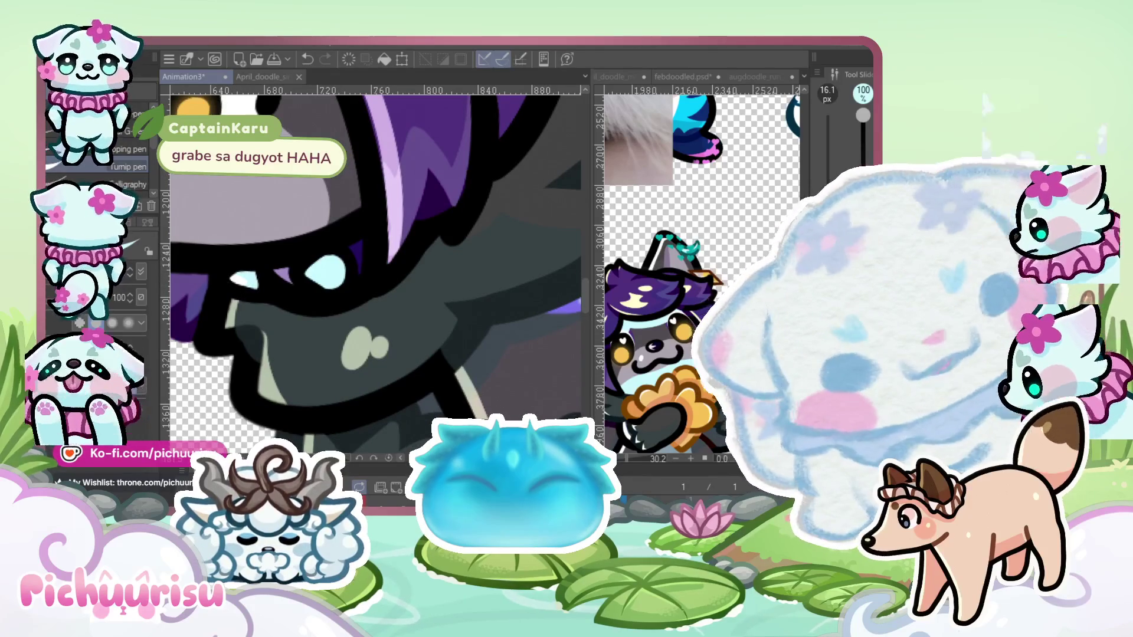
scroll(318, 265, up, 2)
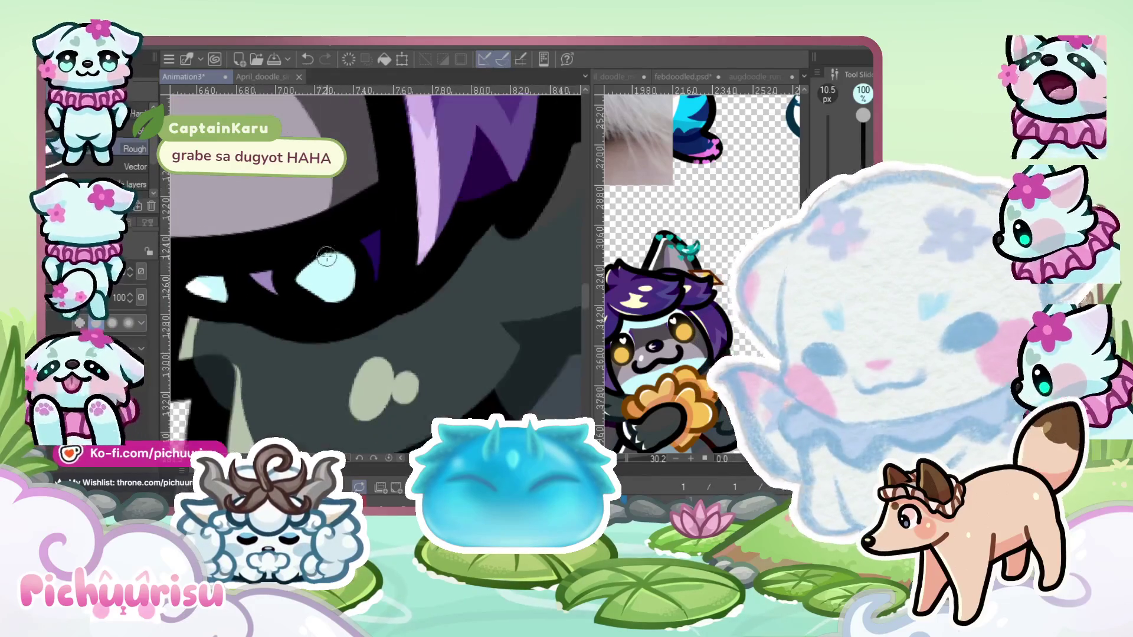
scroll(306, 291, down, 2)
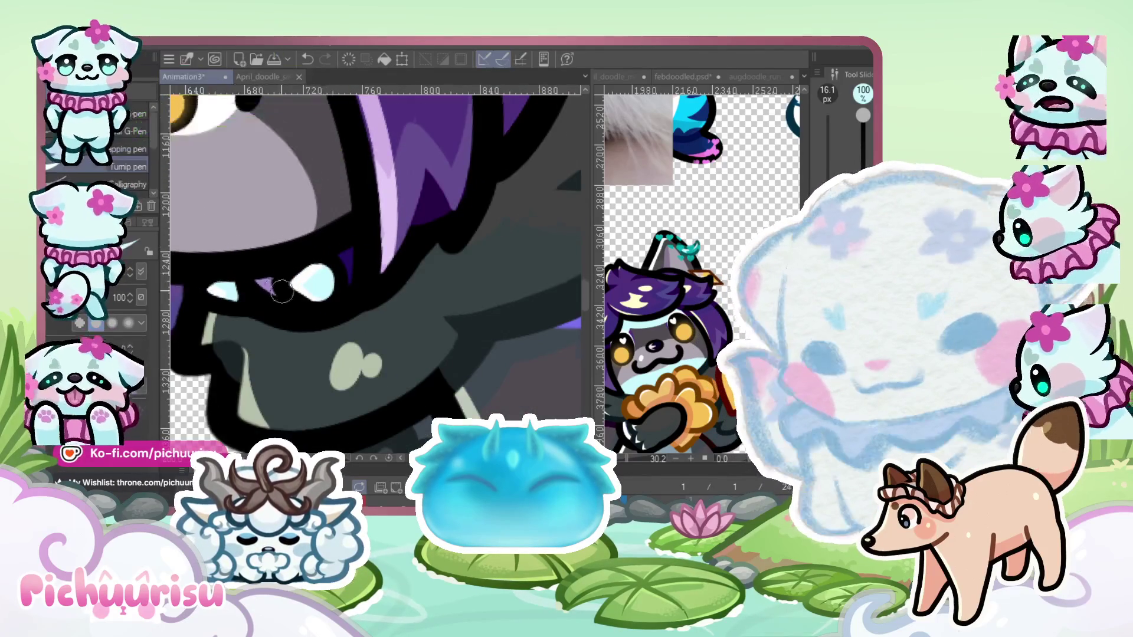
key(p)
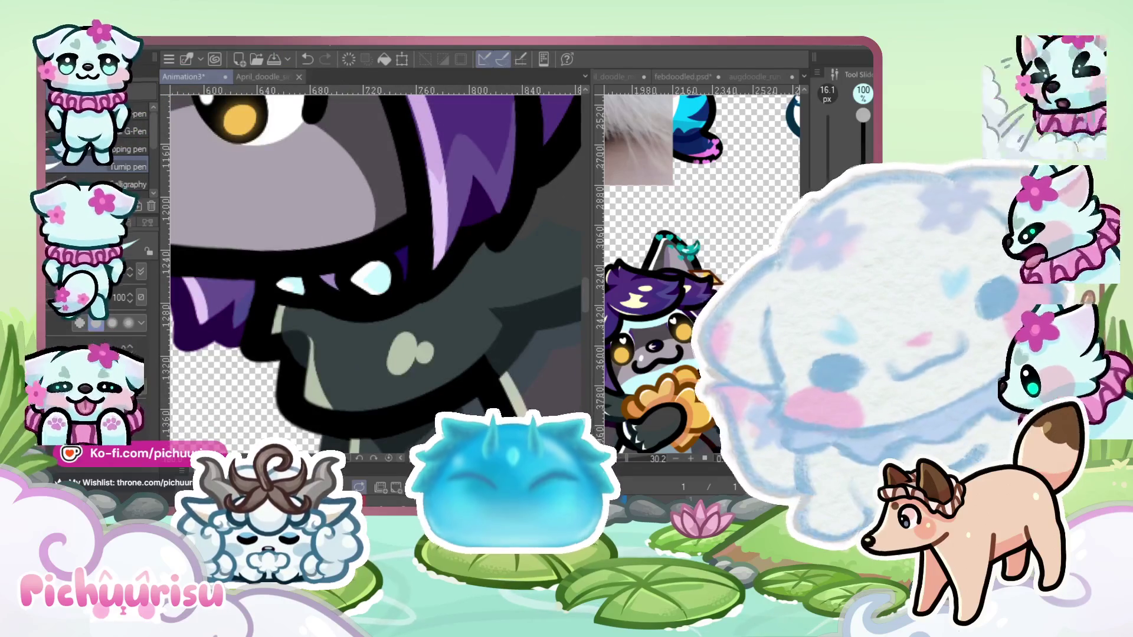
scroll(377, 295, down, 4)
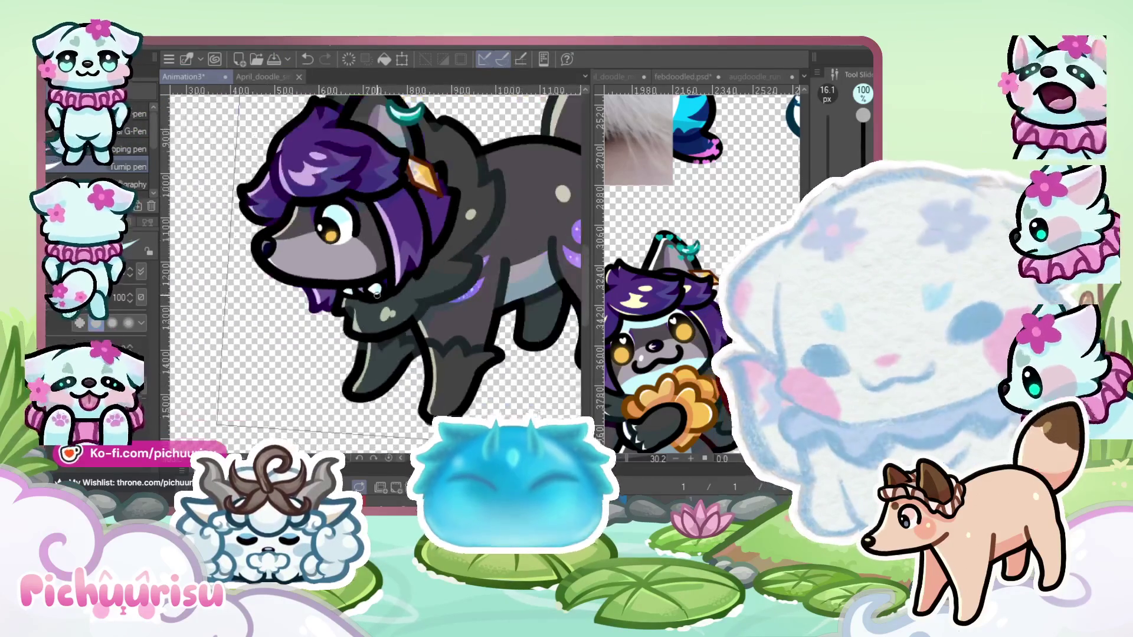
scroll(376, 293, up, 4)
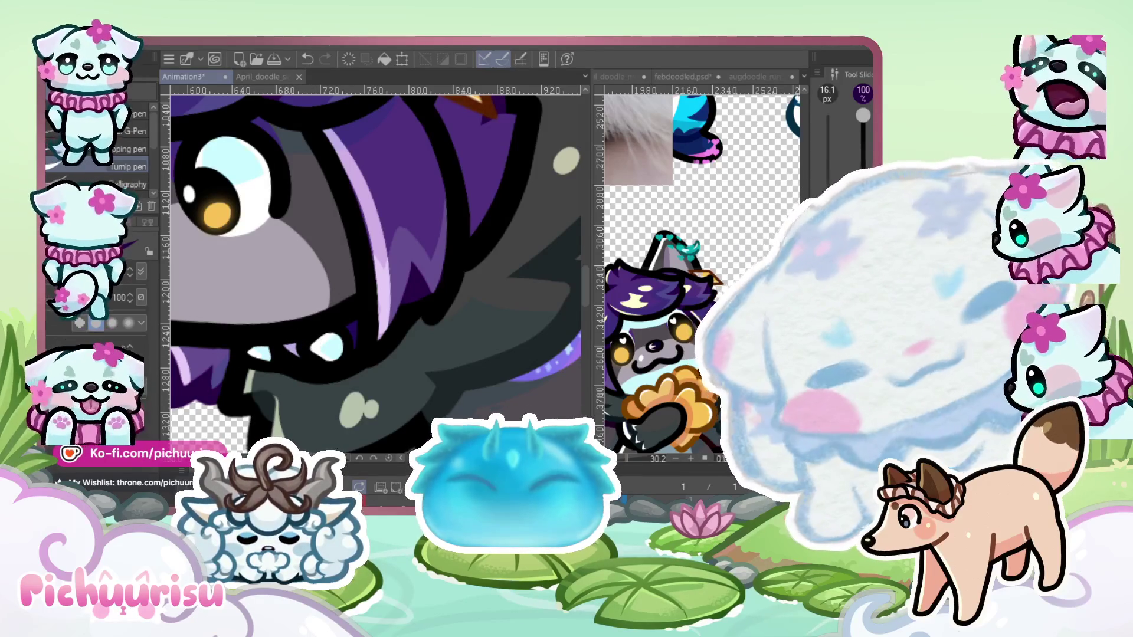
scroll(298, 349, up, 1)
scroll(288, 355, down, 2)
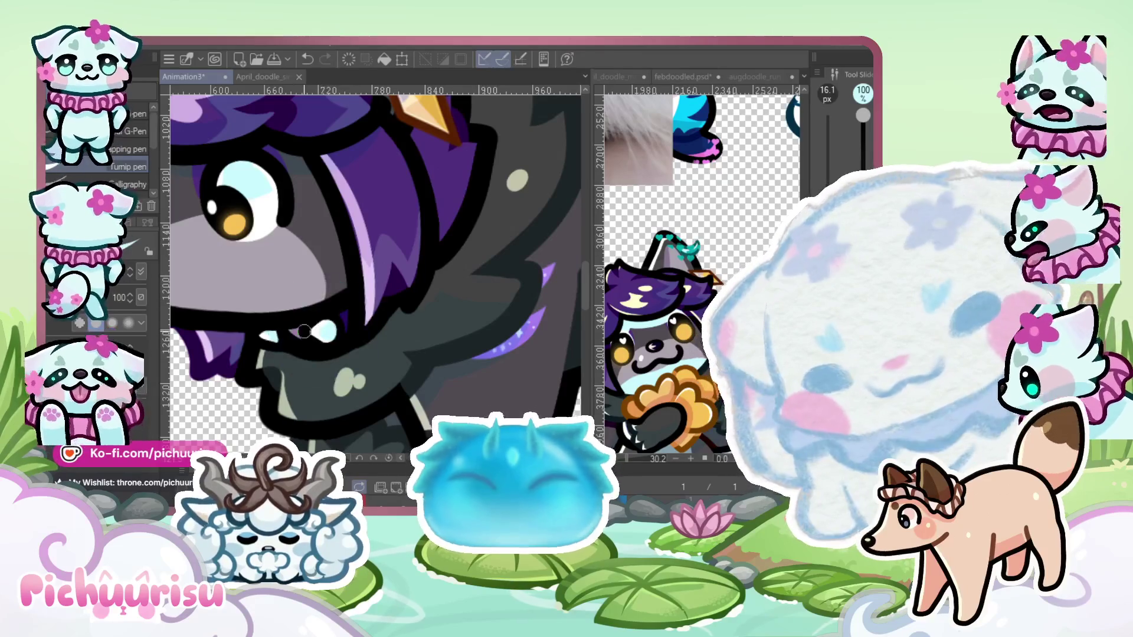
scroll(296, 340, up, 1)
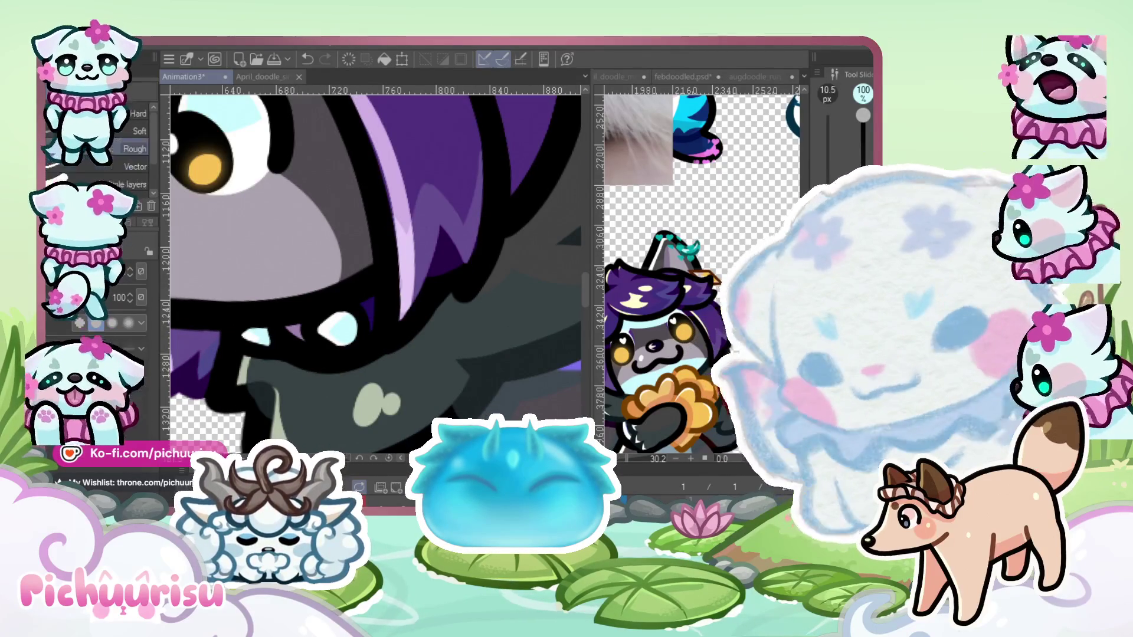
scroll(298, 352, down, 5)
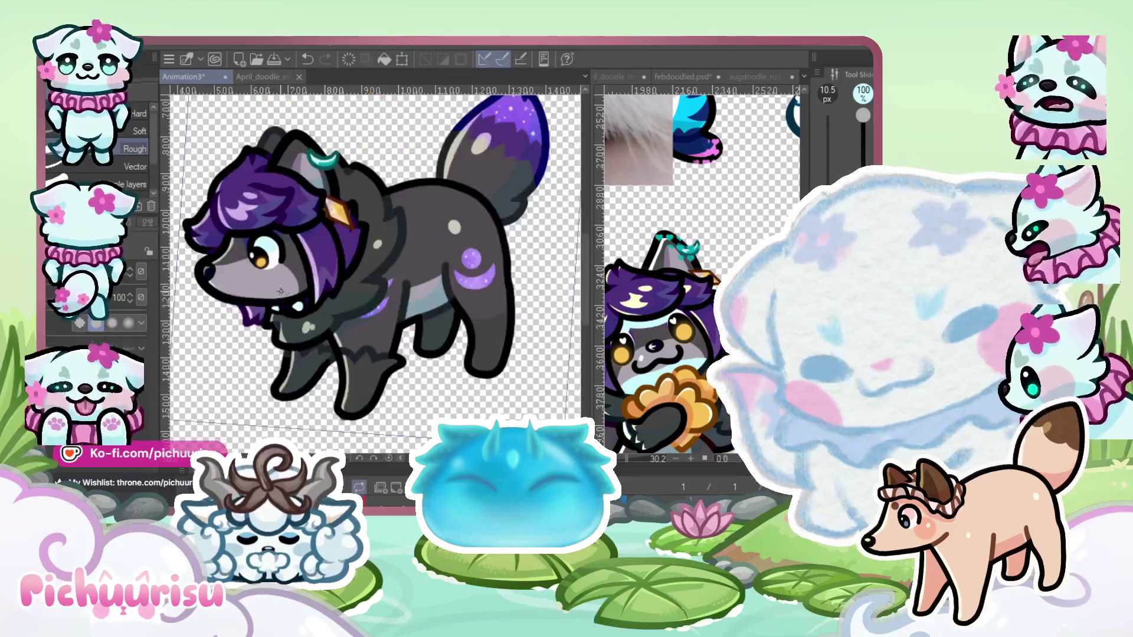
scroll(277, 312, up, 2)
scroll(277, 313, up, 3)
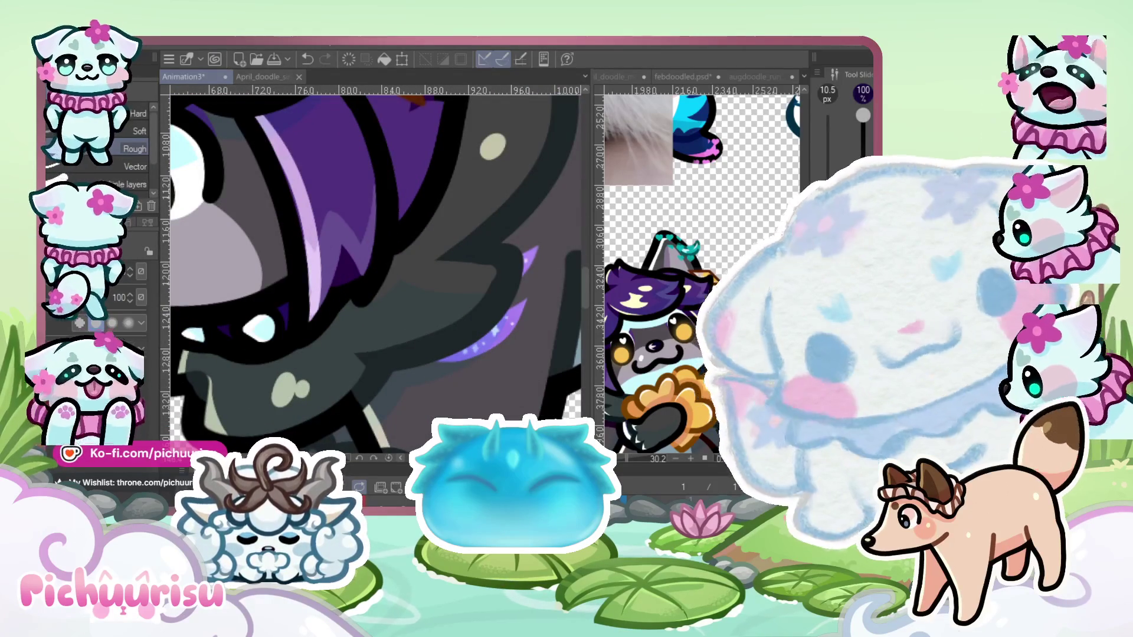
scroll(439, 246, down, 1)
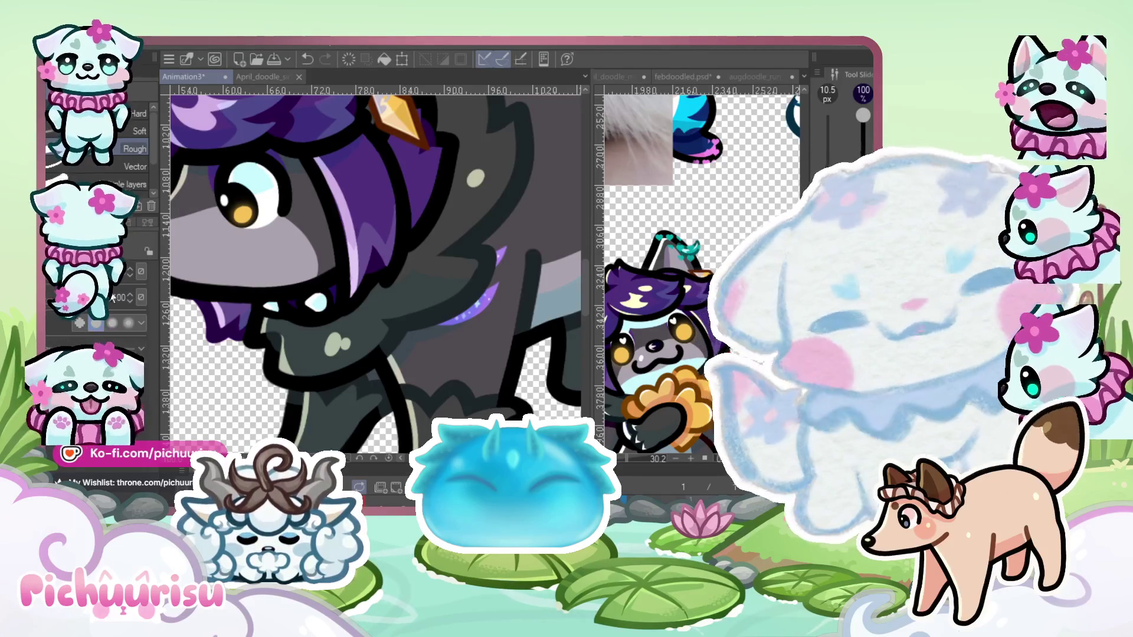
Undo the last stud stroke and repaint its edges in dark purple
scroll(354, 291, up, 2)
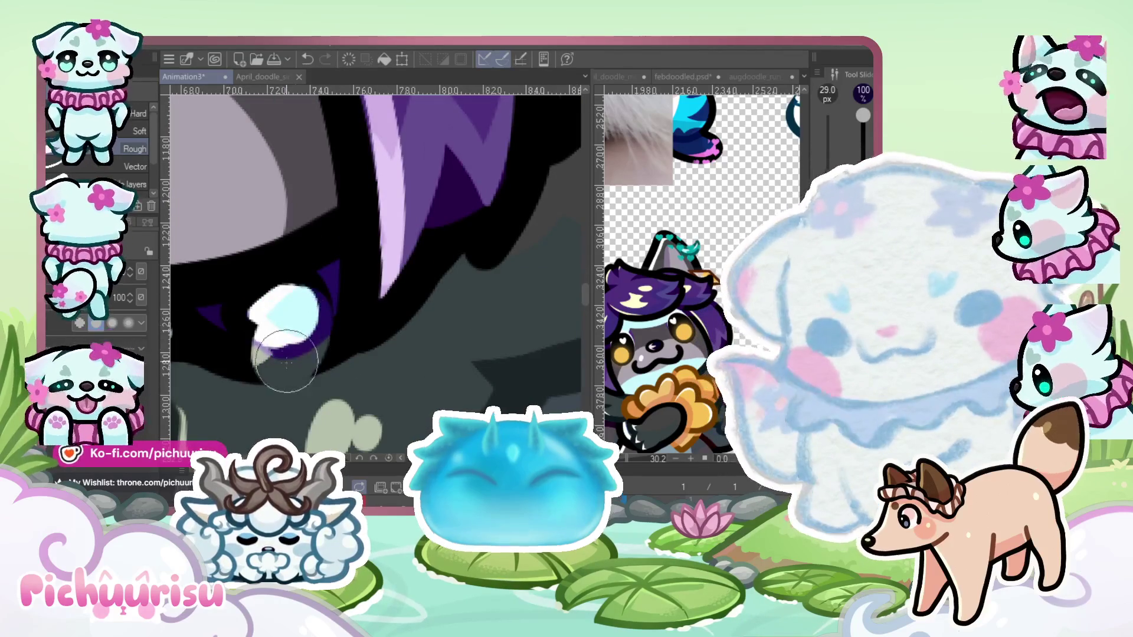
key(ctrl+z)
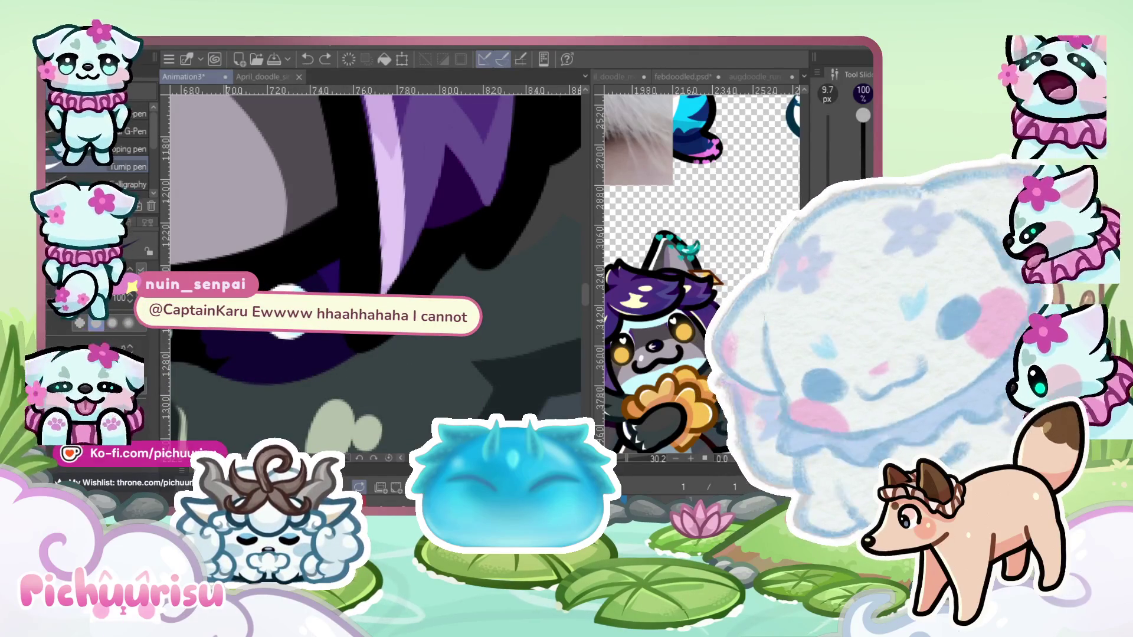
scroll(230, 354, down, 3)
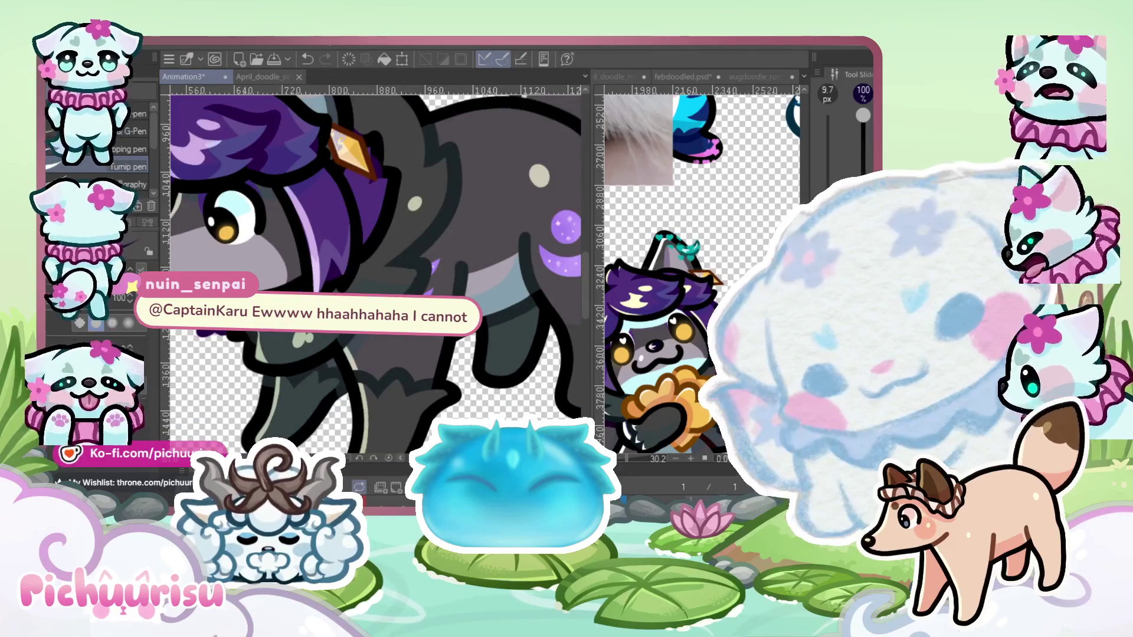
scroll(378, 265, up, 3)
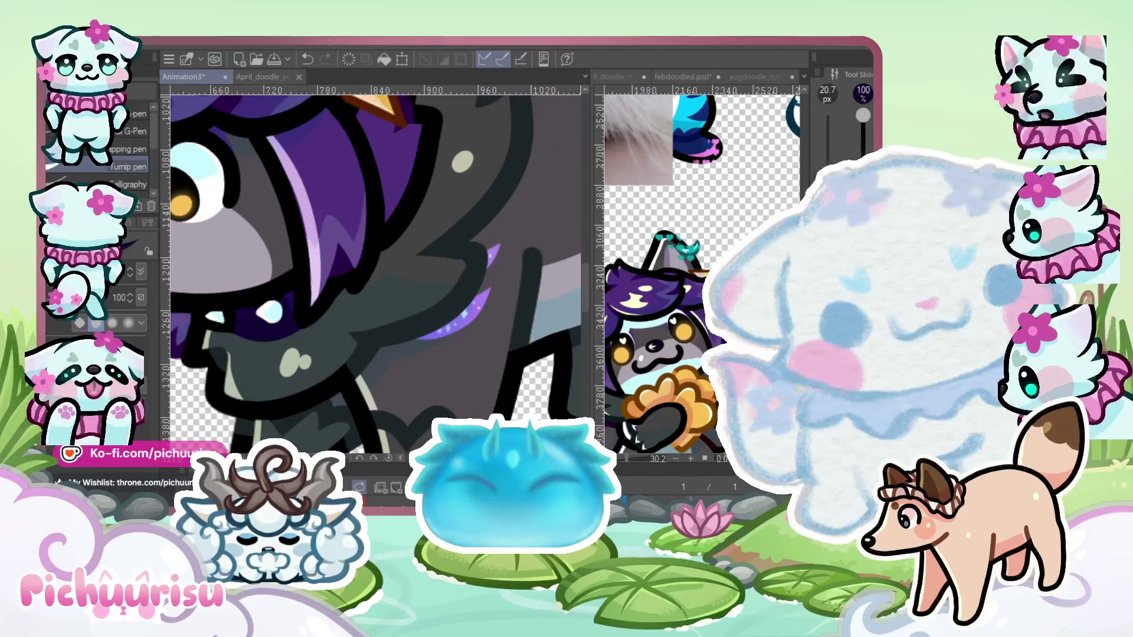
scroll(307, 321, up, 2)
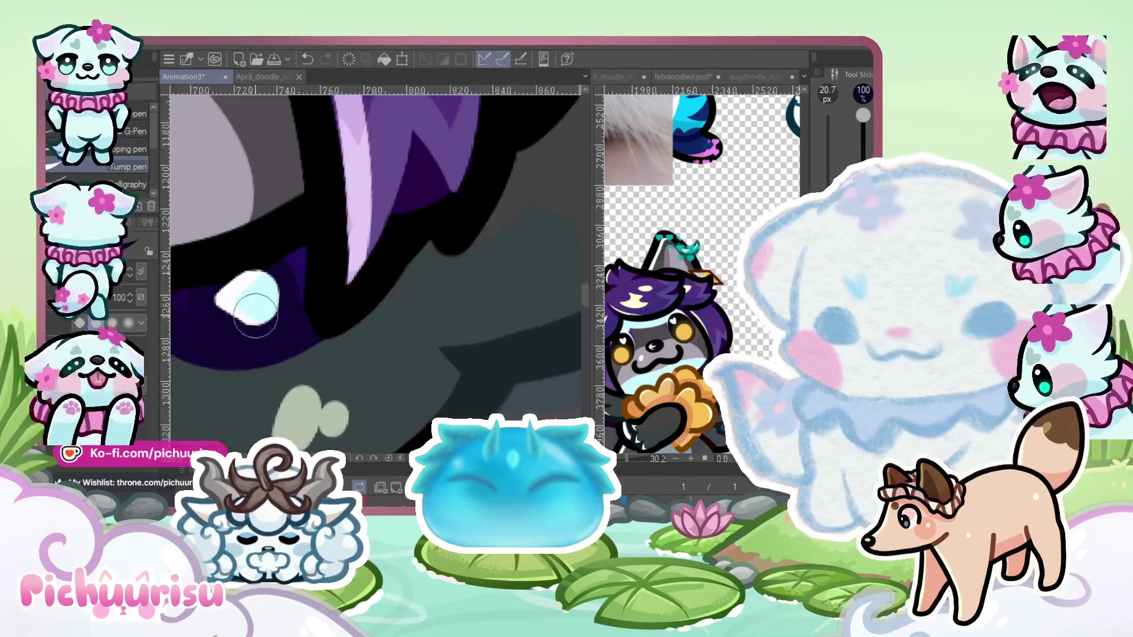
drag(270, 288, 208, 303)
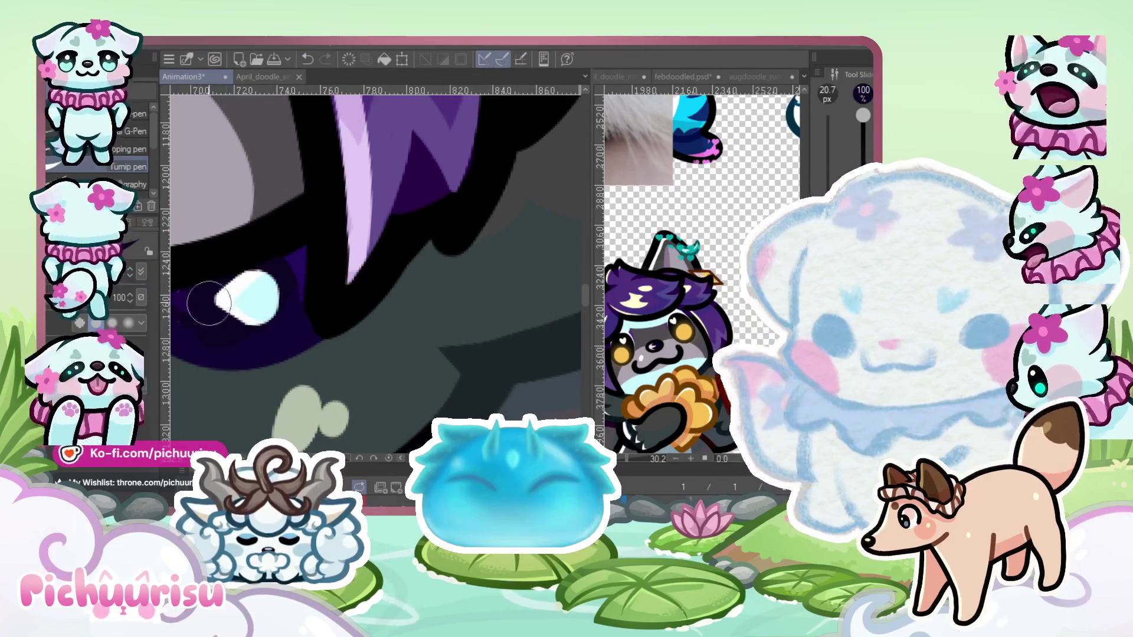
Shrink the brush to 7.5 px and paint dark purple over the highlight's ragged left tip
scroll(289, 321, up, 2)
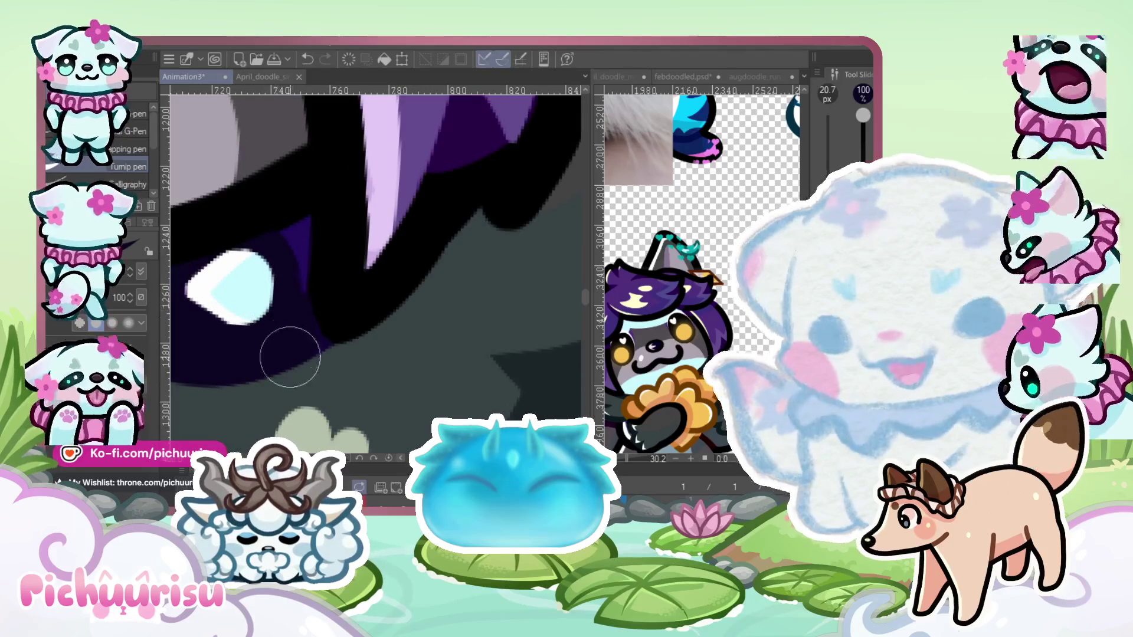
scroll(294, 344, down, 3)
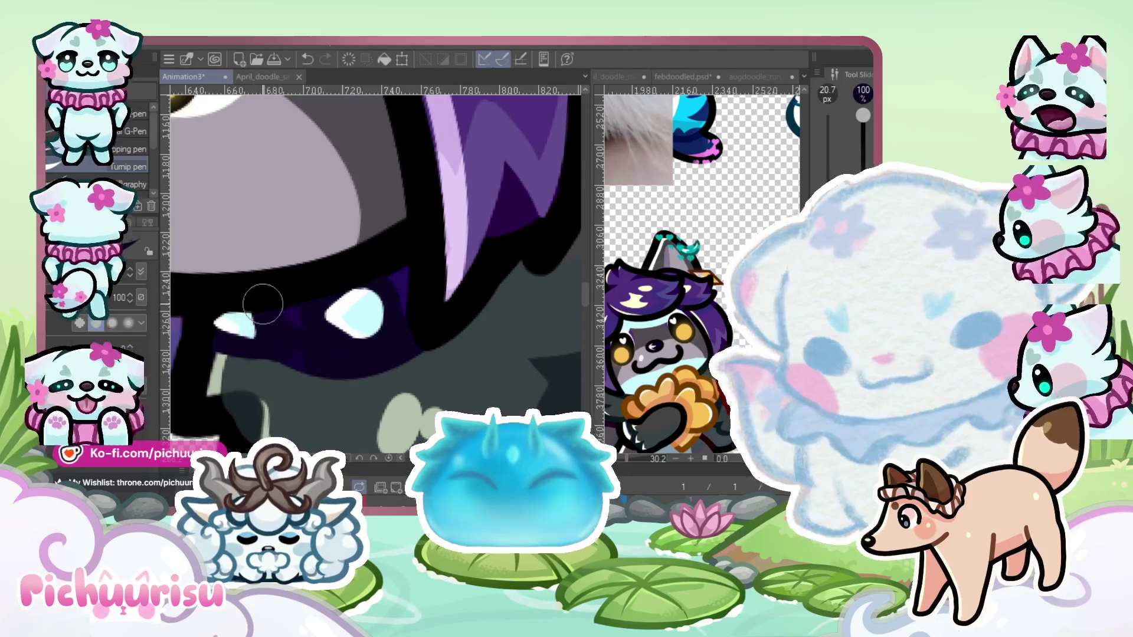
scroll(152, 335, up, 1)
key(bracketleft)
key(bracketleft)
key(bracketleft)
drag(229, 317, 198, 316)
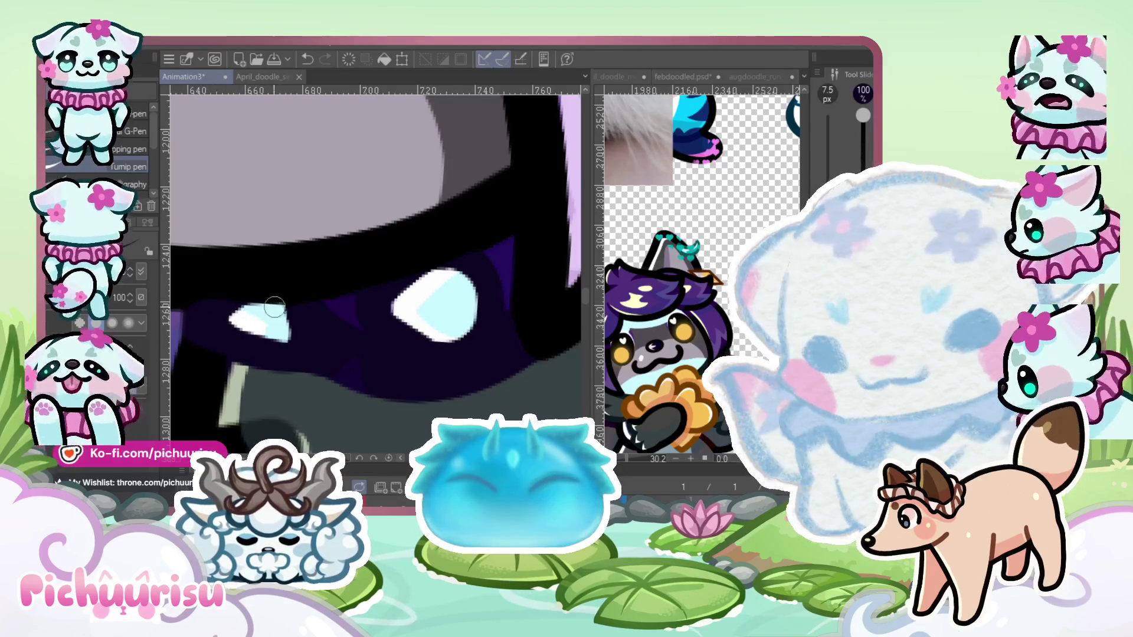
scroll(275, 307, down, 1)
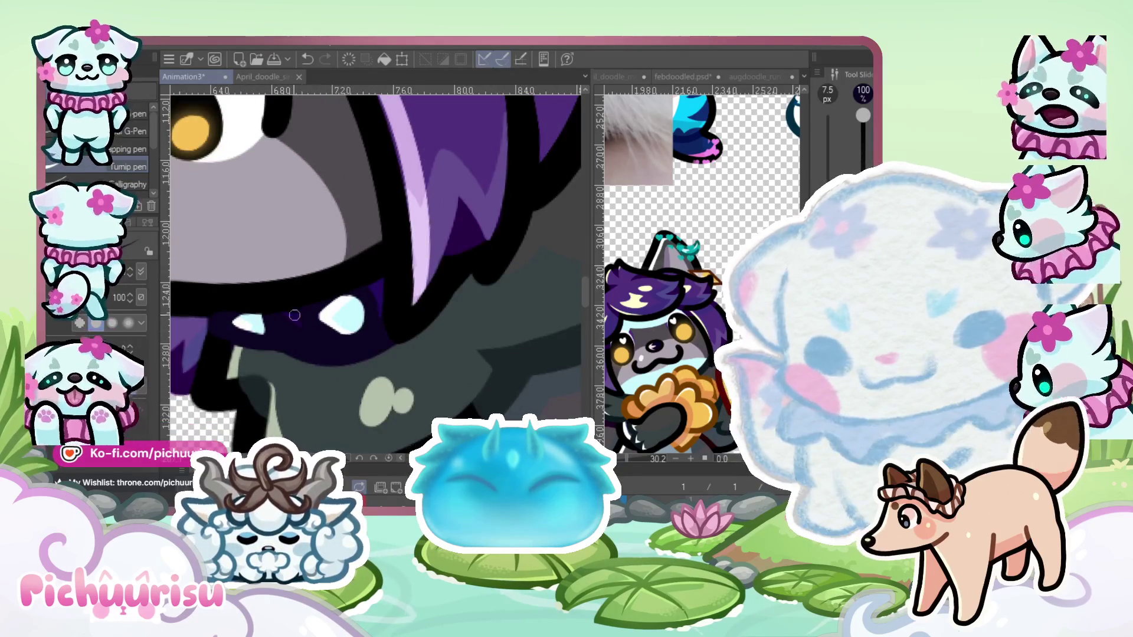
scroll(294, 316, up, 3)
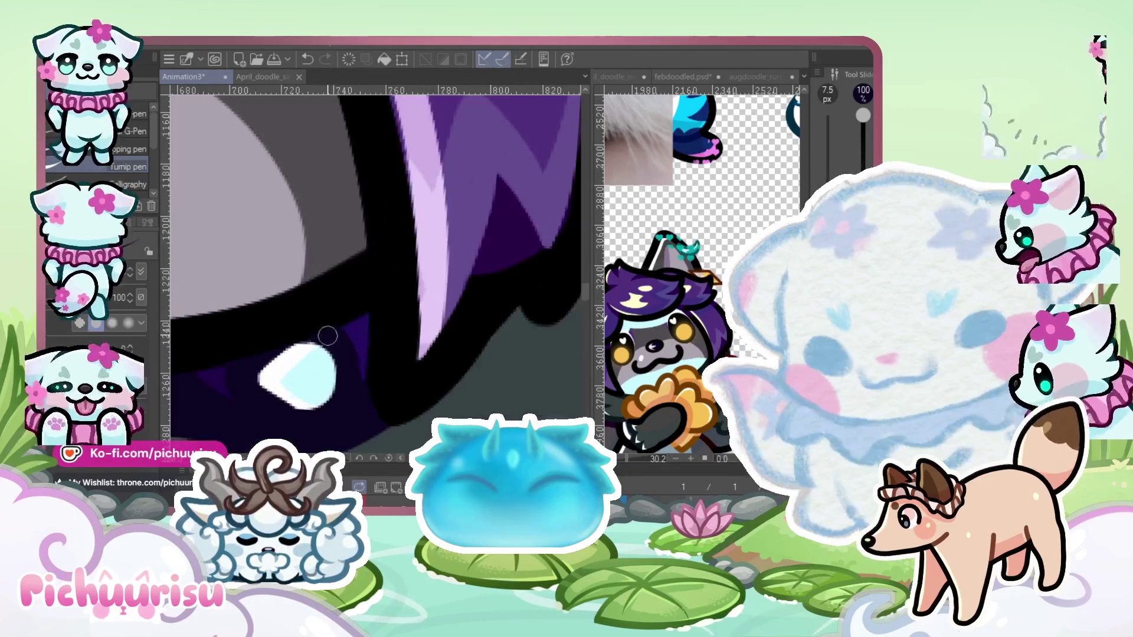
scroll(243, 374, down, 3)
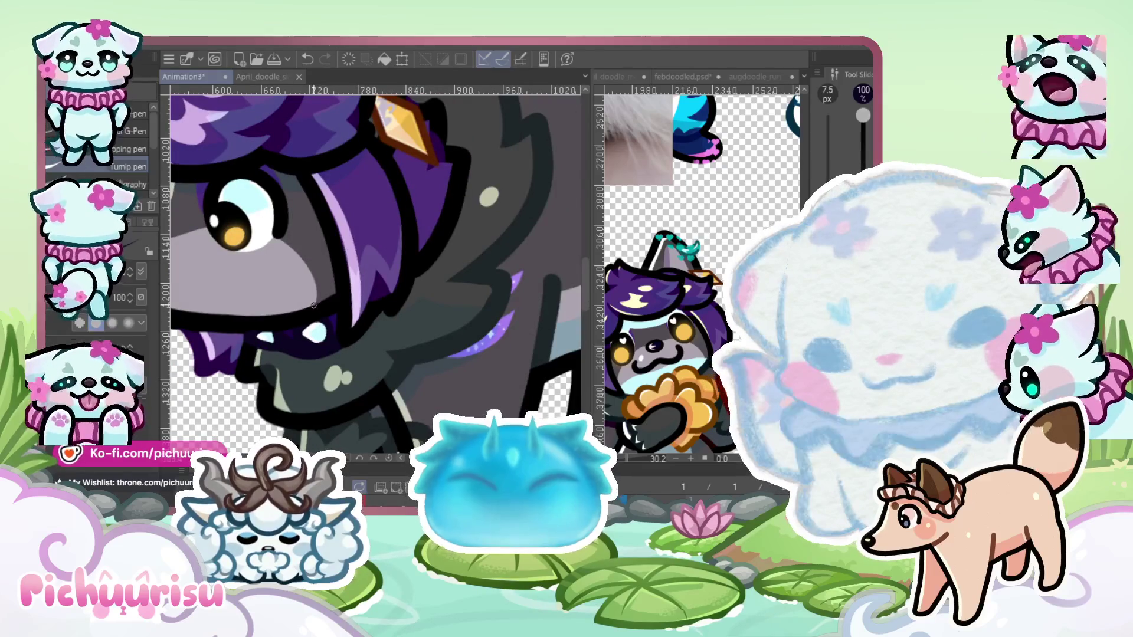
scroll(226, 345, up, 4)
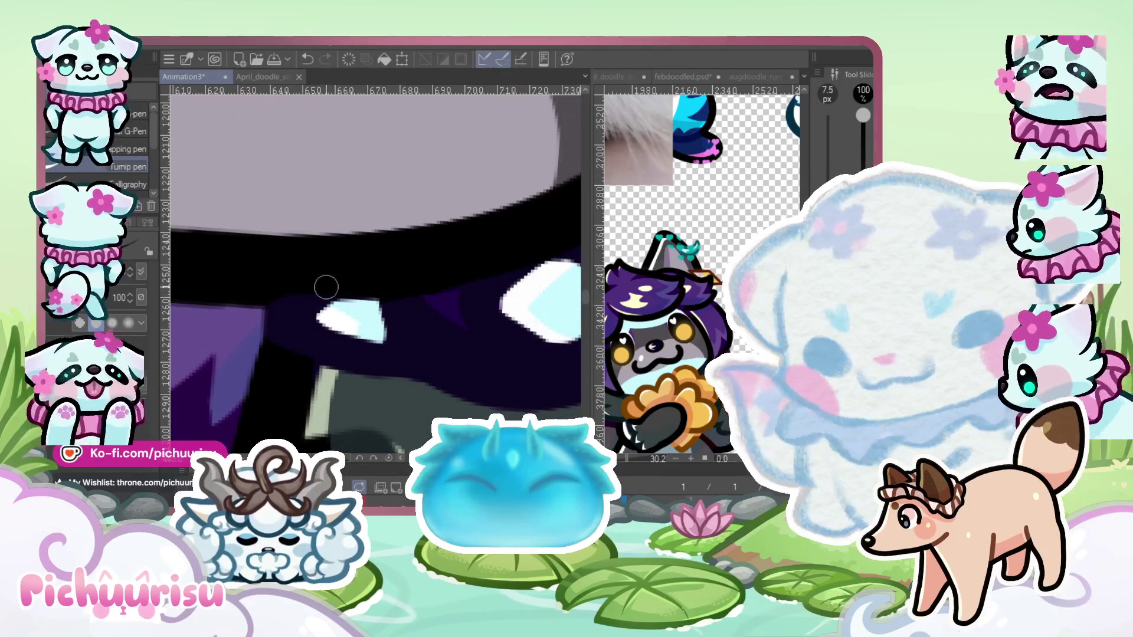
scroll(279, 353, down, 8)
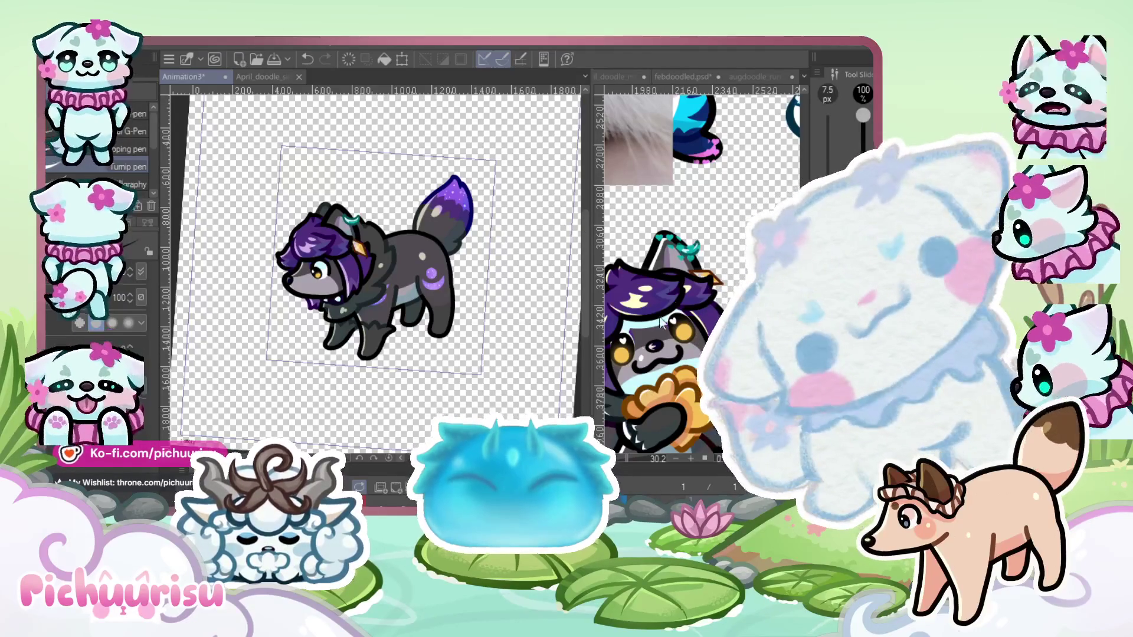
Zoom in on the wolf and switch to the Liquify tool with the J shortcut
scroll(671, 271, down, 2)
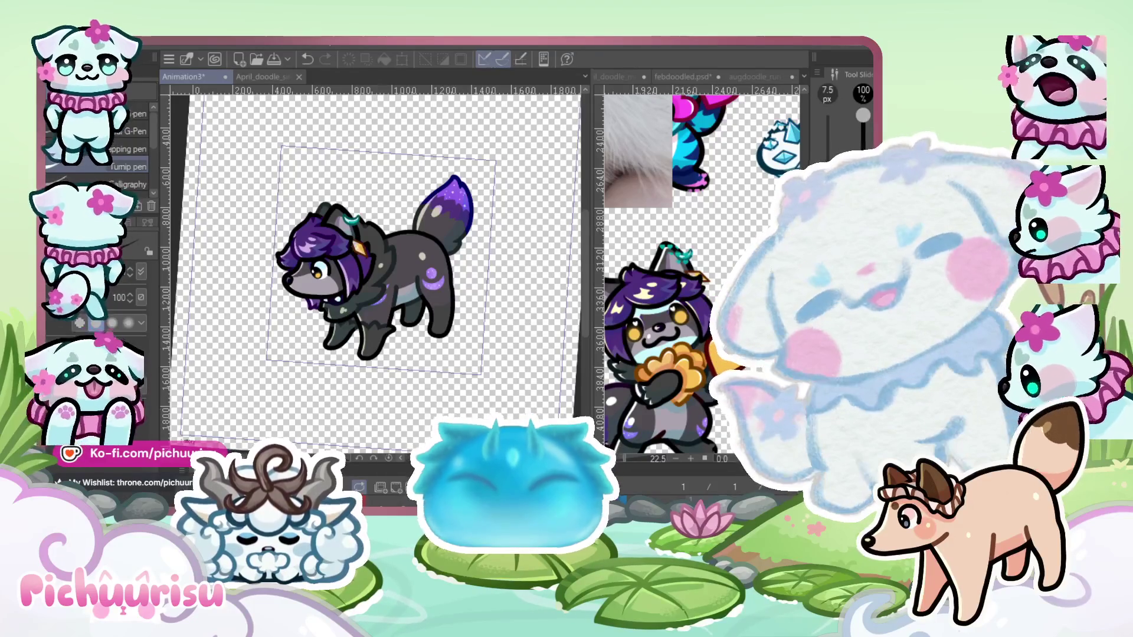
scroll(307, 286, up, 1)
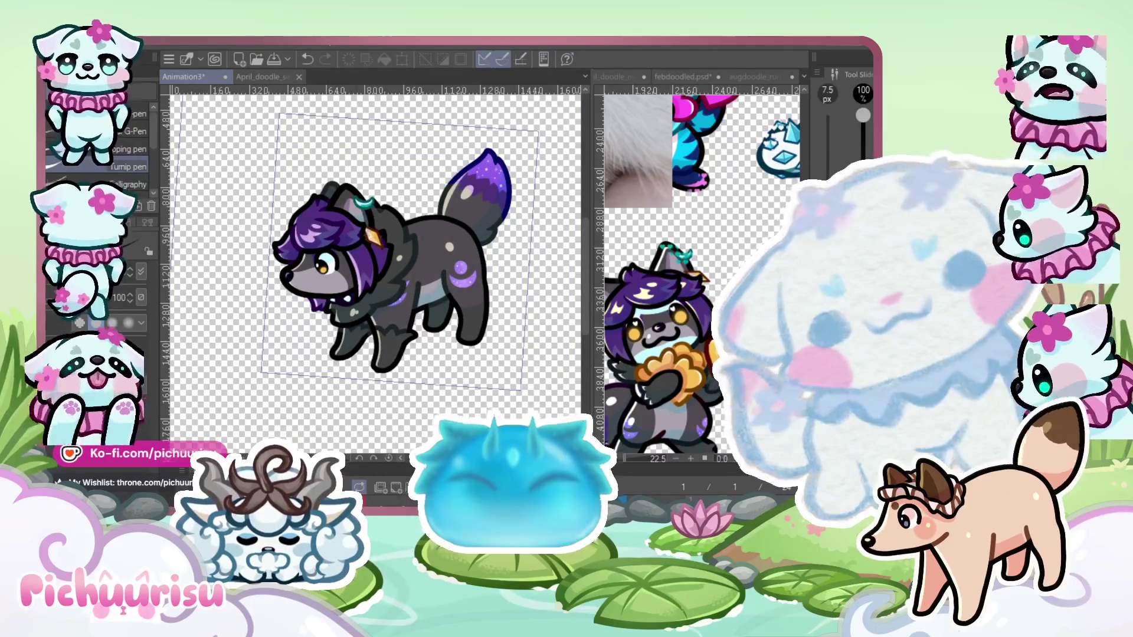
key(j)
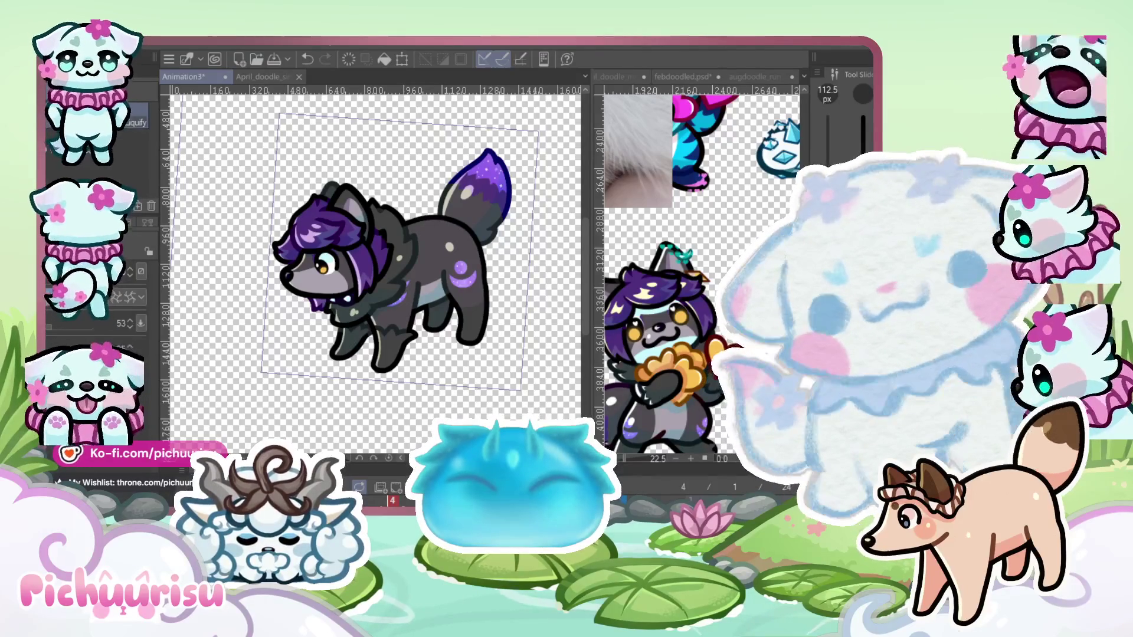
scroll(296, 267, up, 5)
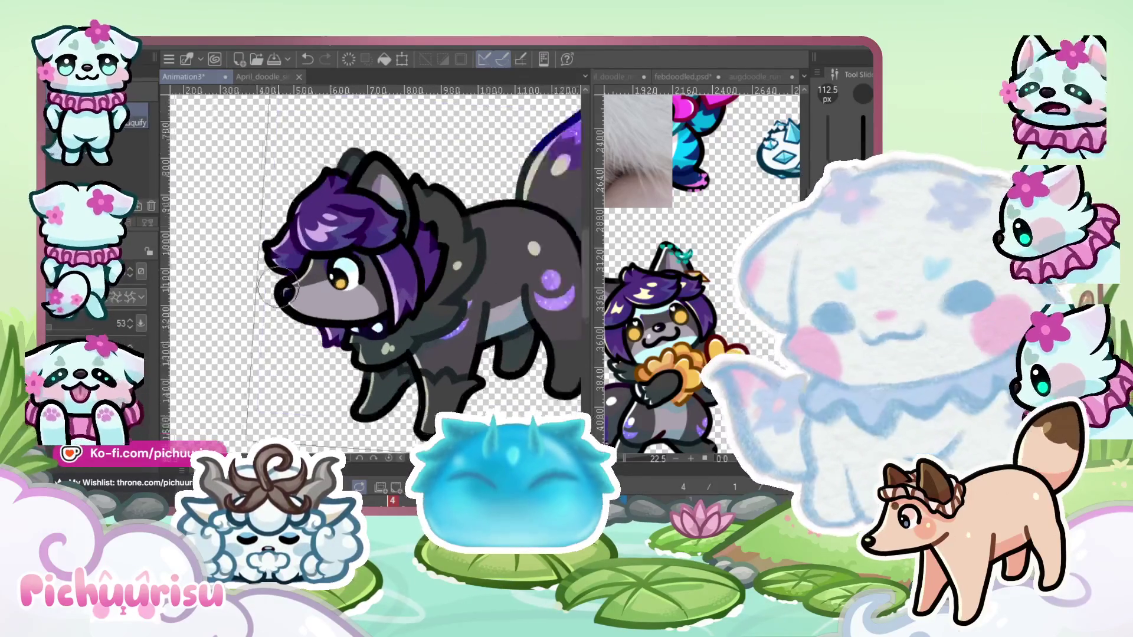
drag(375, 274, 375, 275)
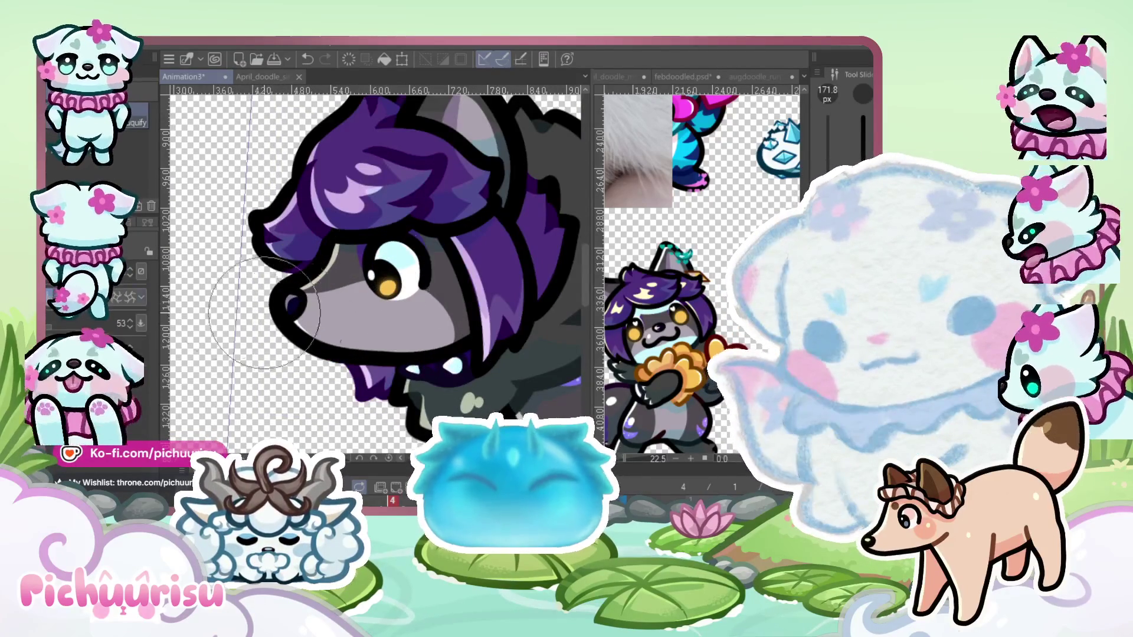
scroll(264, 313, up, 1)
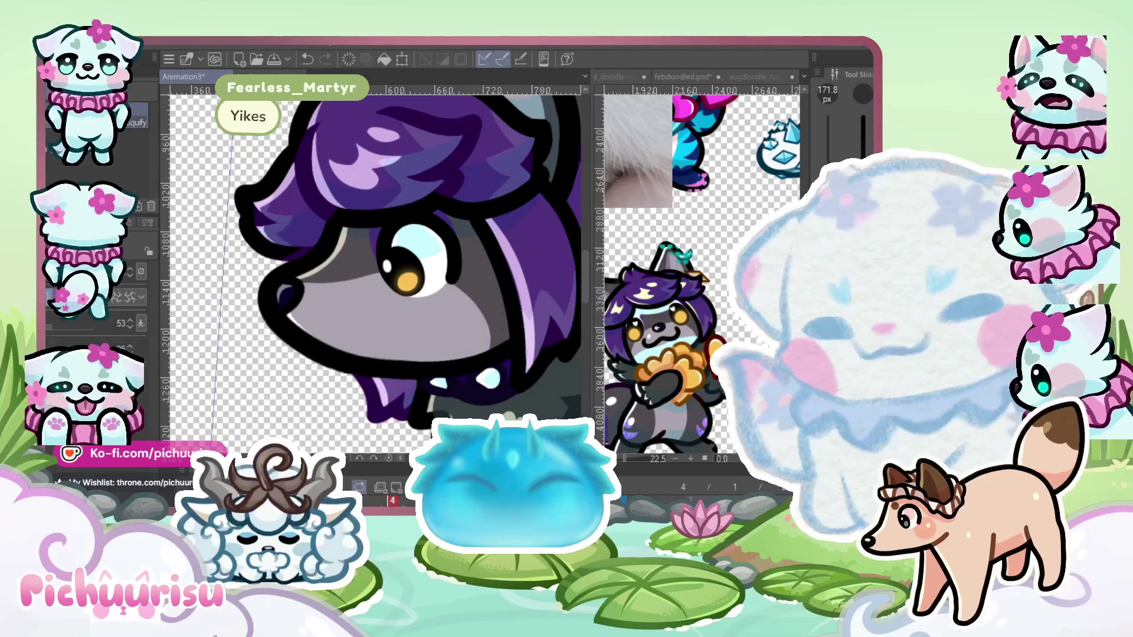
scroll(295, 283, up, 2)
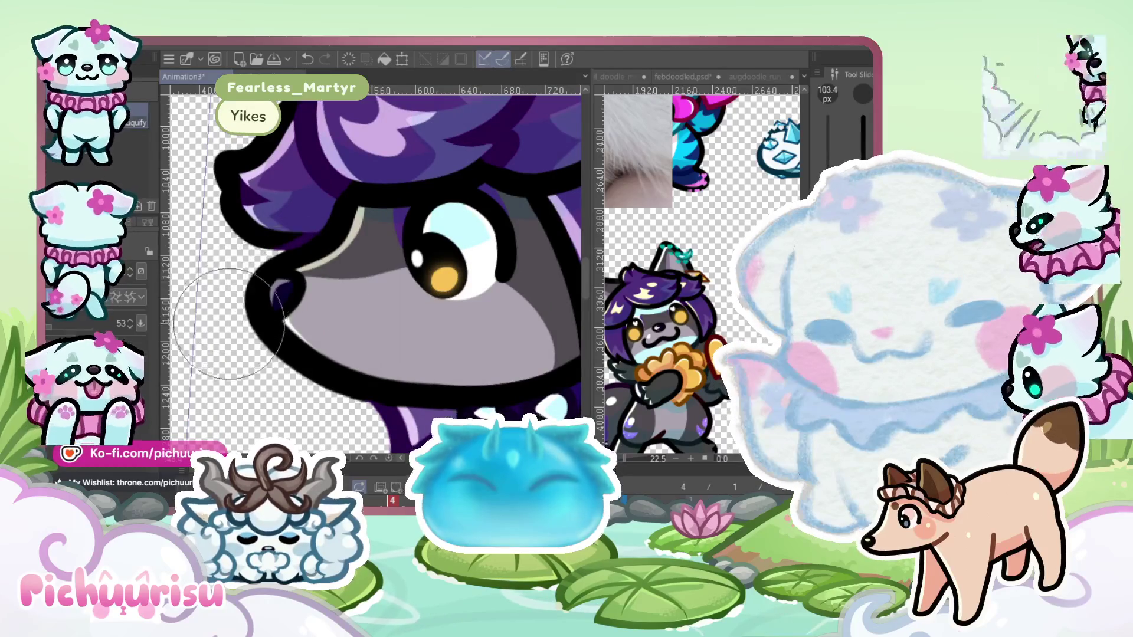
scroll(258, 388, down, 4)
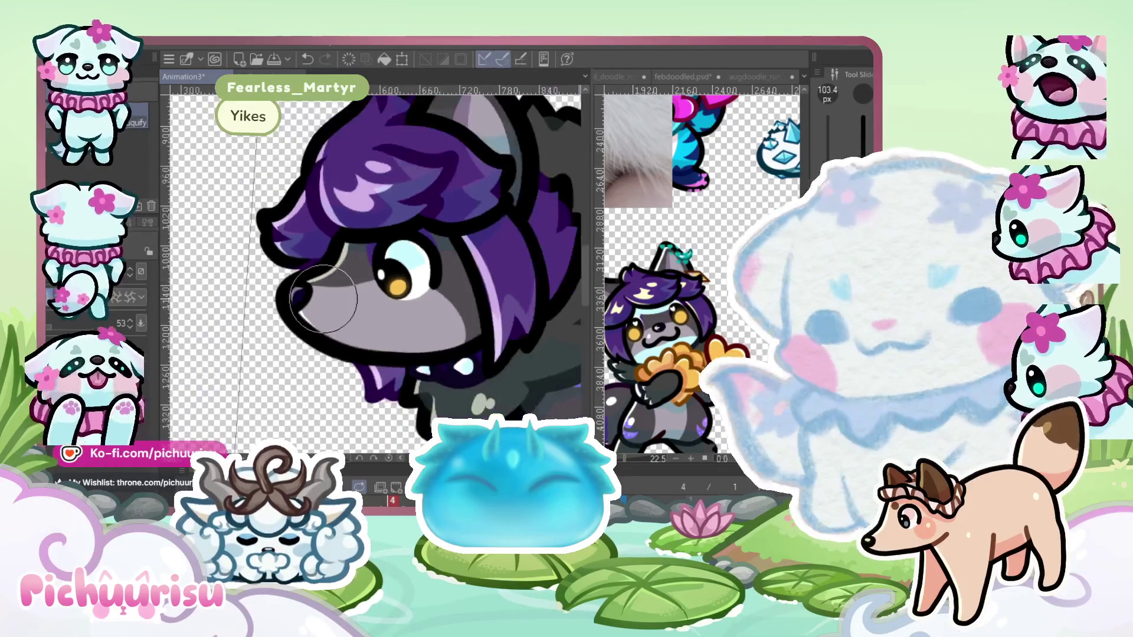
key(Return)
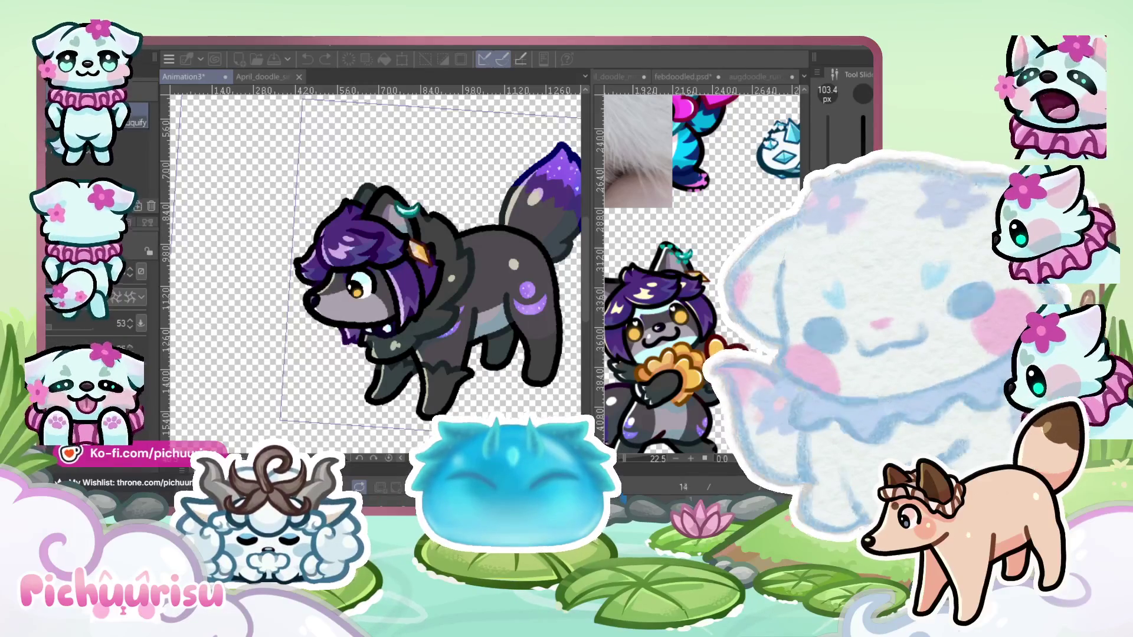
click(382, 484)
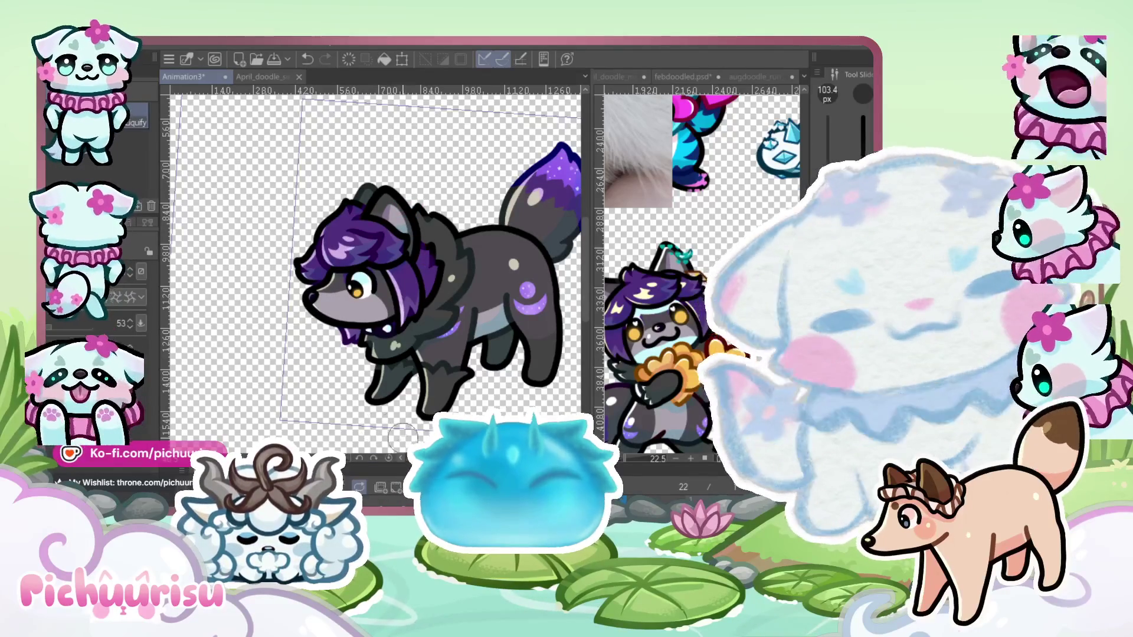
scroll(370, 306, up, 5)
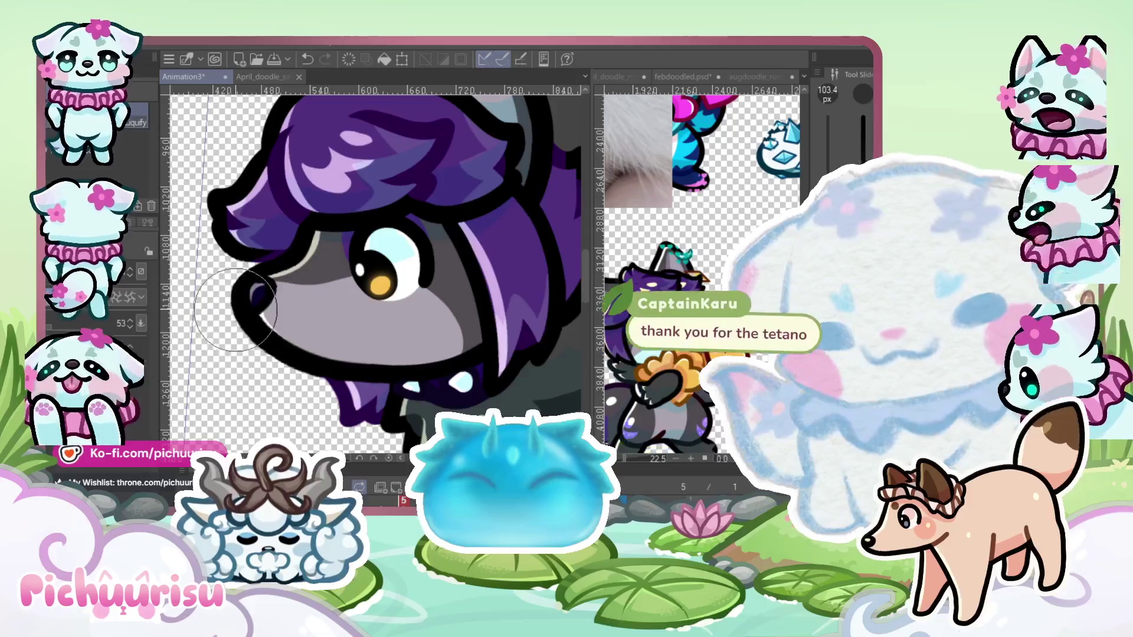
scroll(263, 285, down, 3)
click(383, 484)
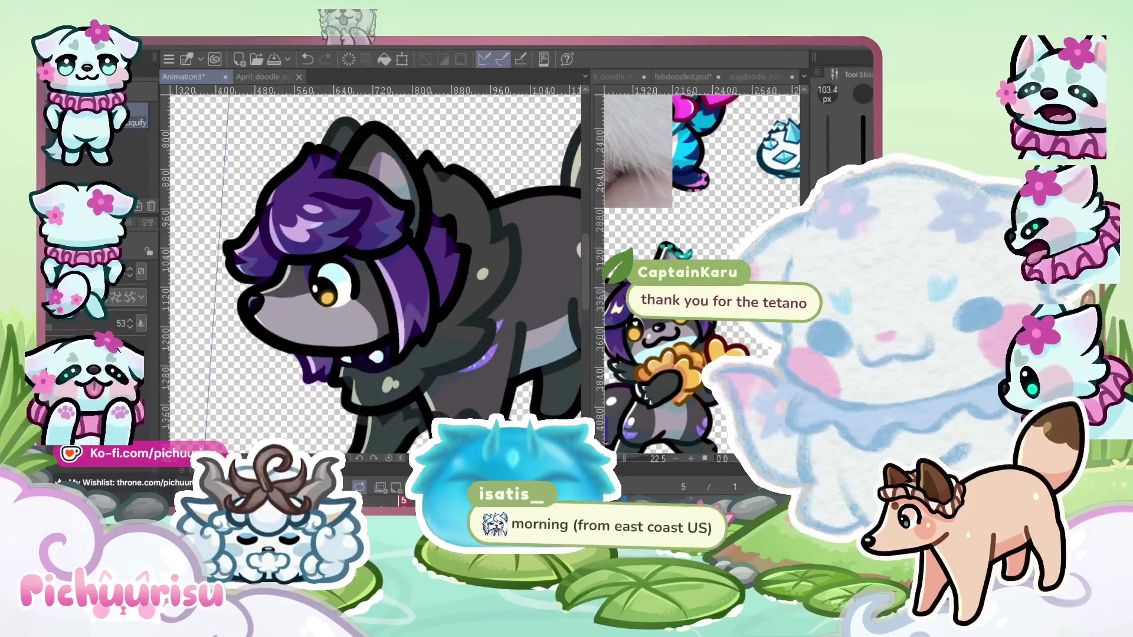
scroll(376, 274, up, 5)
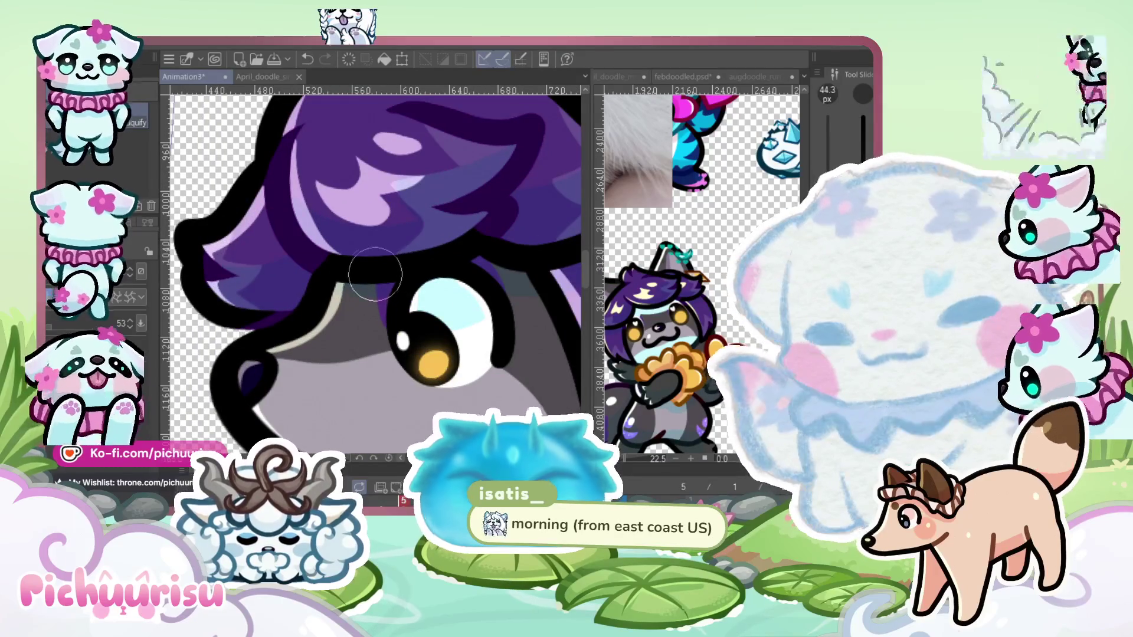
scroll(242, 322, up, 1)
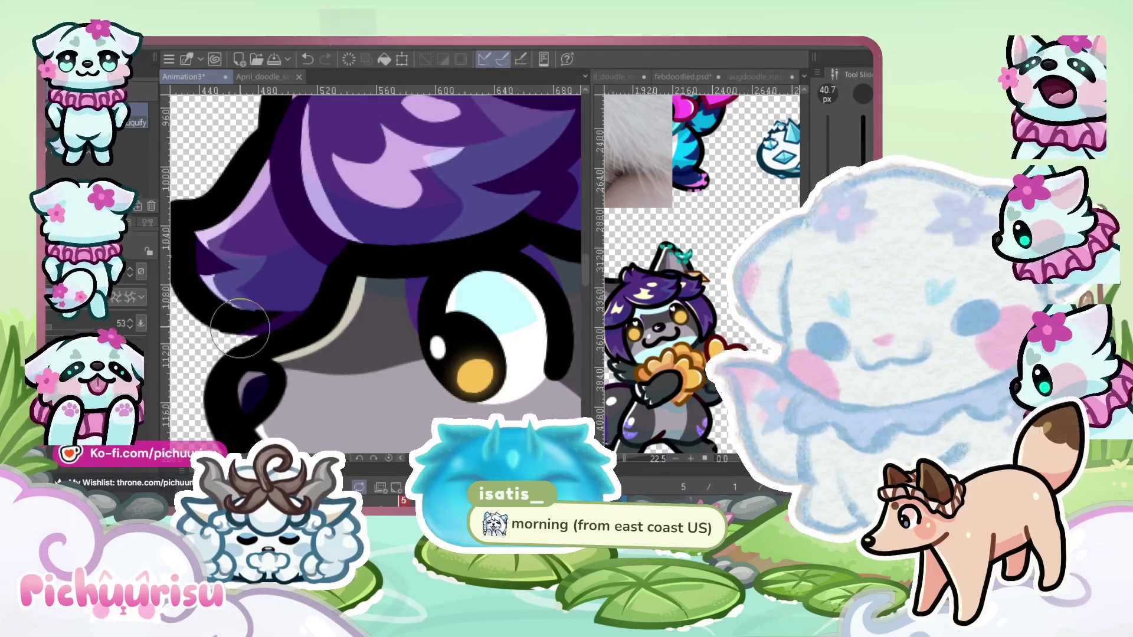
key(bracketleft)
scroll(258, 335, up, 2)
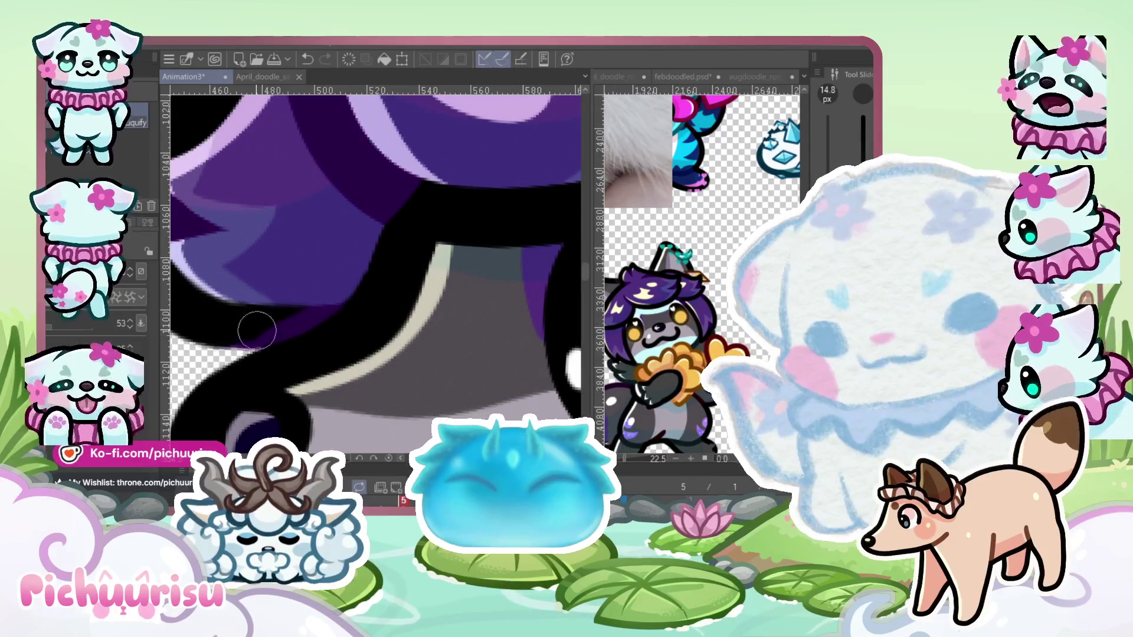
scroll(308, 306, down, 2)
scroll(330, 285, down, 1)
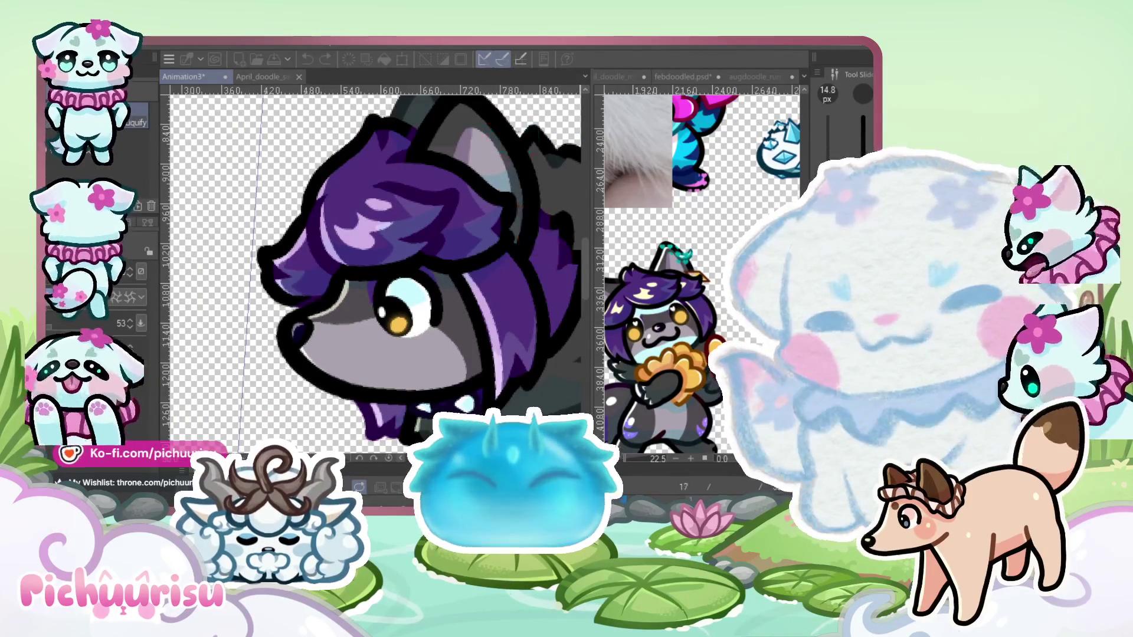
scroll(301, 286, up, 3)
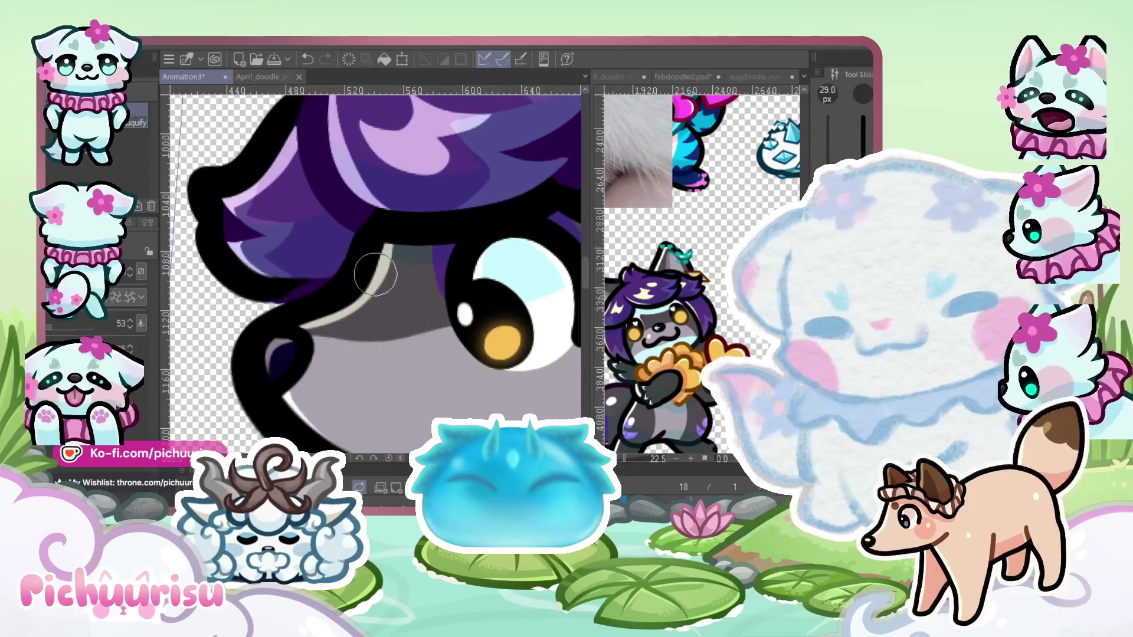
scroll(301, 286, up, 2)
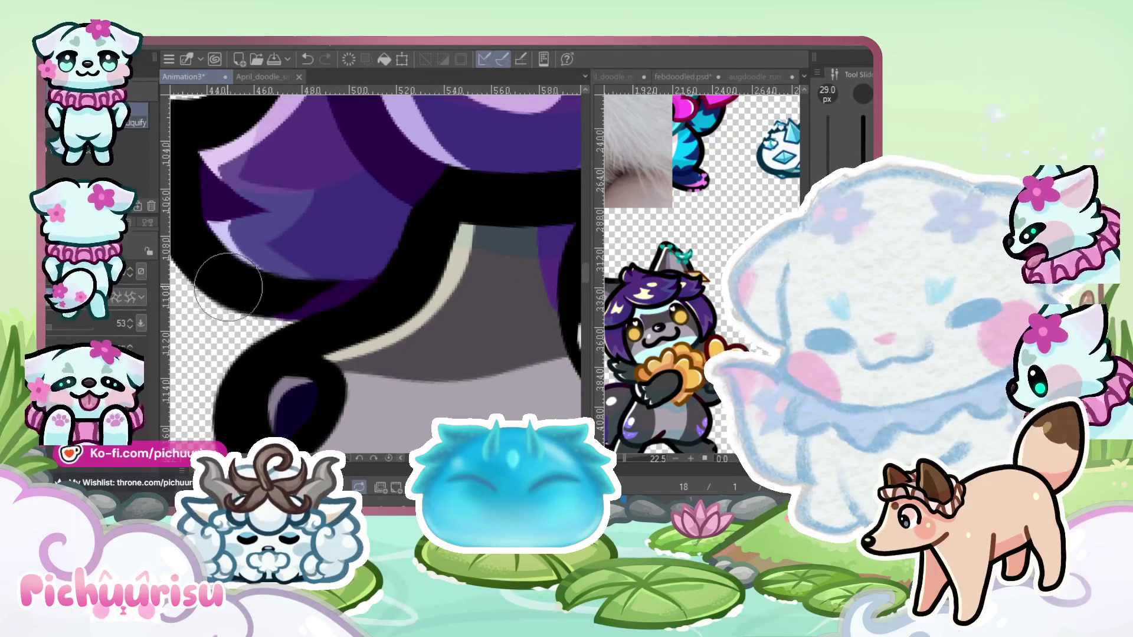
scroll(393, 285, down, 3)
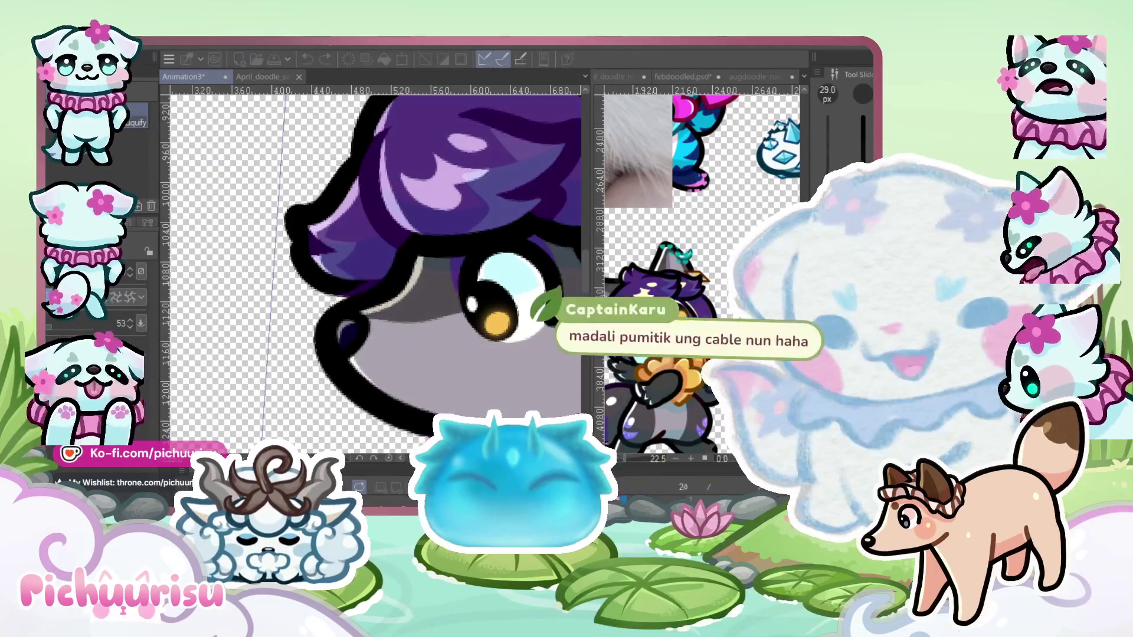
scroll(323, 338, down, 5)
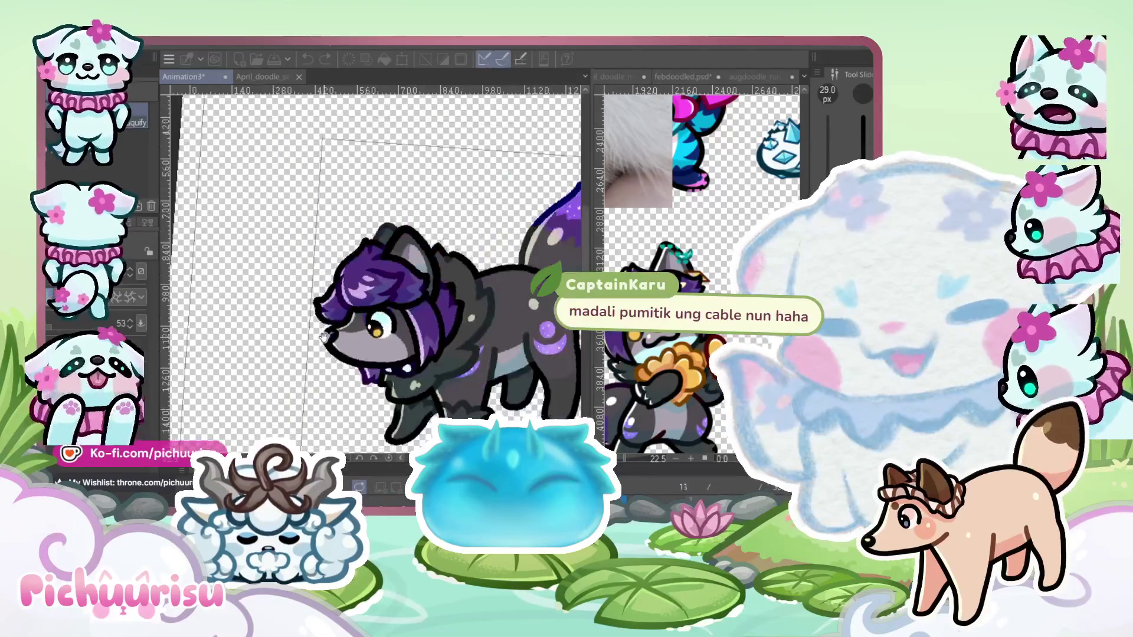
scroll(412, 287, up, 3)
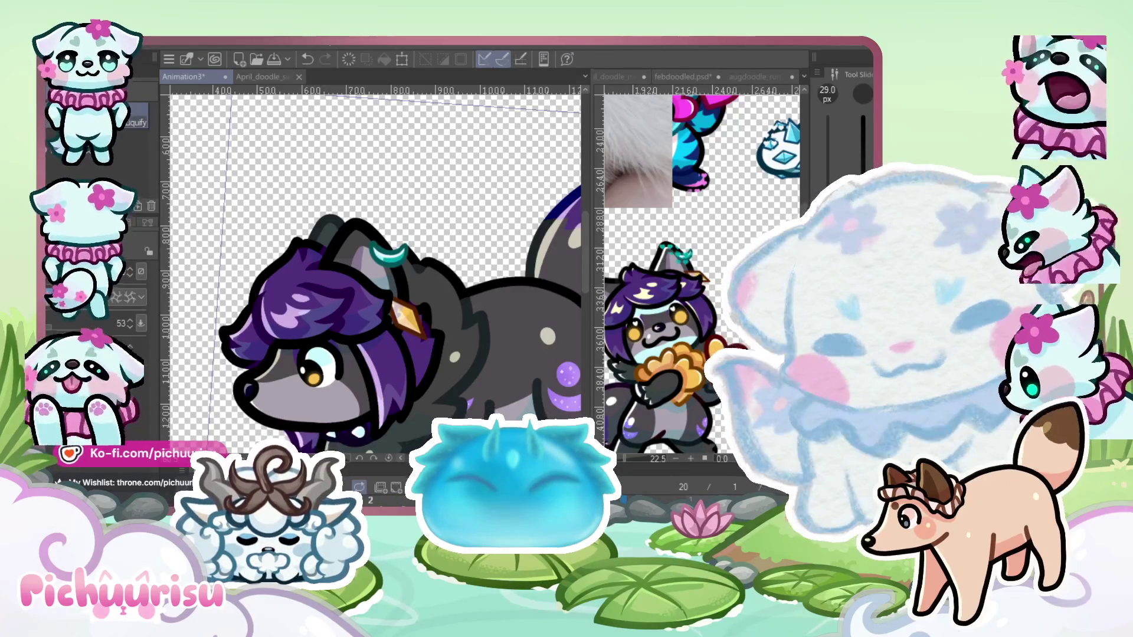
scroll(341, 365, down, 3)
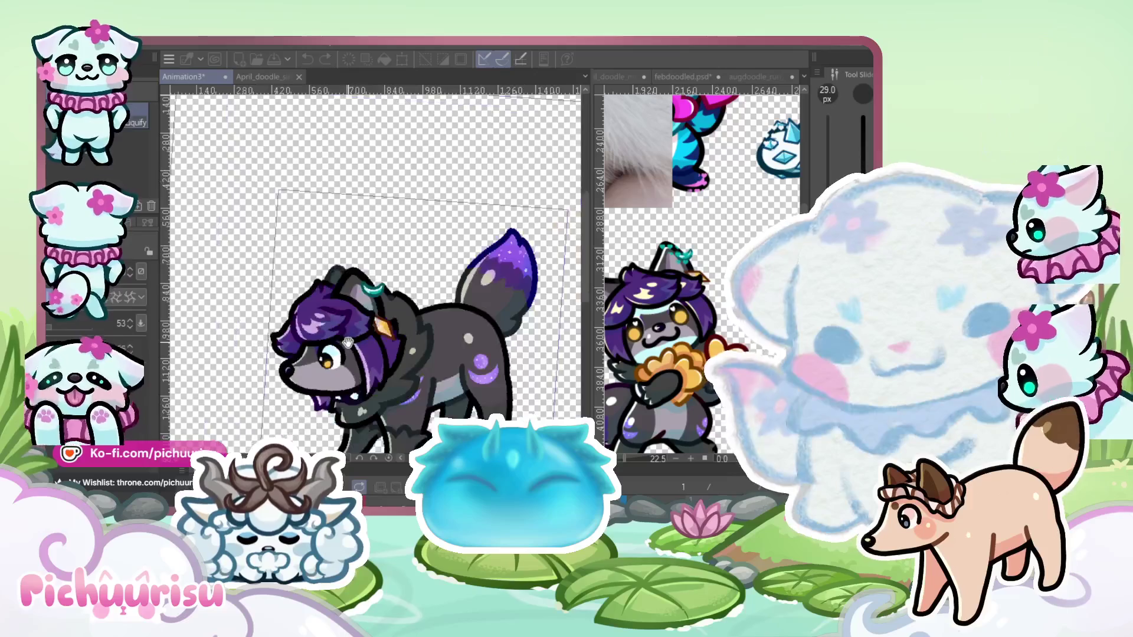
scroll(370, 423, up, 1)
scroll(347, 345, up, 3)
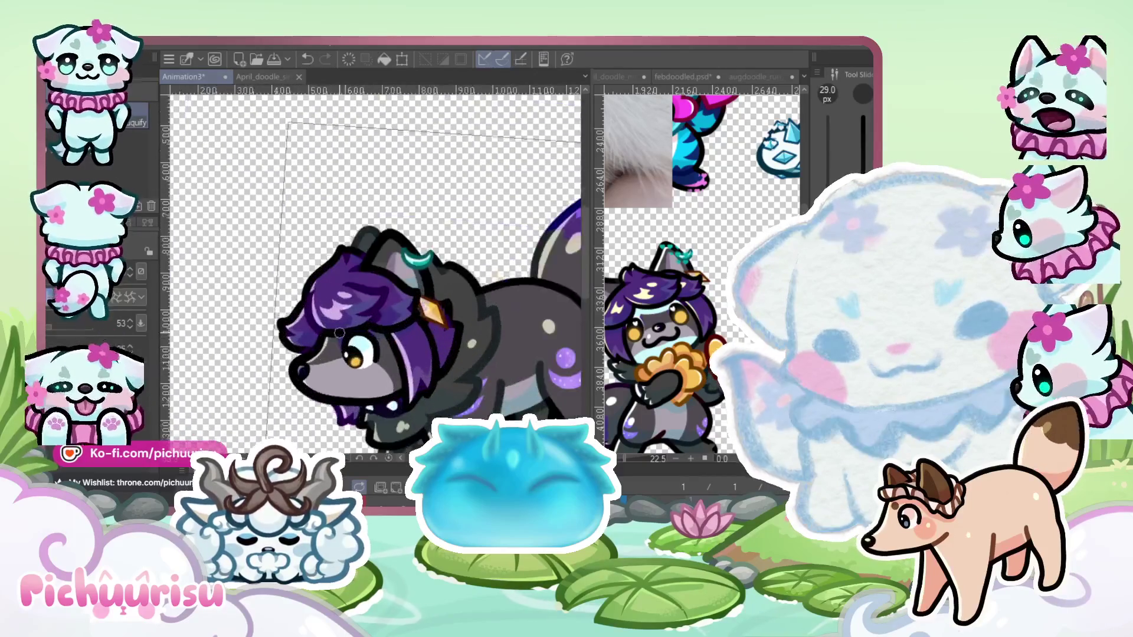
scroll(354, 341, up, 2)
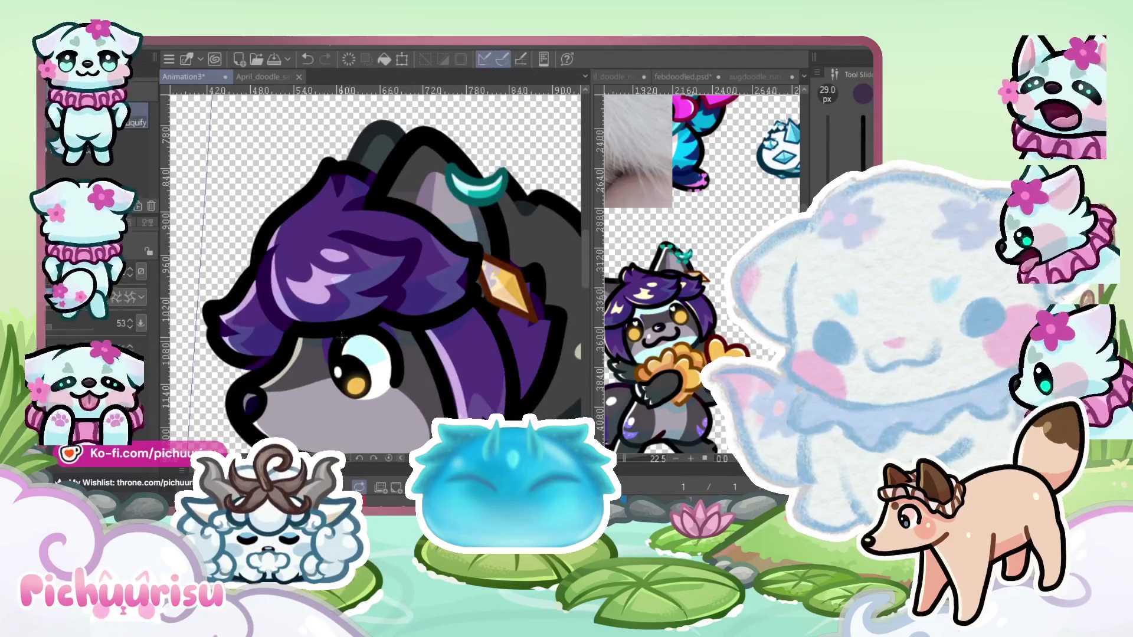
scroll(343, 336, up, 2)
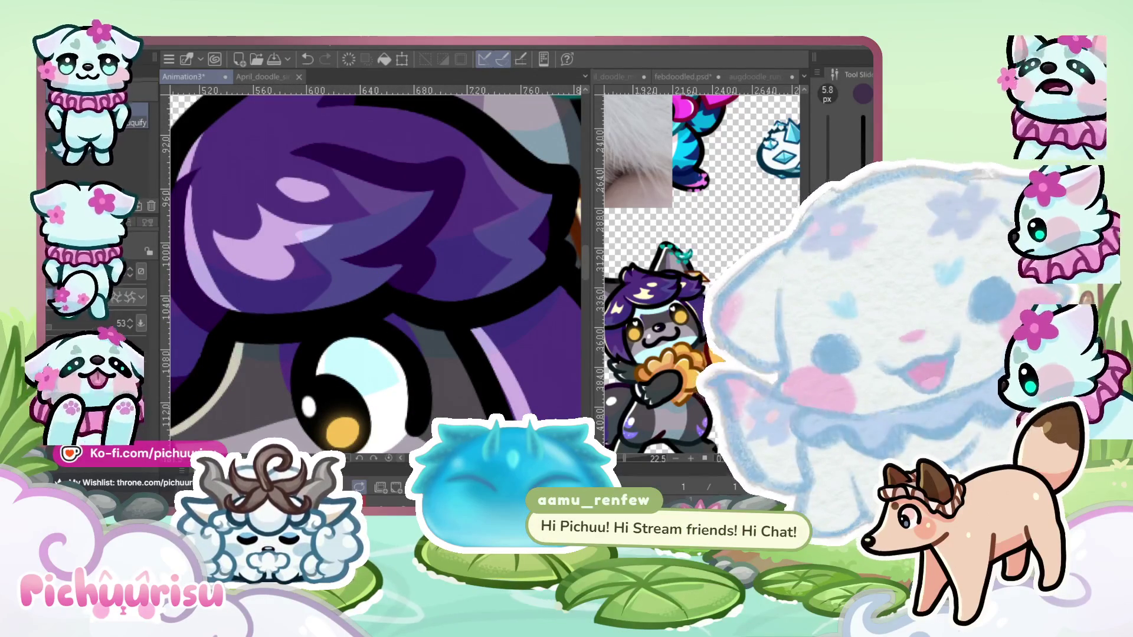
scroll(354, 362, up, 1)
scroll(292, 291, up, 3)
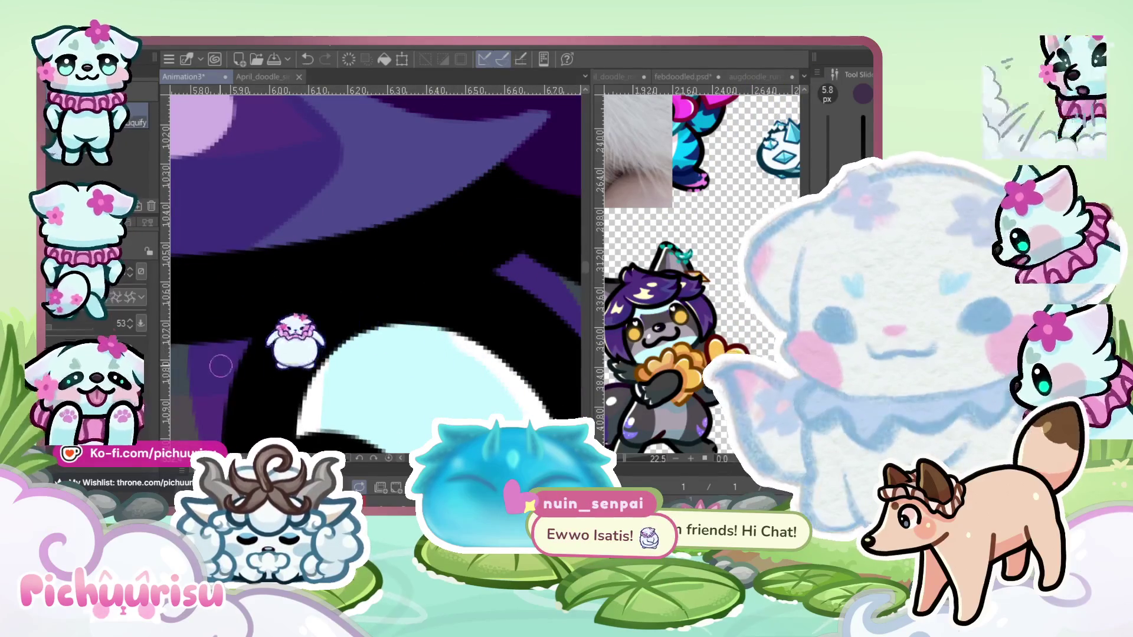
scroll(279, 323, down, 1)
scroll(278, 323, down, 2)
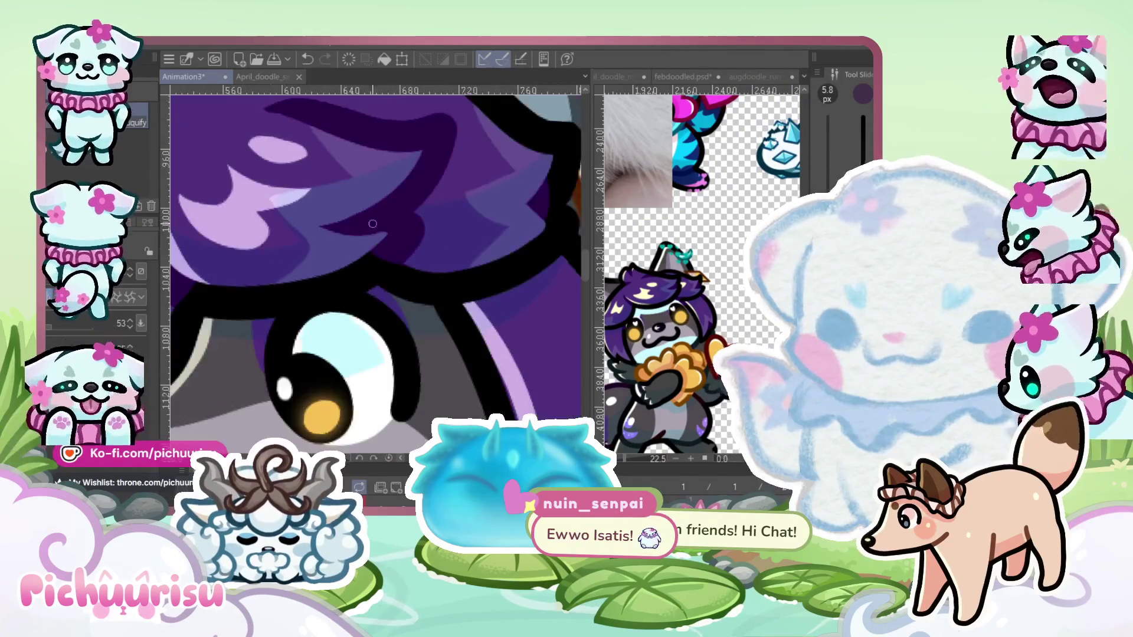
scroll(242, 334, up, 3)
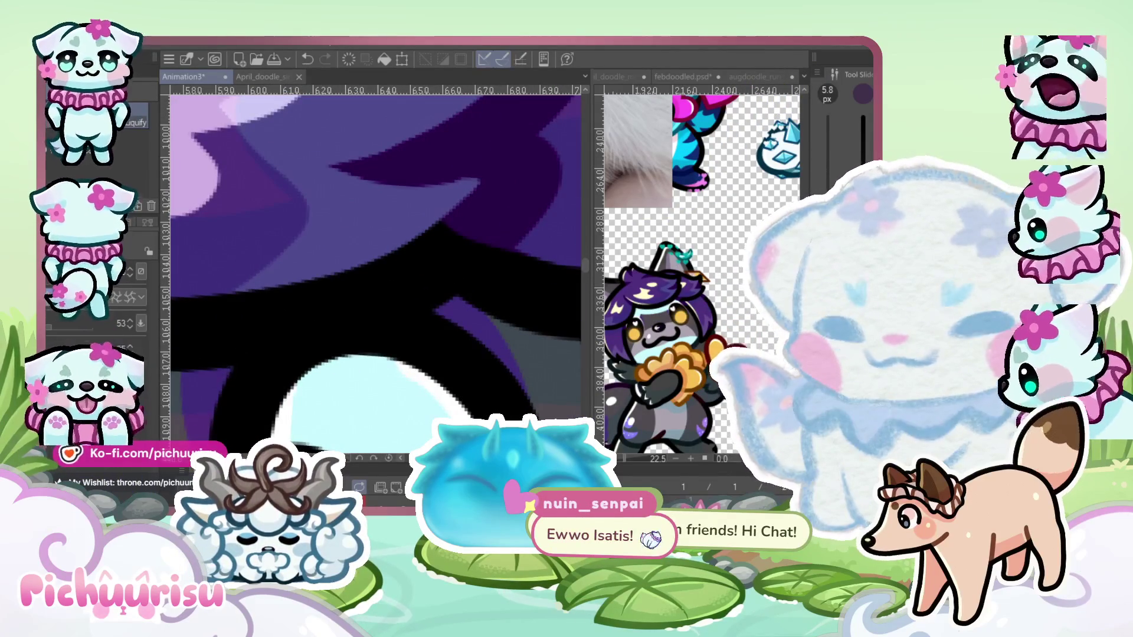
key(p)
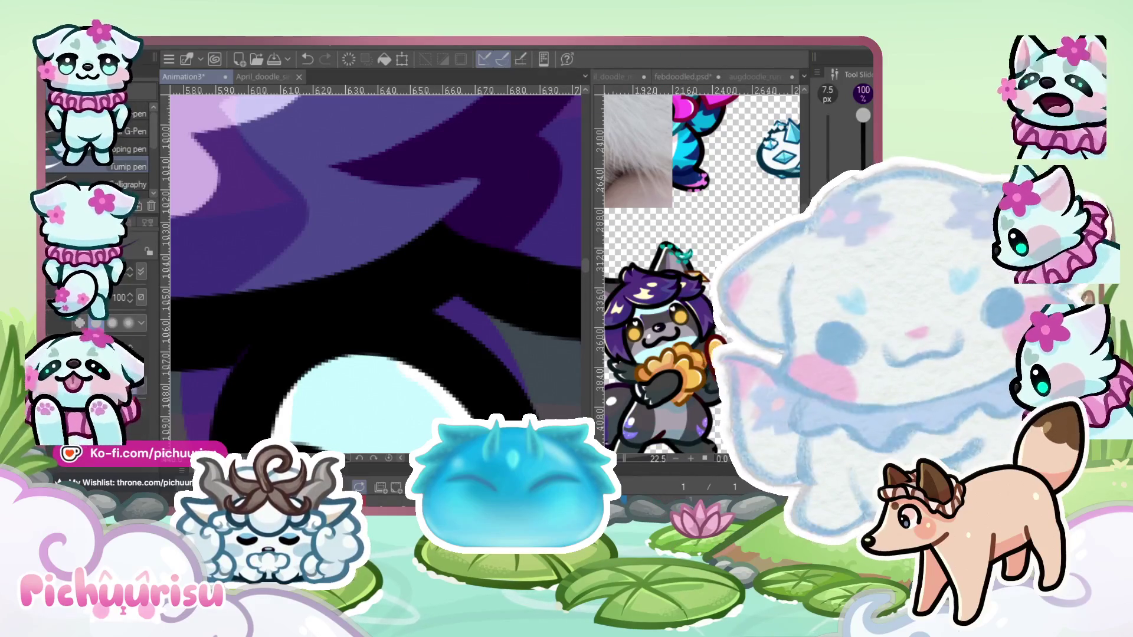
scroll(417, 308, down, 5)
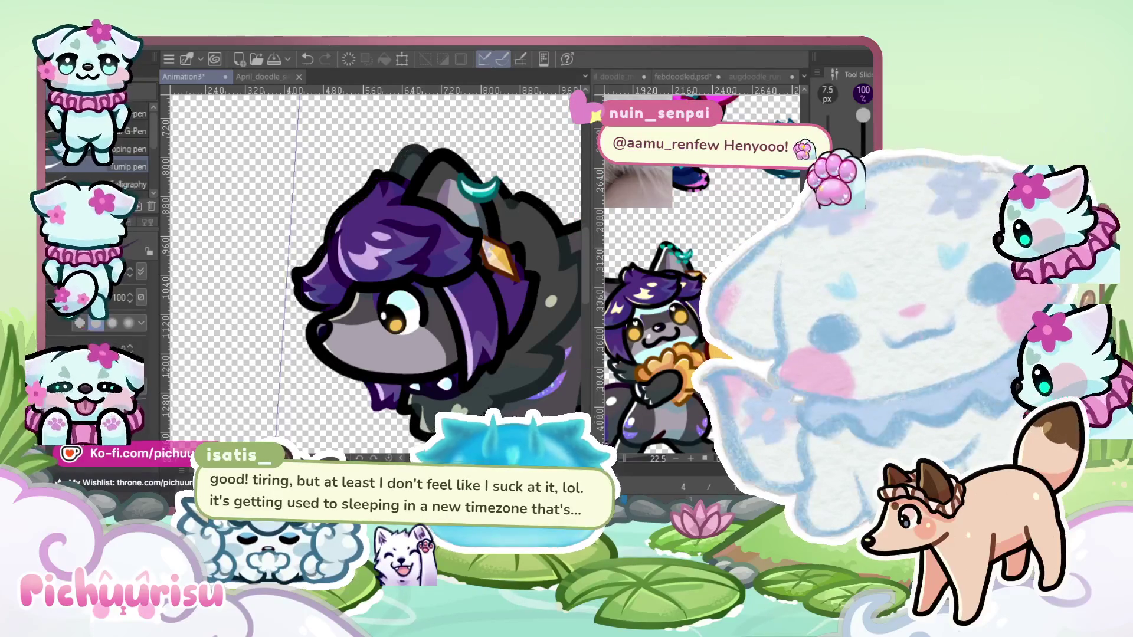
scroll(445, 263, up, 5)
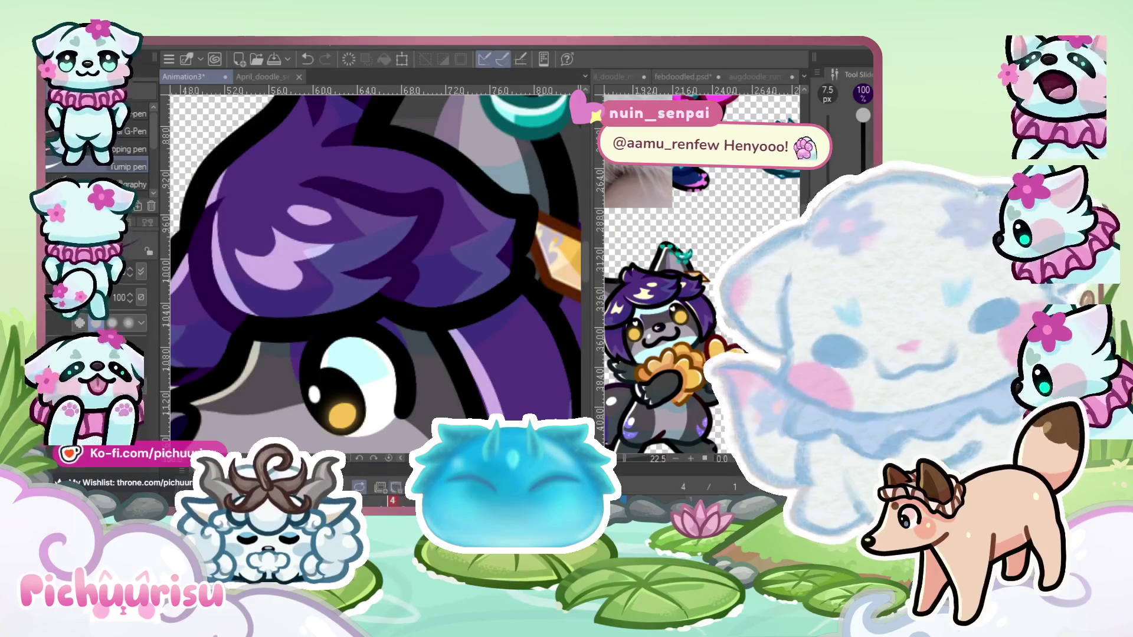
key(Right)
key(Right)
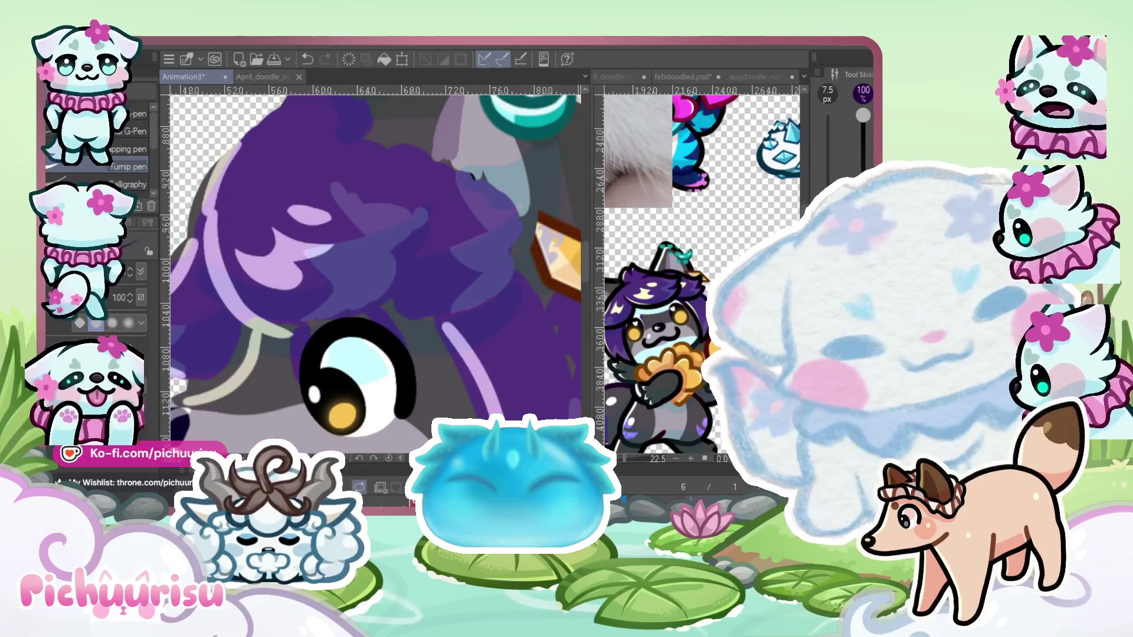
key(ctrl+z)
scroll(403, 230, down, 6)
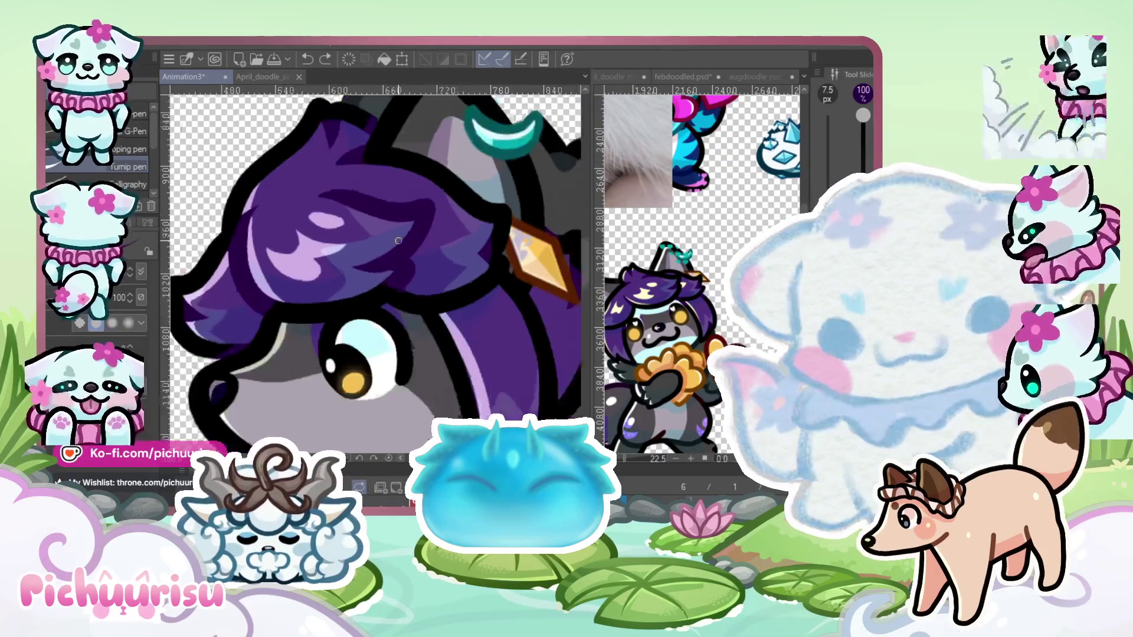
key(minus)
key(minus)
key(minus)
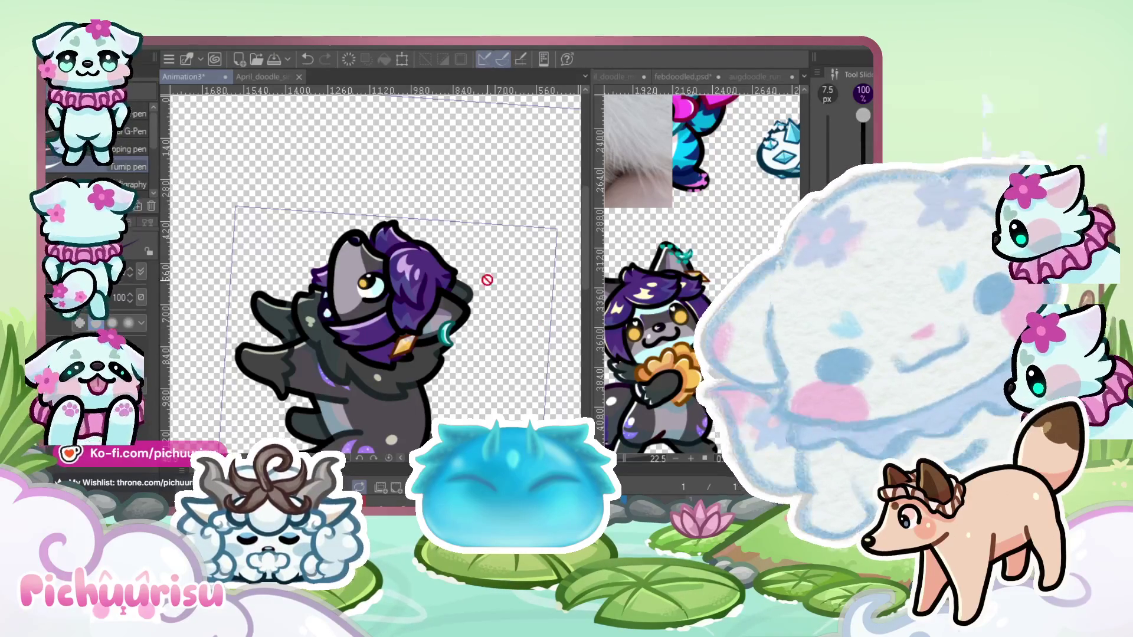
Zoom in and tilt the canvas view to about 45 degrees
scroll(486, 280, up, 5)
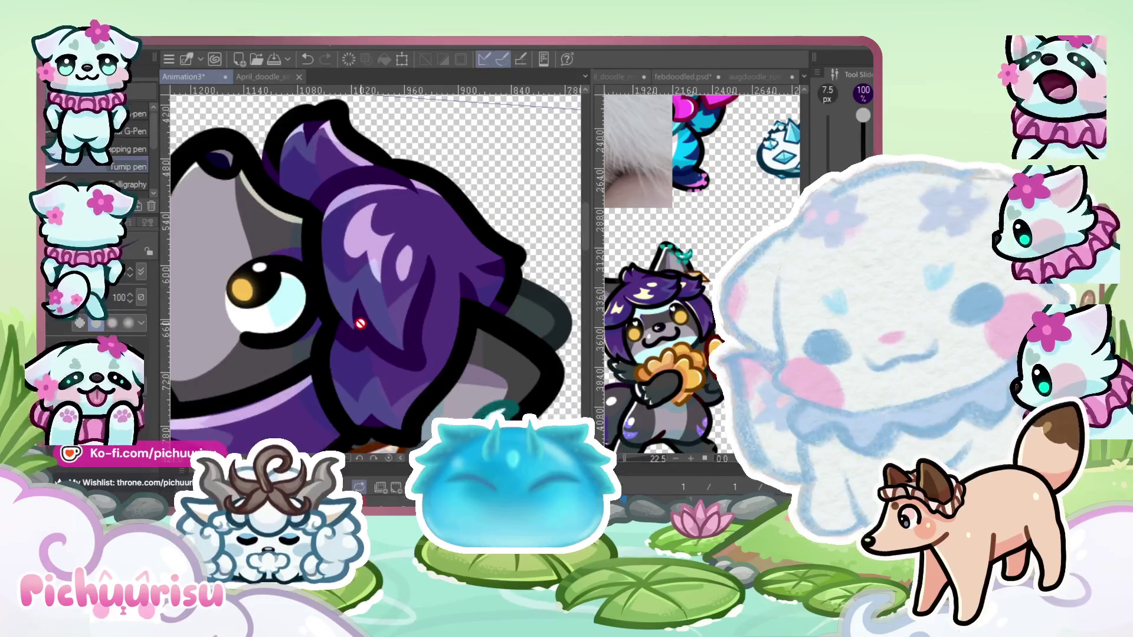
scroll(360, 323, up, 2)
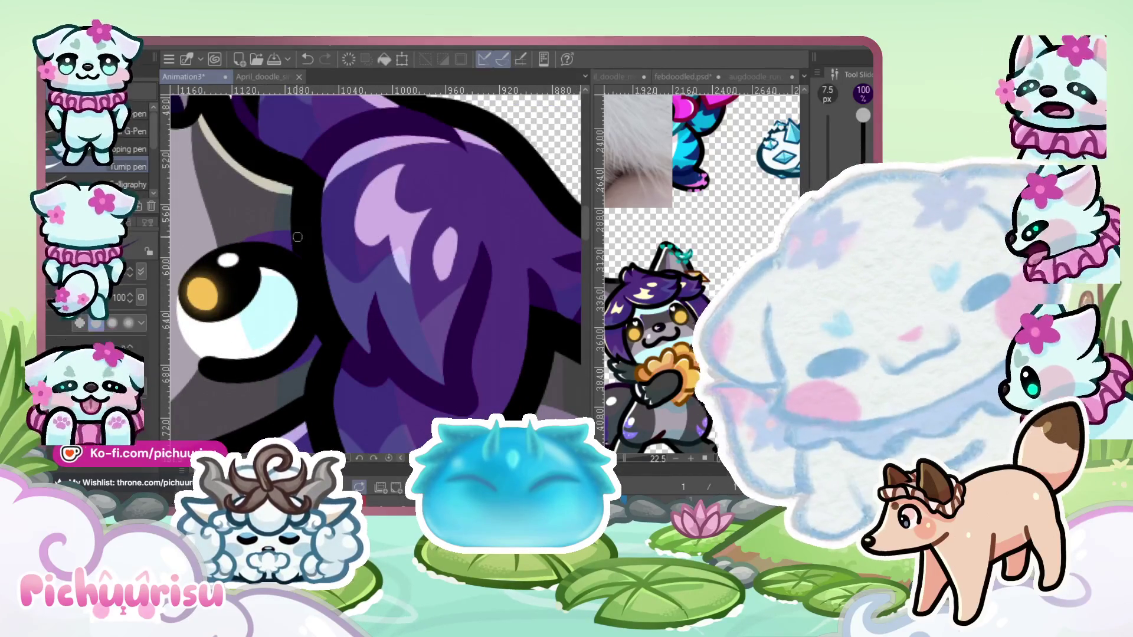
scroll(297, 237, up, 2)
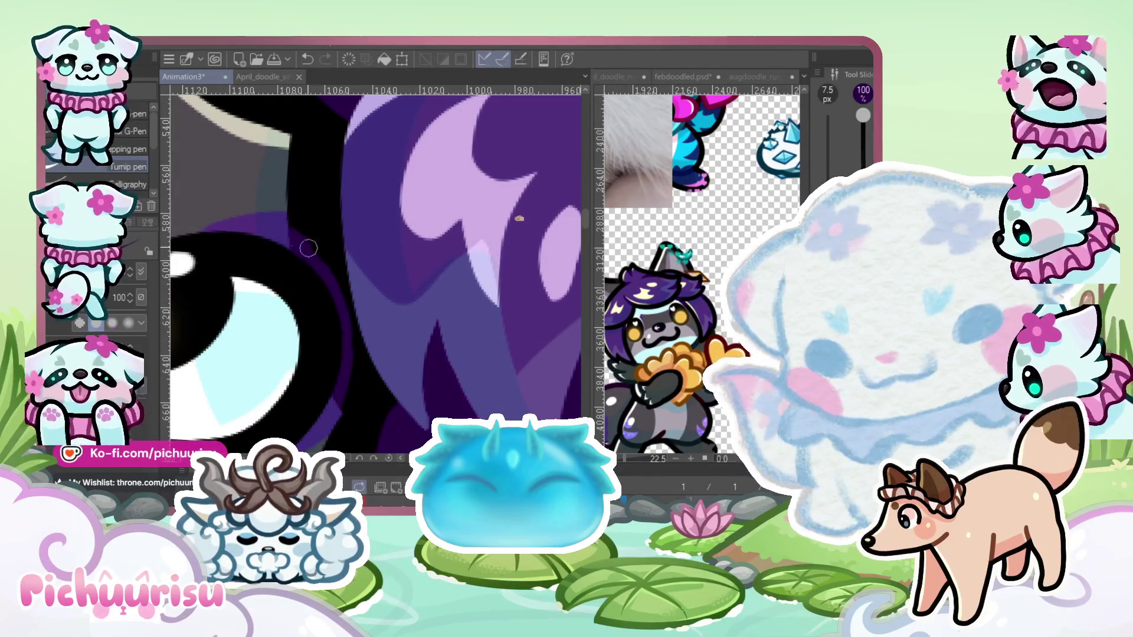
scroll(338, 307, down, 5)
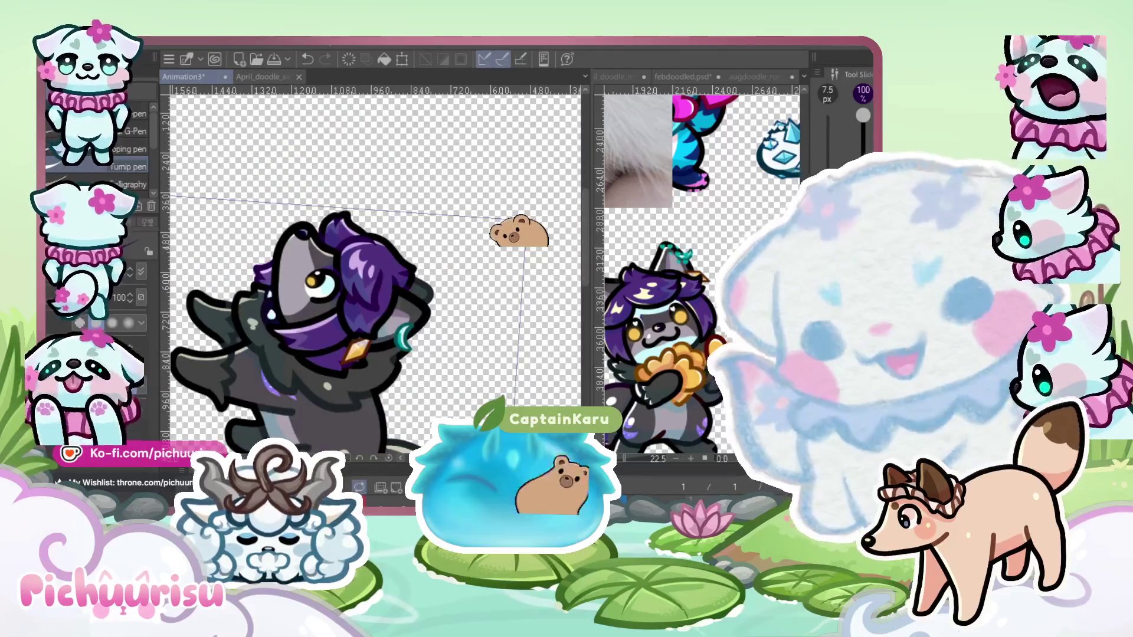
scroll(361, 216, down, 2)
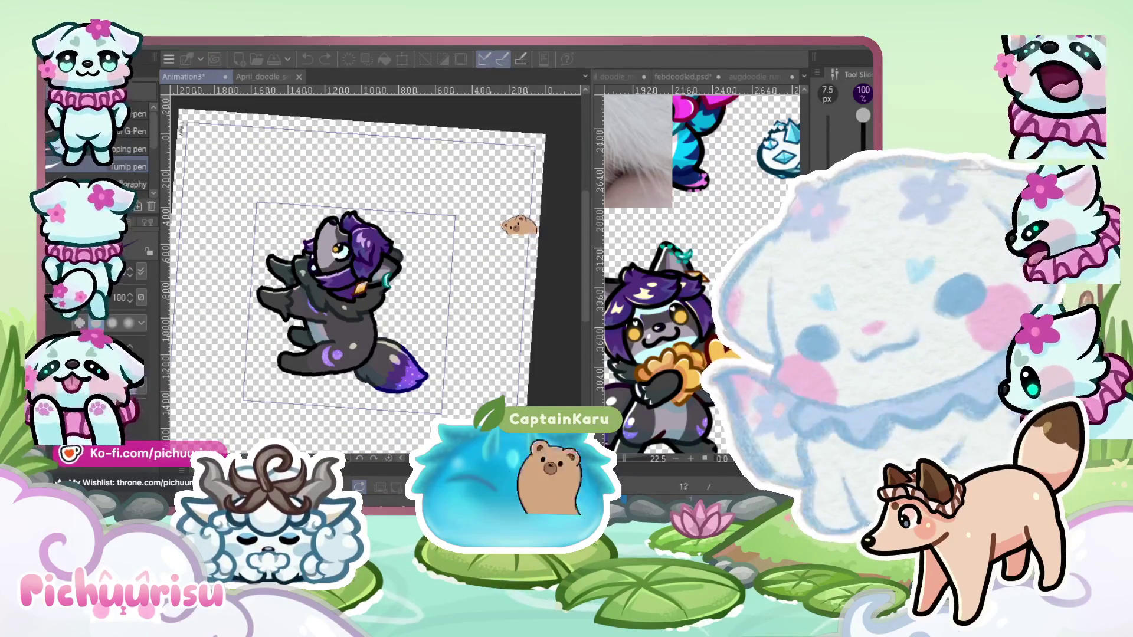
scroll(337, 236, up, 1)
scroll(335, 234, up, 3)
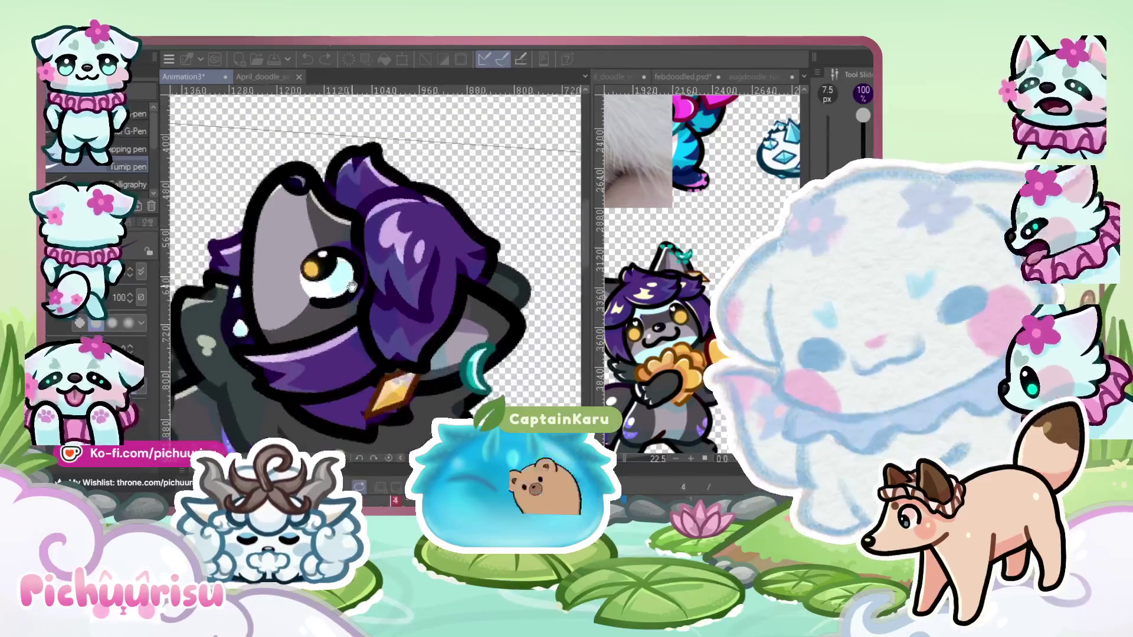
scroll(363, 242, down, 5)
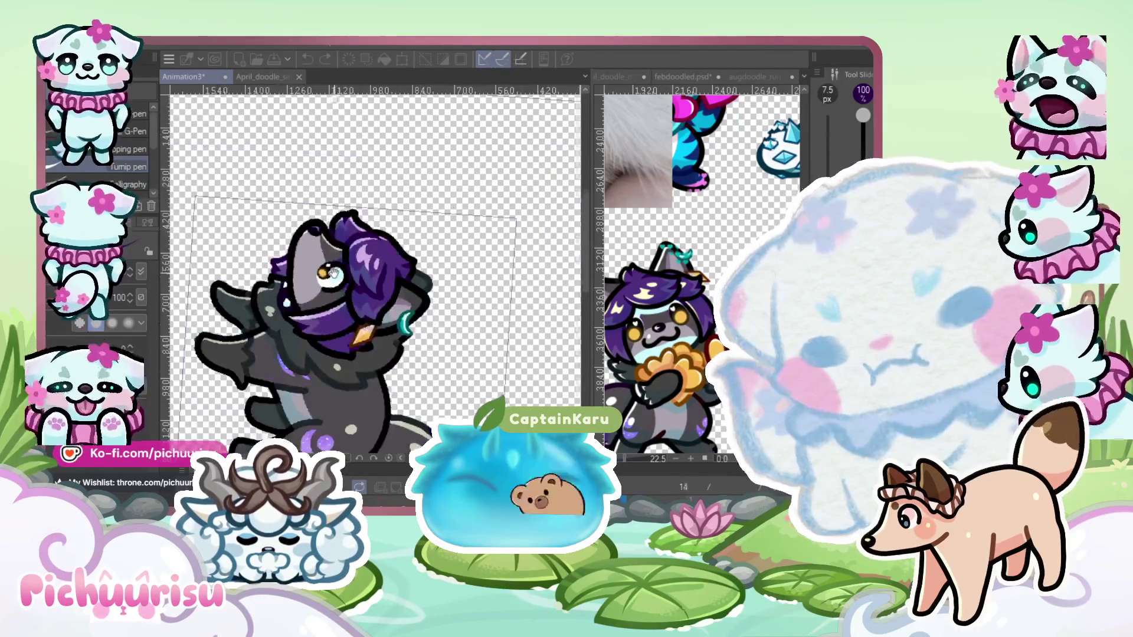
scroll(415, 204, down, 2)
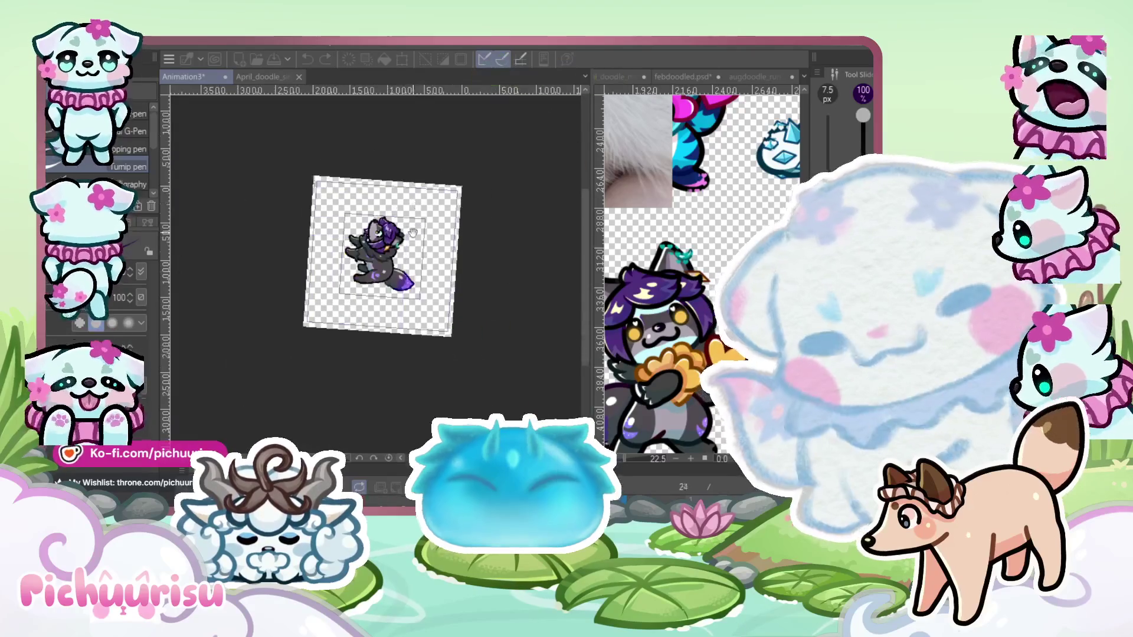
drag(416, 204, 386, 296)
scroll(386, 296, up, 5)
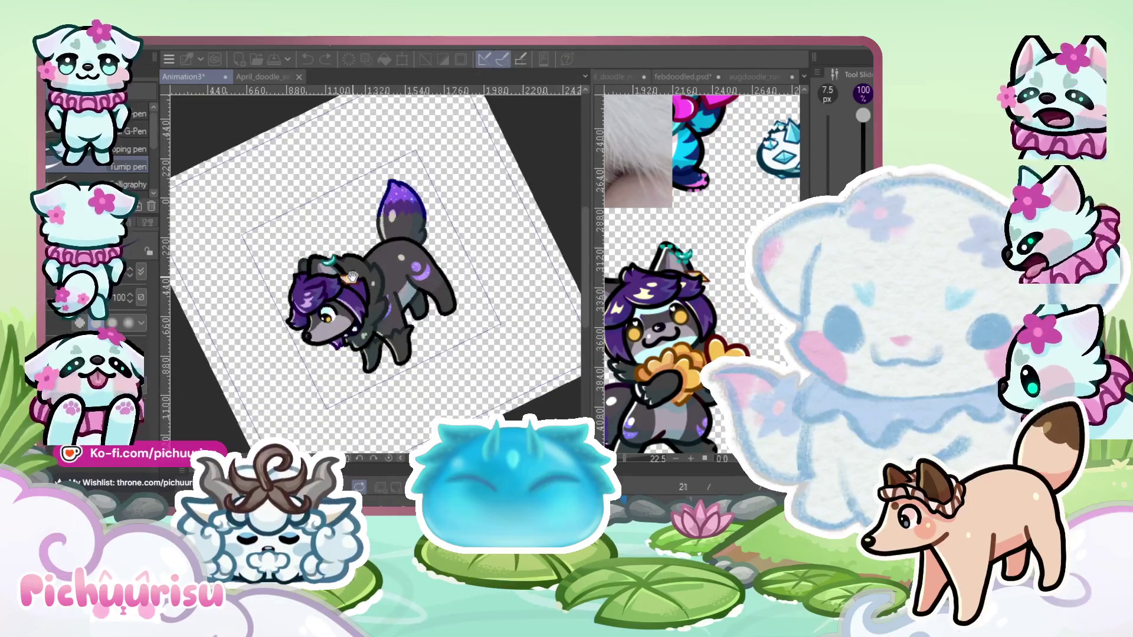
scroll(352, 278, down, 2)
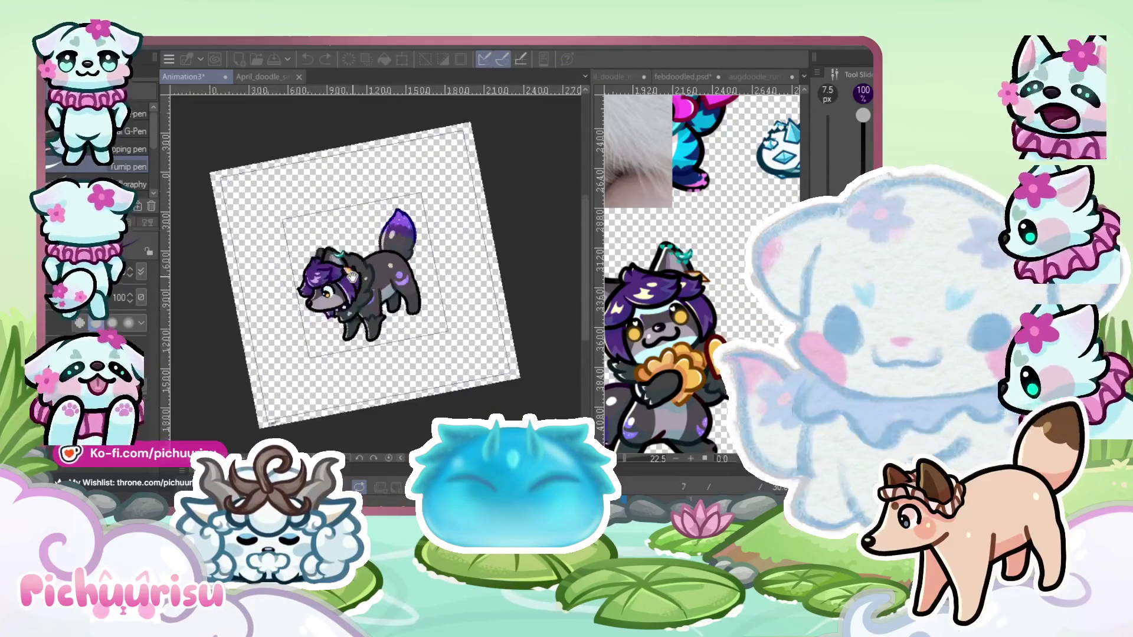
Rotate the view slightly further, revert the last tail change, and play the animation
drag(352, 278, 357, 282)
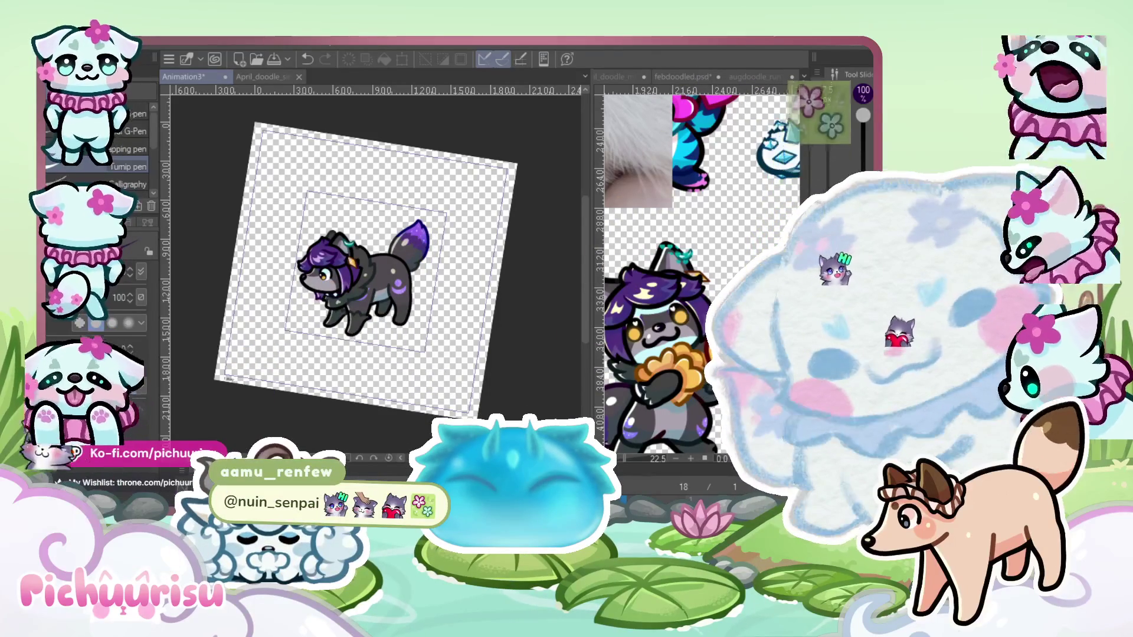
key(ctrl+z)
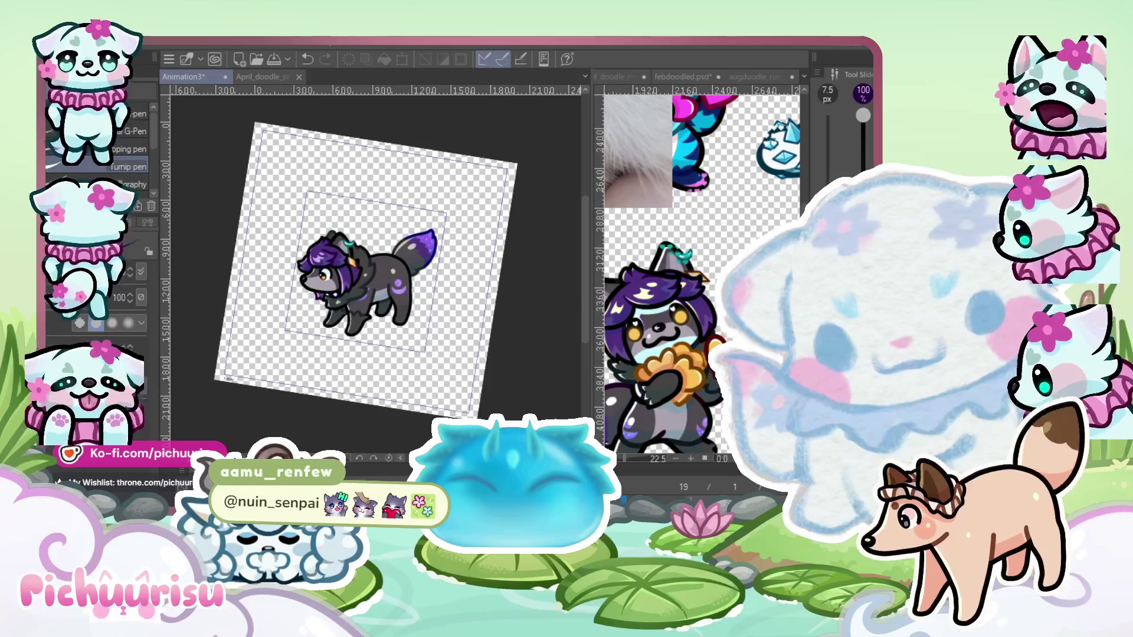
key(space)
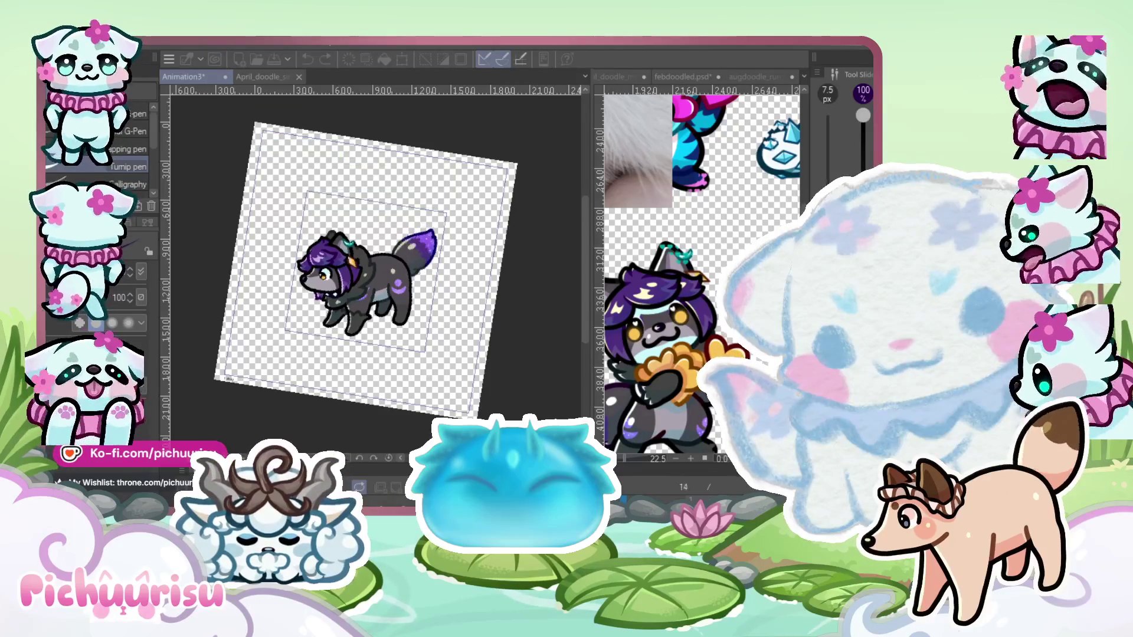